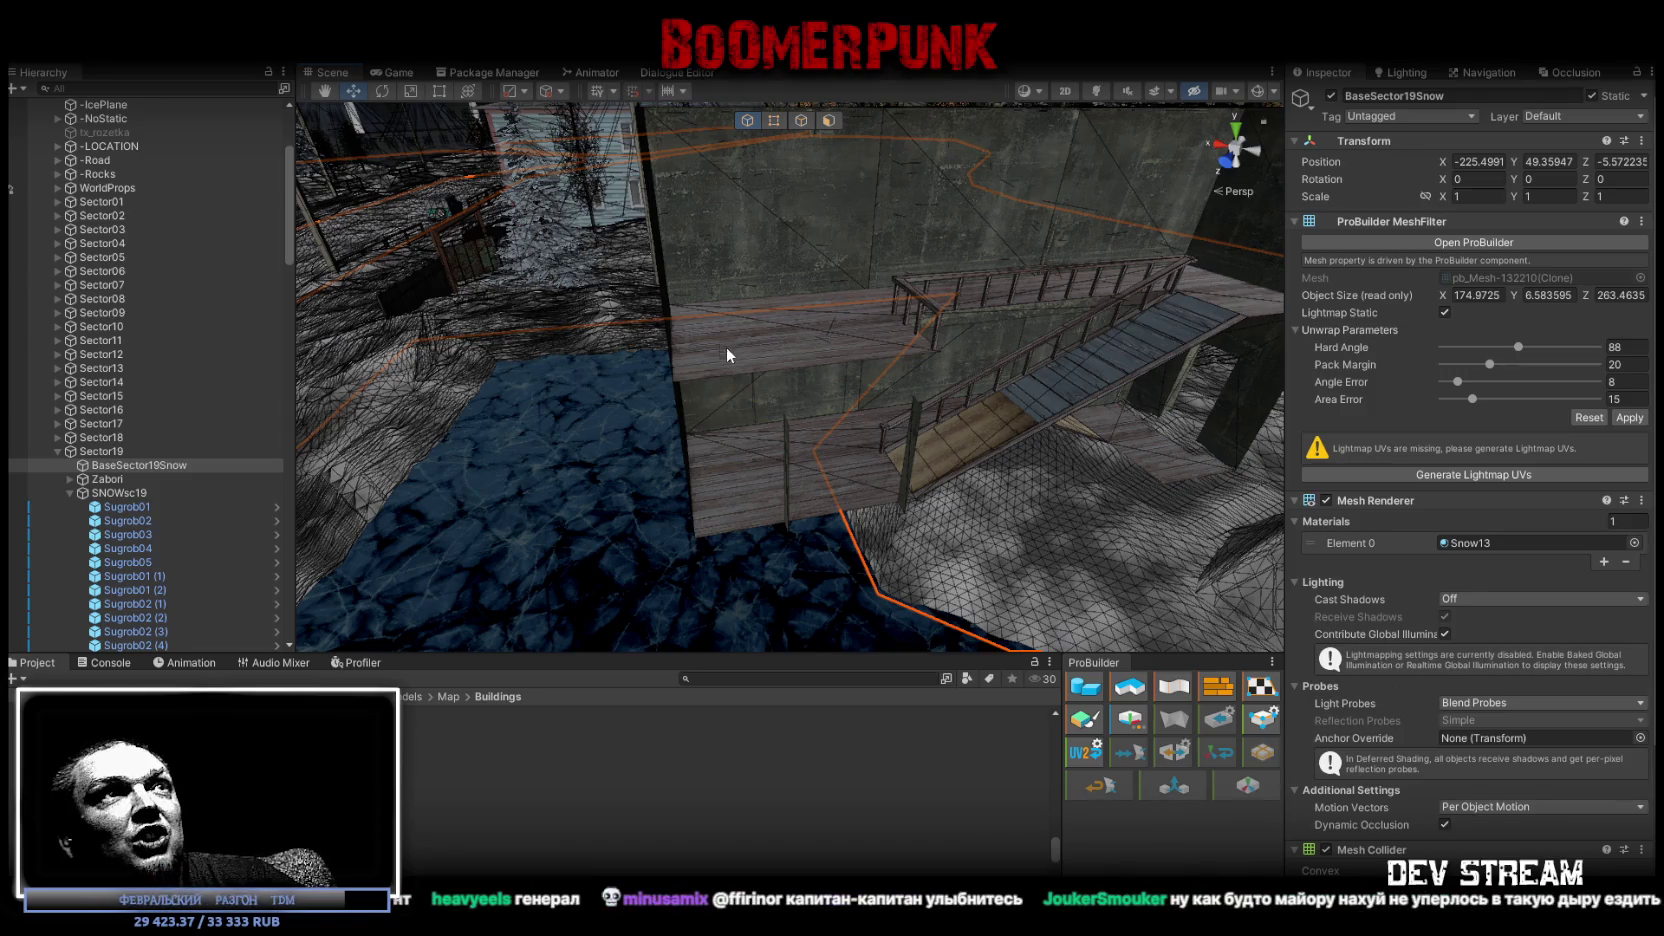
Orbit the Unity scene around the wooden house, then switch to the Blockbench house model.
right_drag(752, 365, 1230, 340)
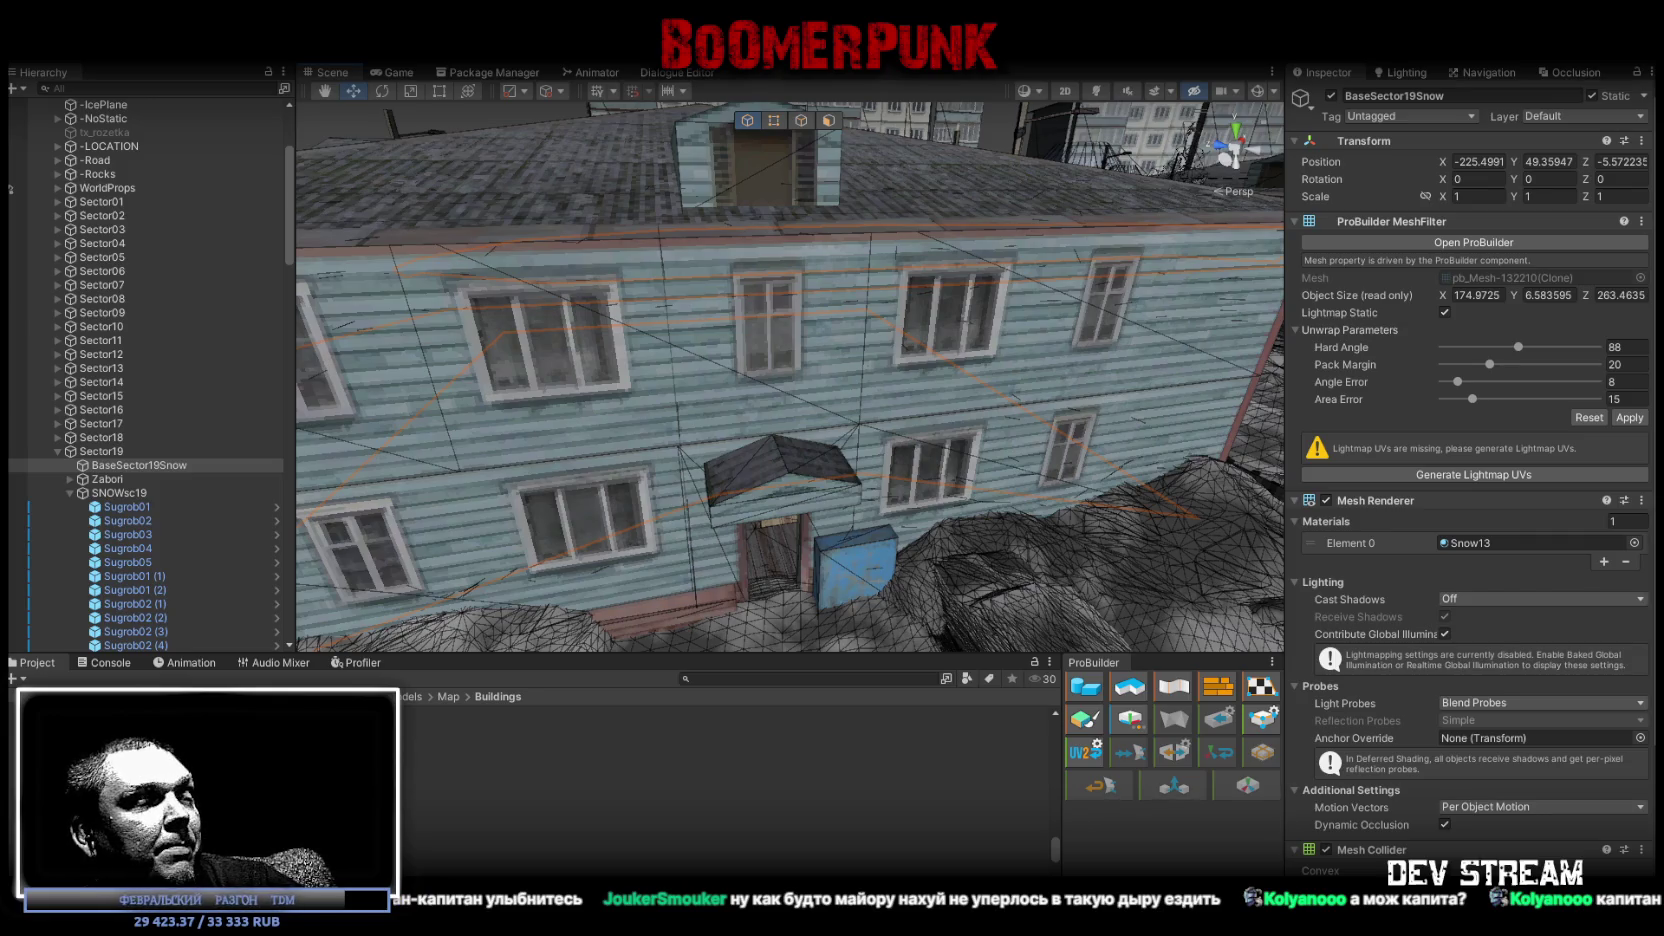
key(alt+Tab)
scroll(1078, 644, down, 3)
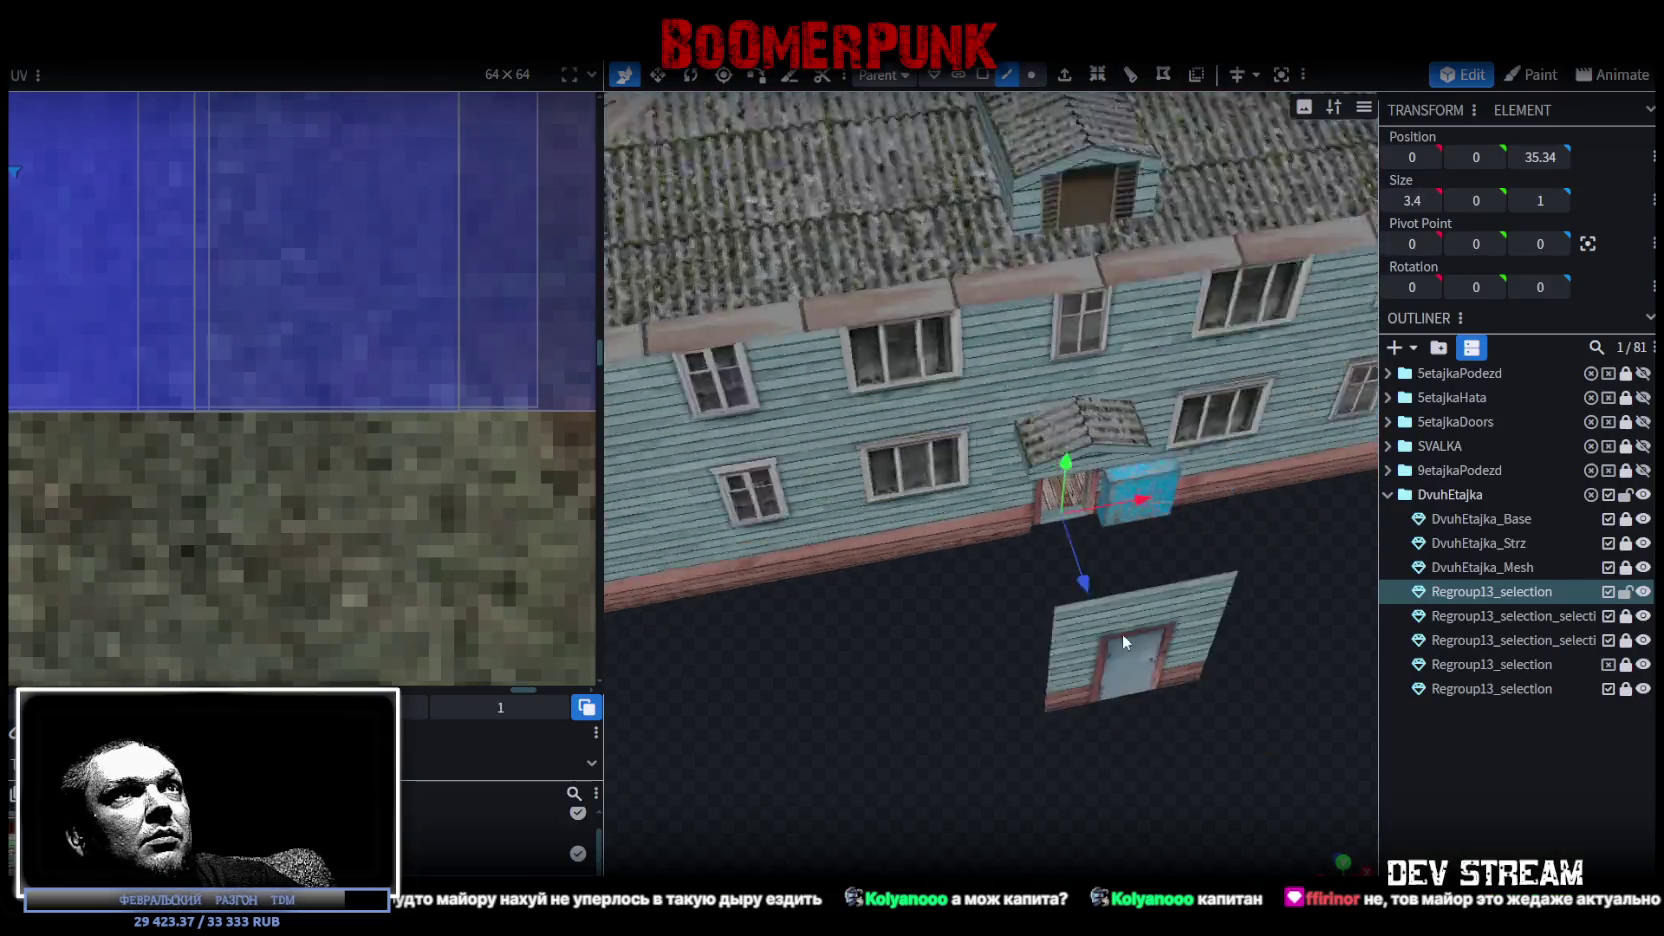
Select DvuhEtajka_Base and pick the two upper-floor wall faces in face mode.
mouse_move(985, 706)
mouse_down()
mouse_move(1170, 615)
mouse_move(1121, 434)
mouse_up()
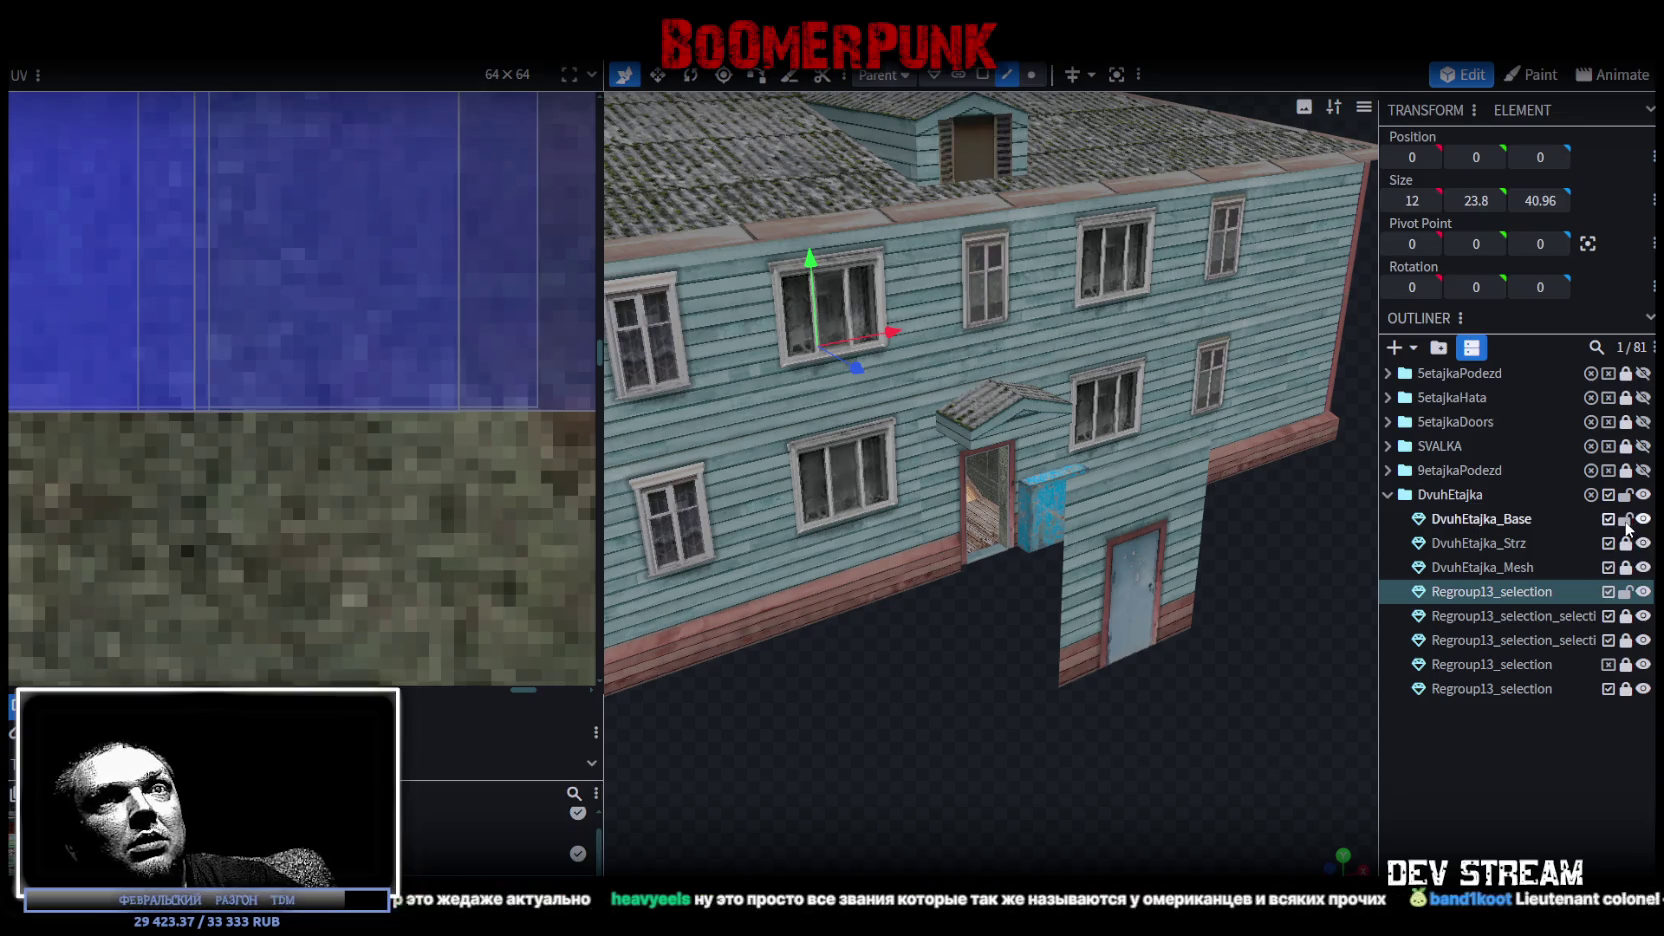
click(1498, 521)
mouse_move(970, 271)
mouse_down()
mouse_move(921, 728)
mouse_move(1072, 710)
mouse_up()
scroll(1025, 724, up, 3)
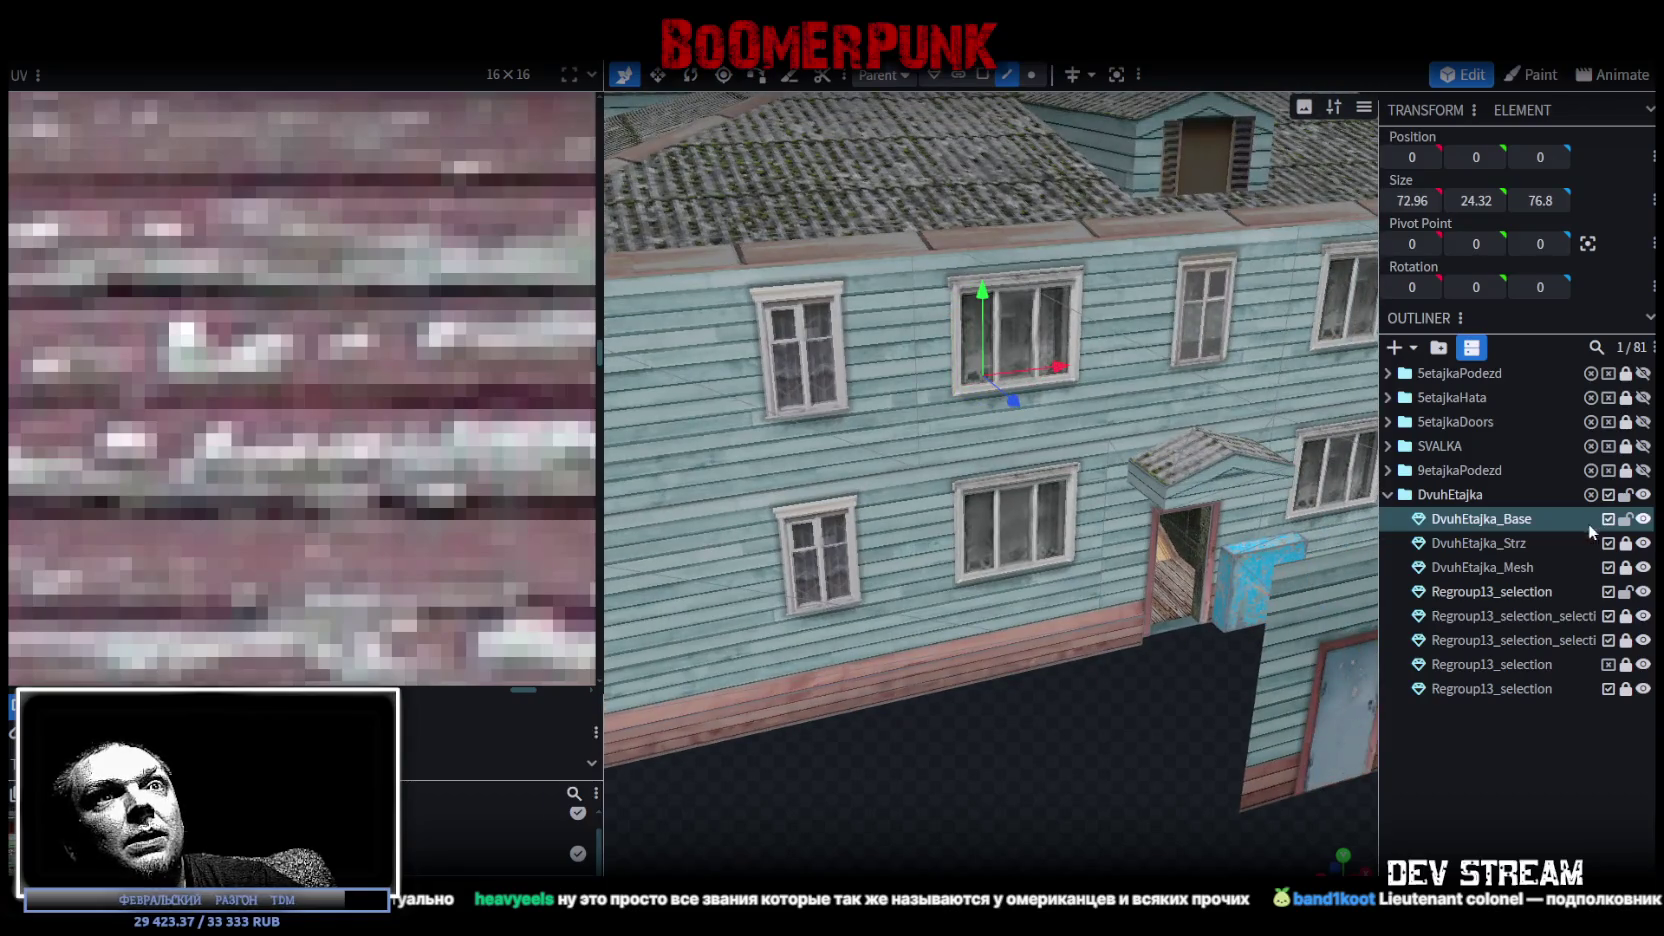
scroll(873, 346, down, 5)
click(983, 75)
click(1075, 386)
shift+click(1075, 435)
mouse_move(1075, 435)
mouse_down()
mouse_move(994, 679)
mouse_move(1118, 423)
mouse_up()
scroll(994, 677, up, 3)
scroll(985, 680, up, 2)
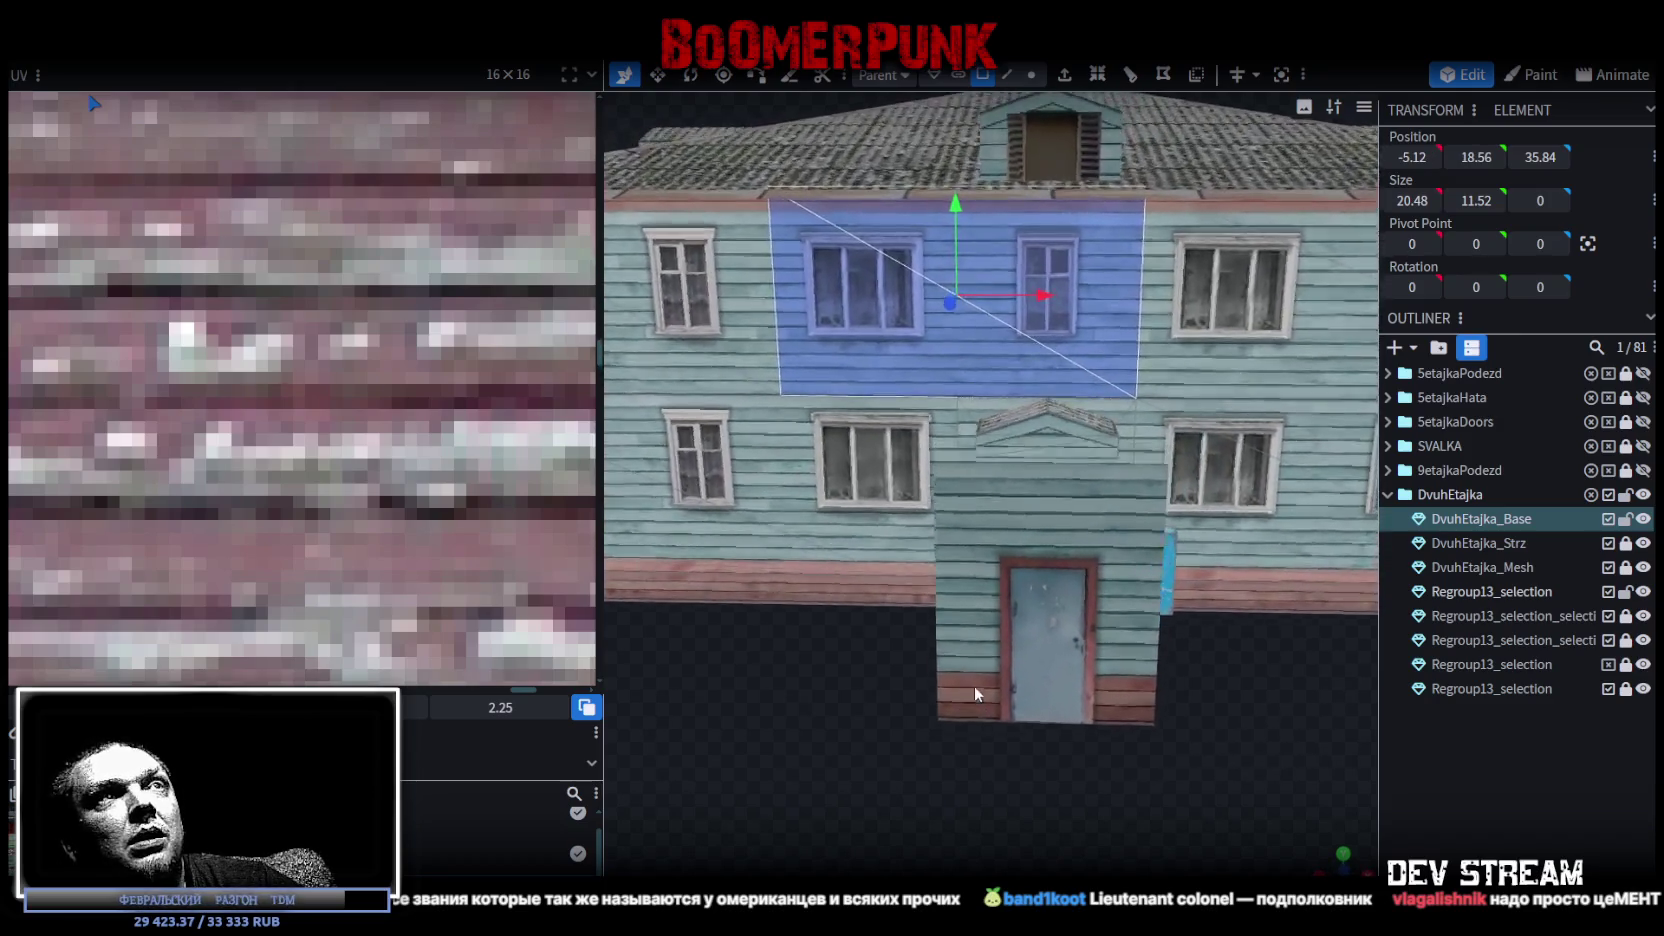
Copy the two wall faces and paste them as a mesh selection.
right_click(1118, 423)
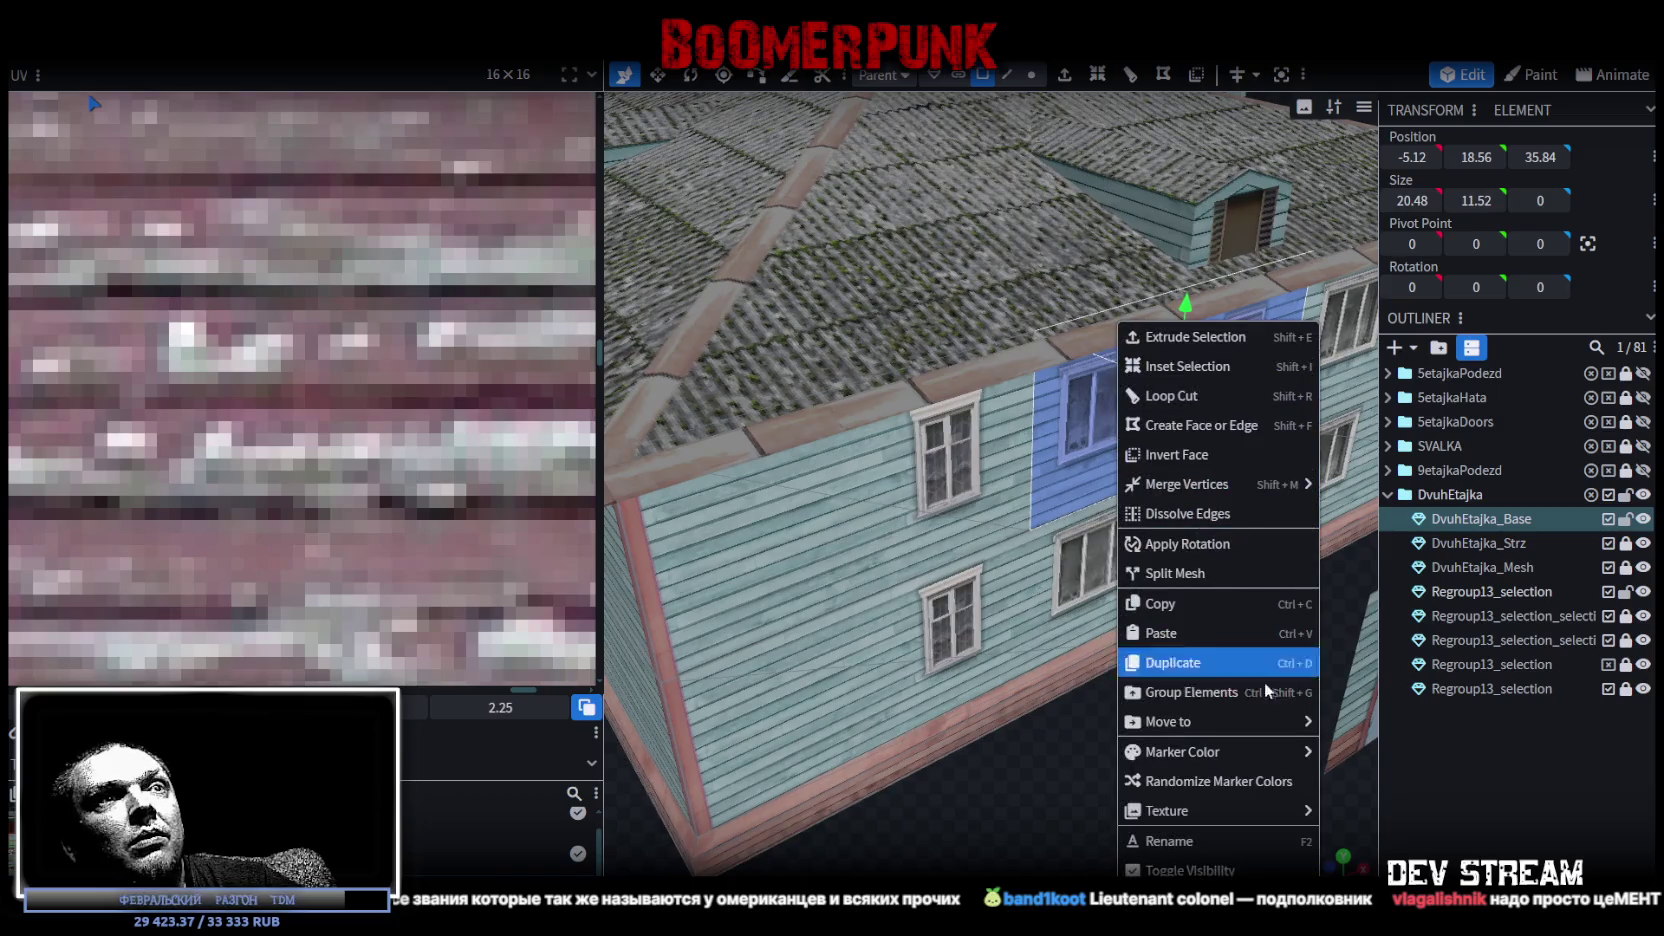
click(1162, 602)
right_click(1108, 448)
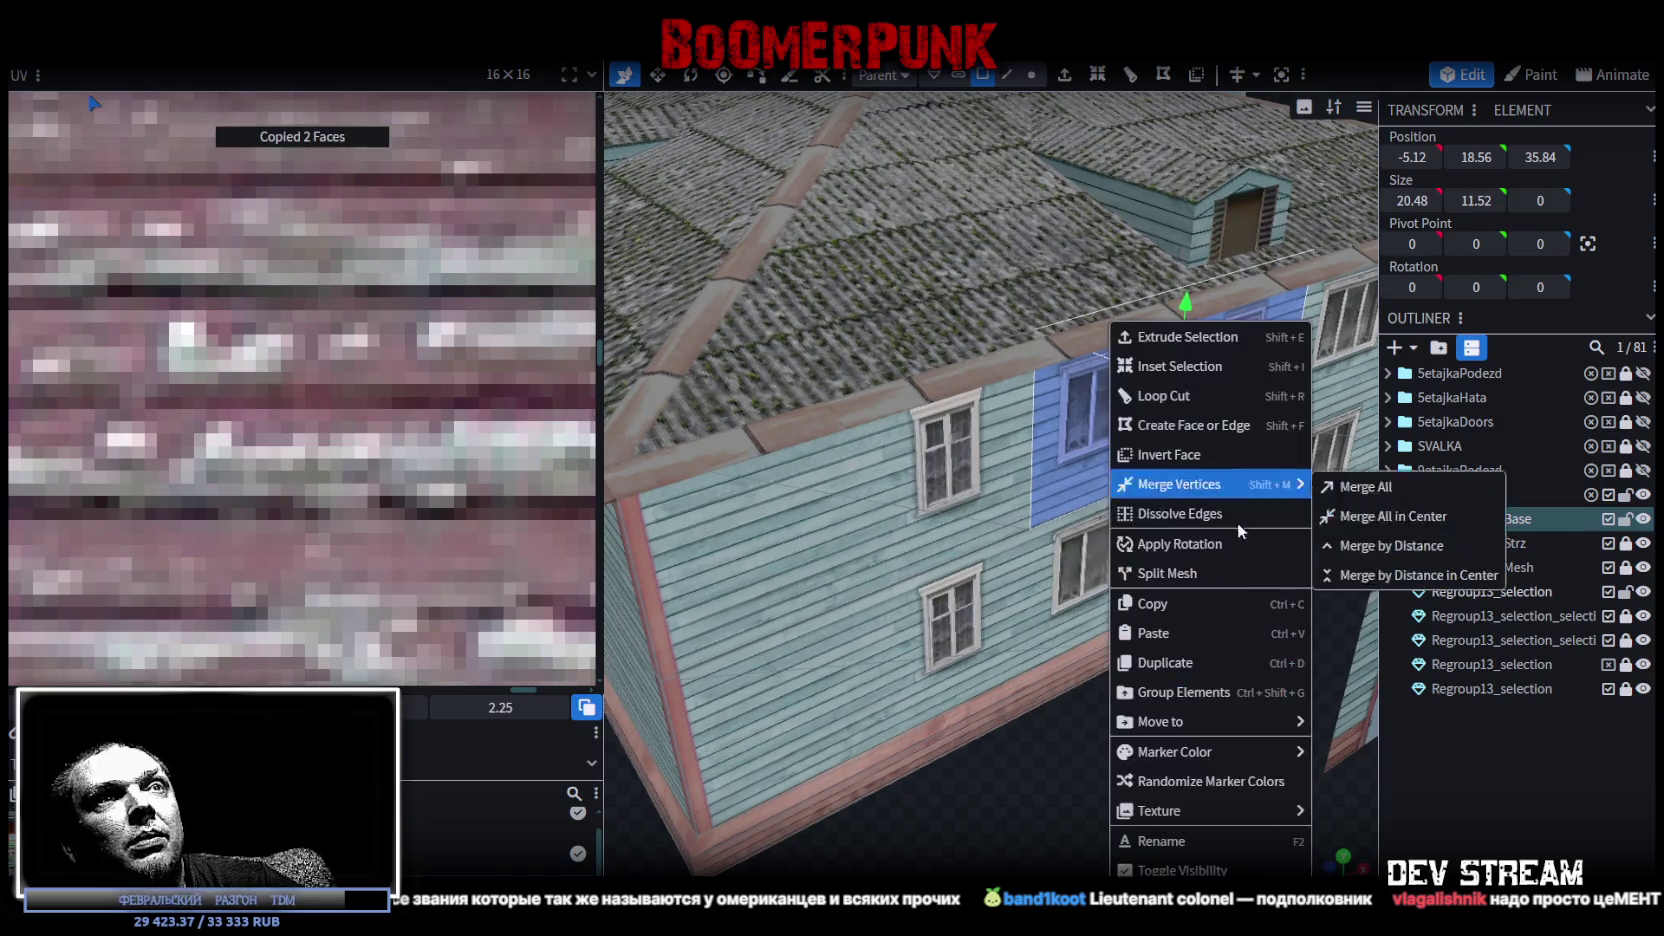
click(1153, 633)
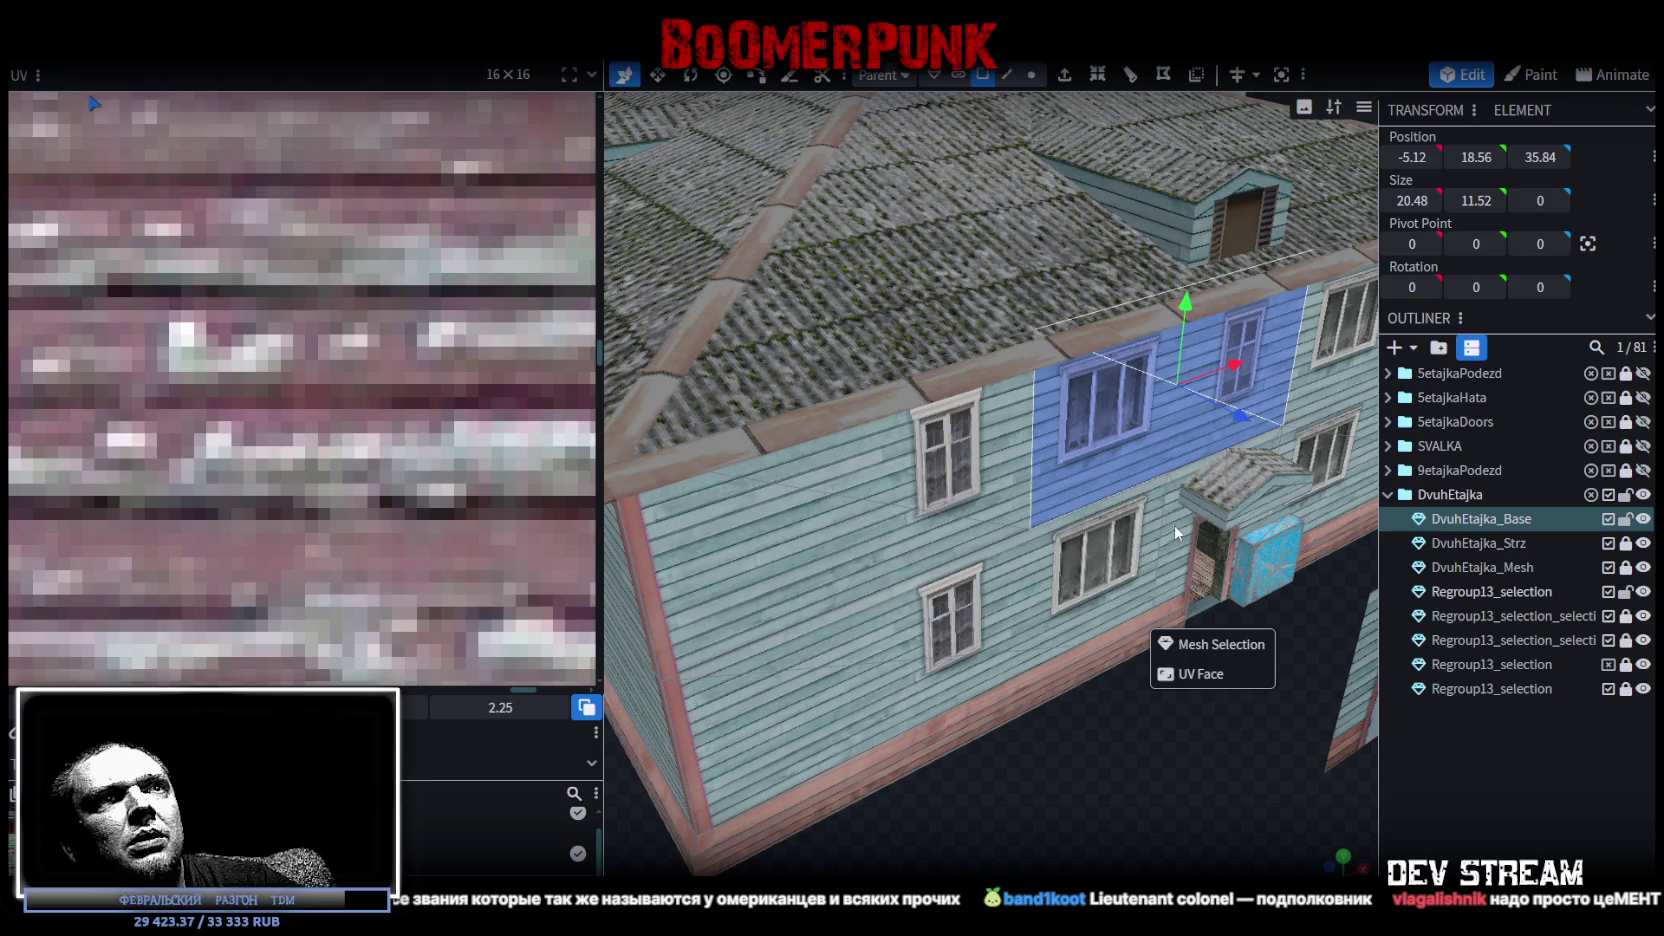
click(1222, 645)
Push the pasted wall faces forward along Z, setting Position Z to 51.
scroll(1150, 560, down, 5)
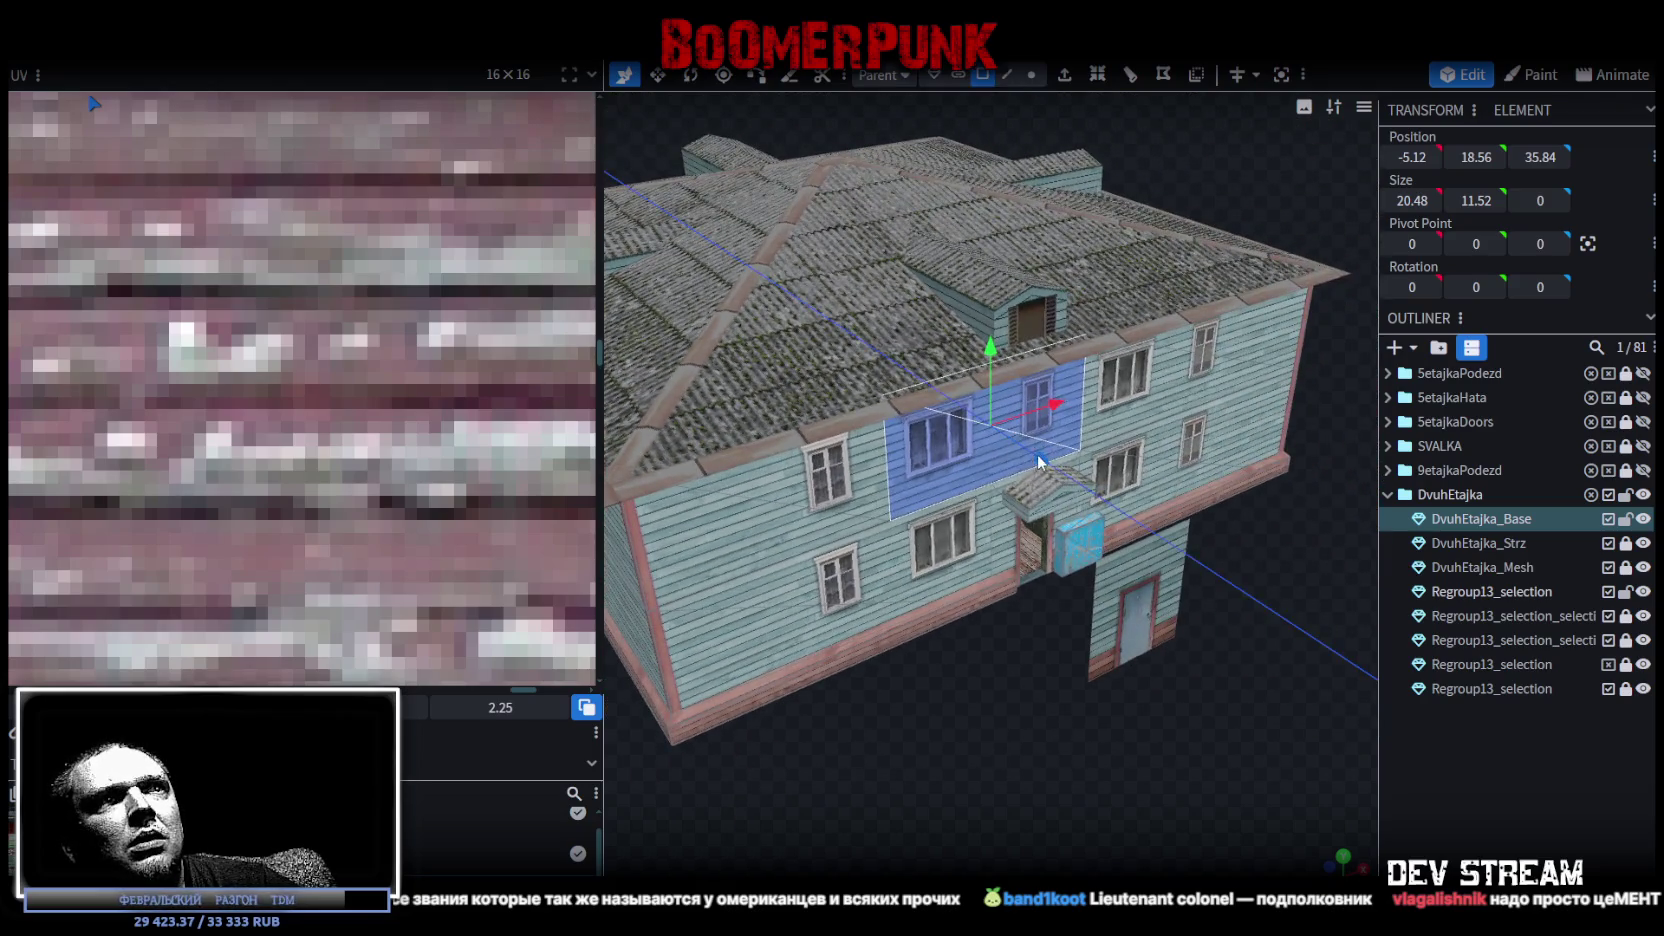
drag(1038, 462, 1154, 552)
mouse_move(1228, 714)
mouse_down()
mouse_move(1300, 699)
mouse_move(1051, 657)
mouse_move(891, 654)
mouse_move(805, 700)
mouse_move(1144, 660)
mouse_move(981, 478)
mouse_move(1038, 450)
mouse_move(1110, 495)
mouse_up()
click(1540, 157)
text(51)
key(Return)
mouse_move(1191, 561)
mouse_down()
mouse_move(1228, 410)
mouse_move(1240, 425)
mouse_move(1057, 439)
mouse_move(1150, 500)
mouse_up()
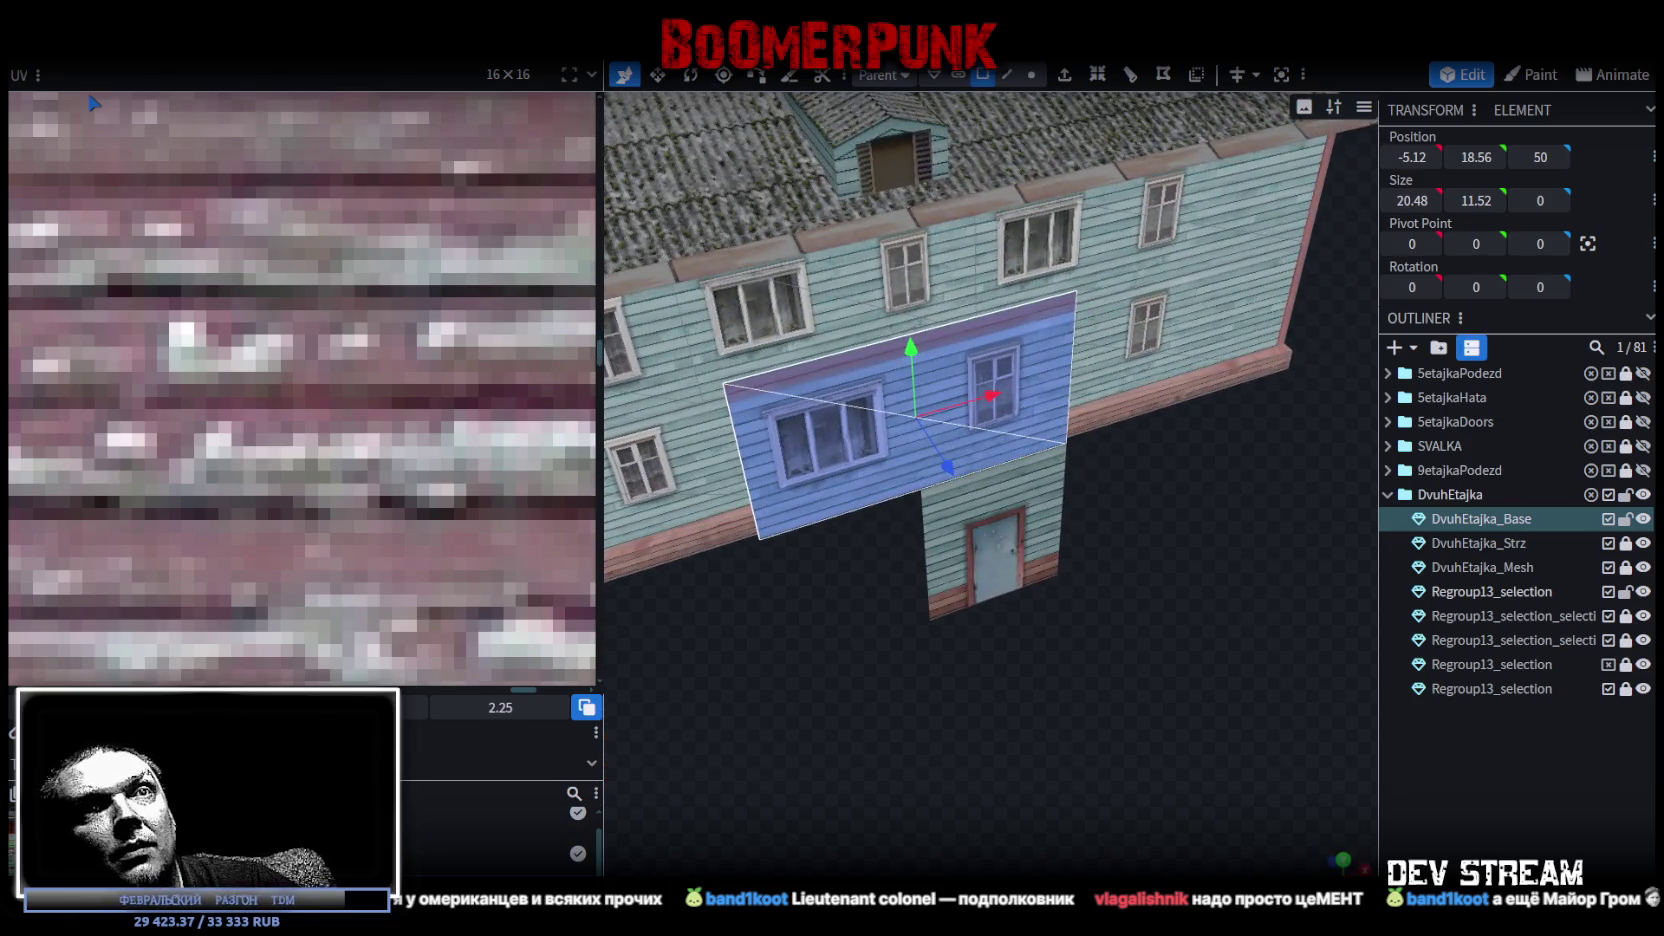
Split the pasted faces into their own mesh, hide the house body and roof, and select the concrete block.
right_click(1008, 378)
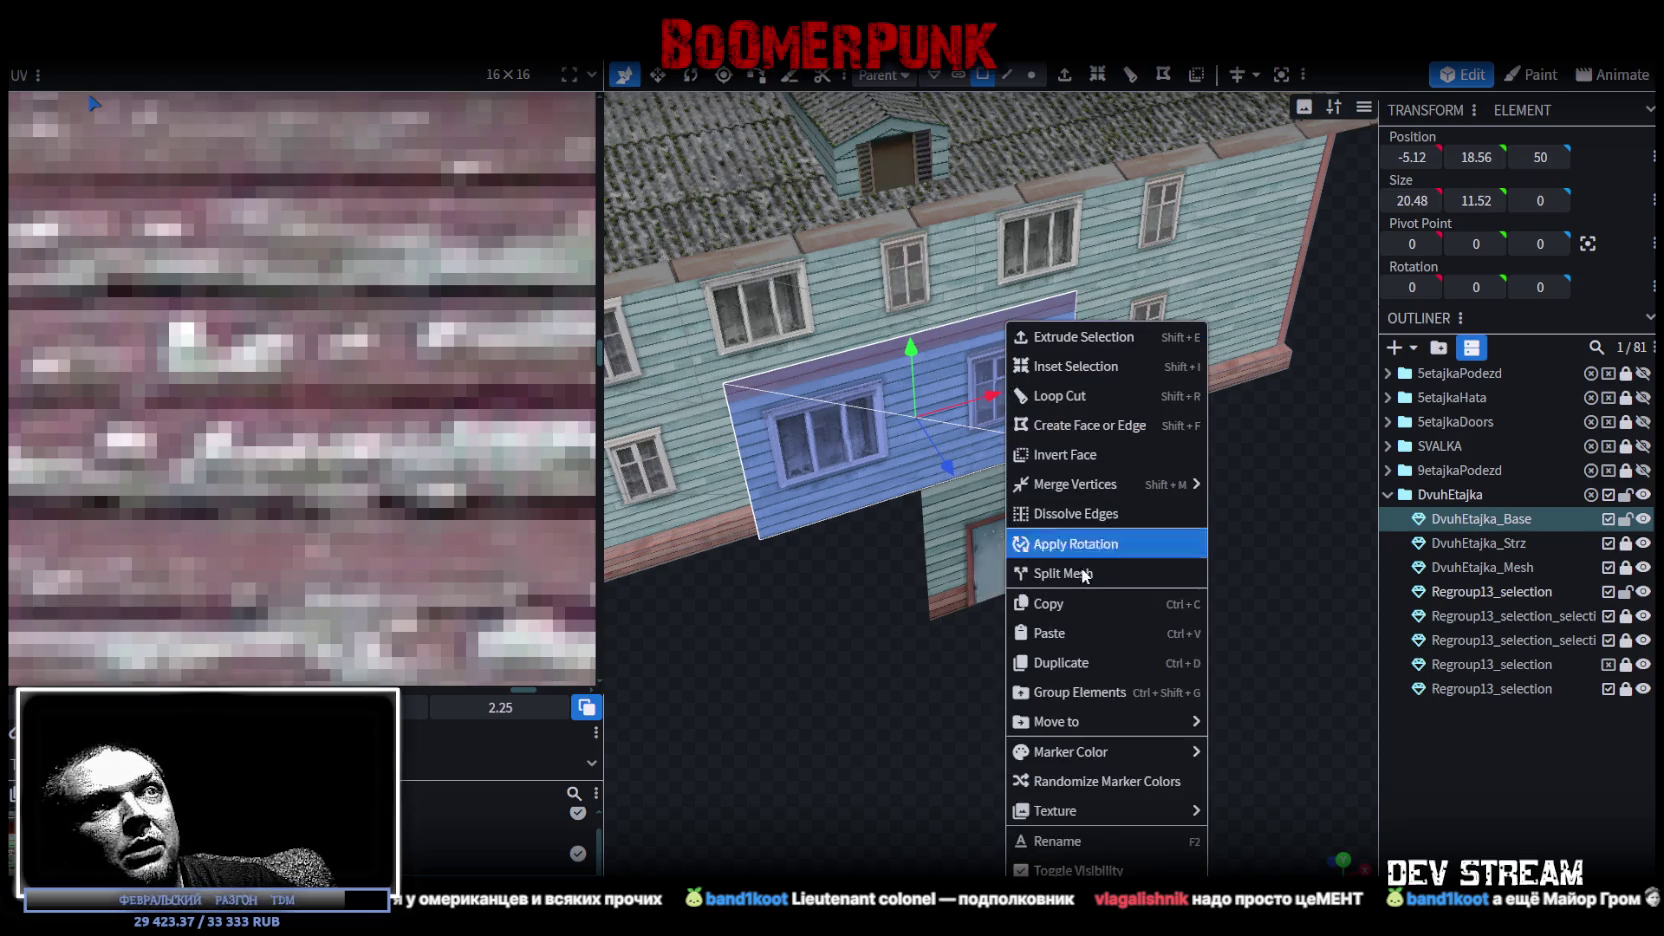
click(1075, 572)
click(1641, 519)
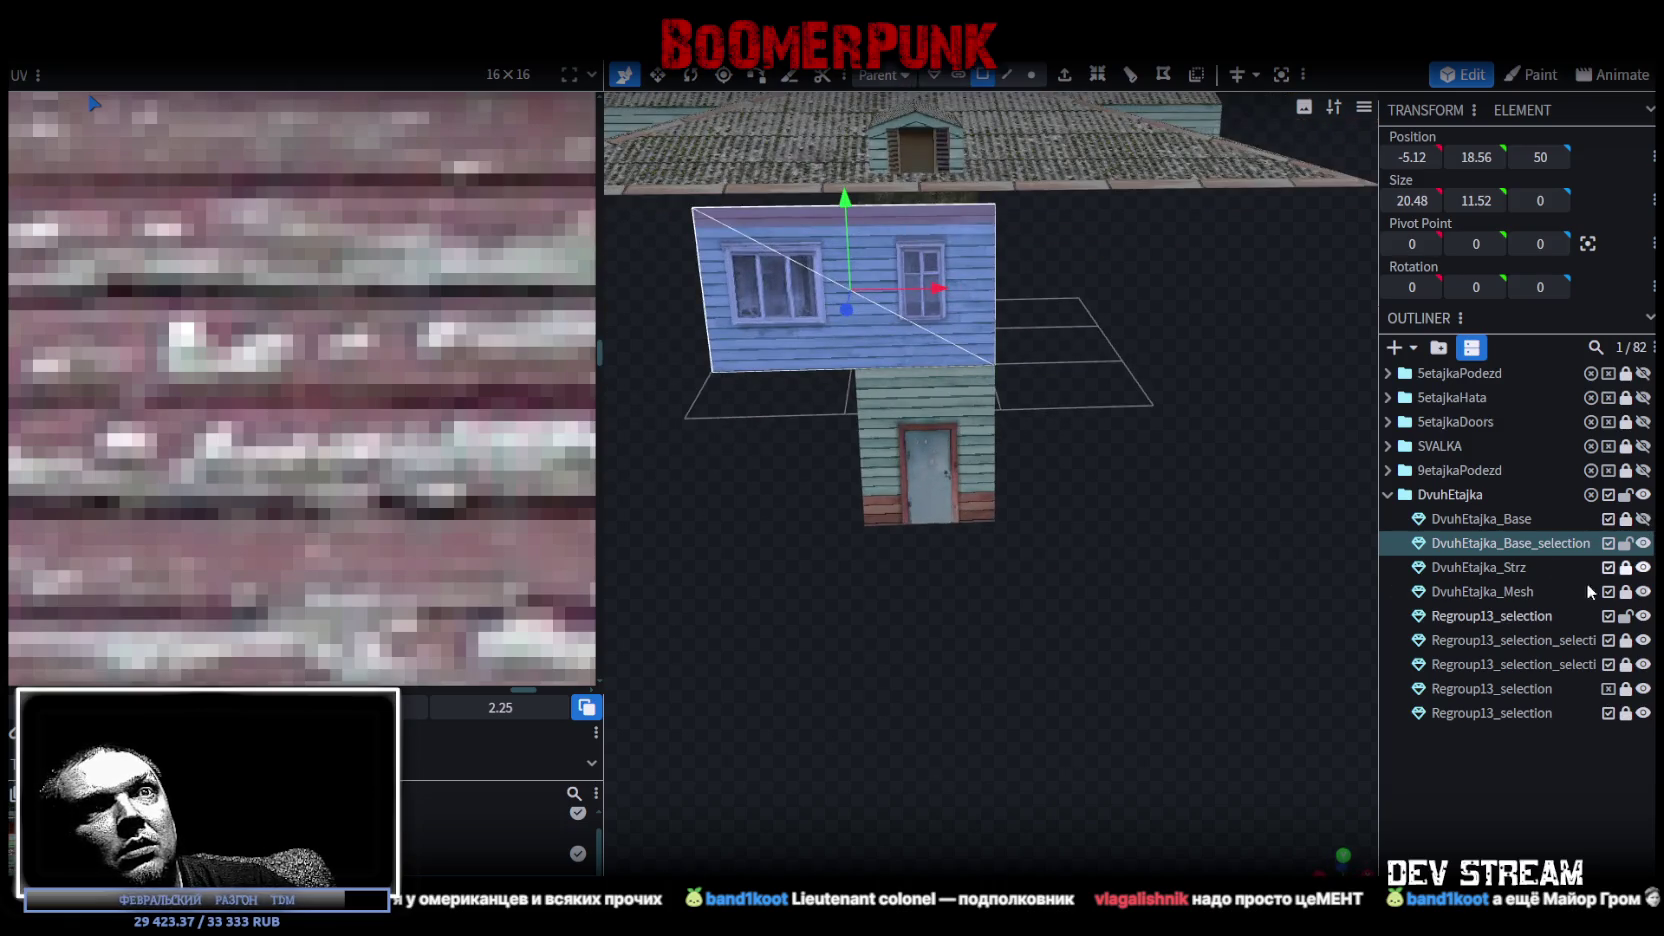
click(1643, 713)
mouse_move(1150, 560)
mouse_down()
mouse_move(1052, 496)
mouse_move(1121, 491)
mouse_up()
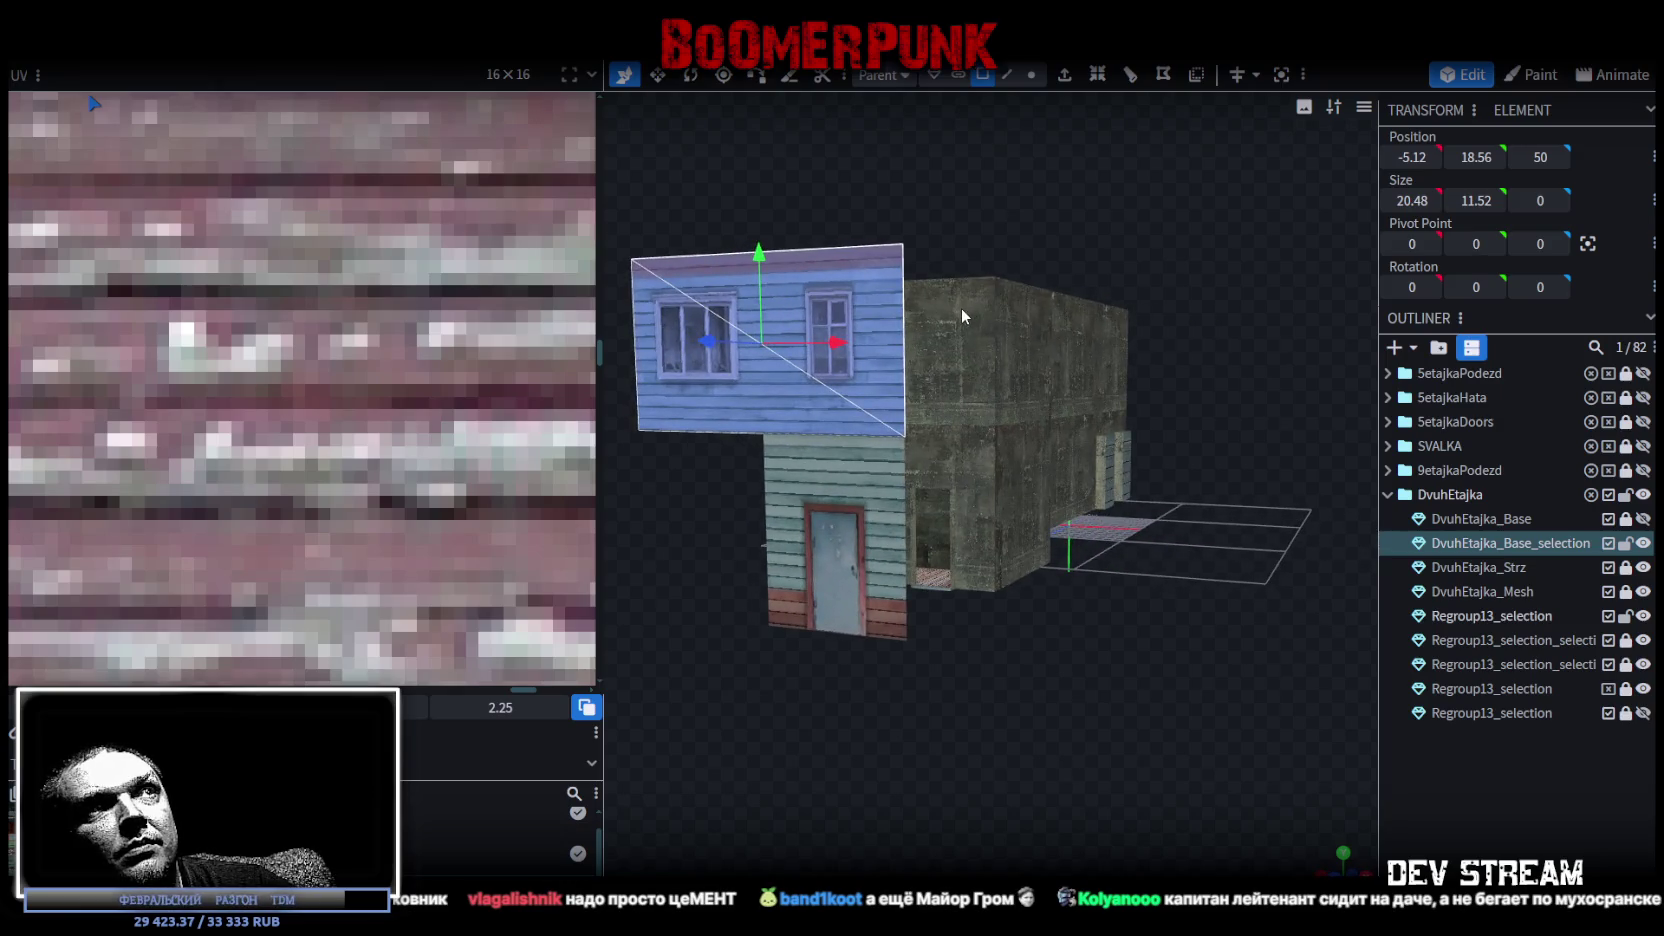
click(961, 310)
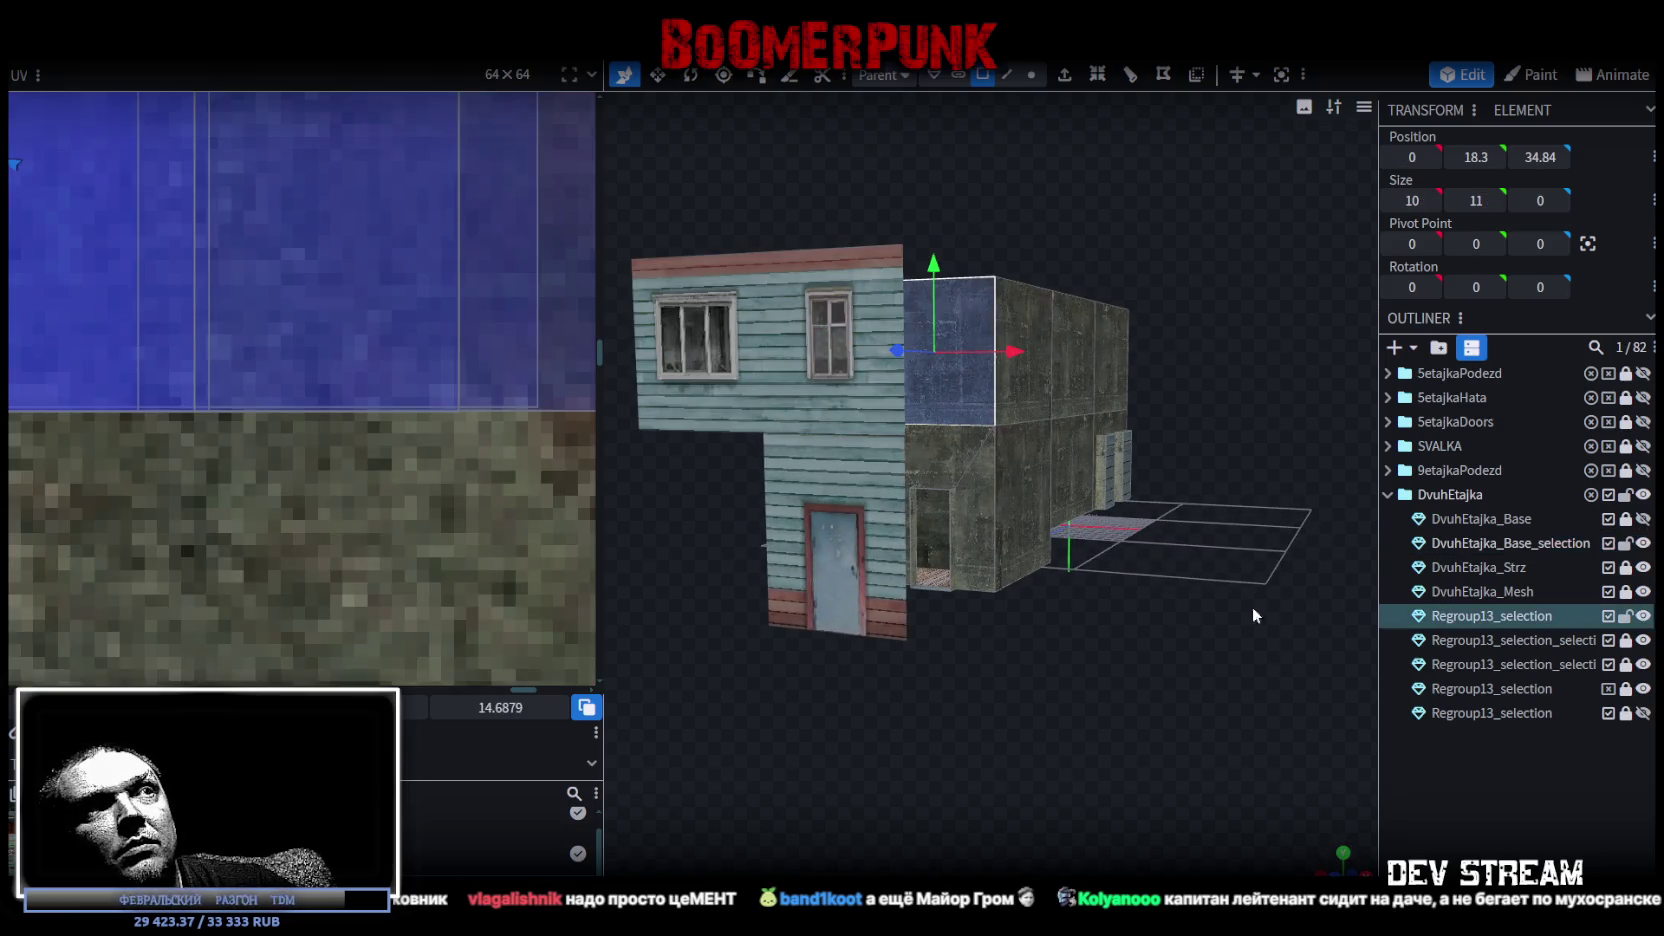
Scale the selected concrete block face down to half size, 5×5.5.
drag(1256, 615, 1208, 449)
click(1097, 76)
drag(1166, 606, 1173, 597)
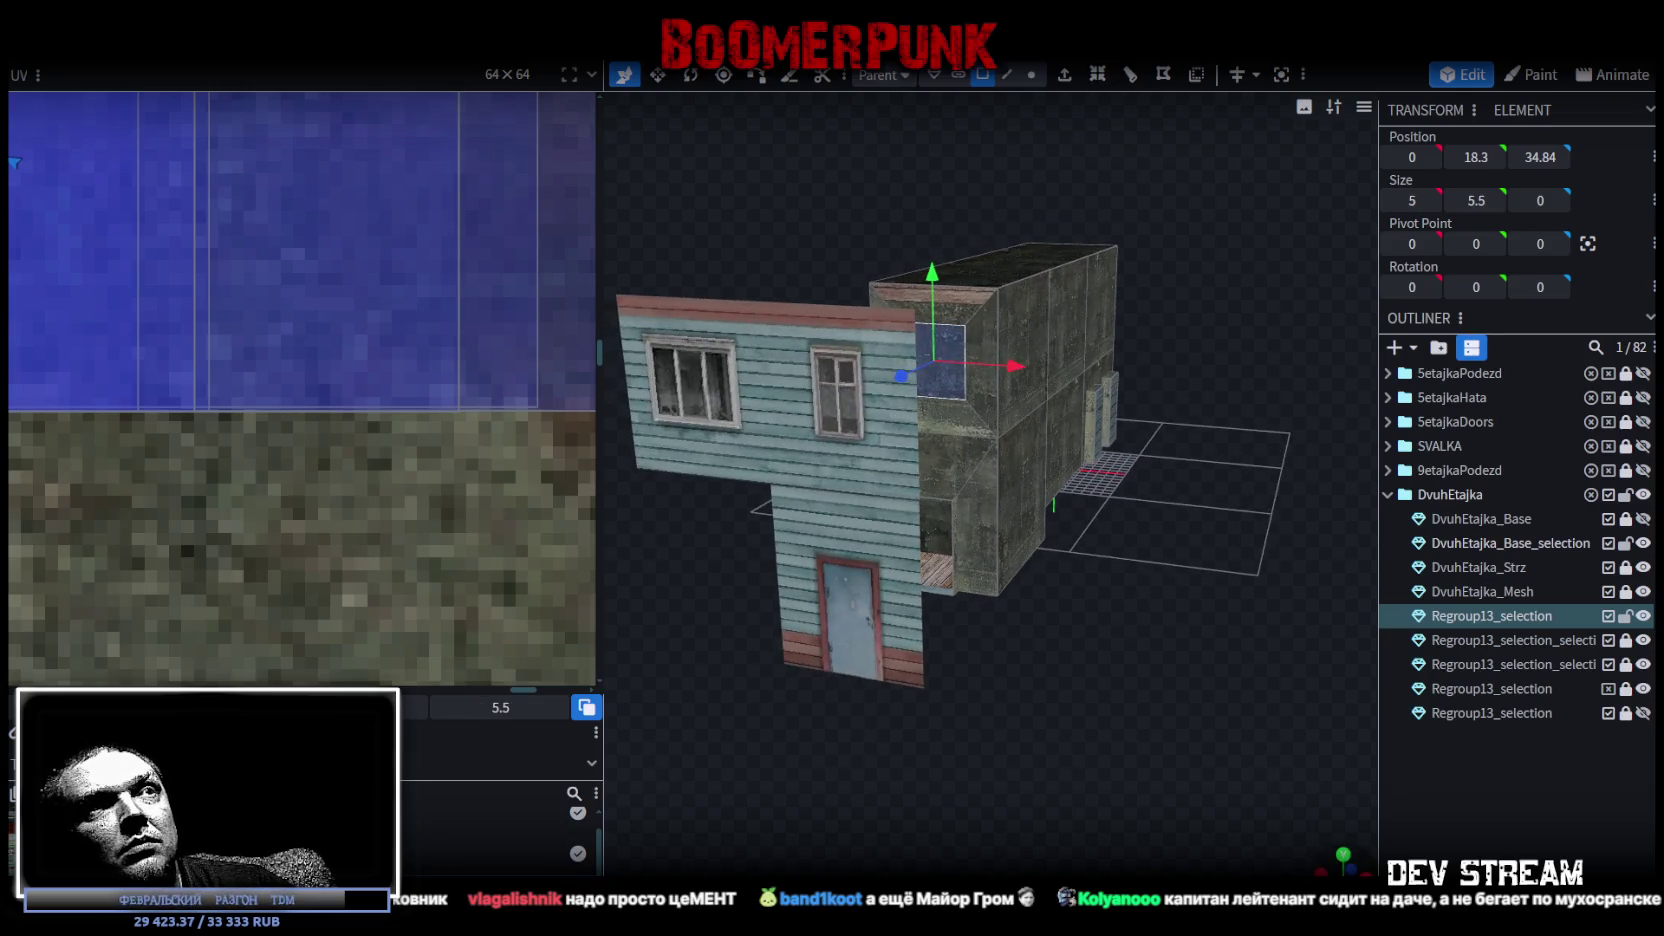
key(KP_1)
scroll(1201, 706, up, 2)
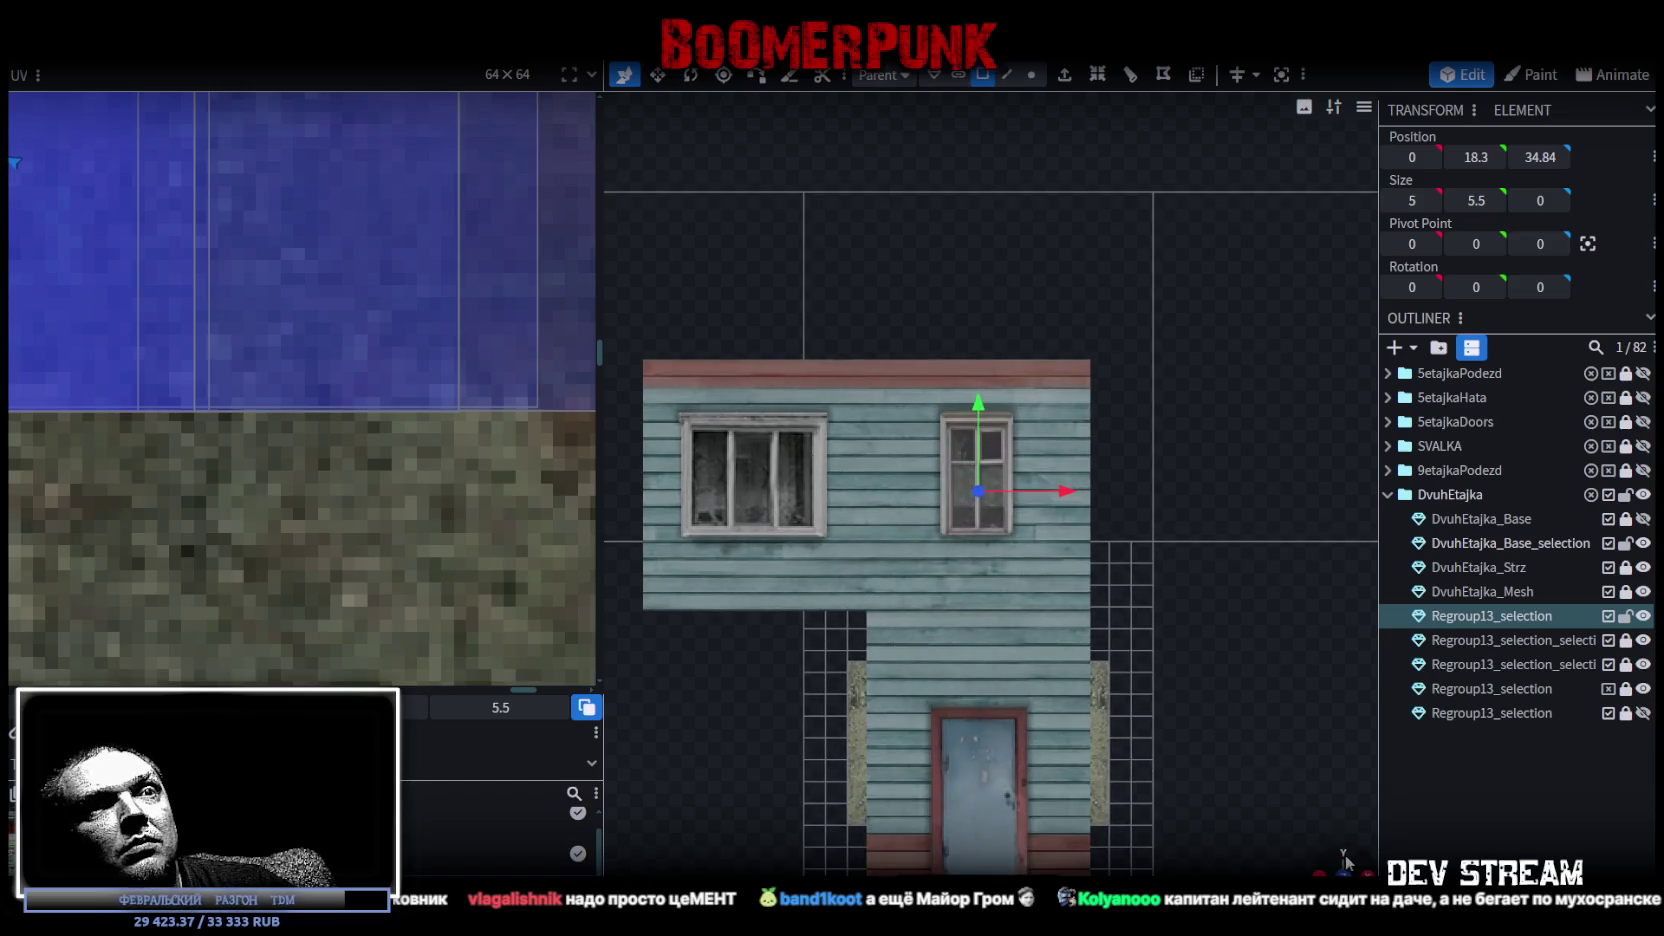
mouse_move(1345, 862)
mouse_down()
mouse_move(1103, 810)
mouse_move(1191, 729)
mouse_move(1099, 754)
mouse_move(1158, 419)
mouse_up()
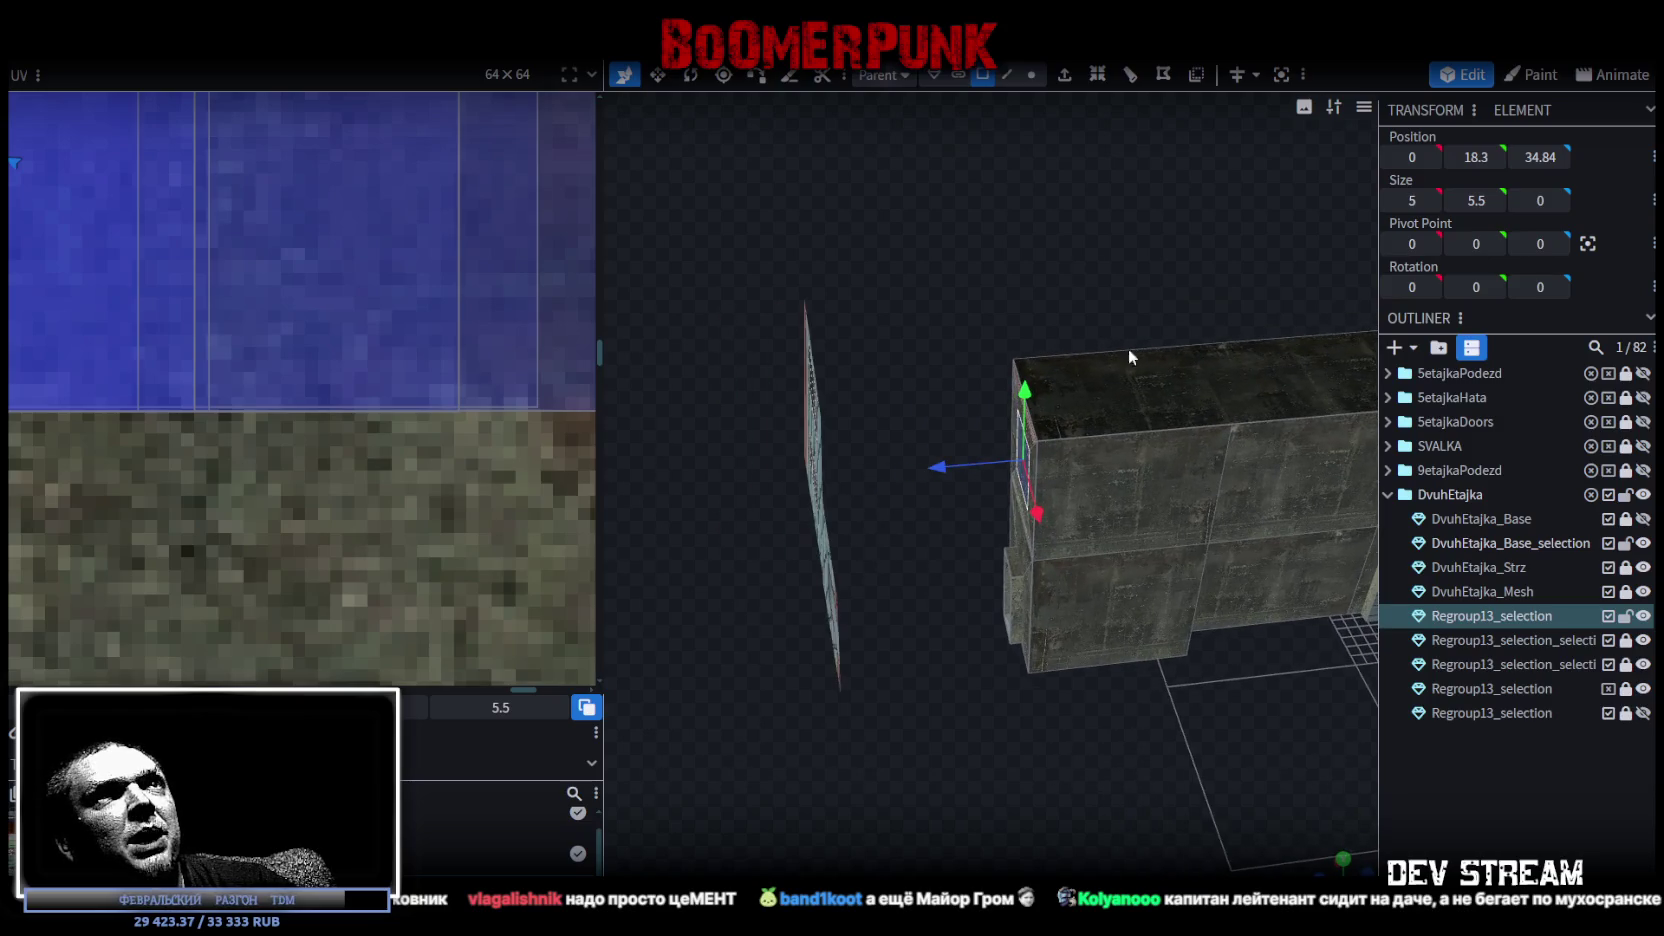
Extrude the face 1 unit in the Z+ direction.
click(1064, 74)
click(1040, 865)
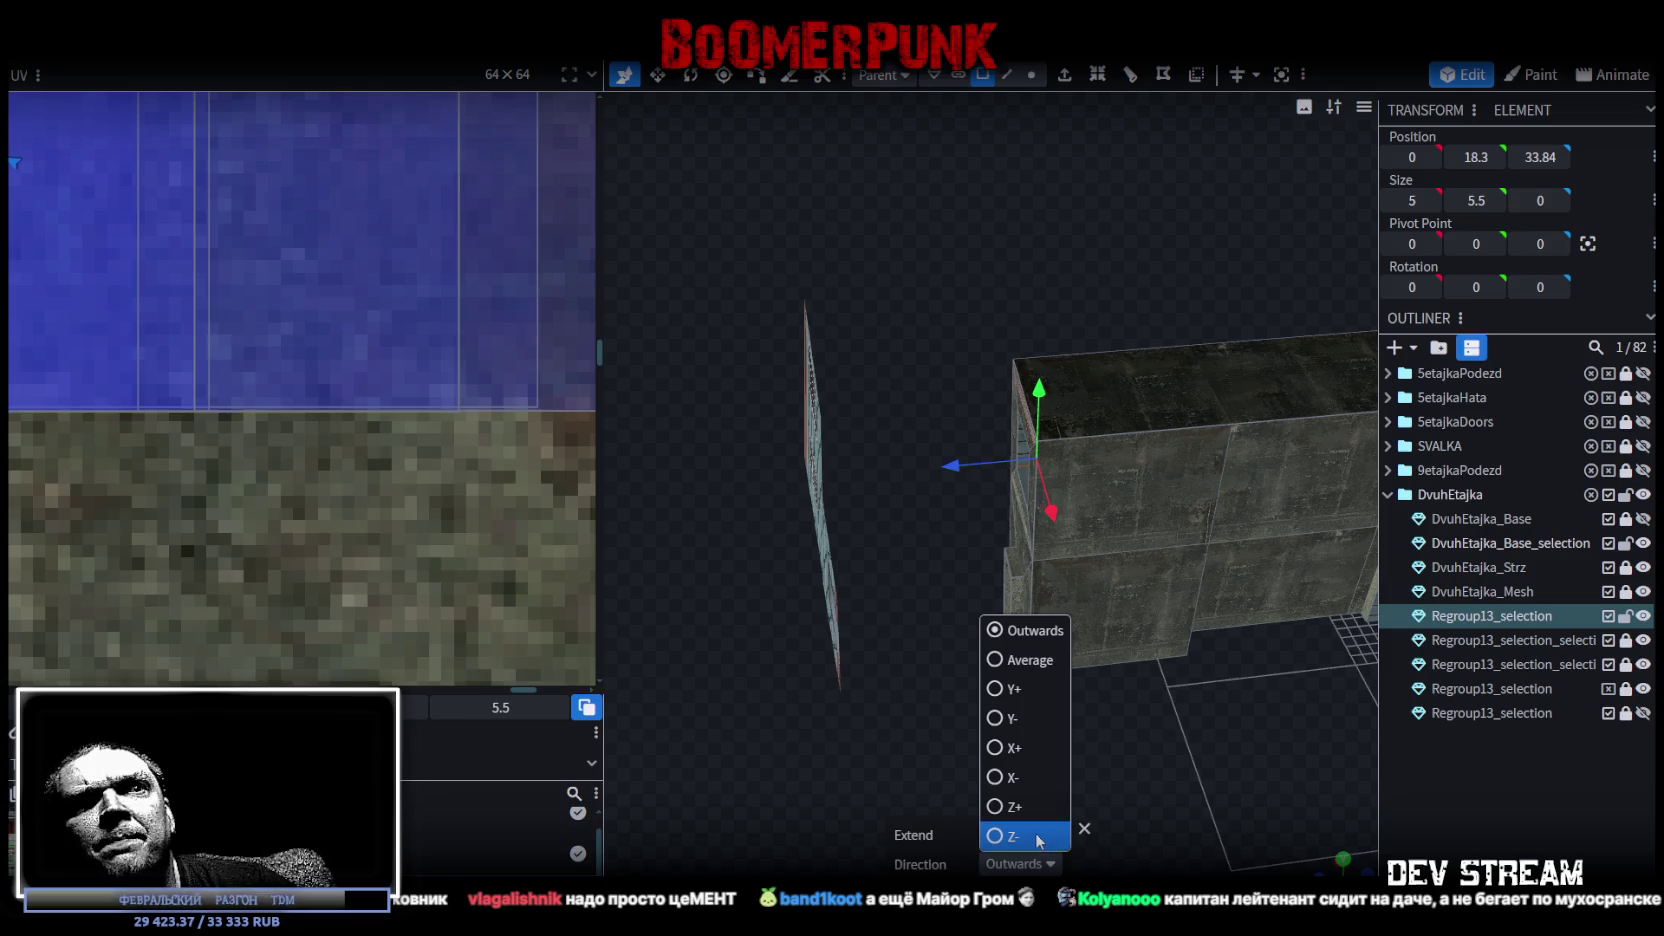
click(1014, 807)
drag(1063, 766, 1150, 768)
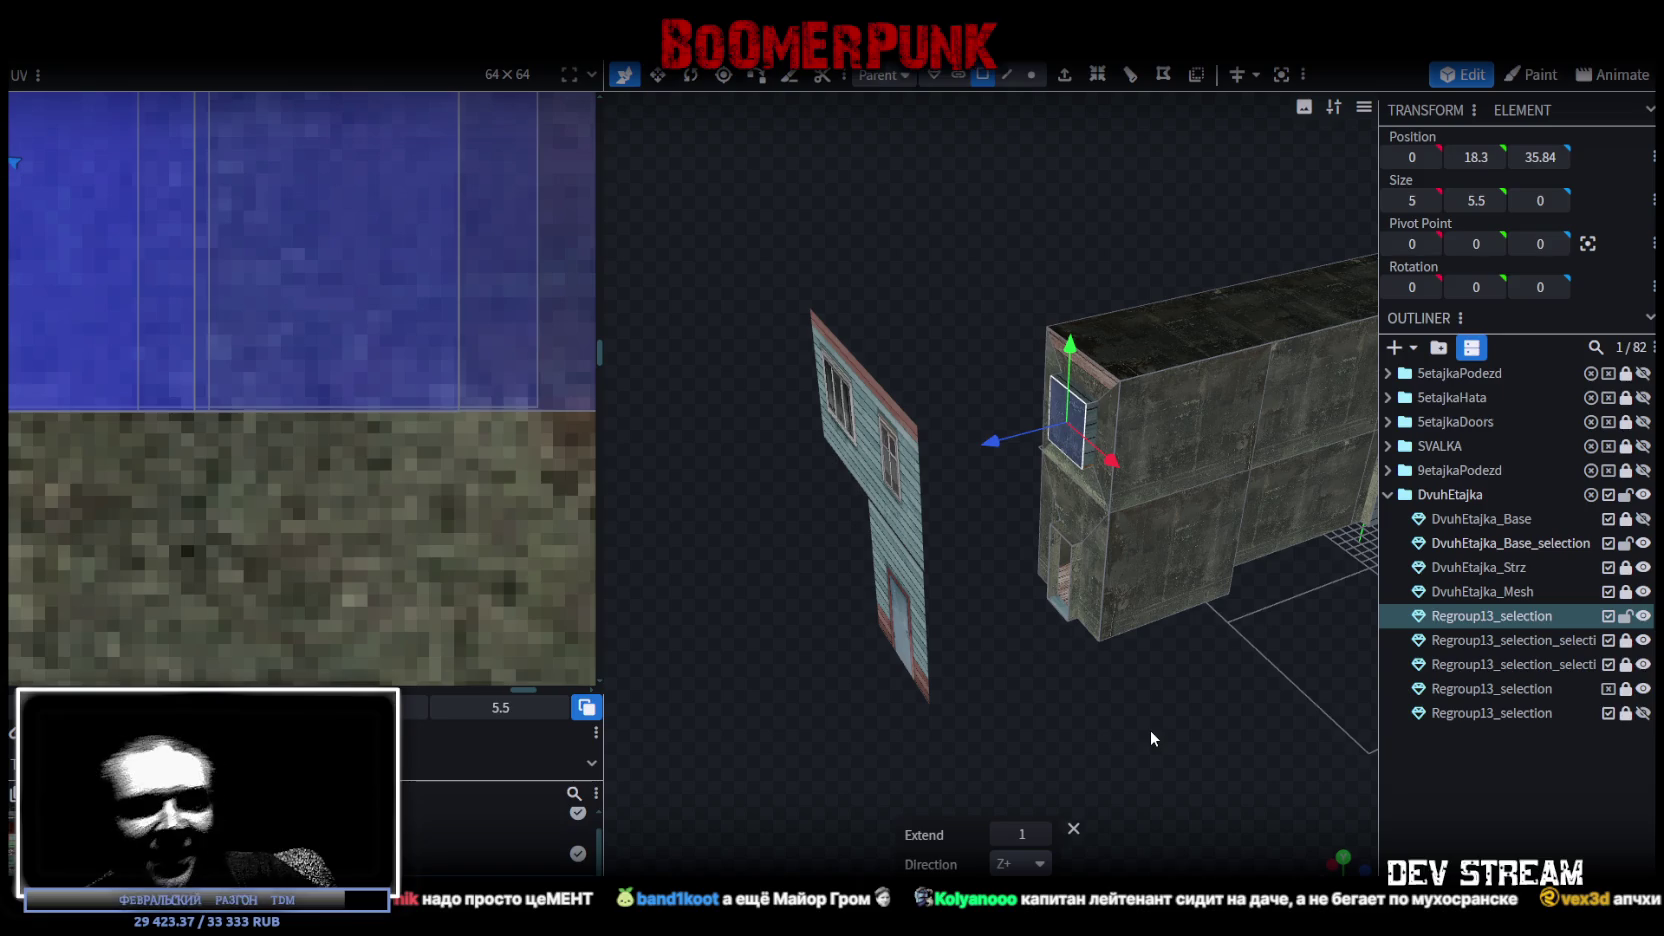
Select the narrow extruded window face and shift it 1 unit left along X.
mouse_move(1105, 672)
mouse_down()
mouse_move(1115, 690)
mouse_move(1130, 600)
mouse_up()
click(1136, 425)
mouse_move(957, 689)
mouse_down()
mouse_move(1100, 680)
mouse_move(1210, 455)
mouse_up()
scroll(1210, 452, up, 2)
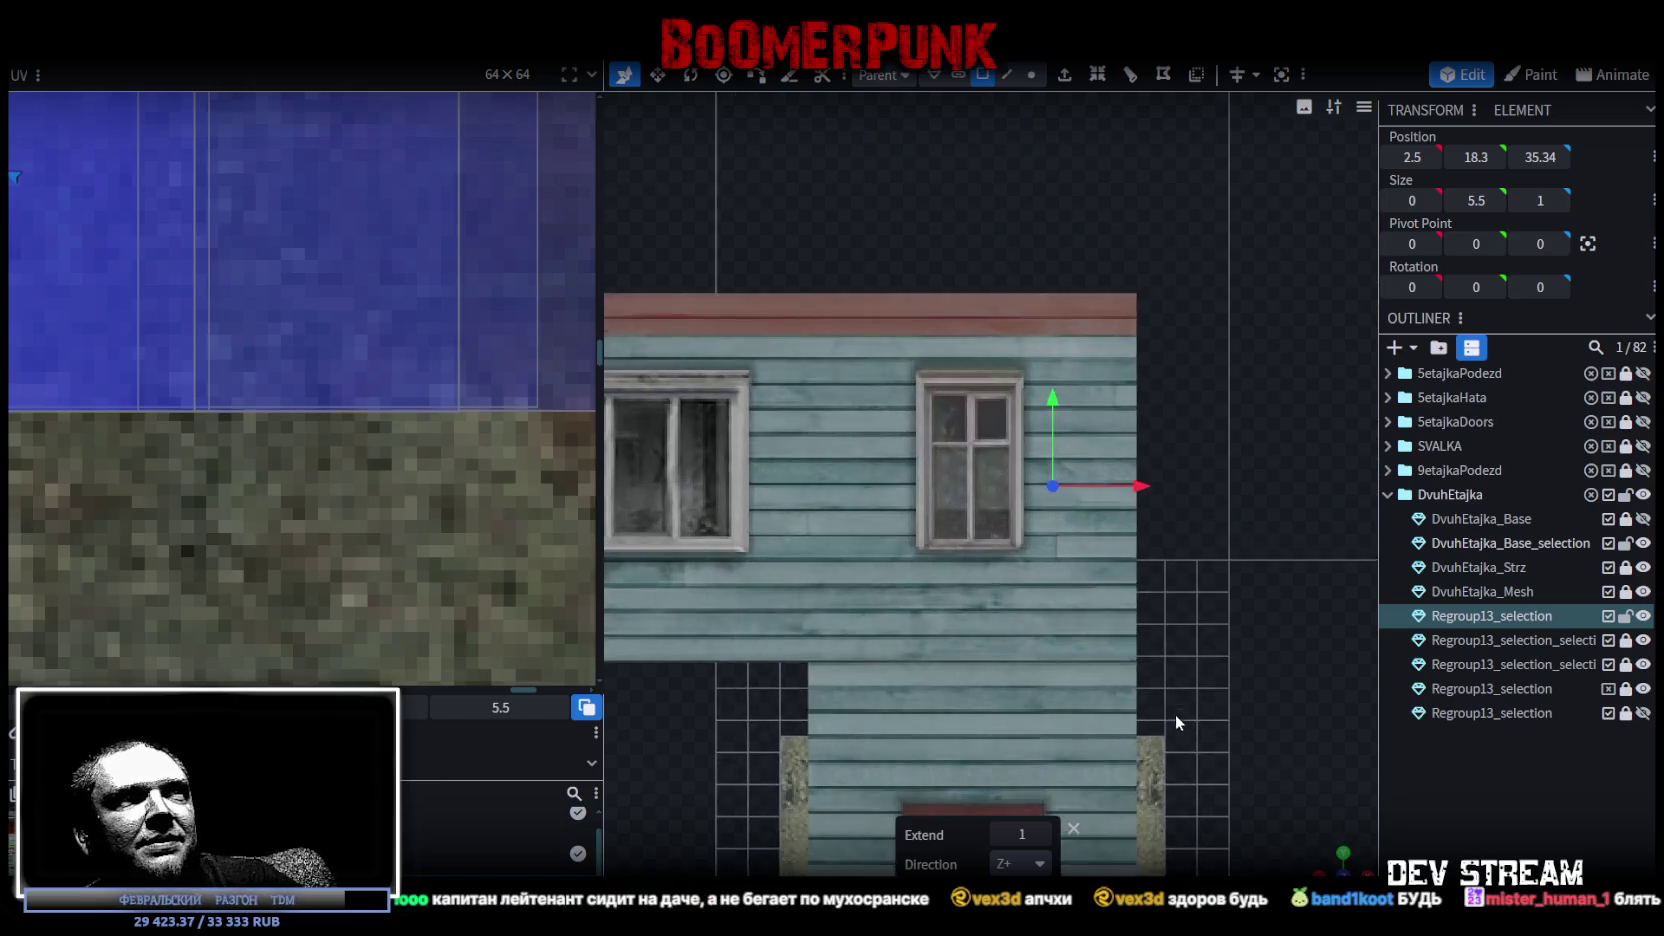
scroll(1210, 452, up, 3)
scroll(1212, 450, up, 3)
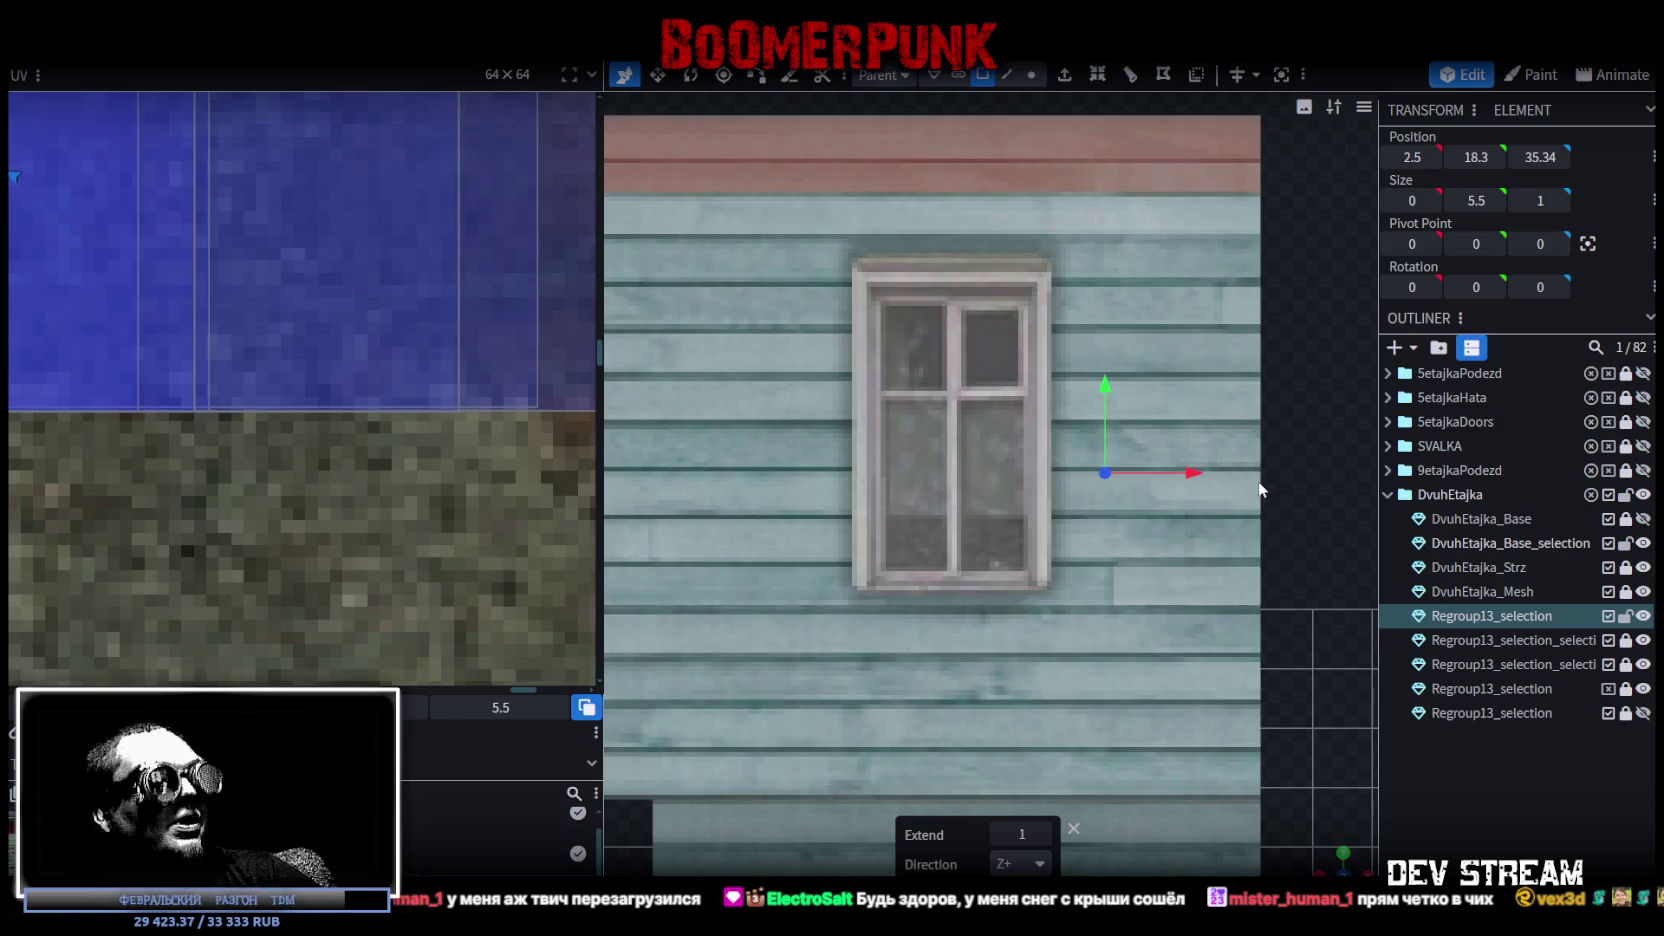
drag(1187, 473, 1128, 472)
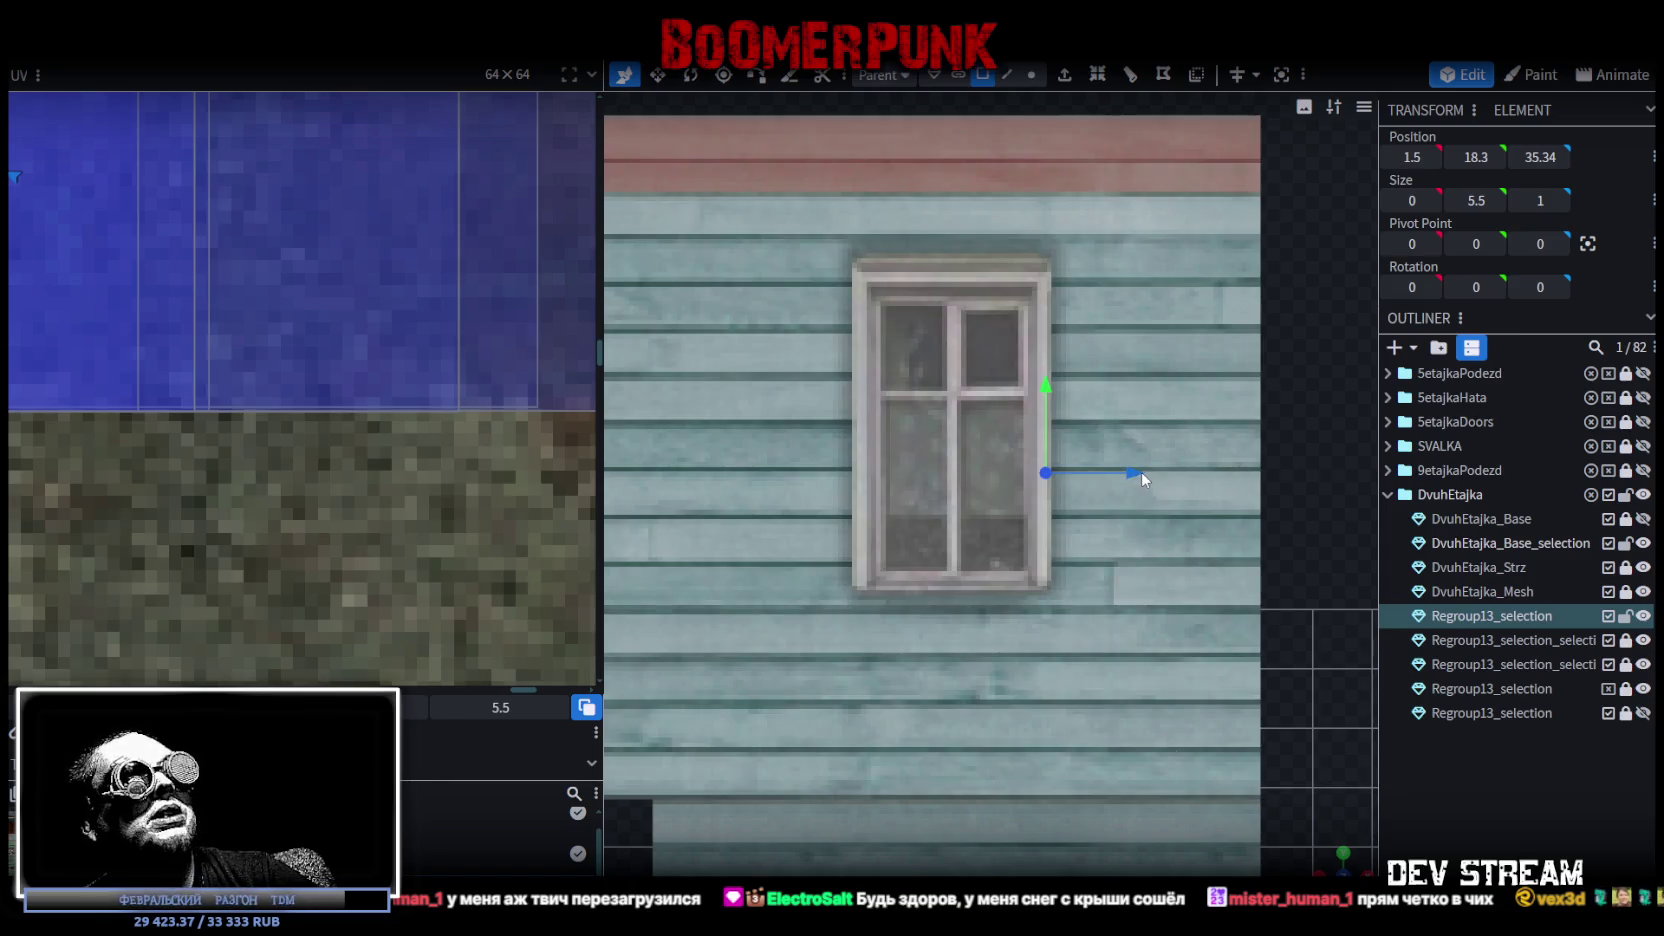
scroll(1310, 741, down, 2)
scroll(1303, 851, down, 5)
Move the window element along X to -2.5, then back right to -1.5.
drag(1303, 851, 990, 543)
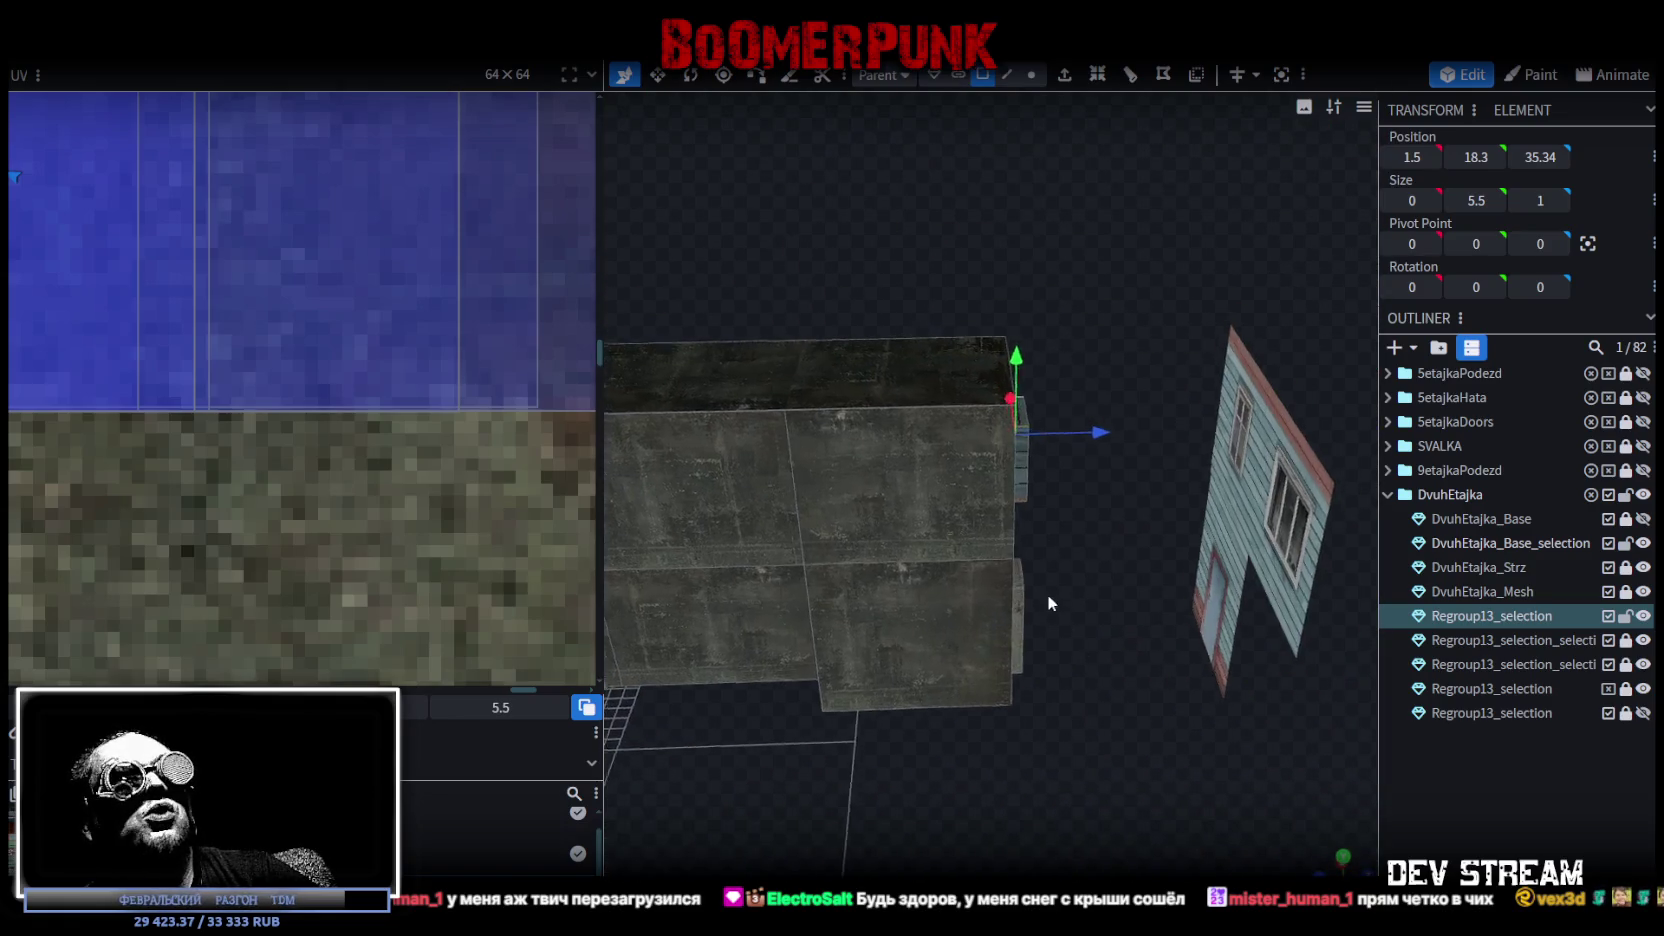
drag(1055, 450, 928, 417)
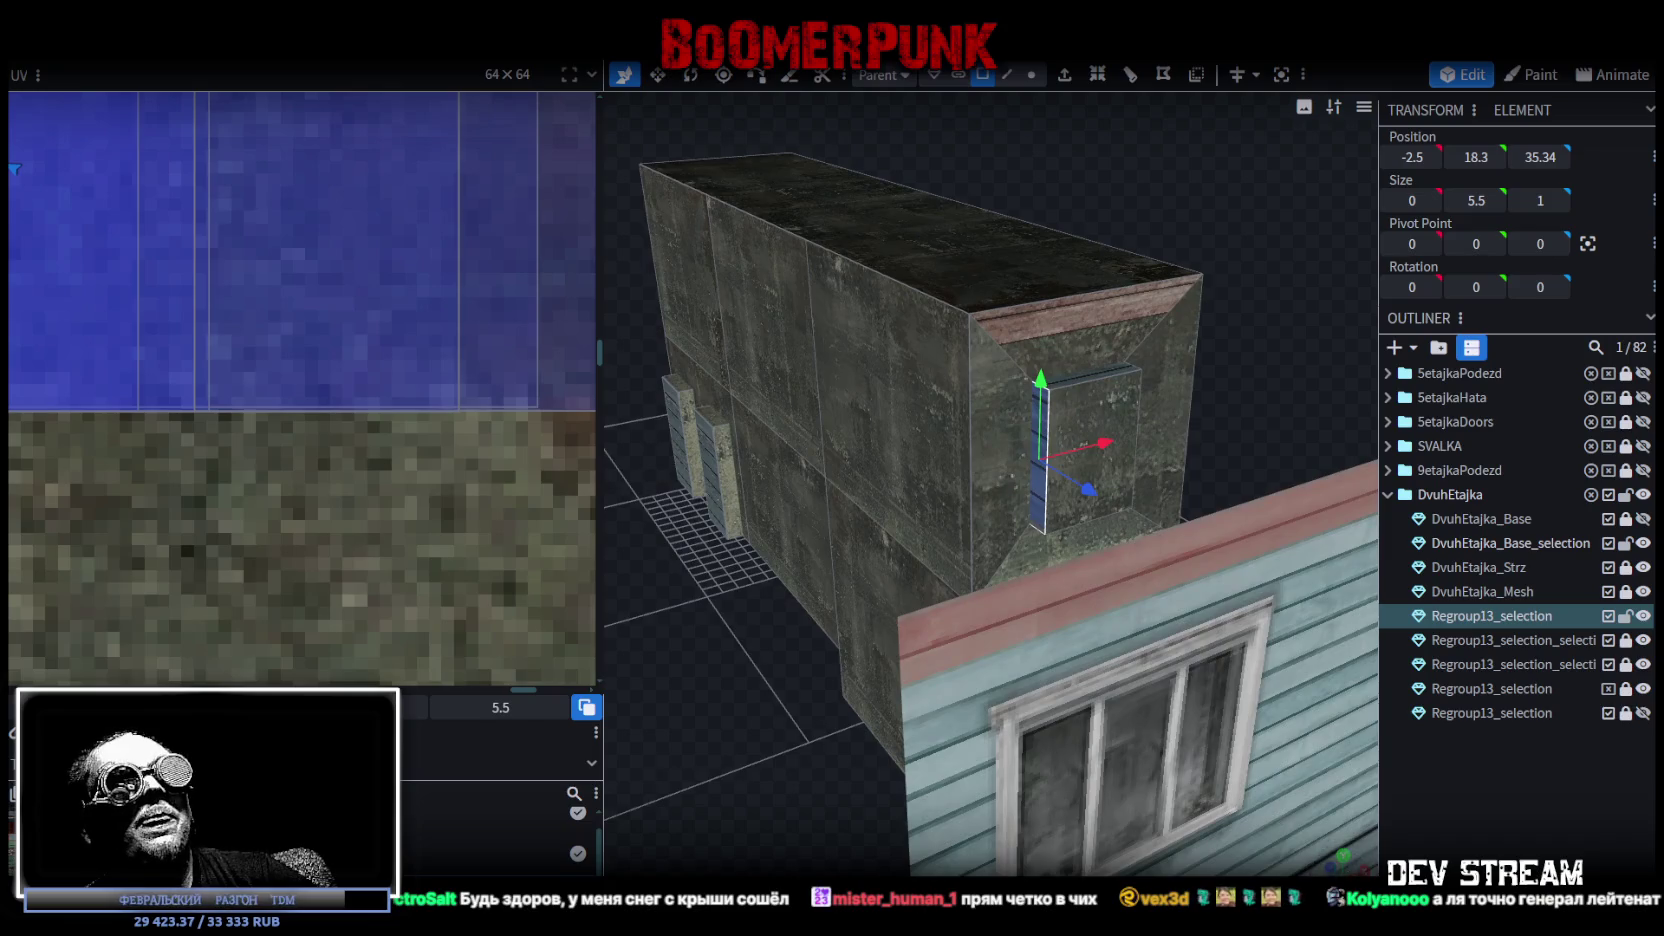
scroll(928, 417, up, 1)
drag(888, 472, 943, 478)
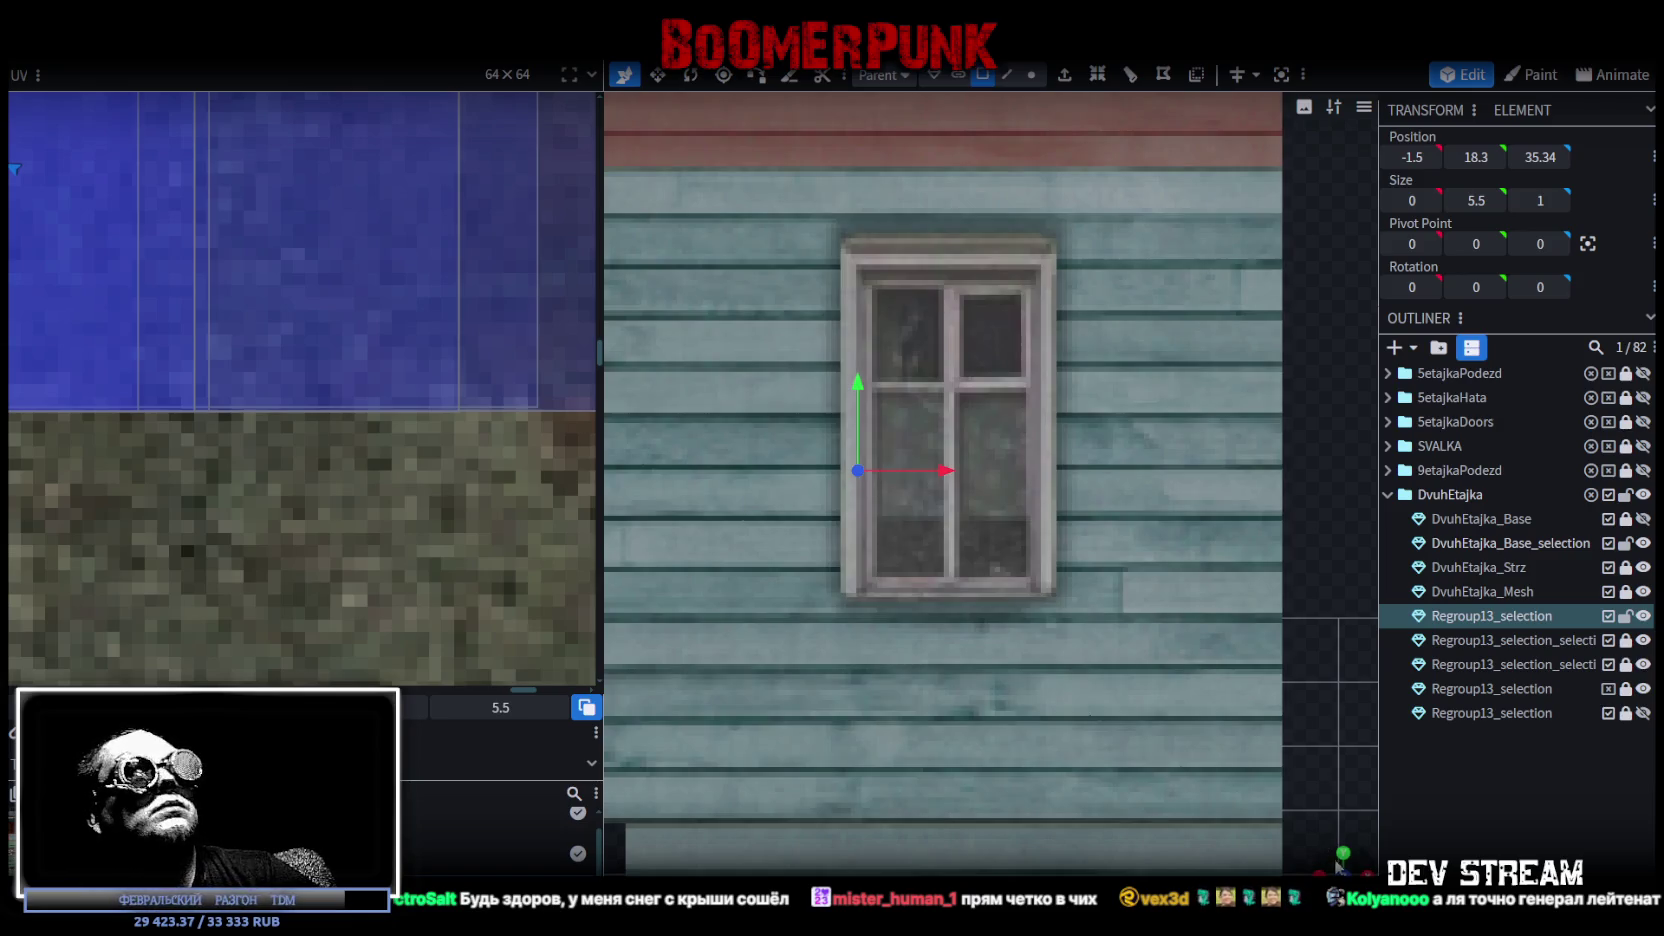
Fine-tune the window's X position with 0.2 and 0.1 nudges until it reads 1.5.
mouse_move(1247, 648)
mouse_down()
mouse_move(1134, 738)
mouse_move(1118, 700)
mouse_move(746, 631)
mouse_move(1252, 758)
mouse_move(1088, 740)
mouse_move(1285, 820)
mouse_up()
click(1340, 862)
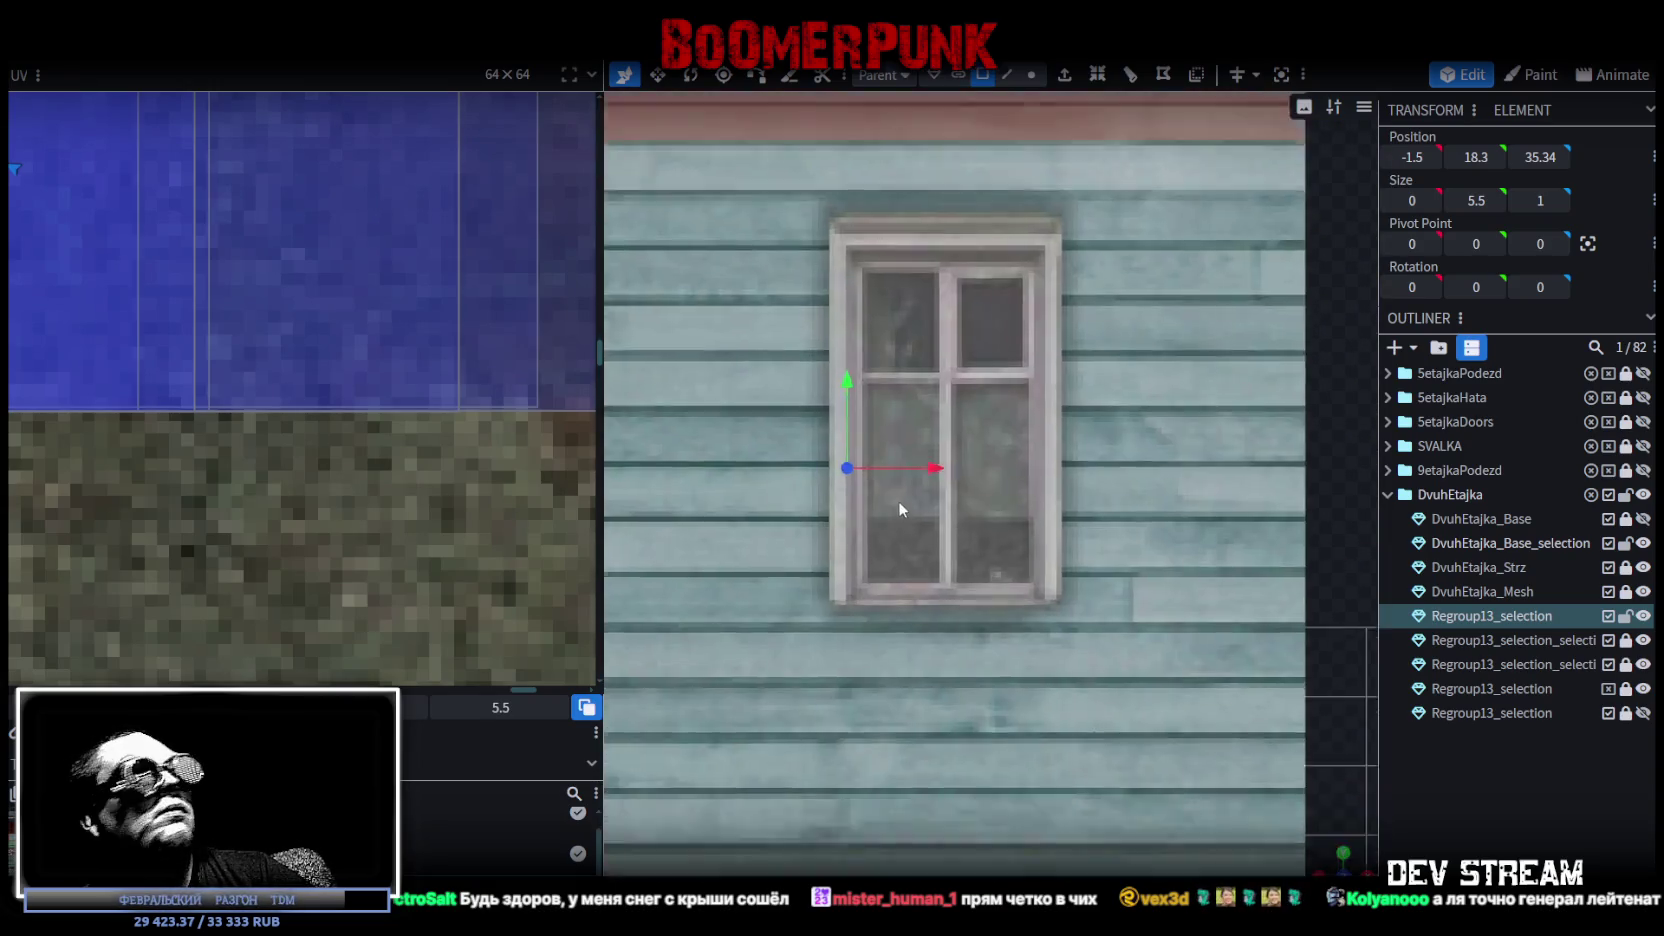
scroll(900, 462, up, 3)
click(893, 466)
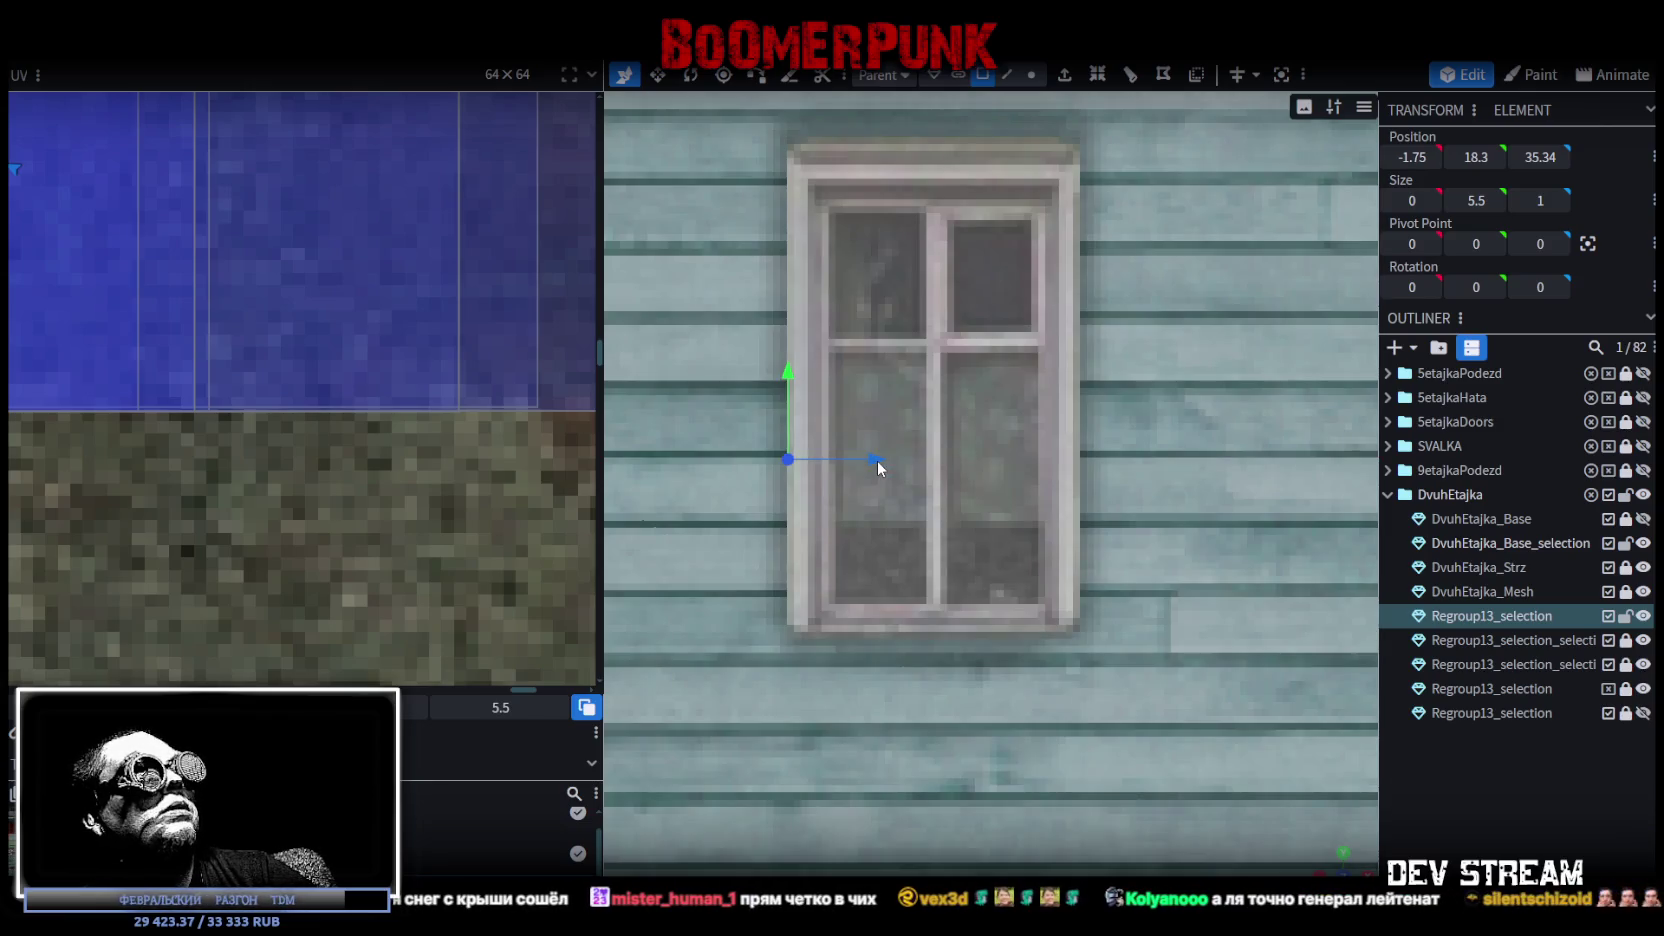
drag(893, 466, 884, 468)
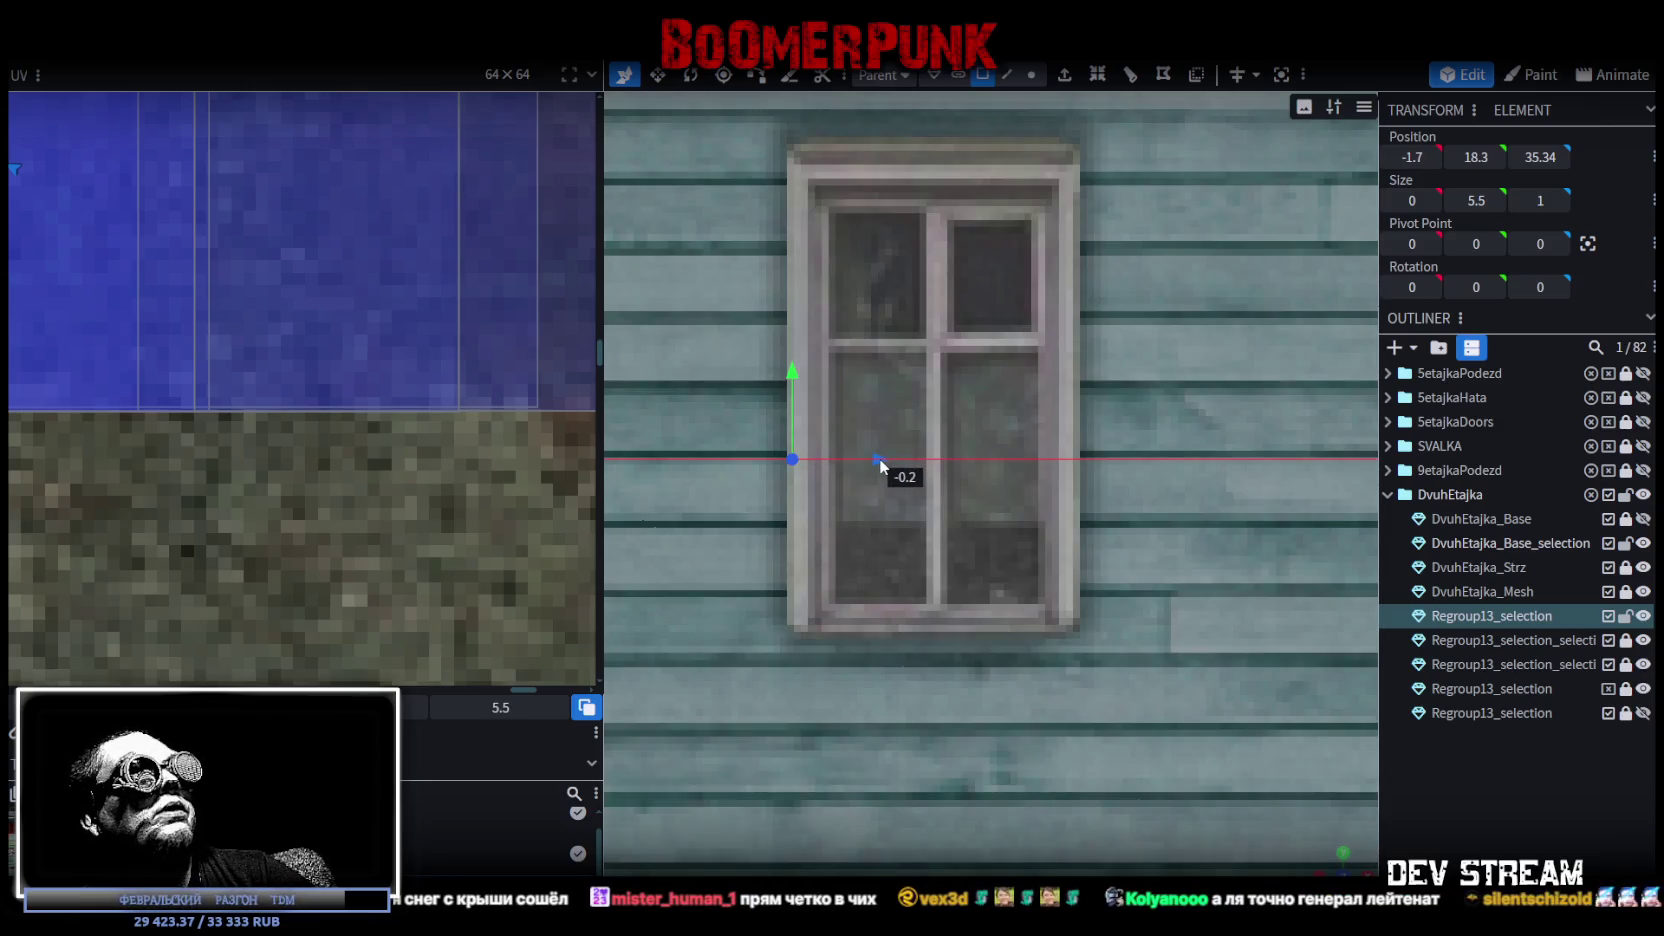
scroll(990, 500, down, 2)
drag(1333, 860, 1148, 645)
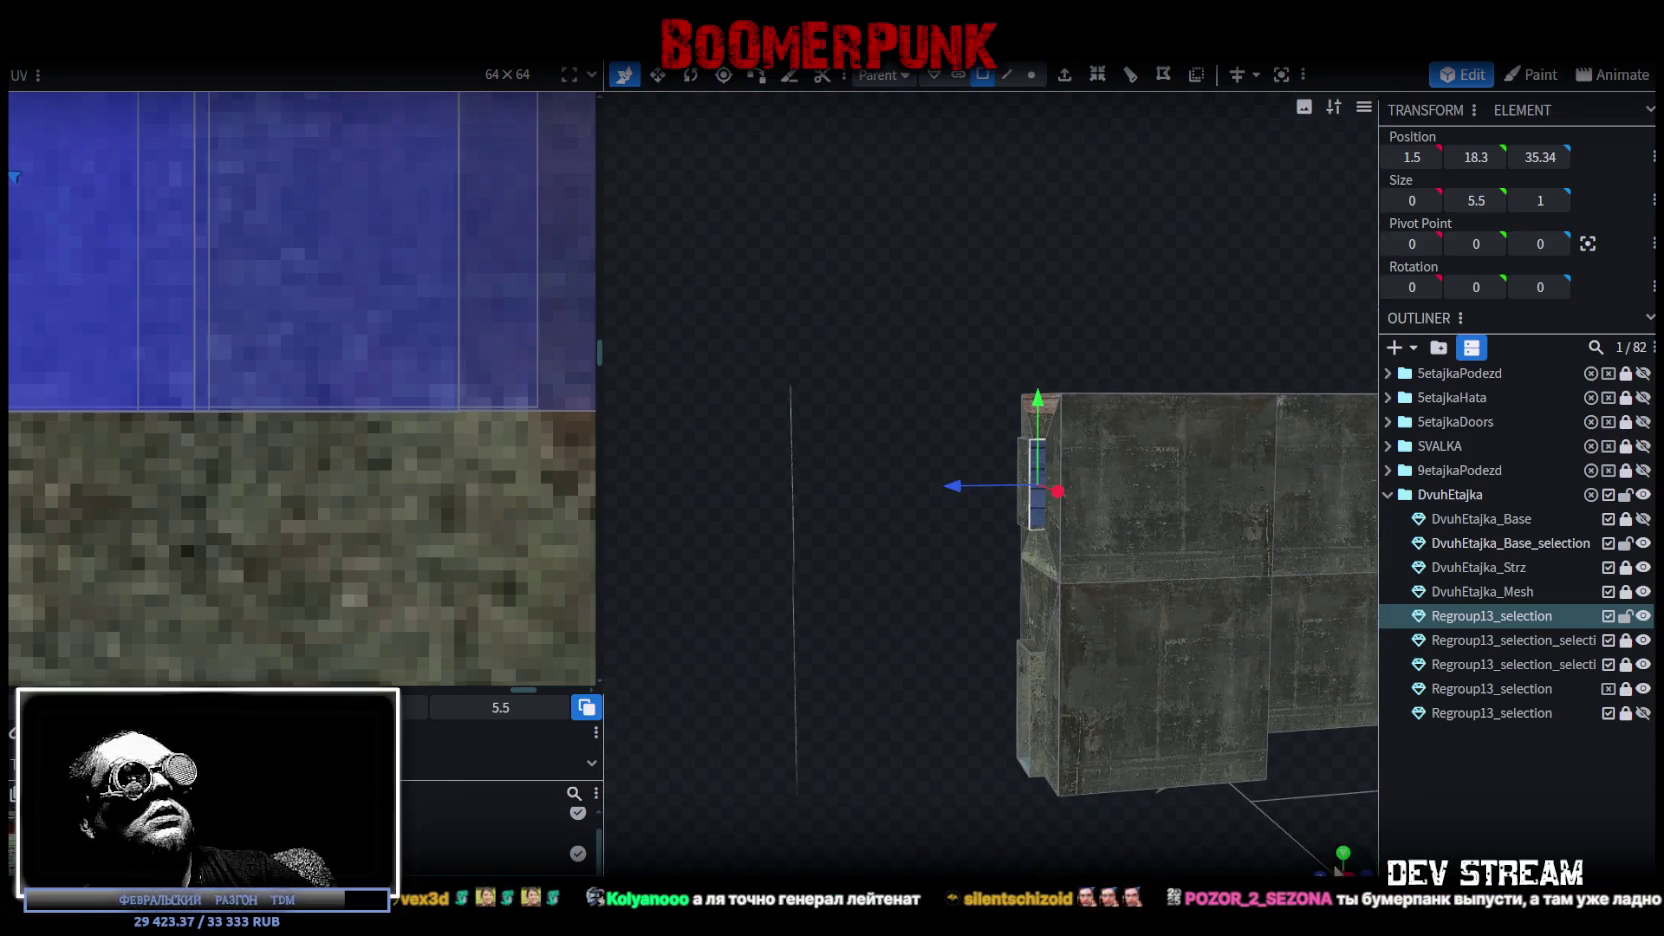
drag(1148, 645, 1201, 686)
scroll(1155, 465, up, 1)
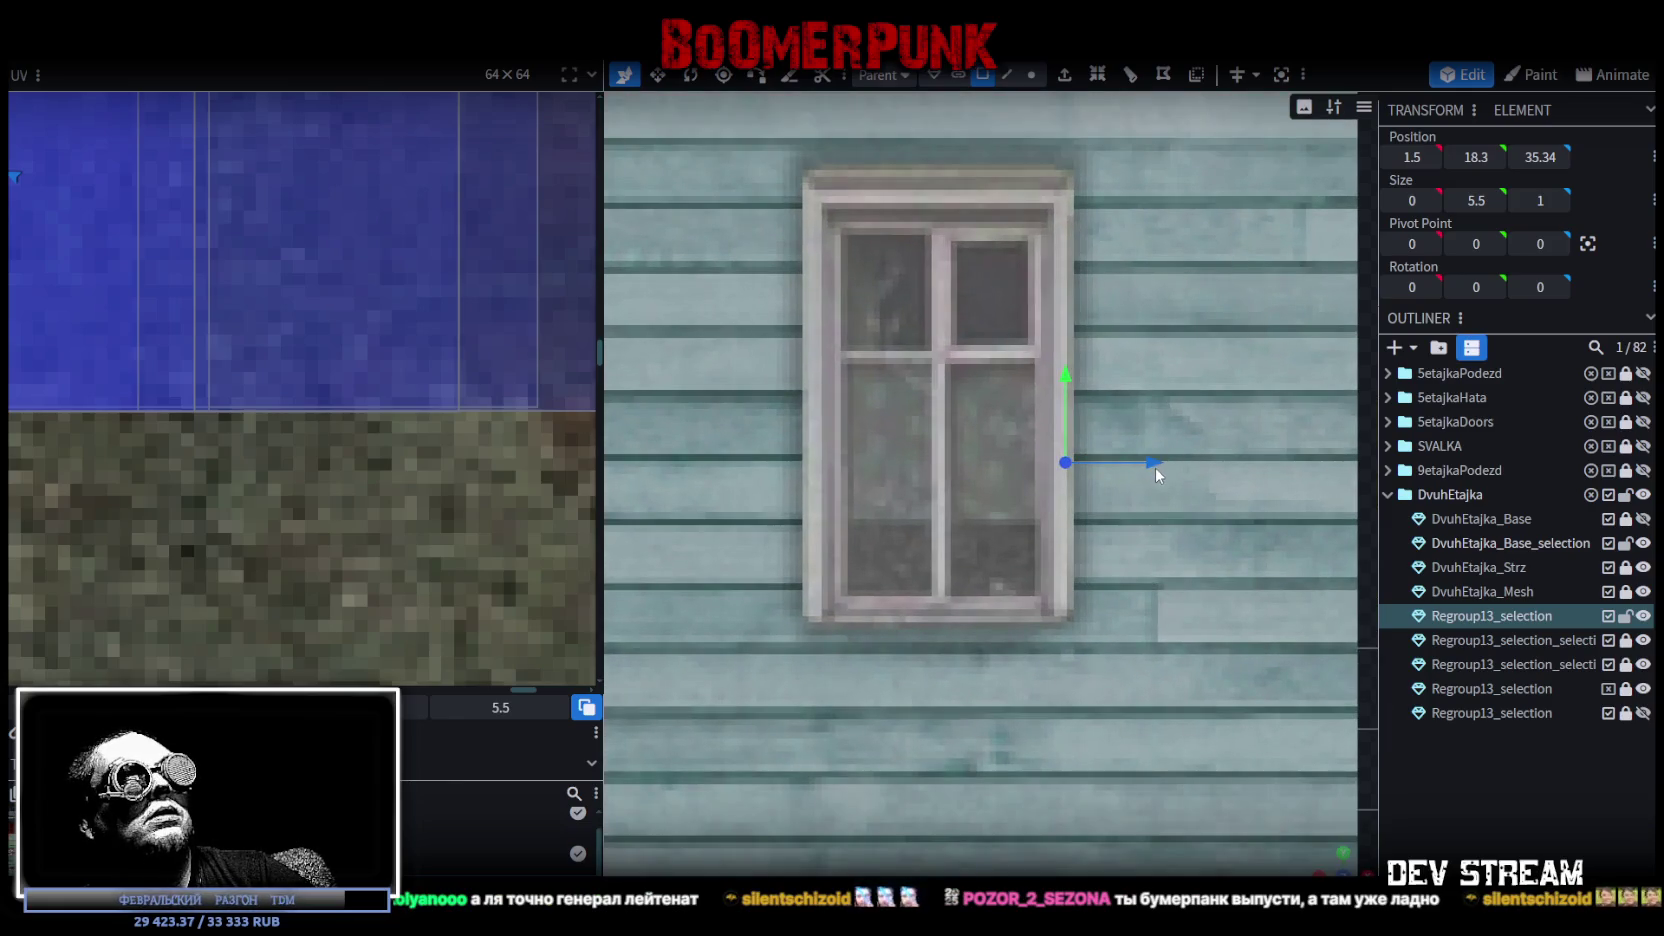
scroll(1155, 467, up, 1)
drag(1155, 467, 1155, 447)
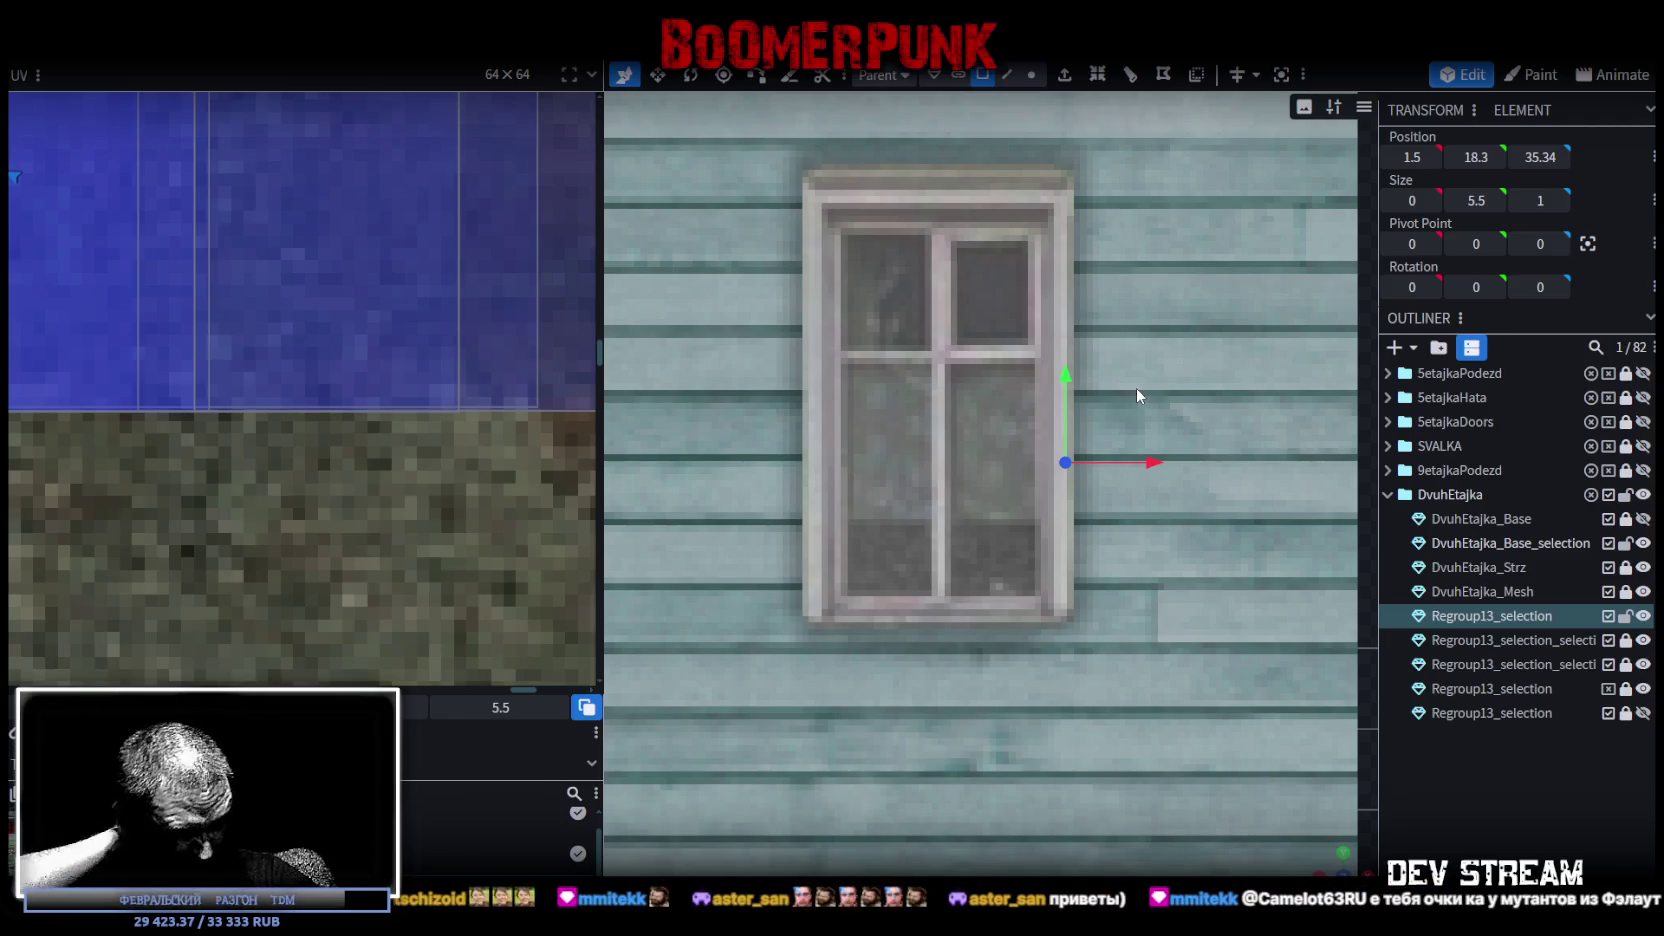
scroll(954, 396, down, 5)
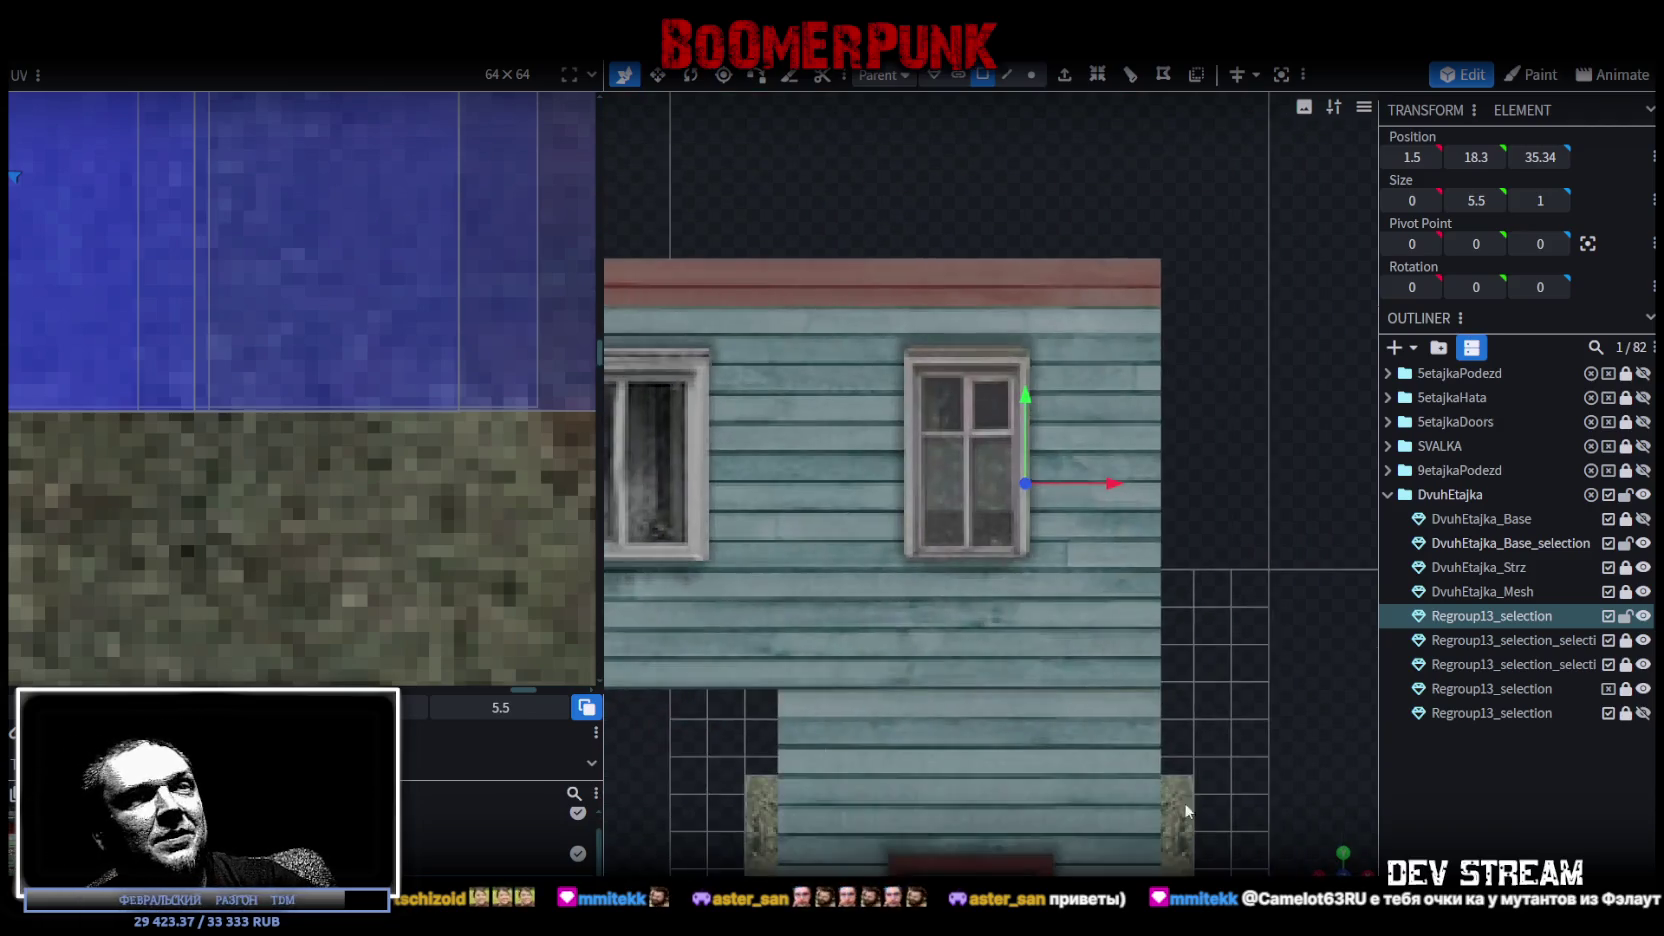
Select the small horizontal window trim piece and raise it 0.8 in front view.
drag(1180, 803, 1100, 600)
mouse_move(904, 653)
mouse_down()
mouse_move(814, 621)
mouse_move(1075, 670)
mouse_up()
click(842, 467)
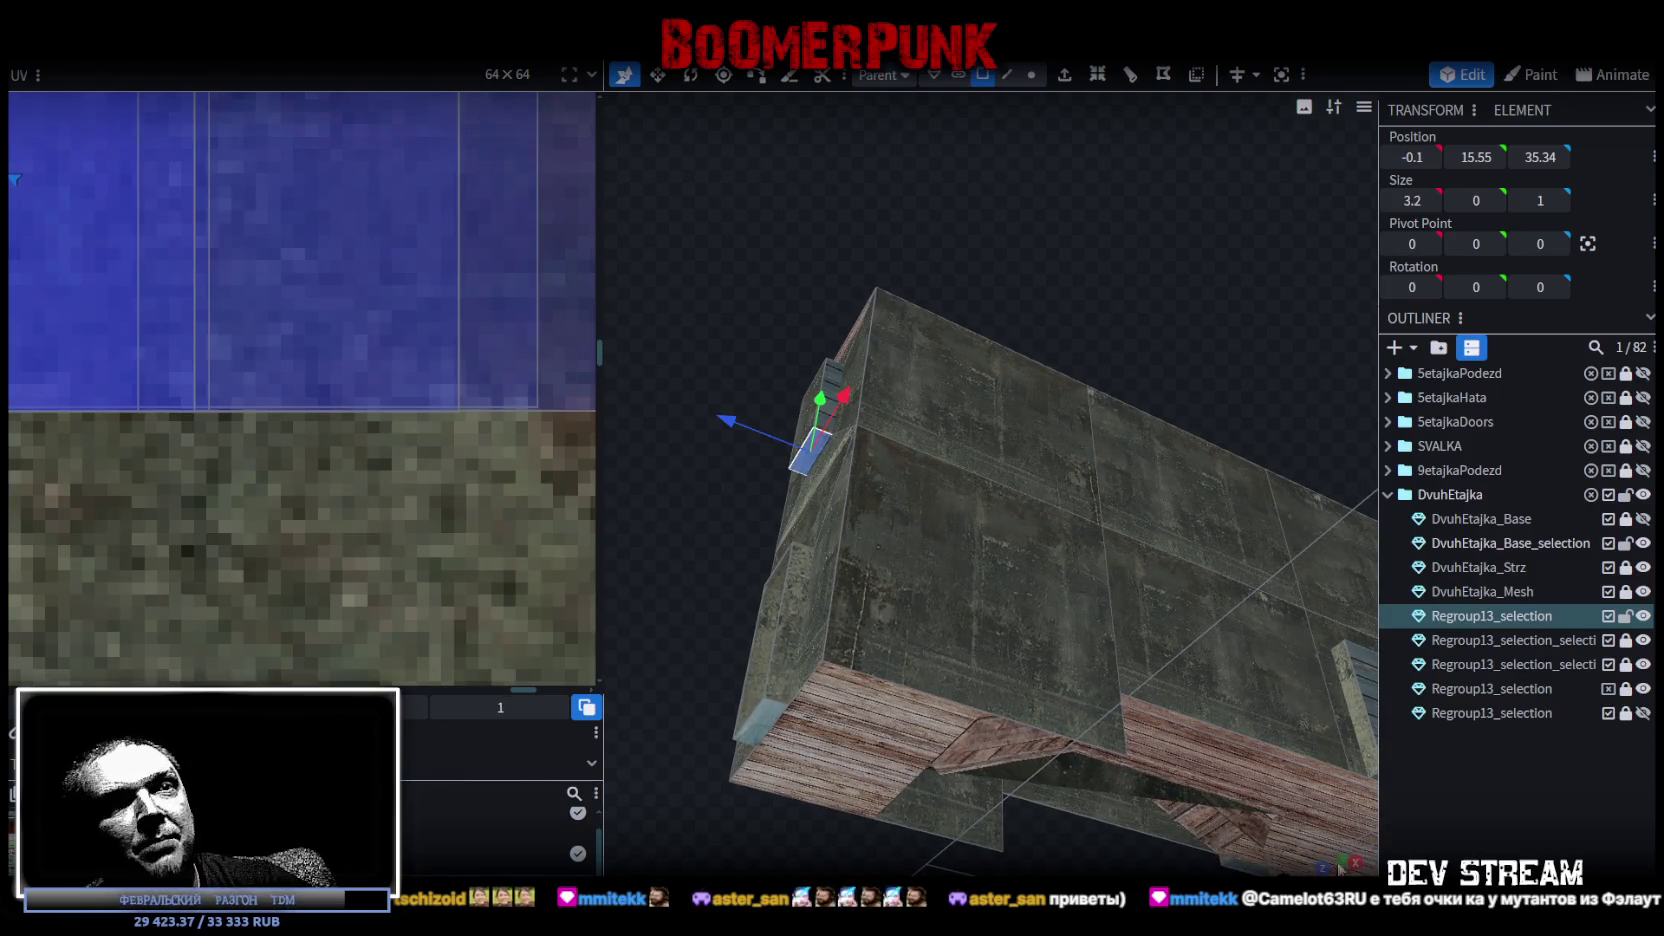
key(KP_1)
scroll(954, 546, up, 3)
scroll(954, 546, up, 3)
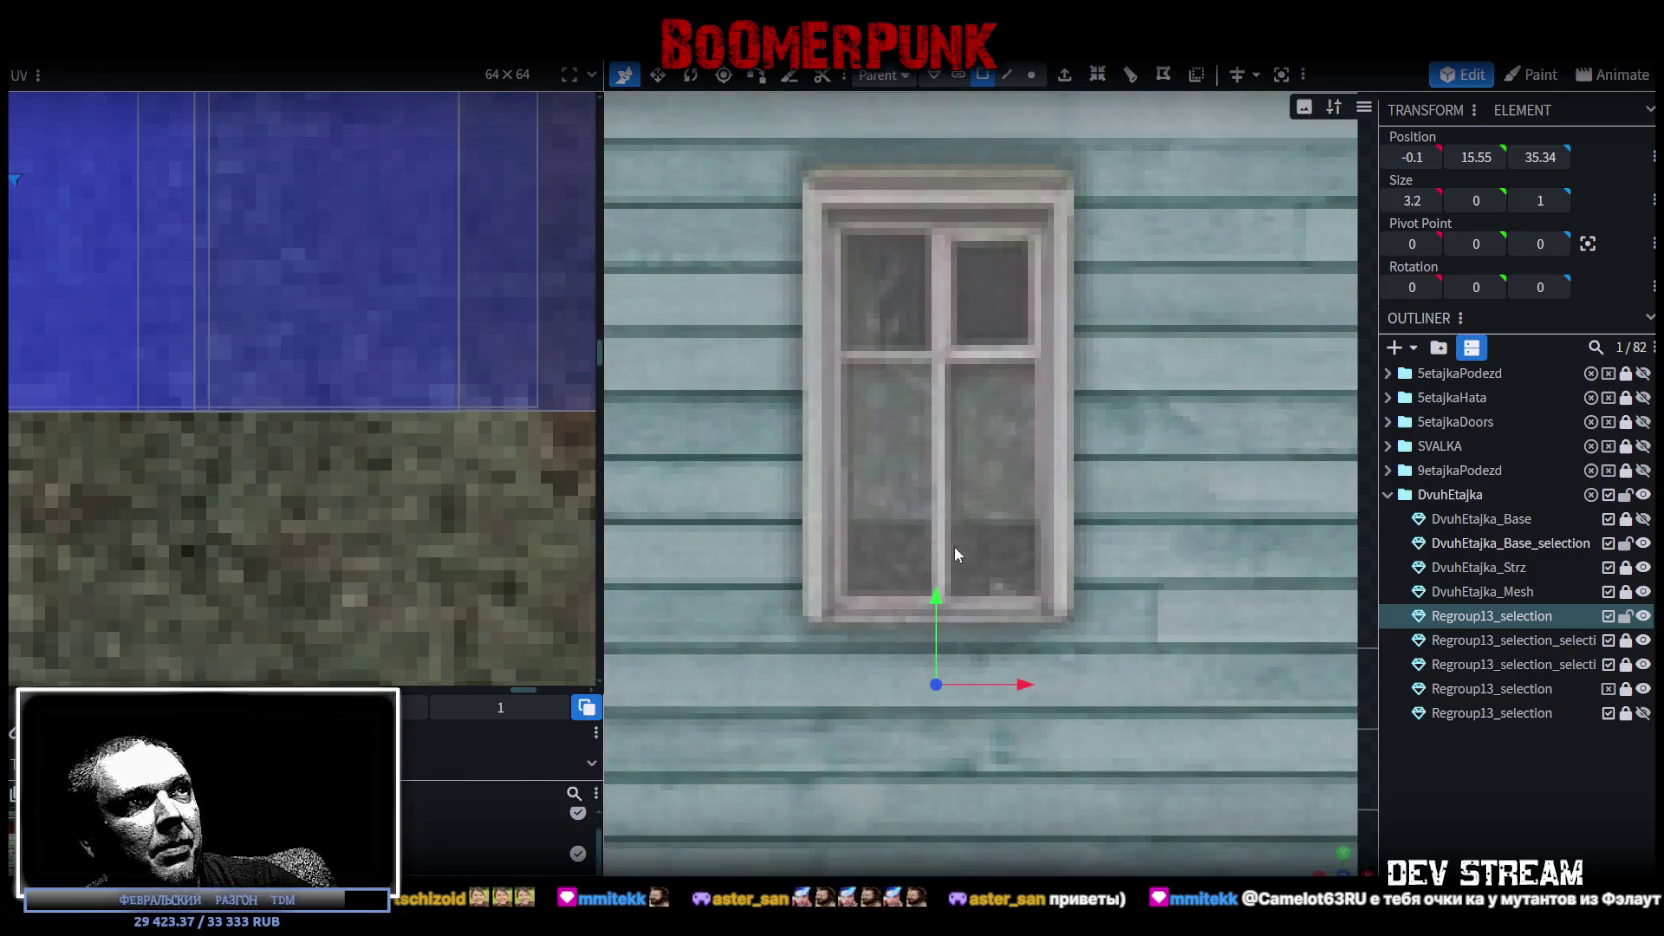
drag(937, 607, 931, 540)
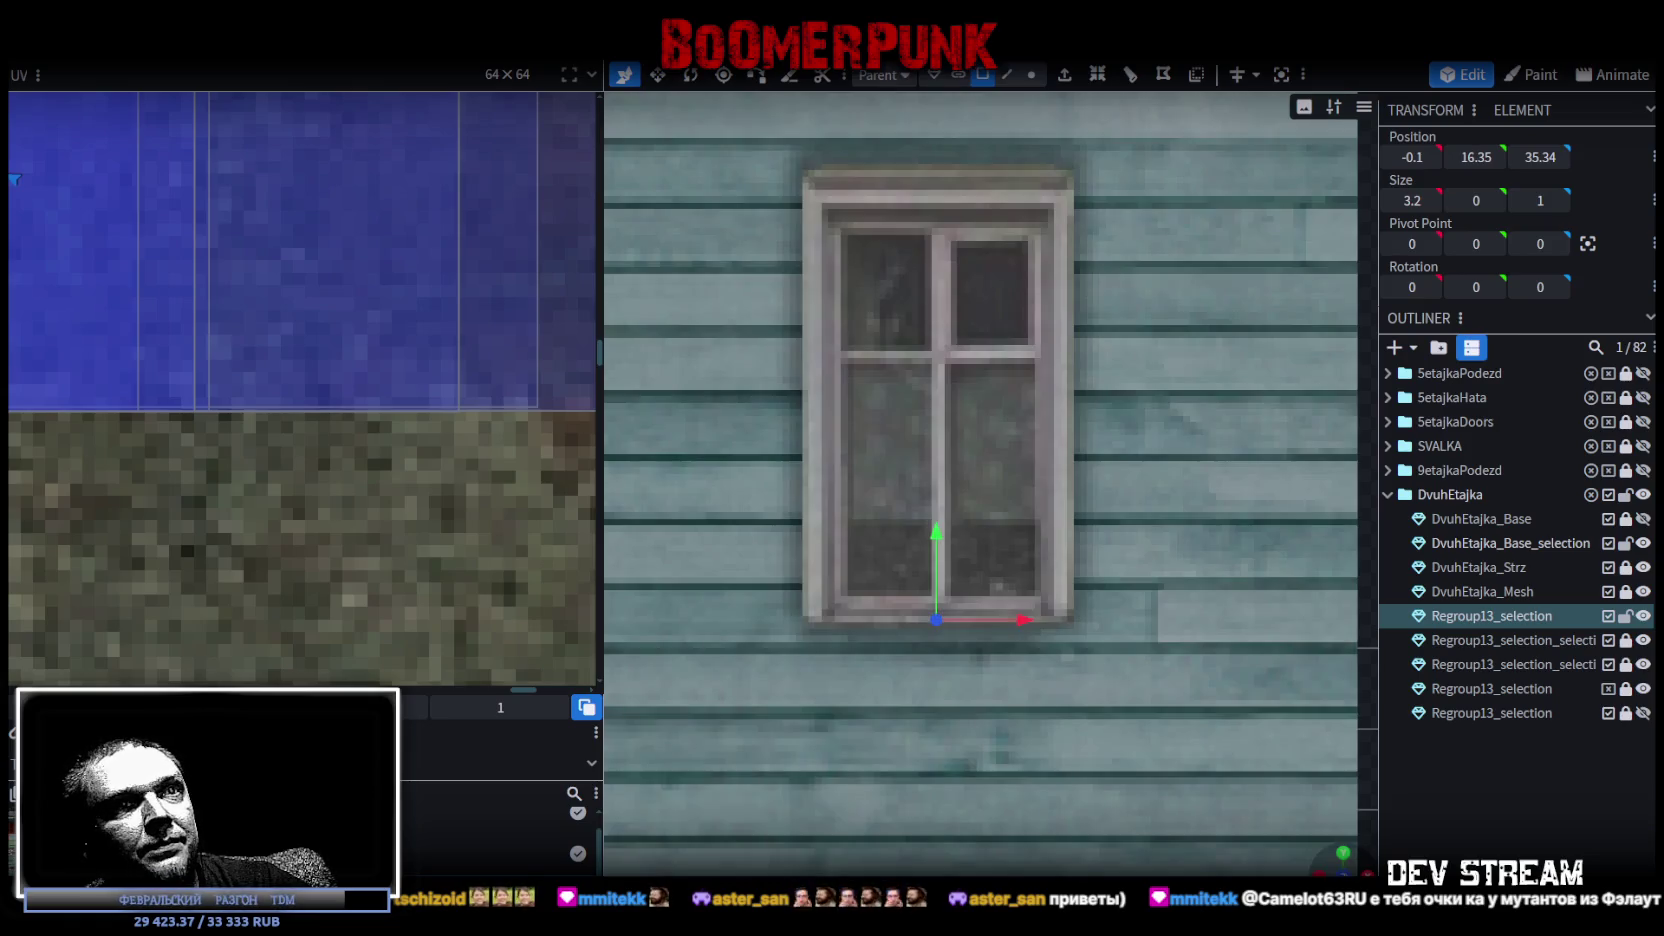
Lift the trim piece another 0.7 so it sits along the window top.
mouse_move(931, 540)
mouse_down()
mouse_move(1109, 702)
mouse_move(889, 650)
mouse_move(1136, 548)
mouse_move(1336, 840)
mouse_up()
key(KP_1)
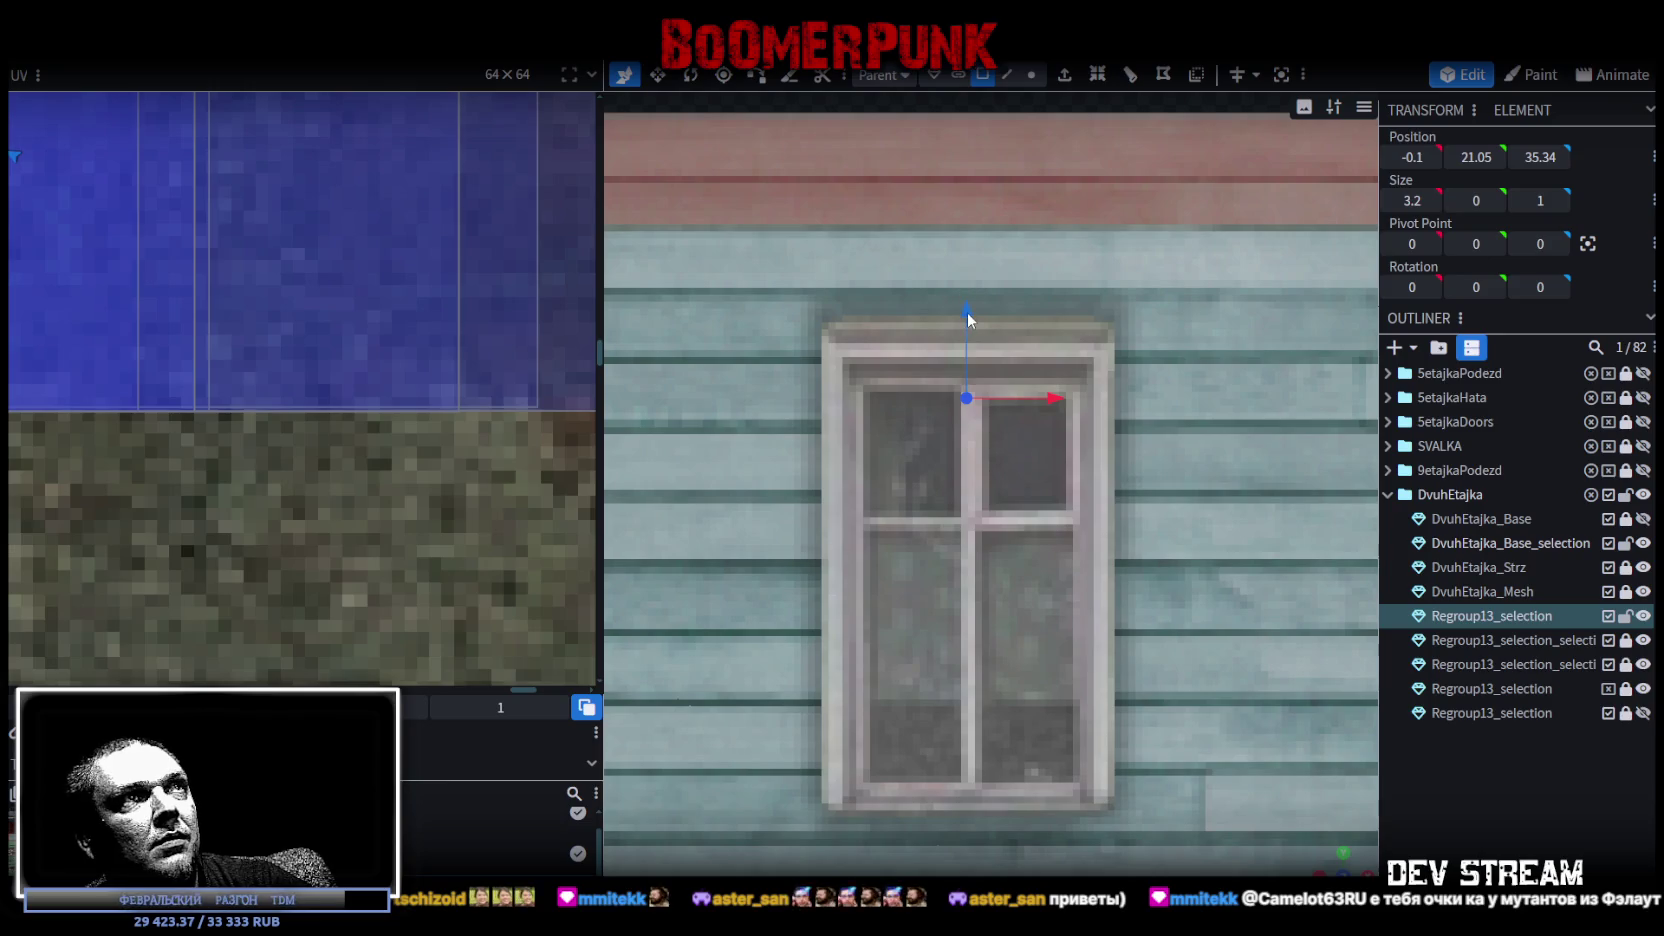
drag(967, 320, 965, 246)
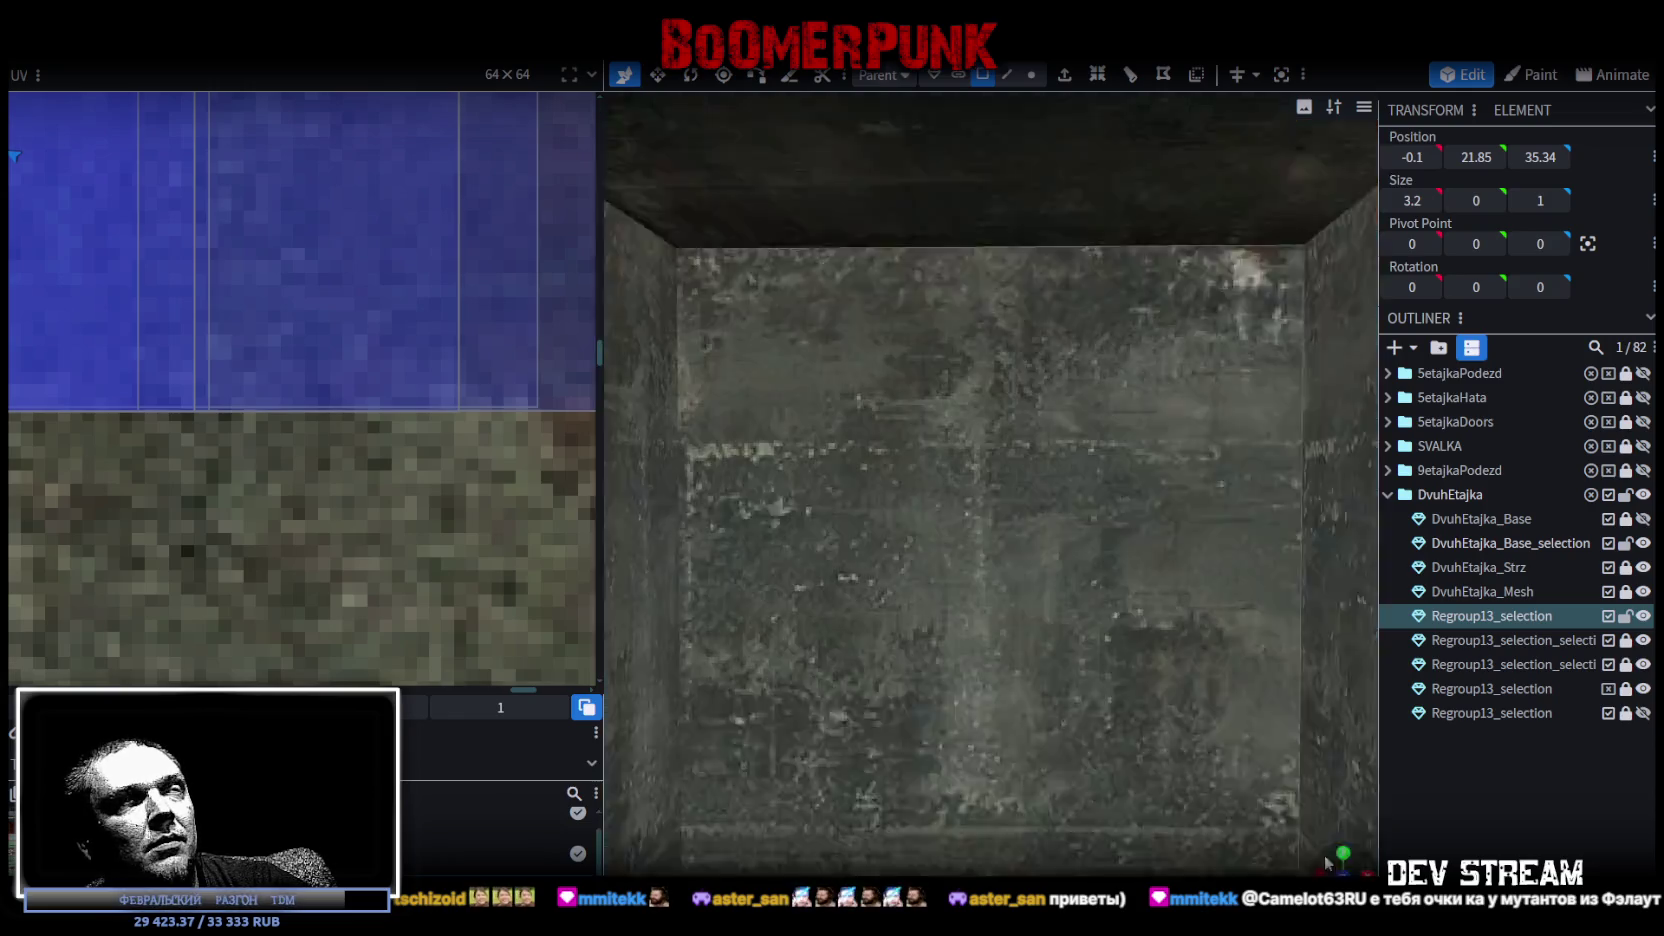
Select the tall front strip beside the window and orbit around the building to check it.
mouse_move(1333, 825)
mouse_down()
mouse_move(1011, 666)
mouse_move(1190, 706)
mouse_move(1063, 748)
mouse_move(1219, 794)
mouse_up()
scroll(1000, 656, down, 5)
scroll(1043, 530, up, 3)
scroll(1043, 530, up, 2)
click(1175, 472)
scroll(1043, 411, up, 5)
scroll(802, 555, down, 3)
mouse_move(802, 555)
mouse_down()
mouse_move(838, 464)
mouse_move(874, 465)
mouse_up()
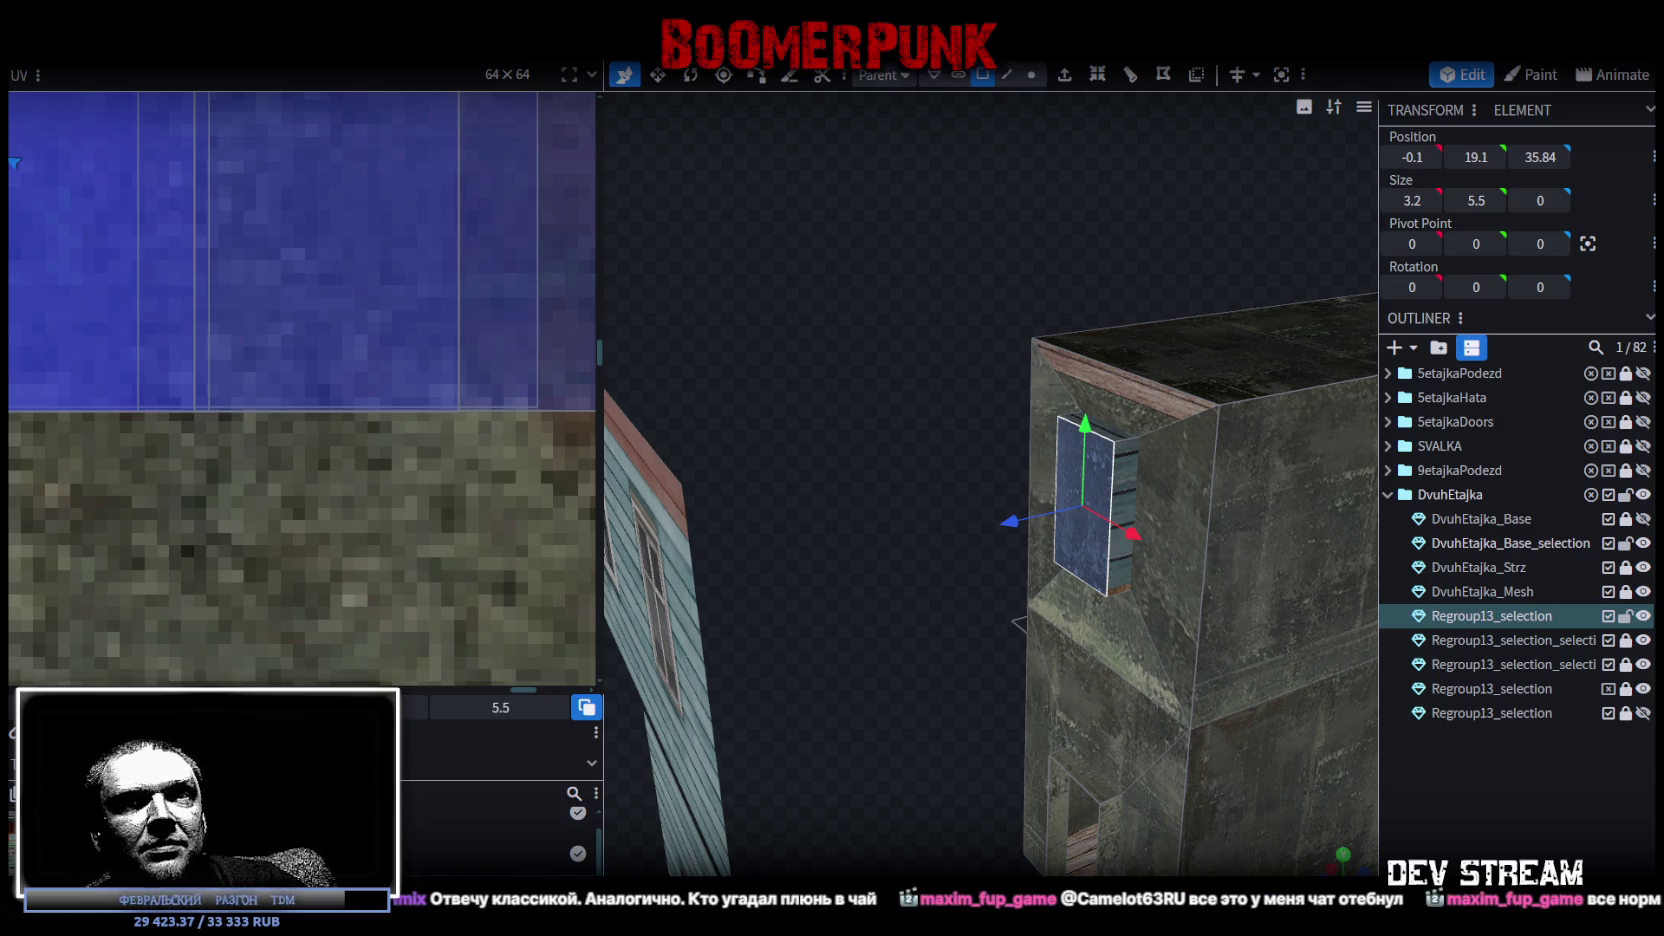
Select the larger 10×11 window framing plane and orbit to the building's narrow side.
scroll(1110, 578, down, 3)
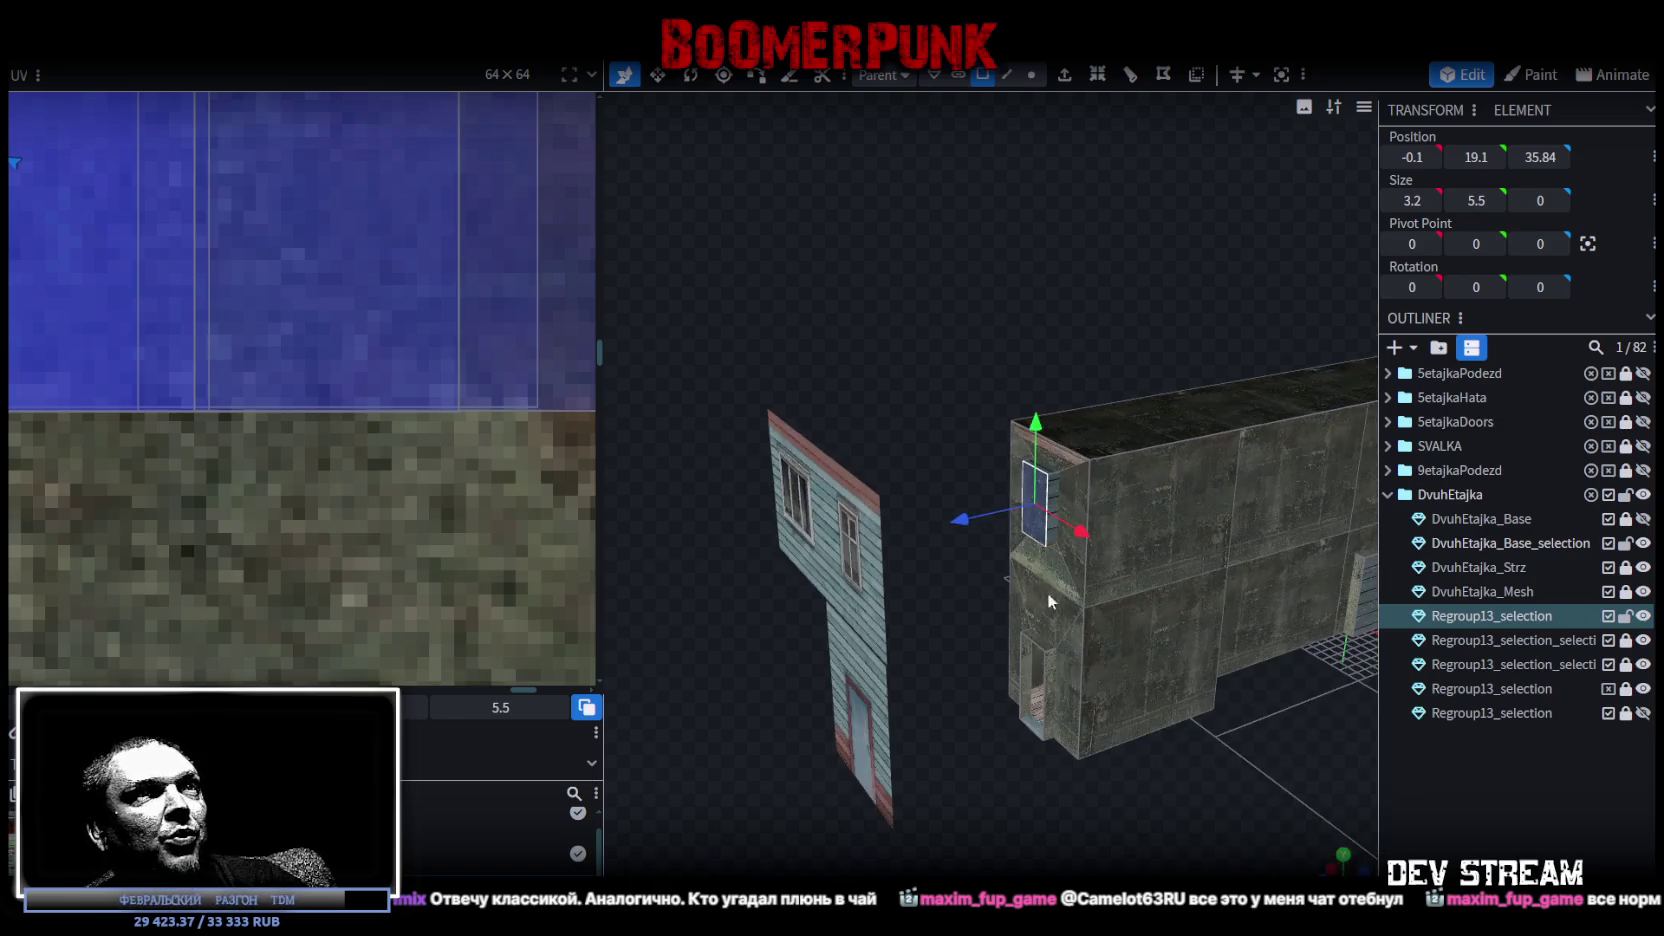
scroll(936, 391, up, 3)
scroll(933, 391, up, 3)
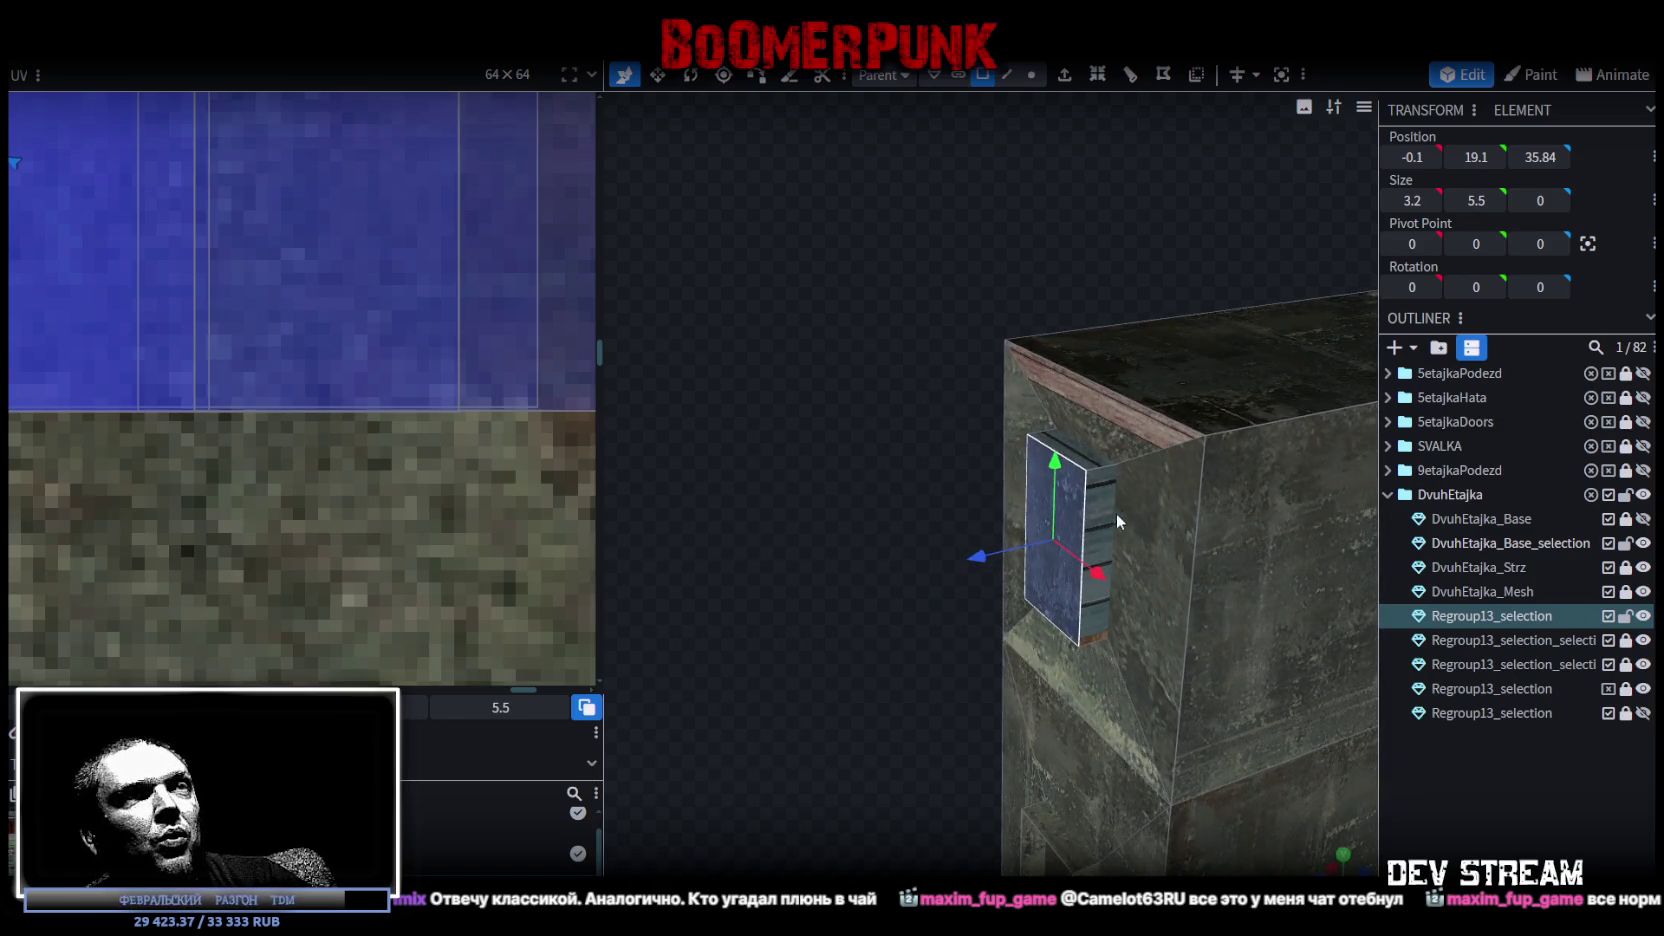
click(1100, 494)
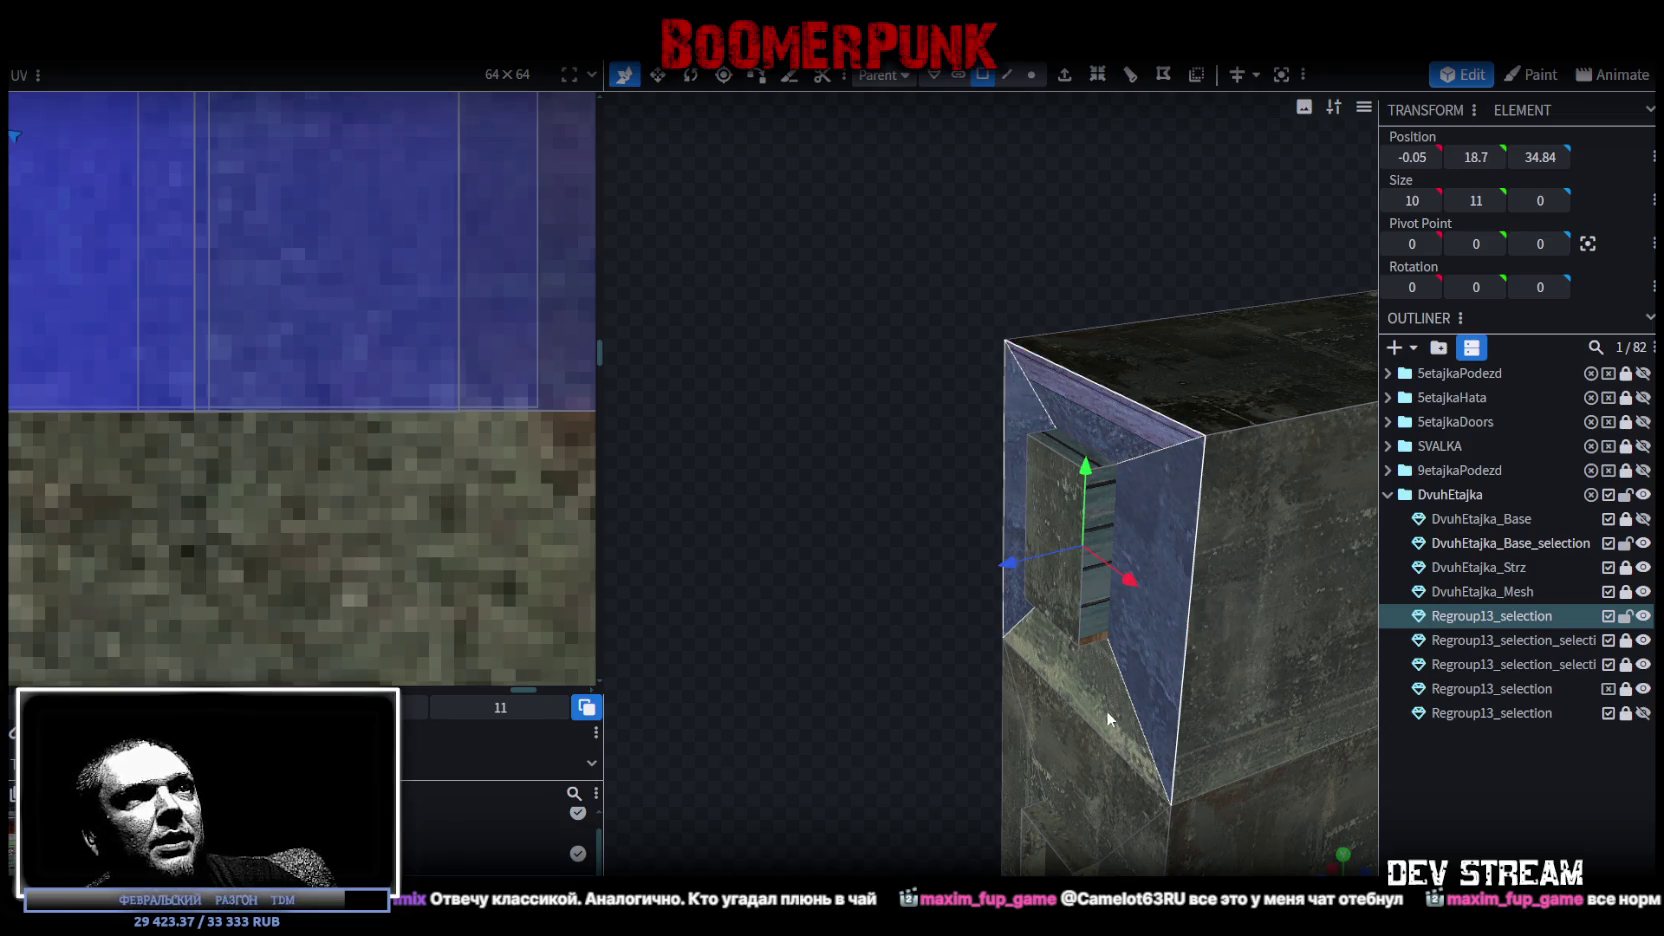
scroll(1054, 742, down, 5)
drag(1144, 826, 1354, 845)
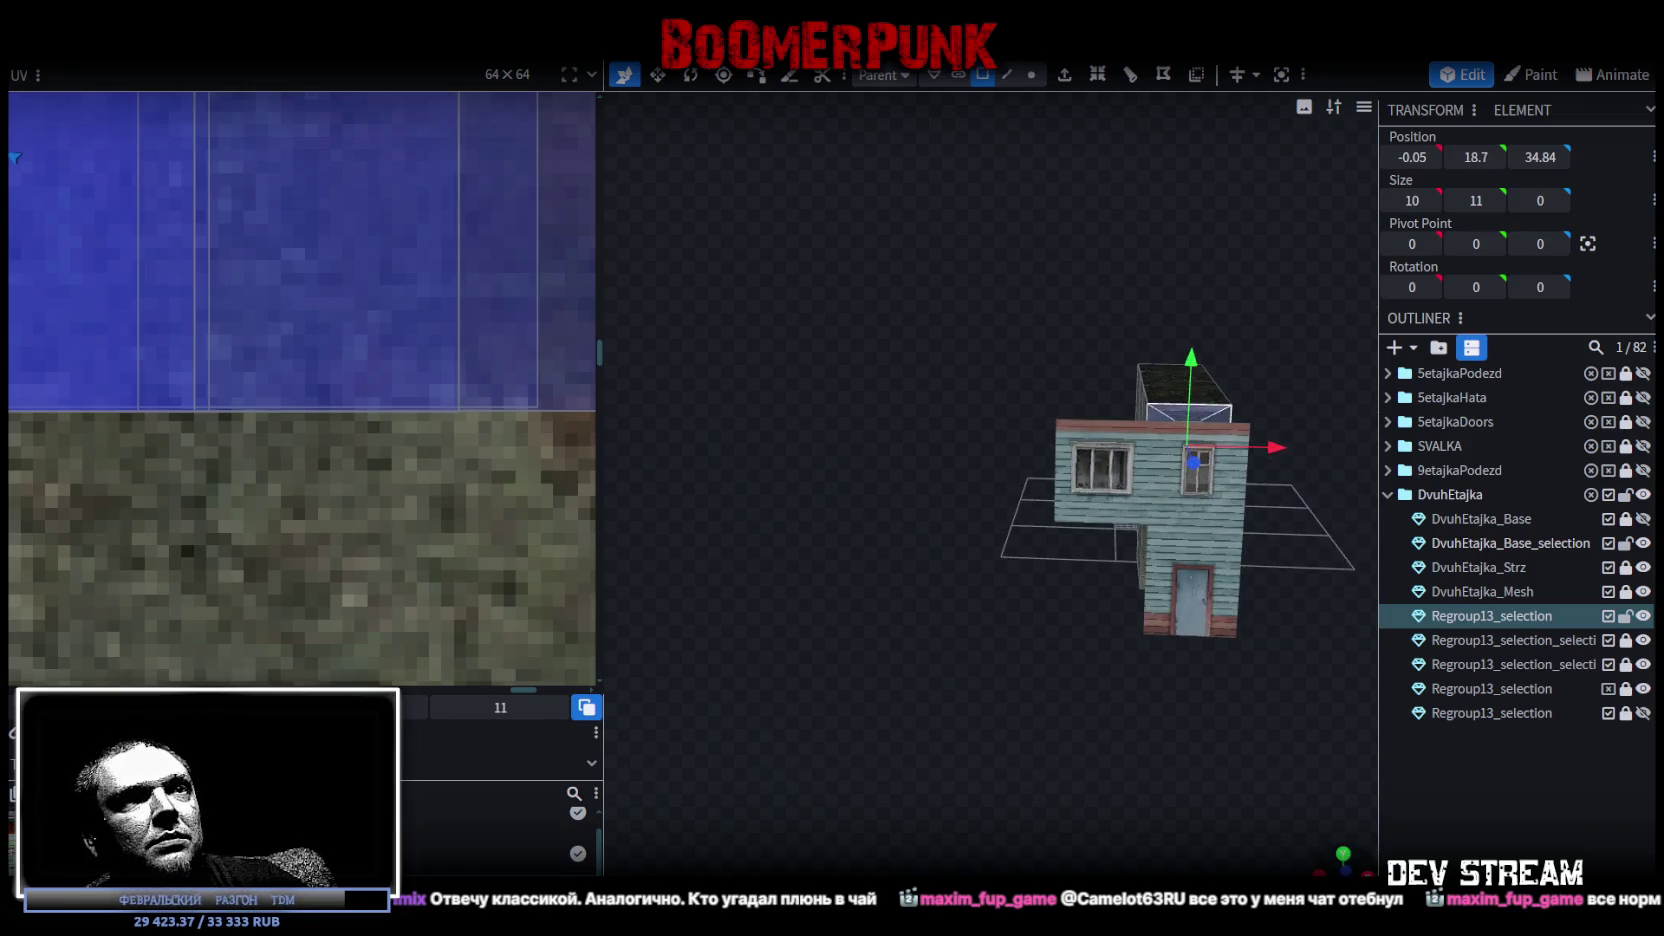
Frame the window plane and move its face UV from the wood planks onto the blue region.
key(f)
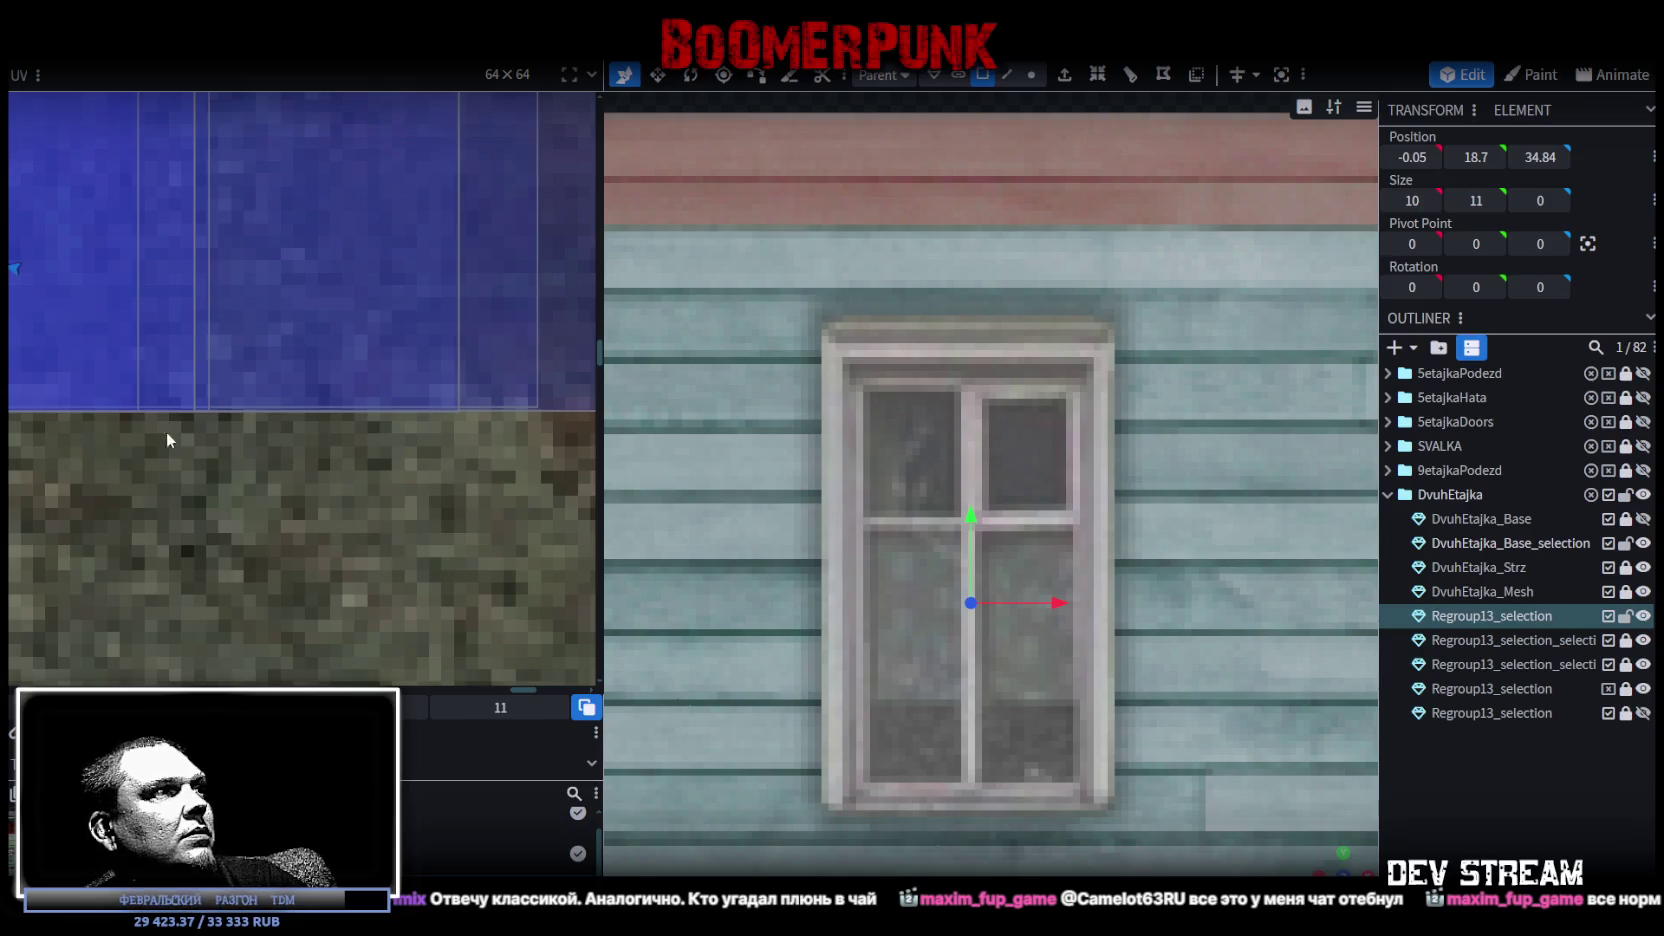
scroll(150, 406, down, 2)
scroll(150, 406, down, 2)
scroll(144, 410, down, 2)
scroll(243, 459, down, 2)
drag(230, 422, 555, 460)
scroll(212, 455, up, 2)
scroll(212, 455, up, 2)
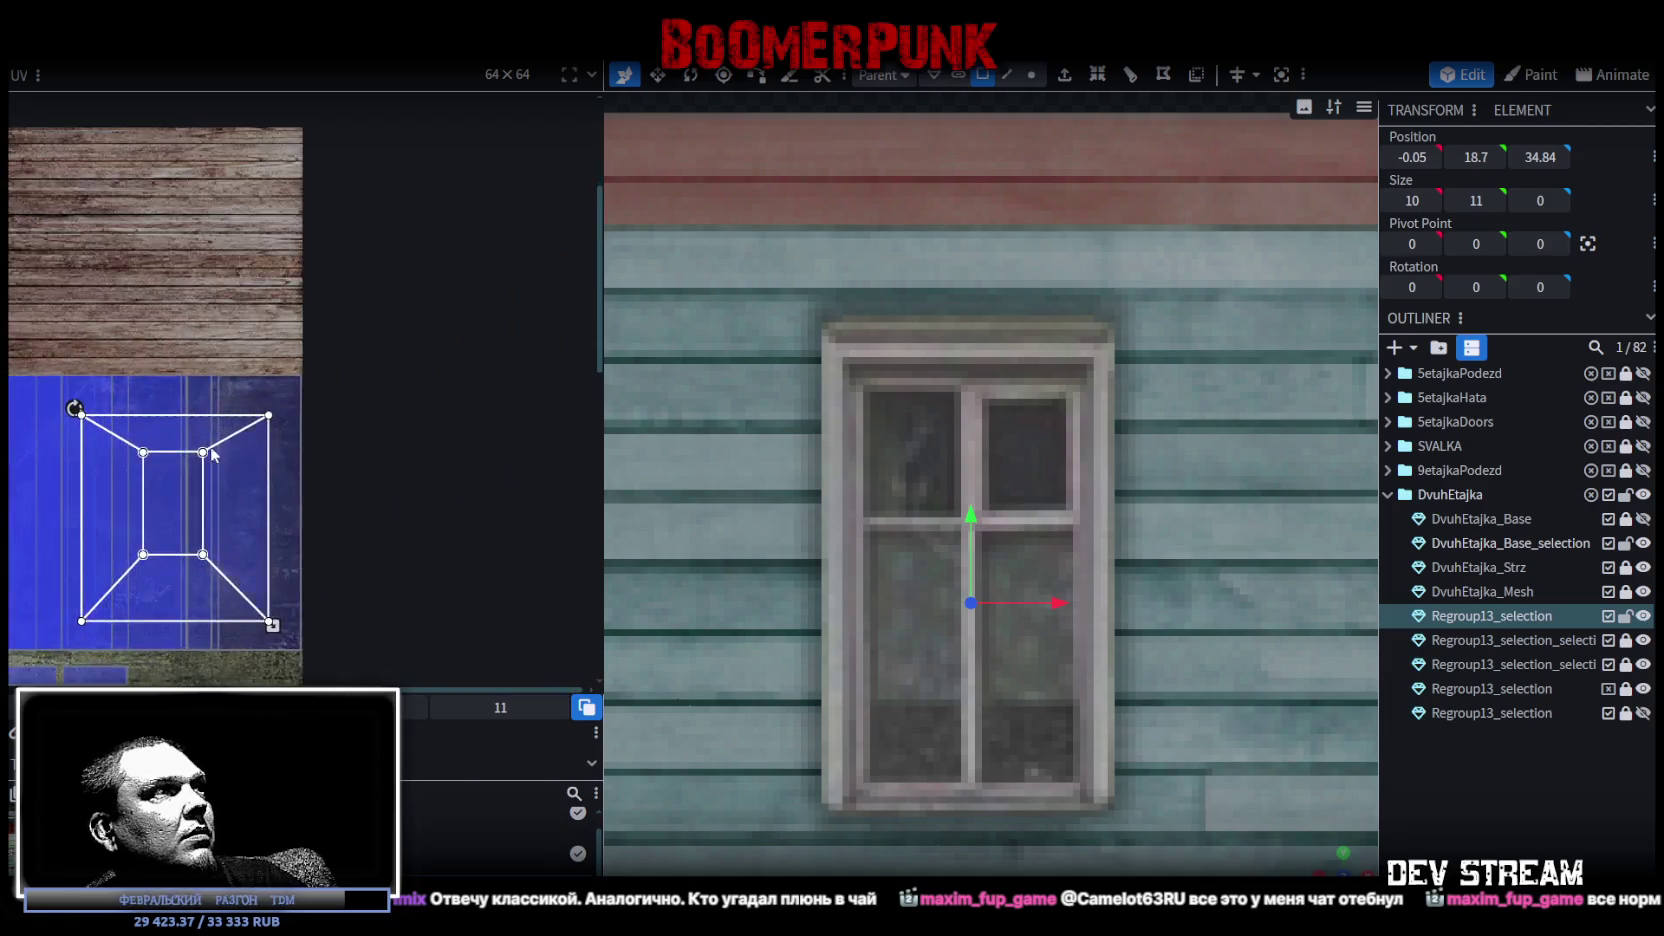
scroll(212, 455, up, 2)
scroll(214, 403, up, 2)
middle_drag(214, 403, 130, 406)
Stretch the UV face corner down and right to cover the blue area.
scroll(556, 511, up, 2)
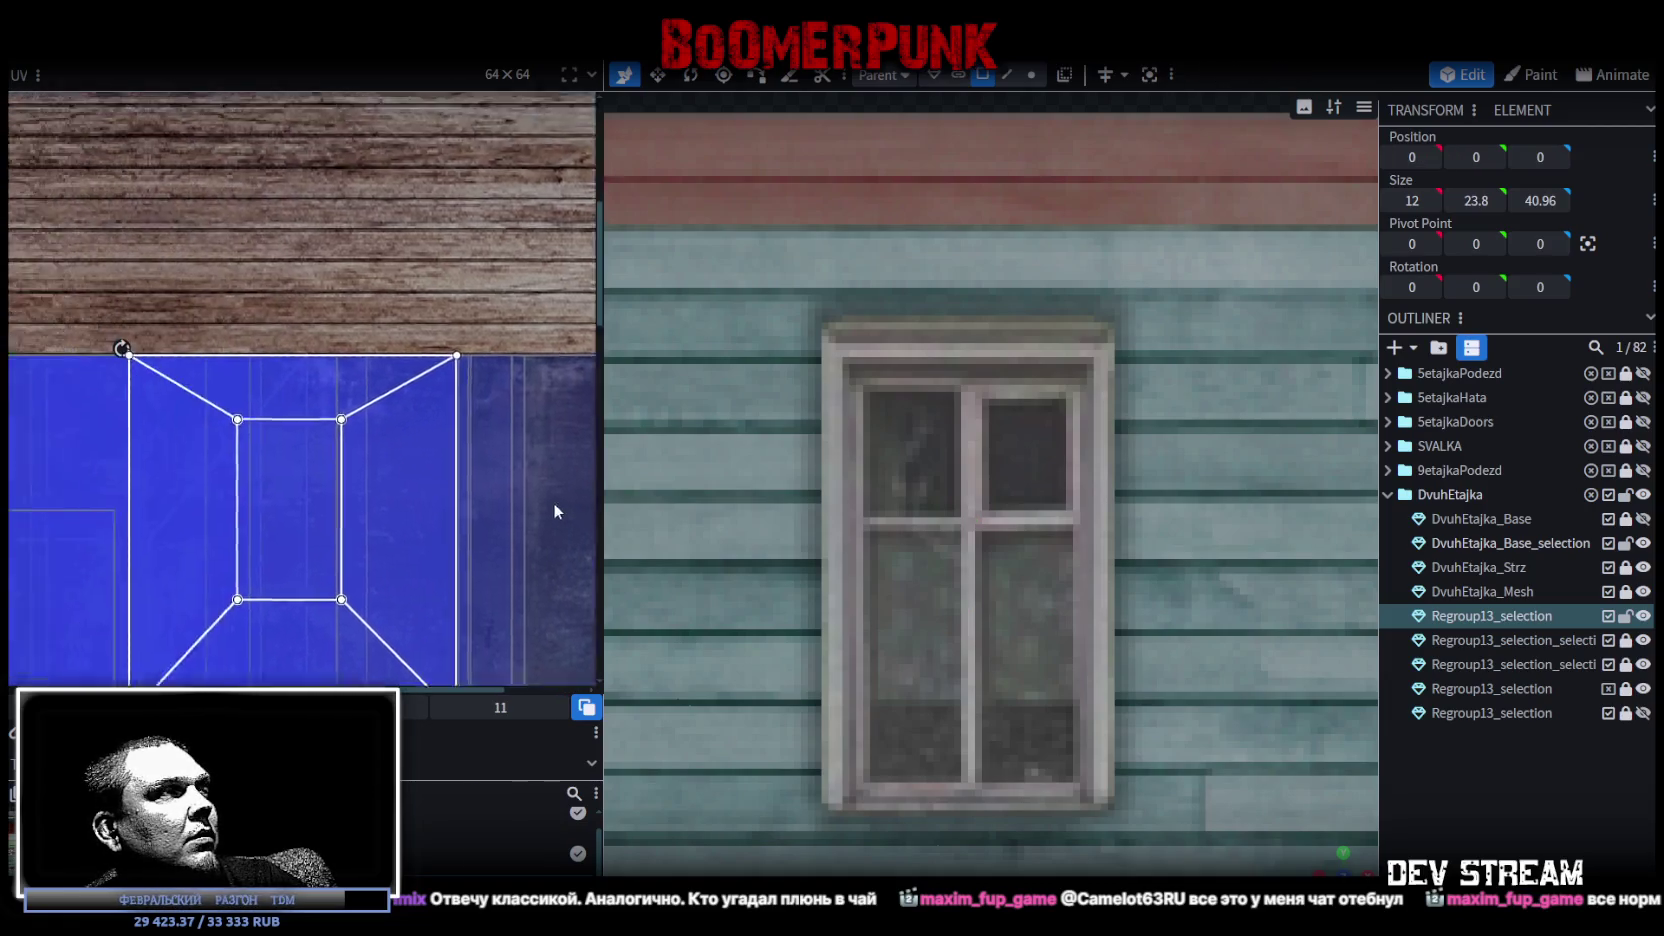
scroll(556, 511, down, 1)
scroll(276, 433, up, 1)
middle_drag(276, 433, 246, 446)
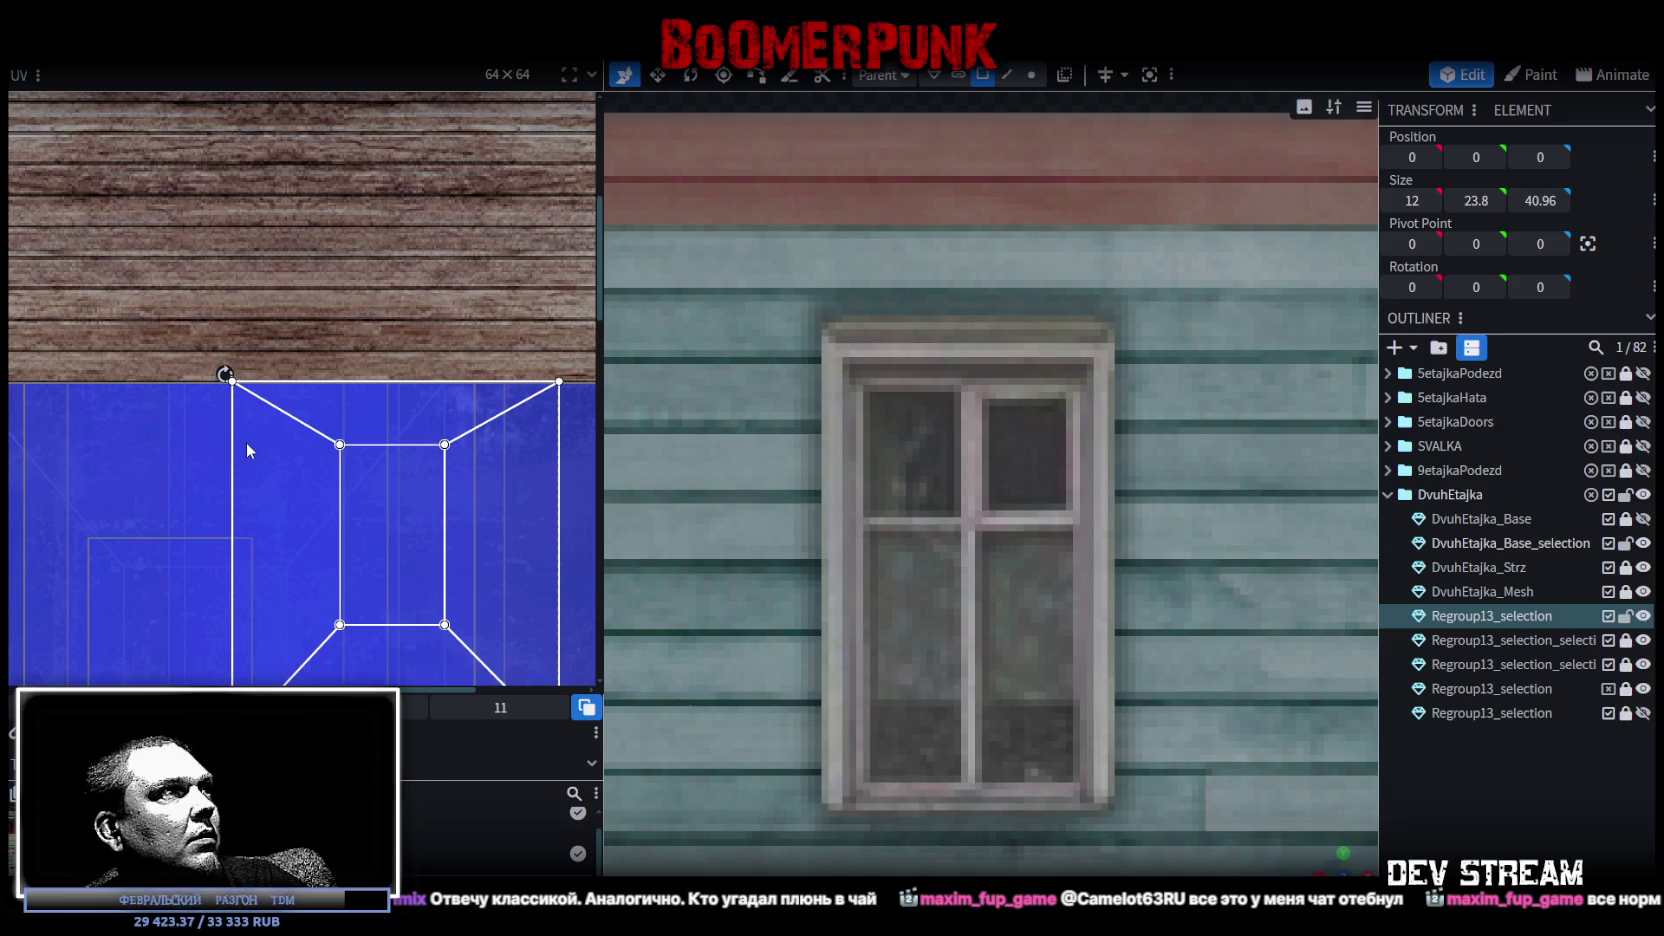
scroll(240, 400, up, 1)
scroll(248, 402, down, 1)
scroll(244, 432, down, 3)
scroll(372, 493, up, 3)
scroll(280, 406, up, 1)
drag(235, 345, 341, 458)
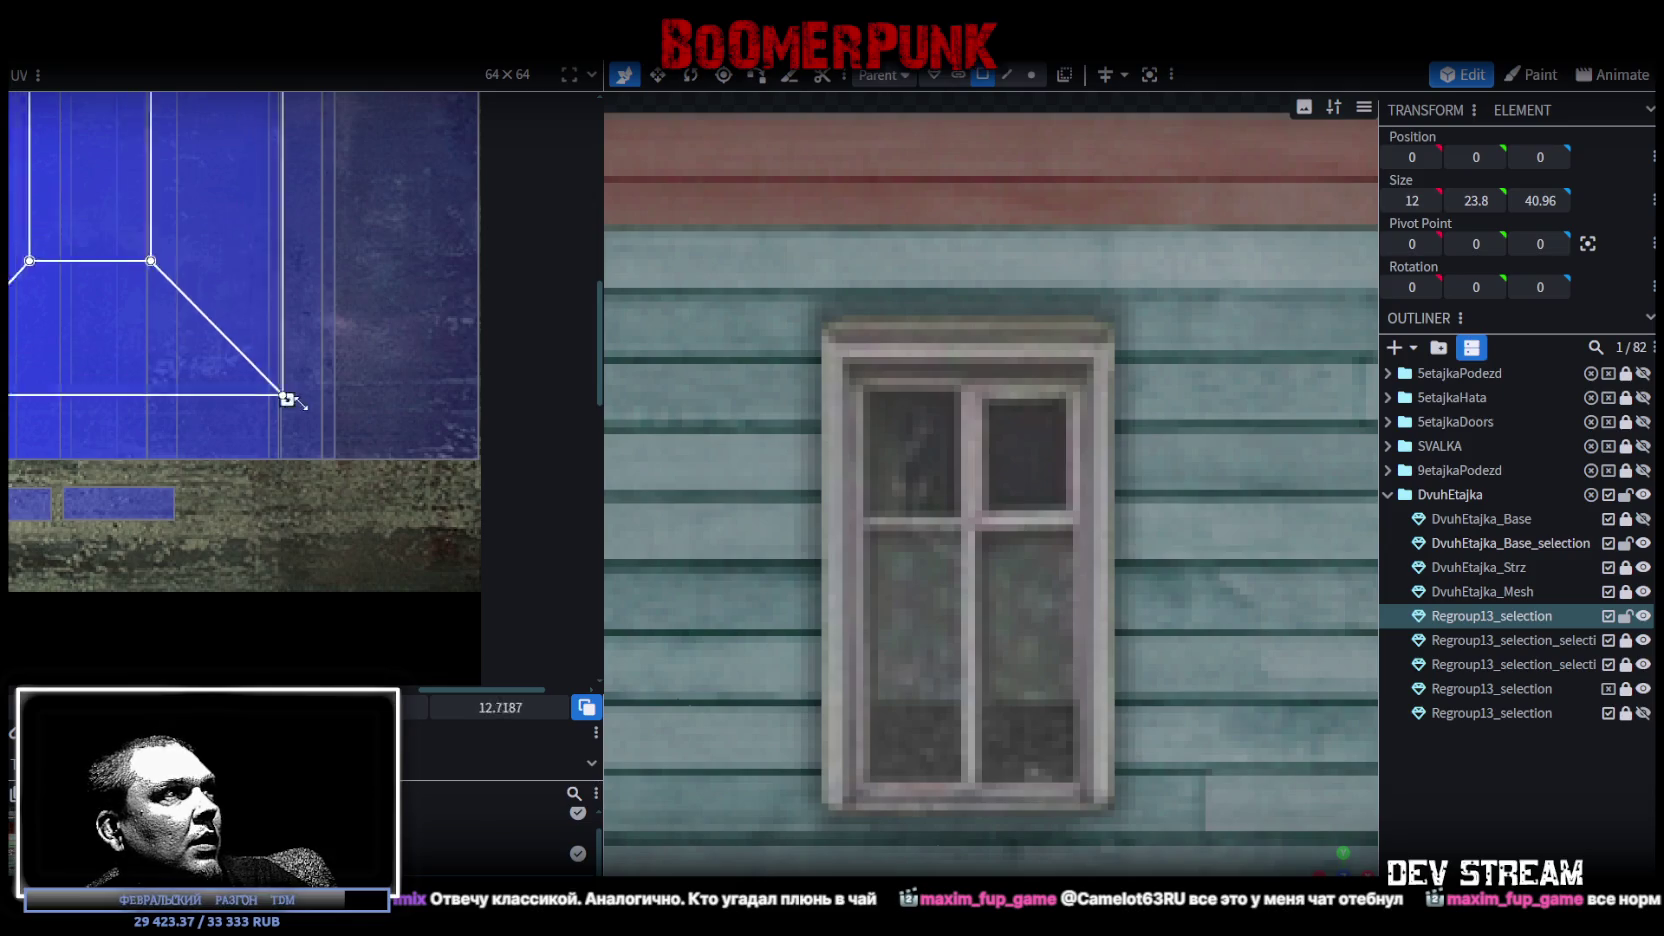
Pull the UV's top-right corner slightly left to fit the blue region.
scroll(302, 420, down, 2)
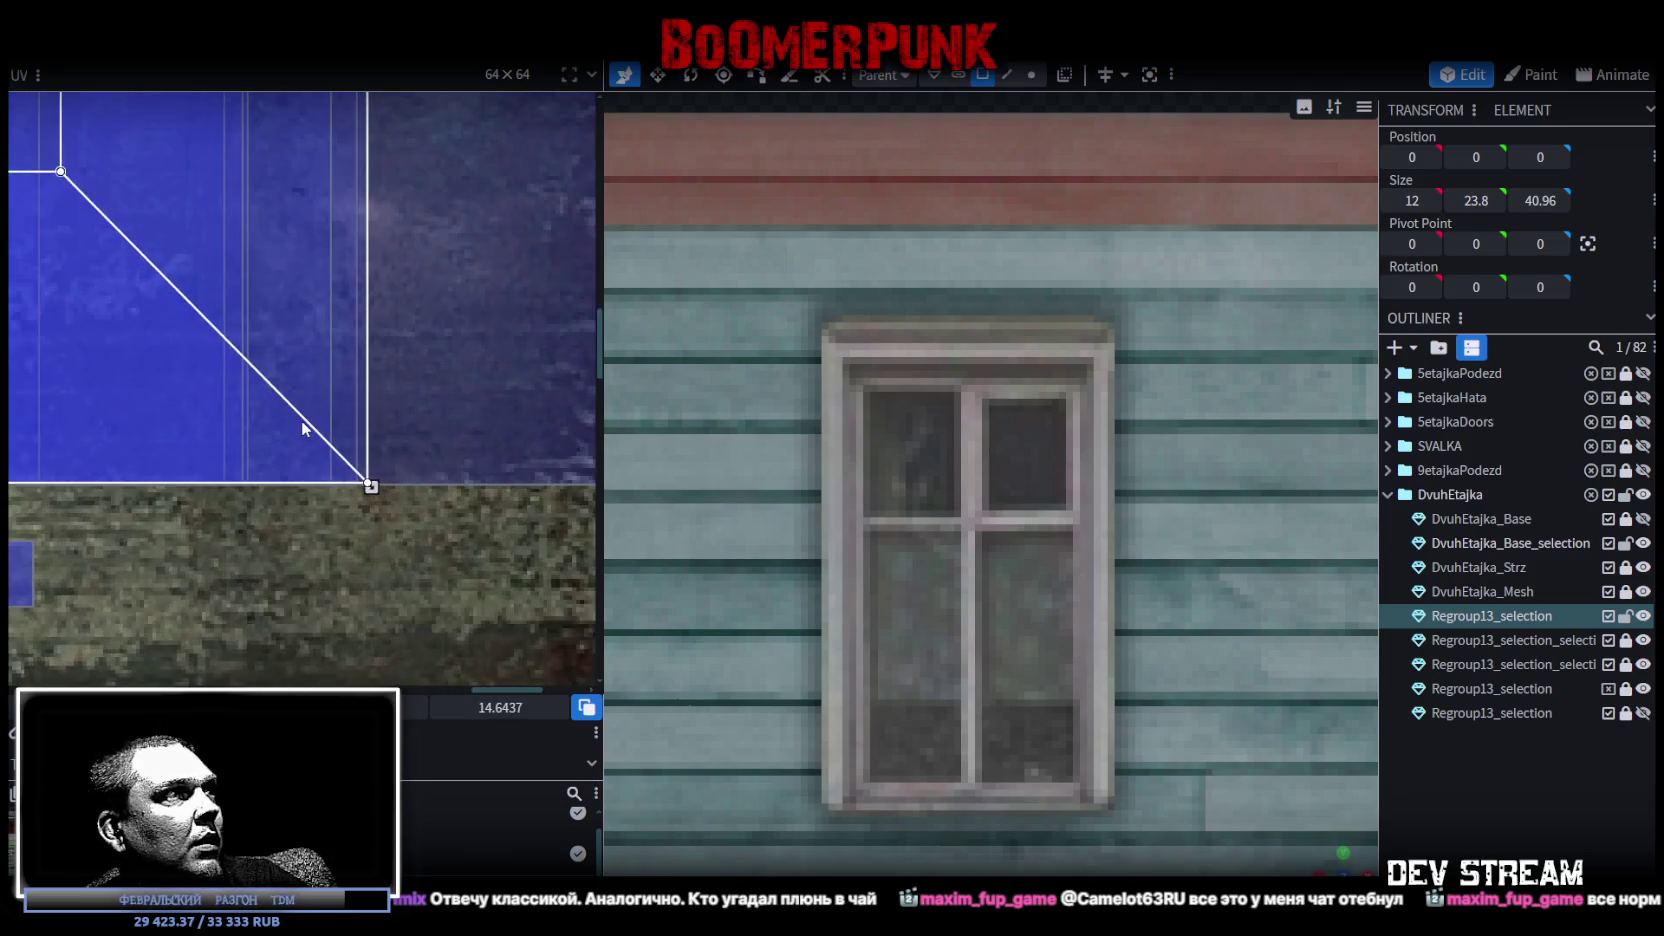
scroll(399, 348, down, 1)
middle_drag(399, 348, 348, 458)
scroll(340, 420, up, 1)
scroll(316, 460, up, 1)
scroll(332, 430, up, 1)
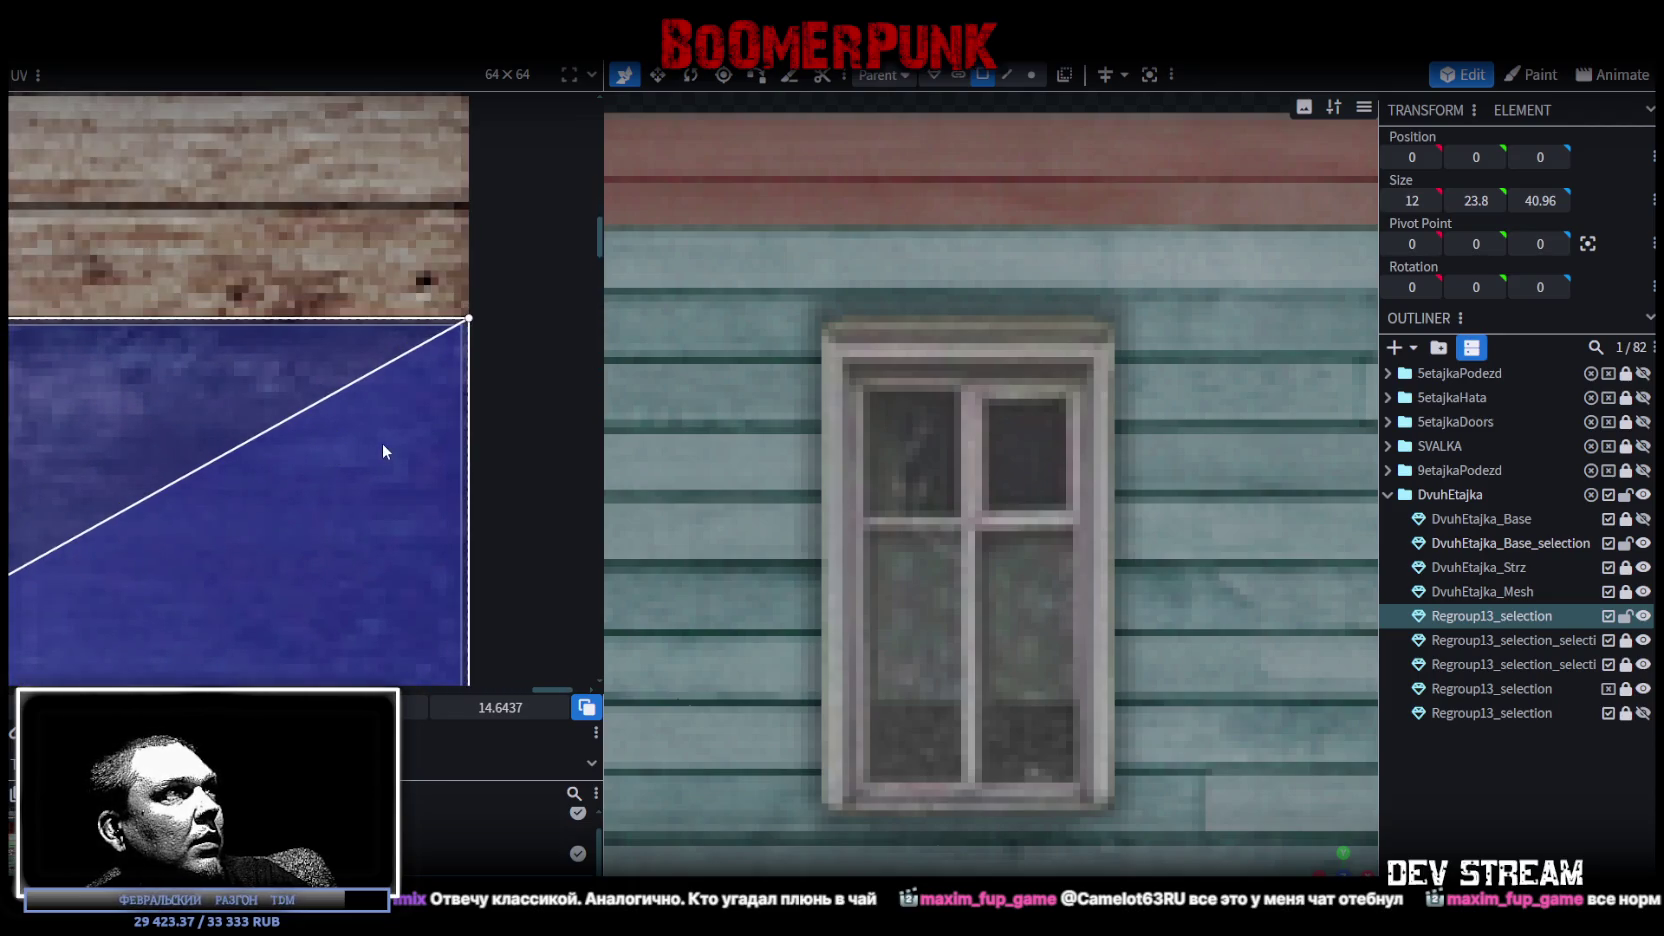
drag(382, 447, 460, 491)
scroll(1031, 703, down, 5)
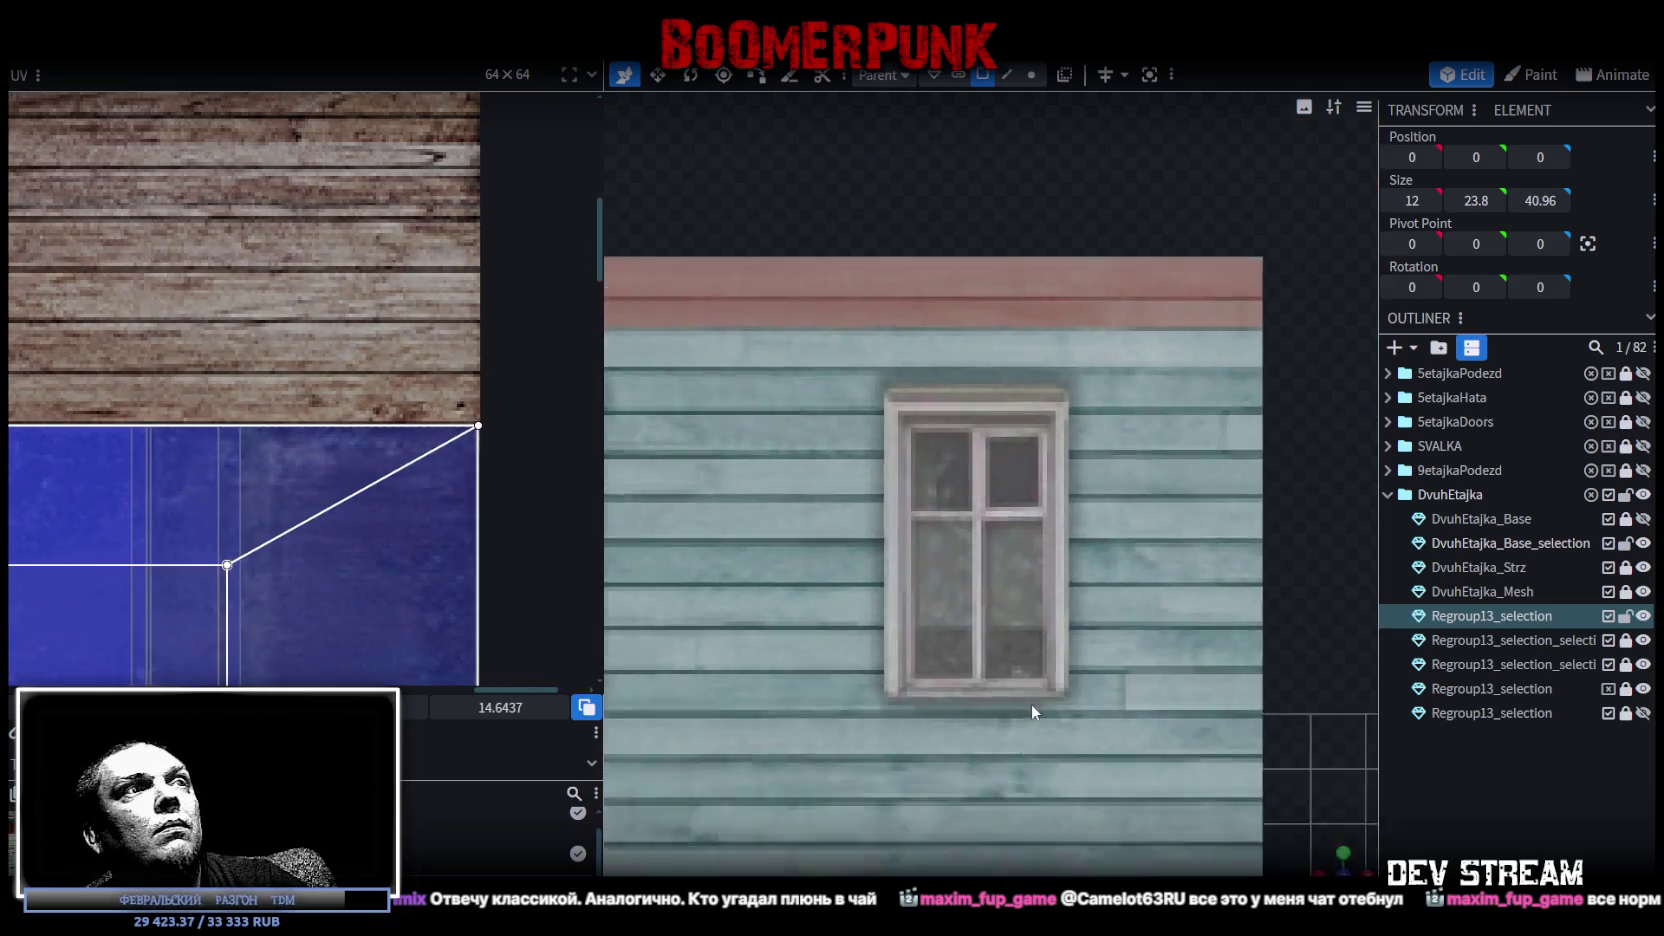
drag(1336, 866, 1212, 666)
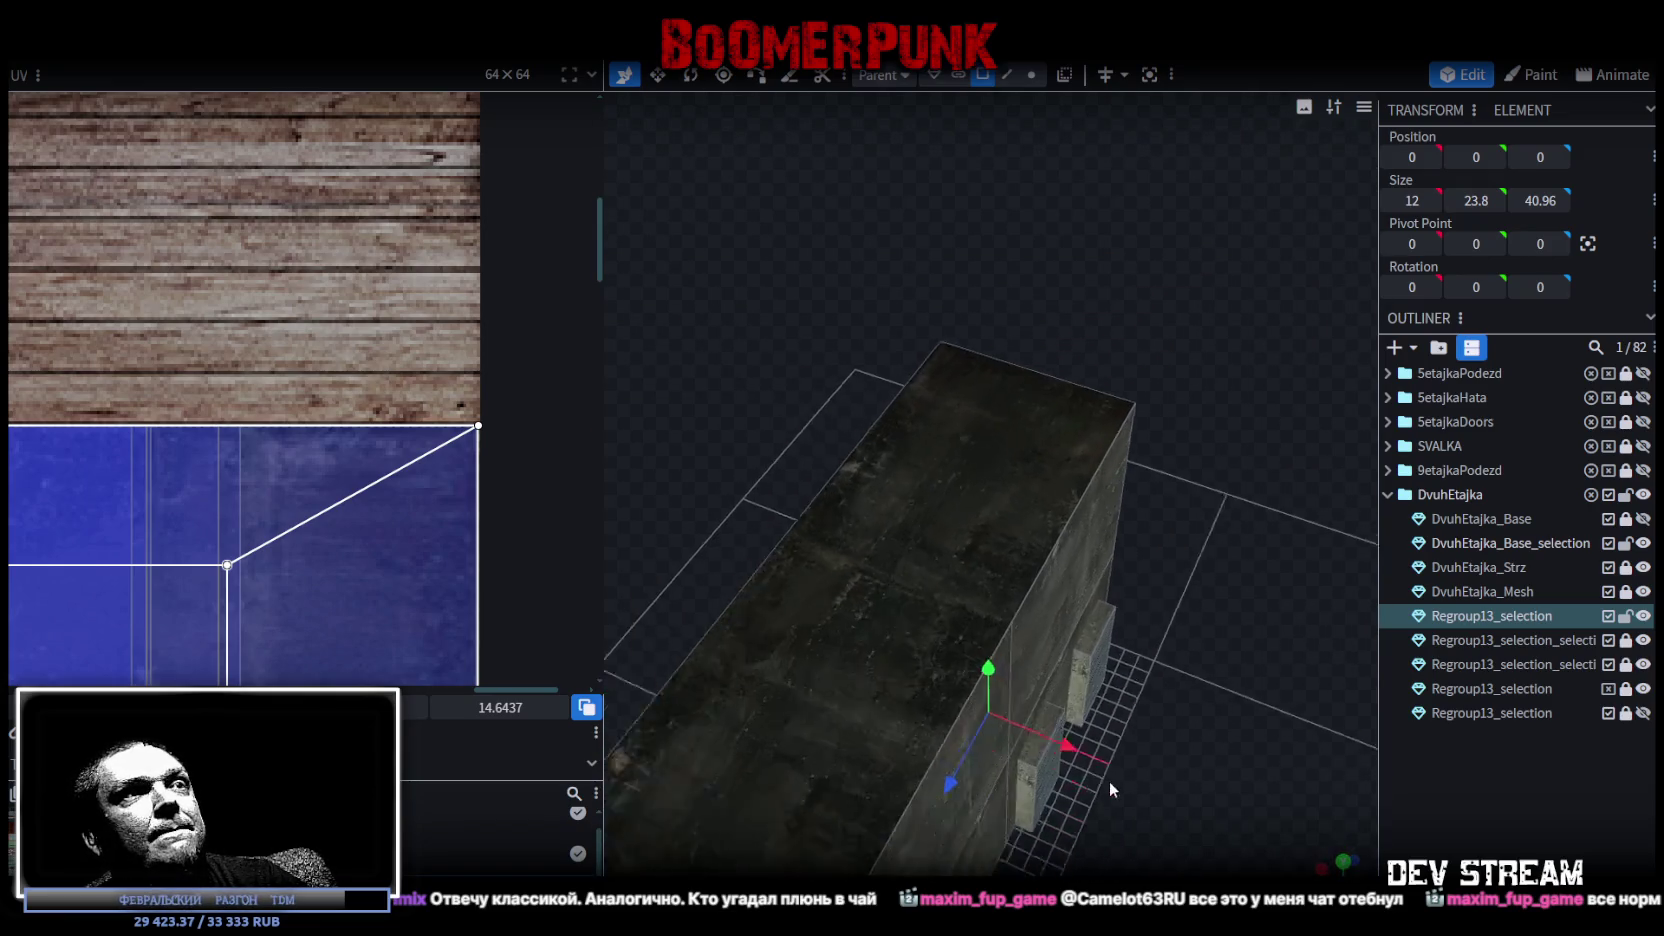
Select the small window element on the wall and bring its UV mapping into view.
scroll(1230, 652, up, 3)
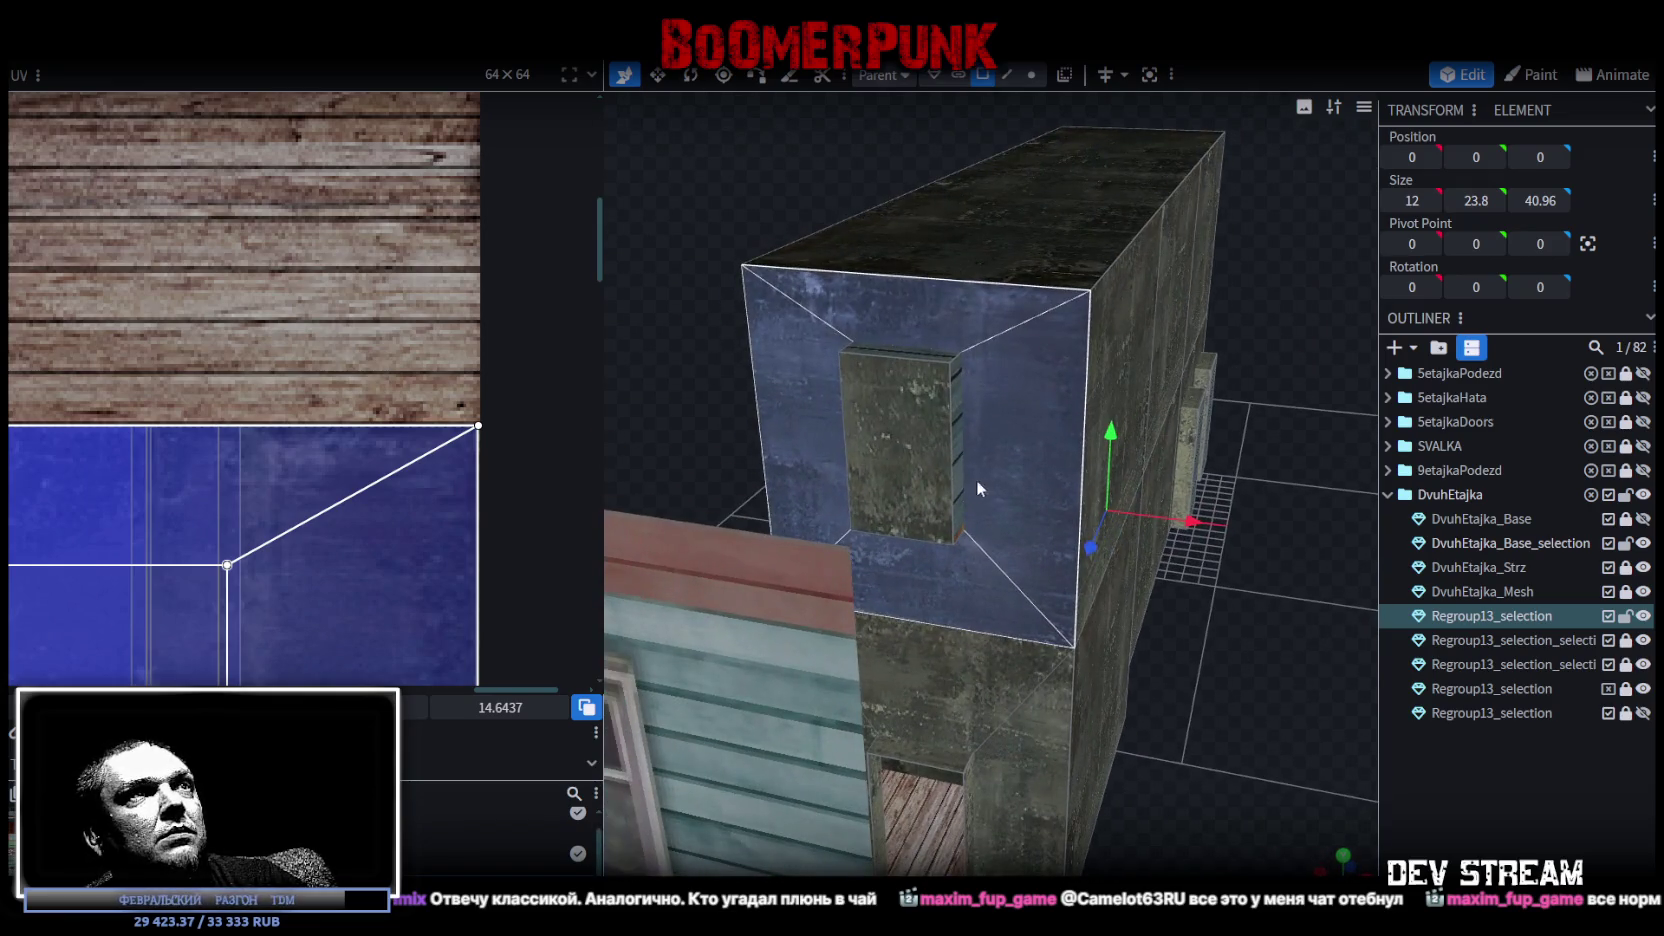
click(931, 503)
scroll(1162, 604, down, 3)
drag(1162, 604, 1132, 662)
scroll(1112, 745, up, 3)
drag(1112, 745, 952, 742)
scroll(1010, 476, up, 3)
mouse_move(1010, 476)
mouse_down()
mouse_move(1102, 347)
mouse_move(1206, 291)
mouse_move(1134, 205)
mouse_up()
mouse_move(1150, 564)
mouse_down()
mouse_move(767, 321)
mouse_move(1004, 185)
mouse_up()
scroll(273, 480, down, 5)
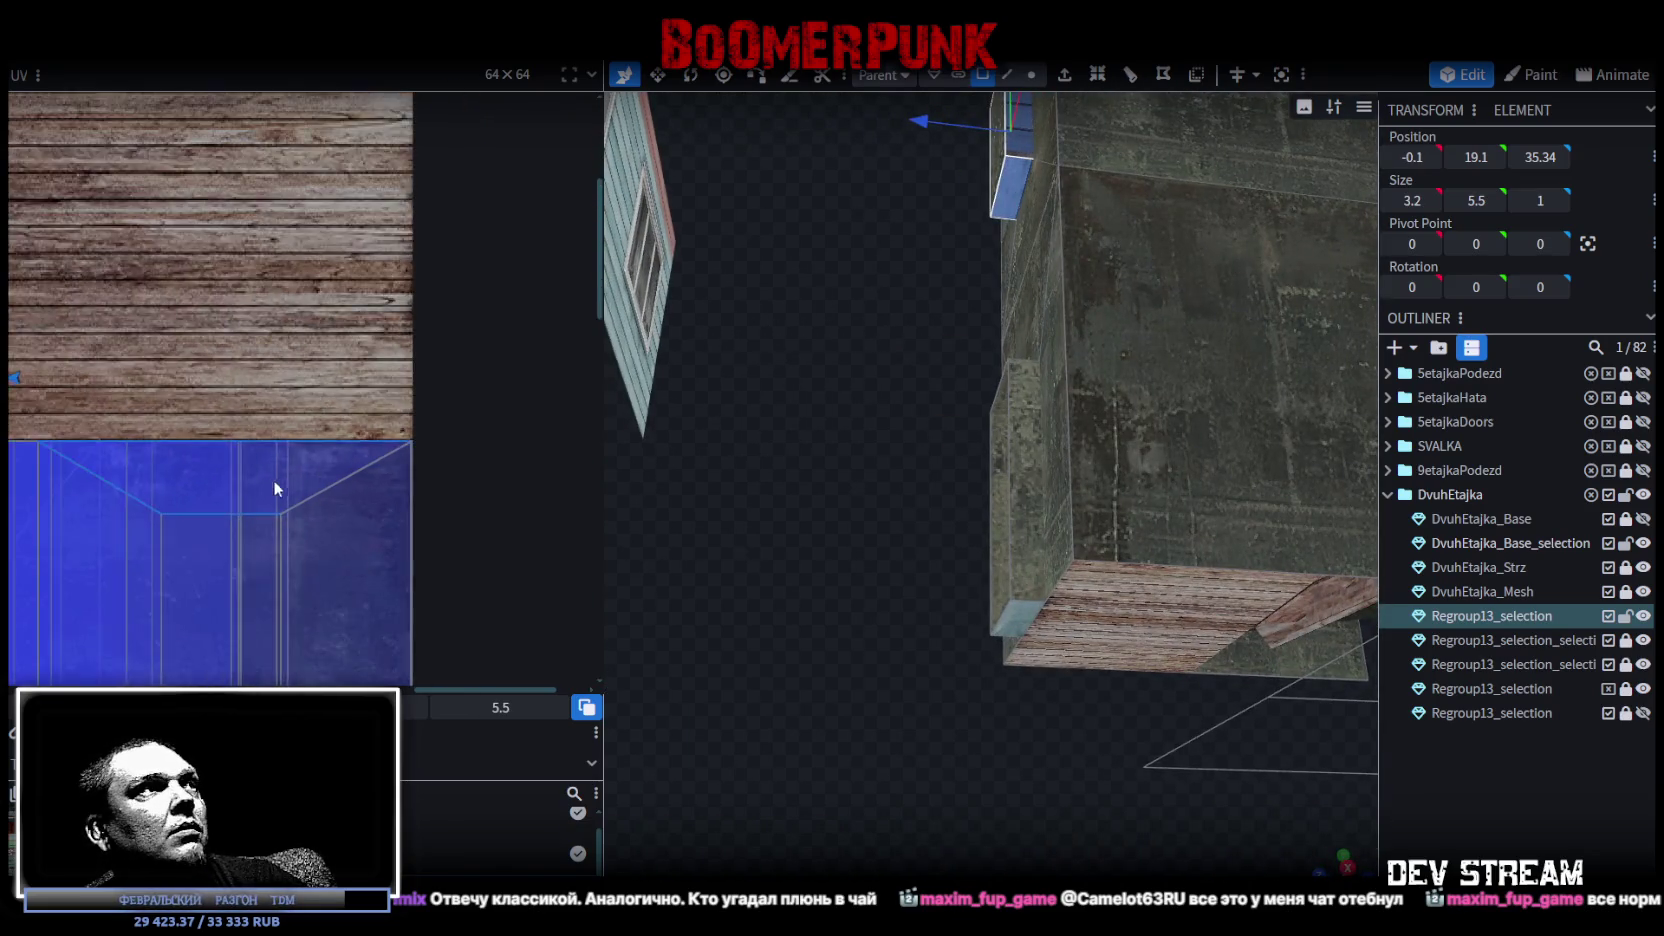
scroll(478, 445, up, 6)
middle_drag(478, 445, 272, 454)
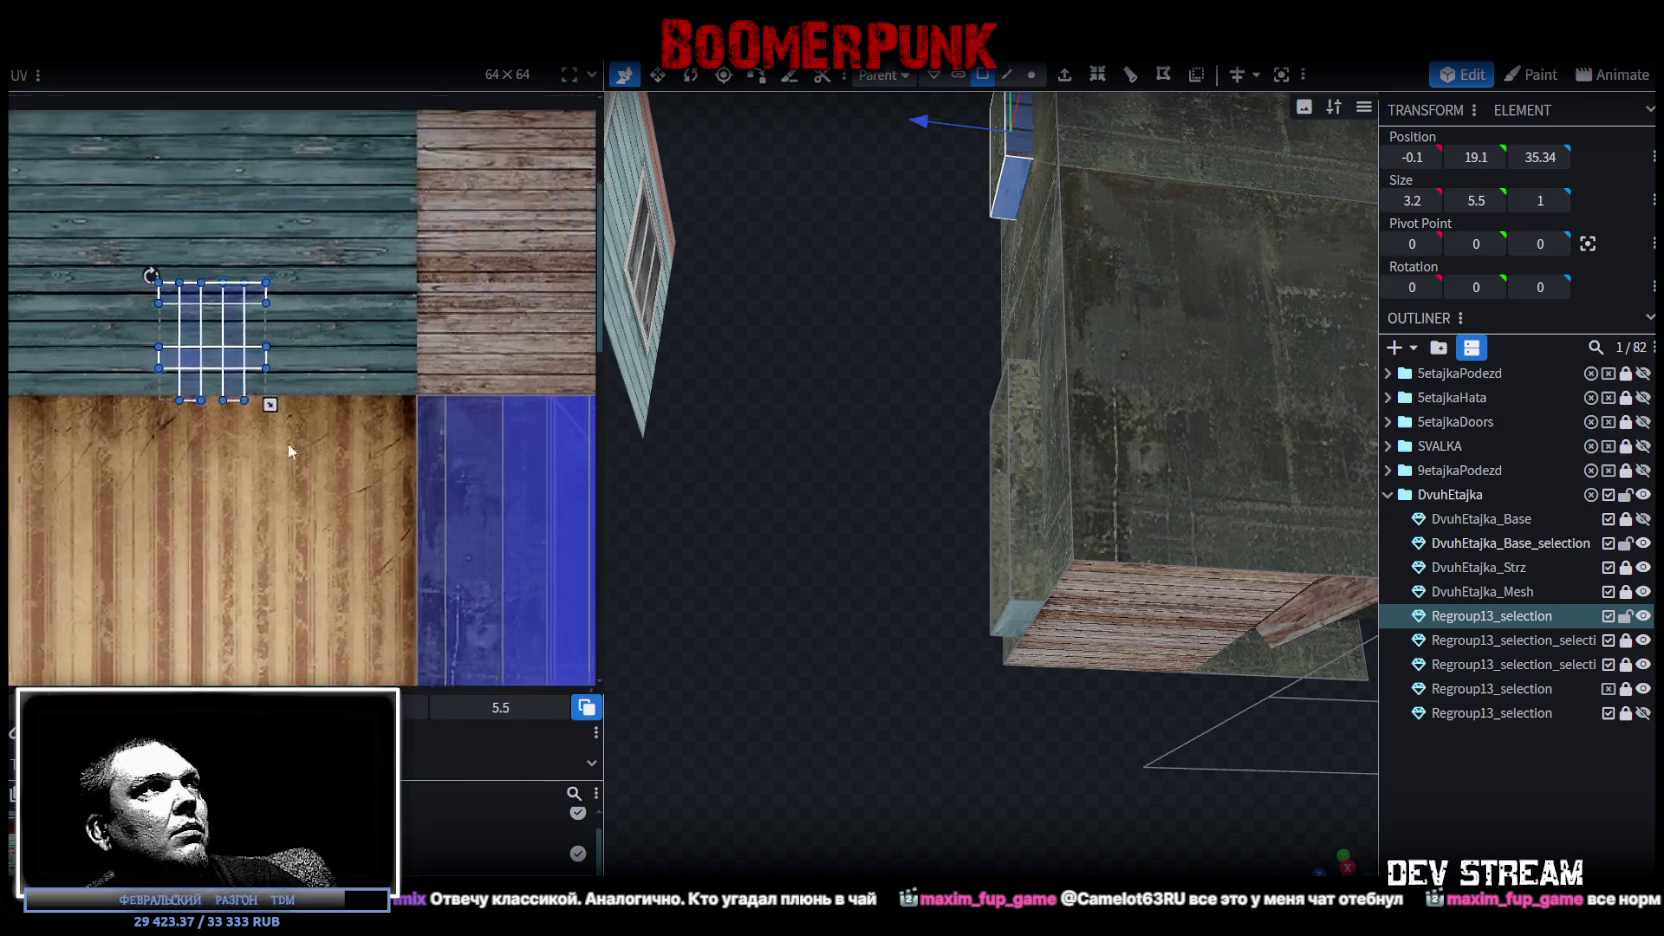
Drag the window's face UVs onto the grey concrete strip below the blue area.
mouse_move(157, 377)
mouse_down()
mouse_move(482, 292)
mouse_move(450, 525)
mouse_up()
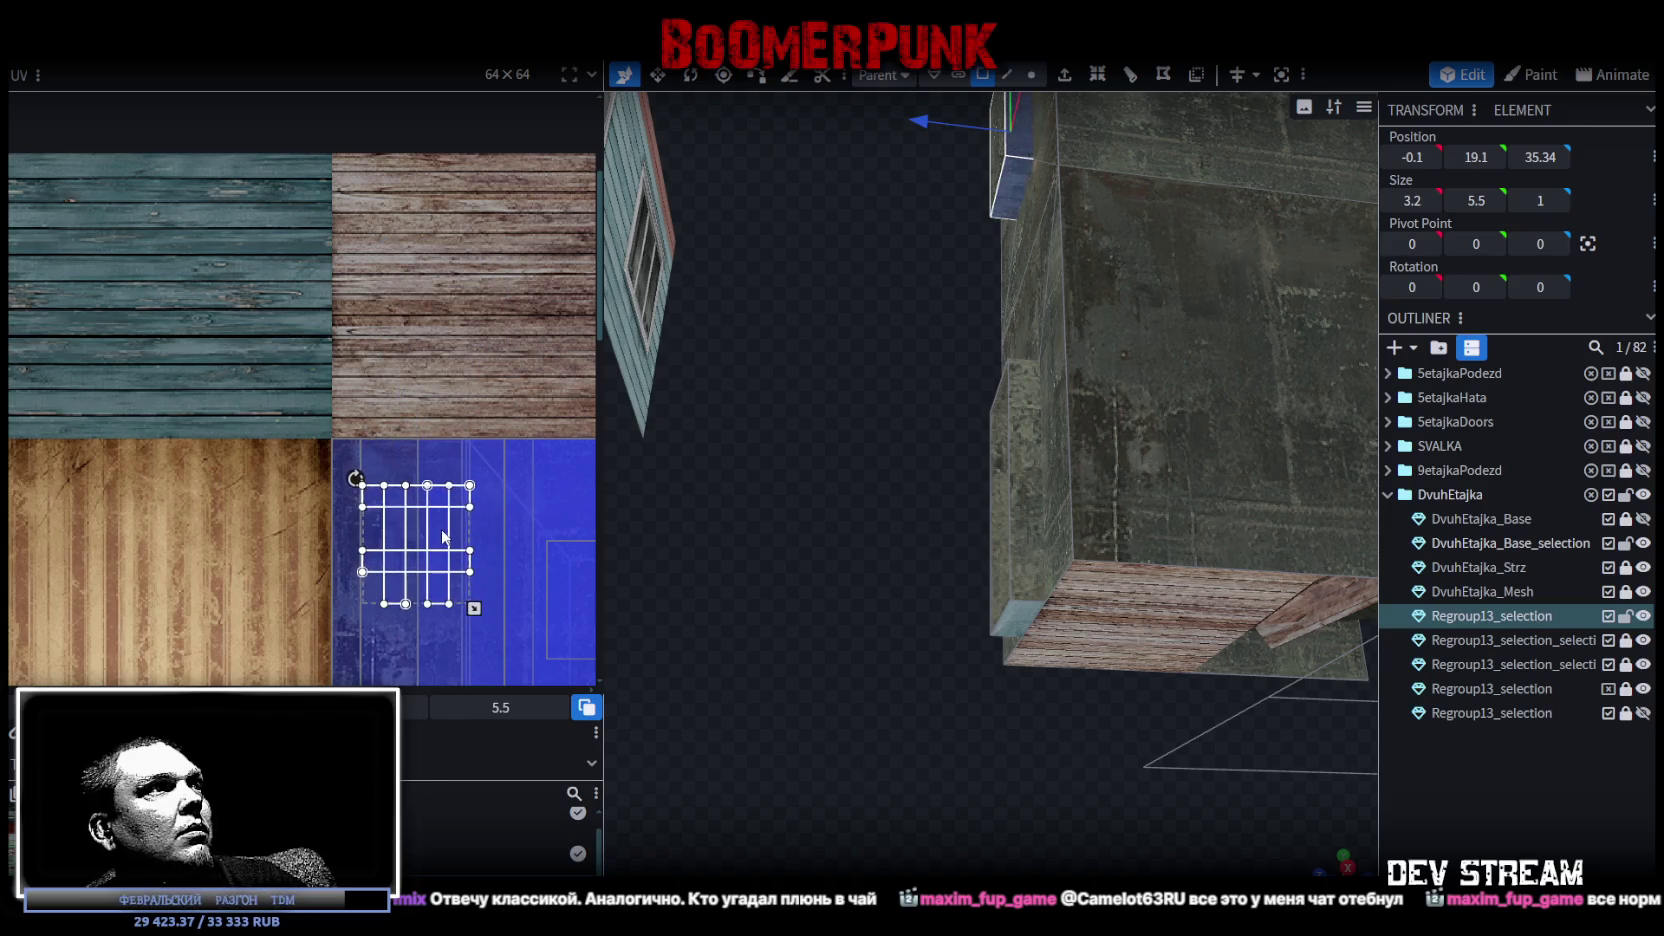
mouse_move(480, 510)
middle_down()
mouse_move(425, 338)
mouse_move(370, 265)
middle_up()
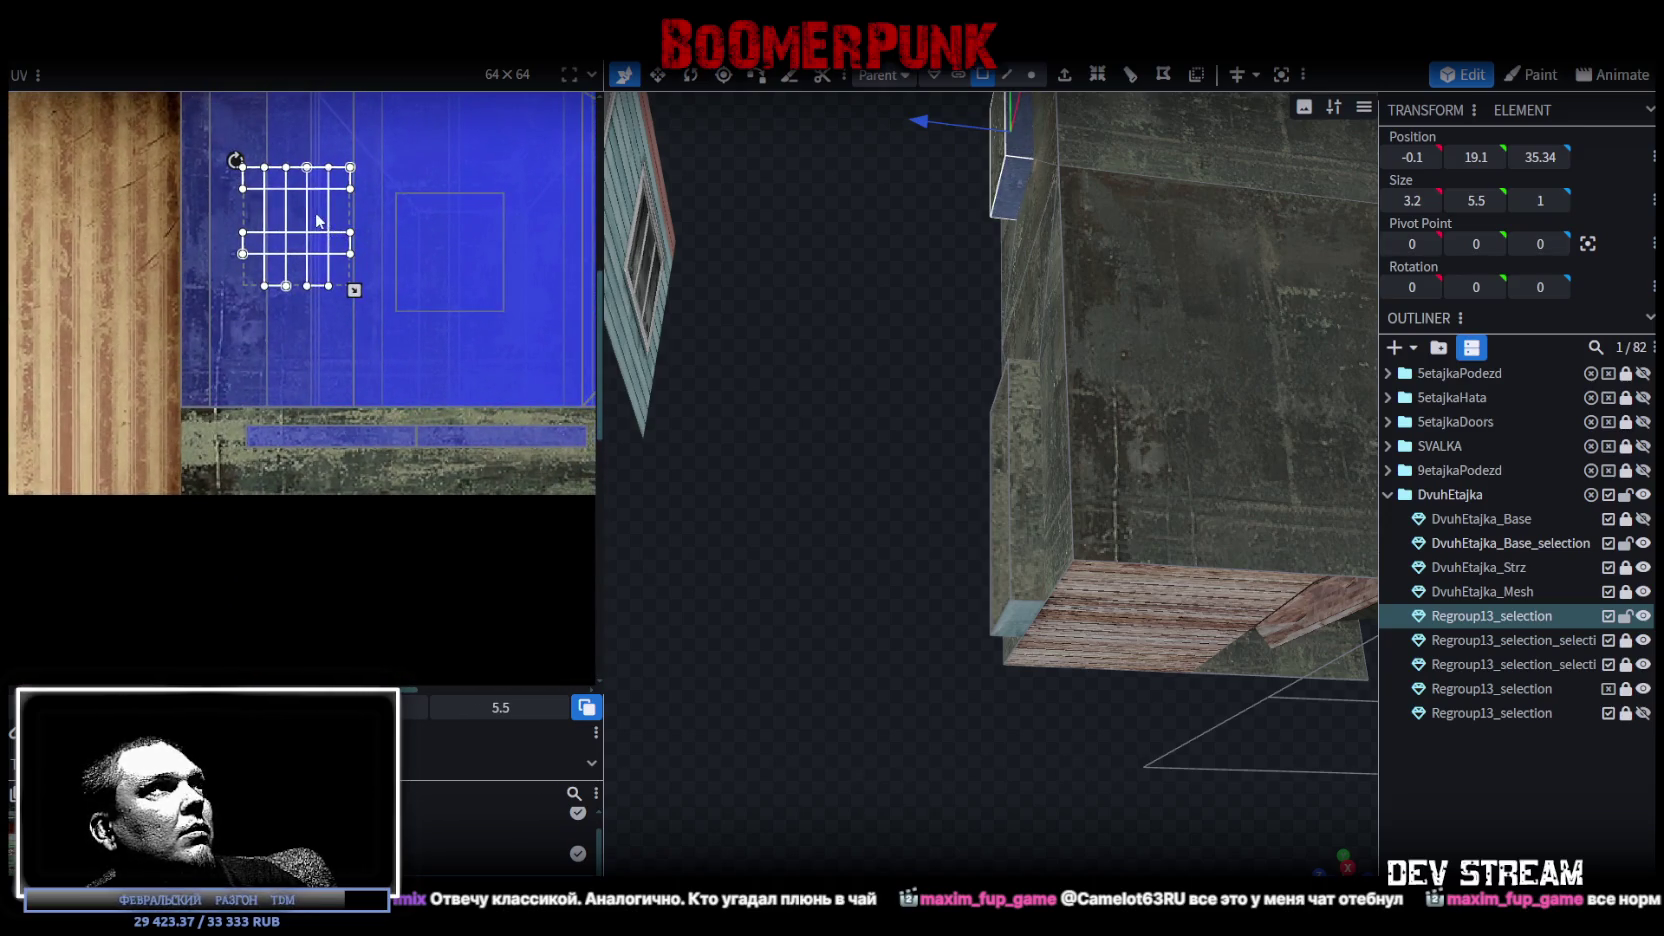
drag(318, 221, 504, 542)
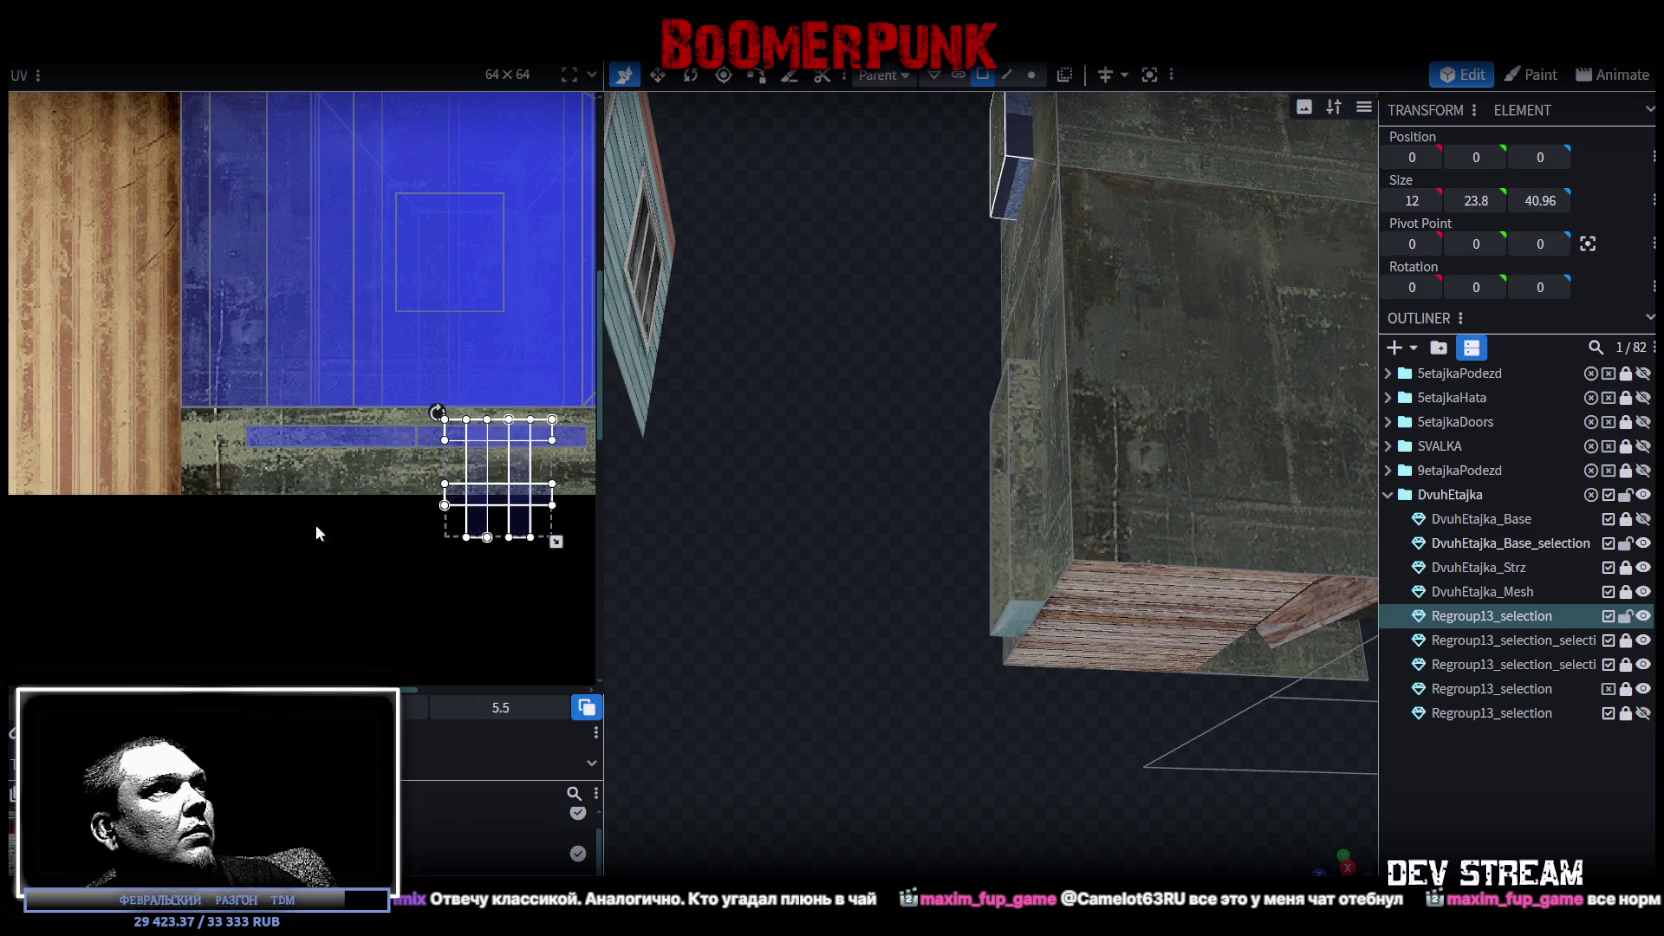
middle_drag(276, 520, 100, 515)
drag(145, 465, 420, 465)
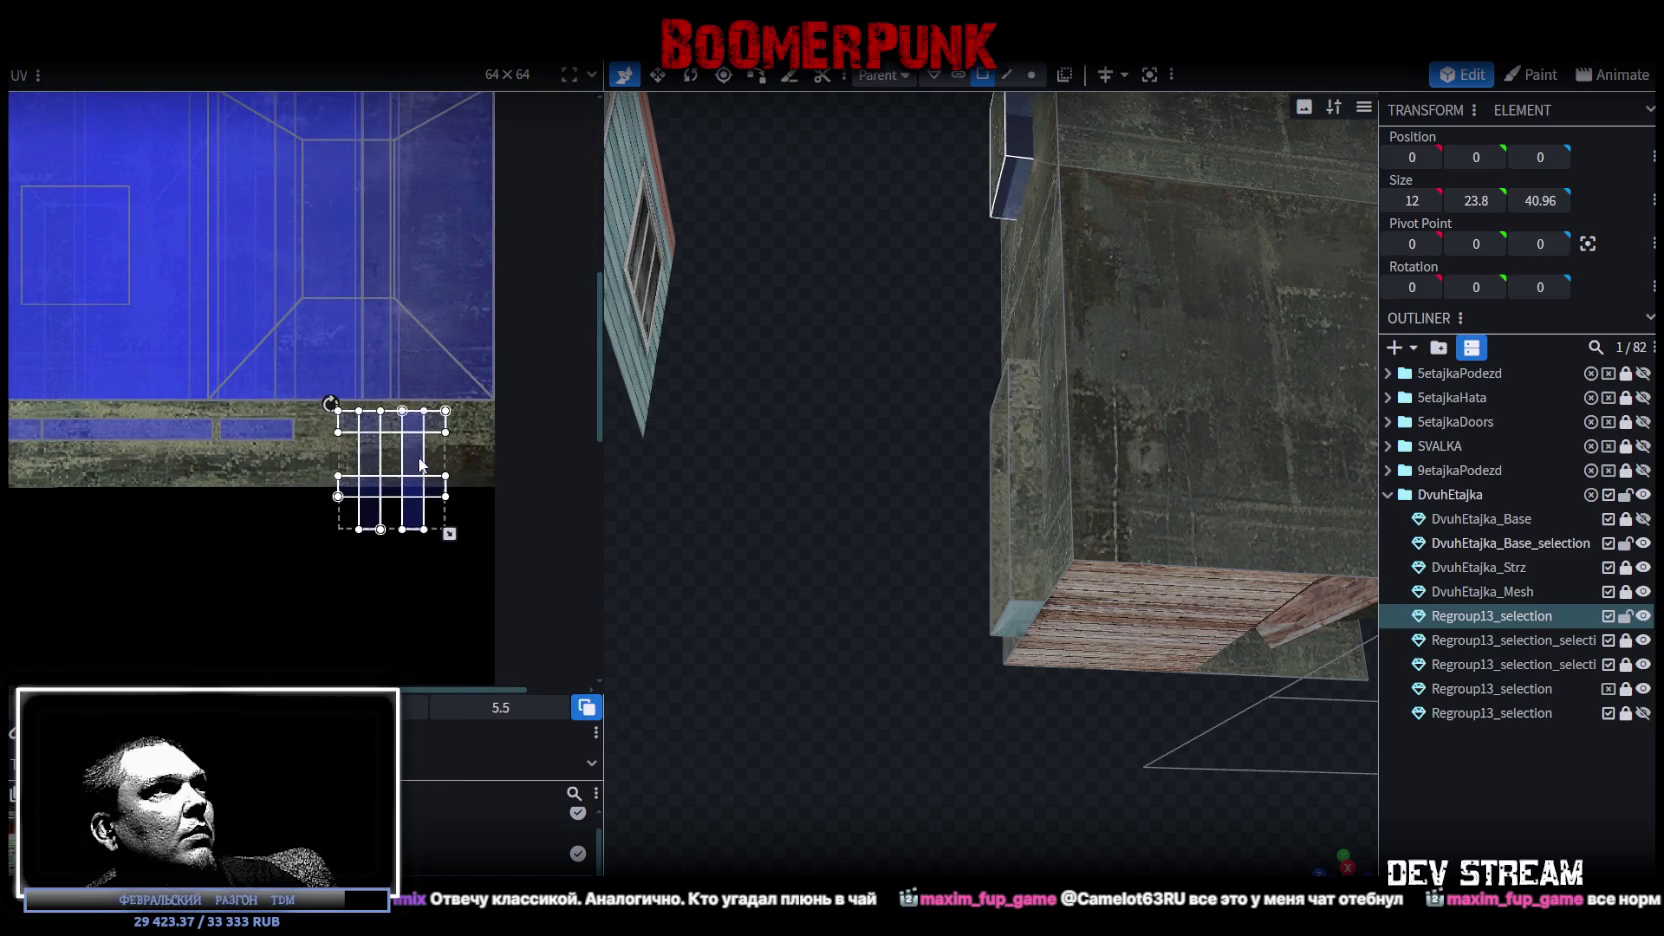
scroll(332, 480, up, 2)
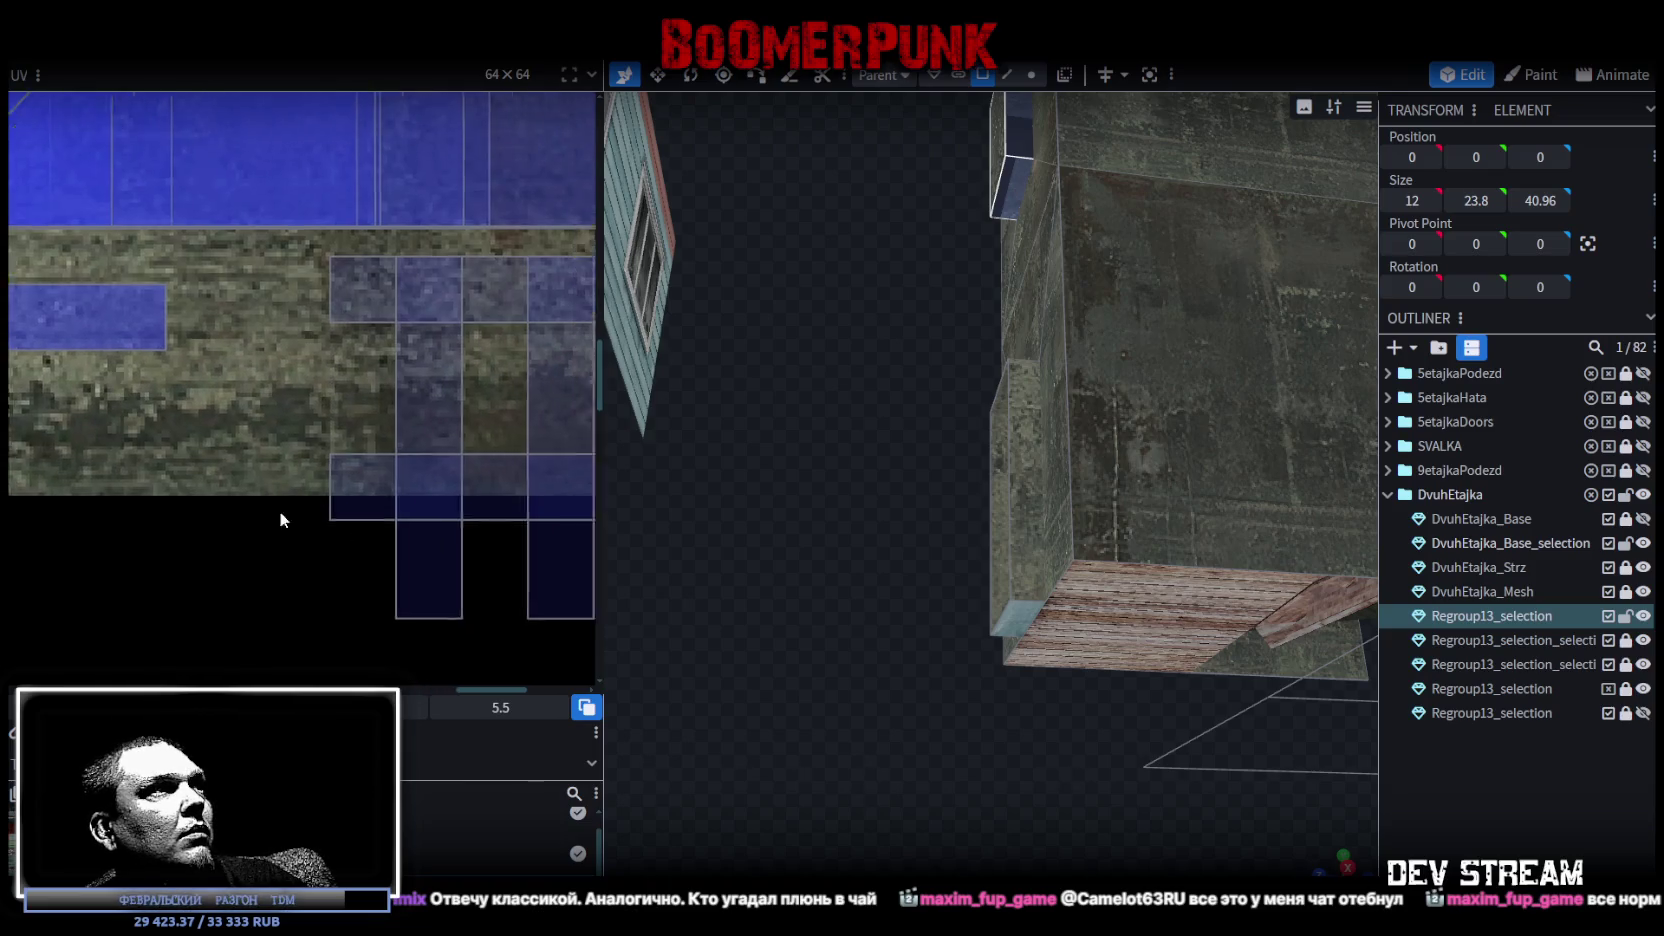
mouse_move(290, 542)
mouse_down()
mouse_move(140, 397)
mouse_move(165, 560)
mouse_up()
scroll(341, 531, down, 2)
Rotate two face UVs right so they lie horizontally on the concrete strip.
right_click(162, 566)
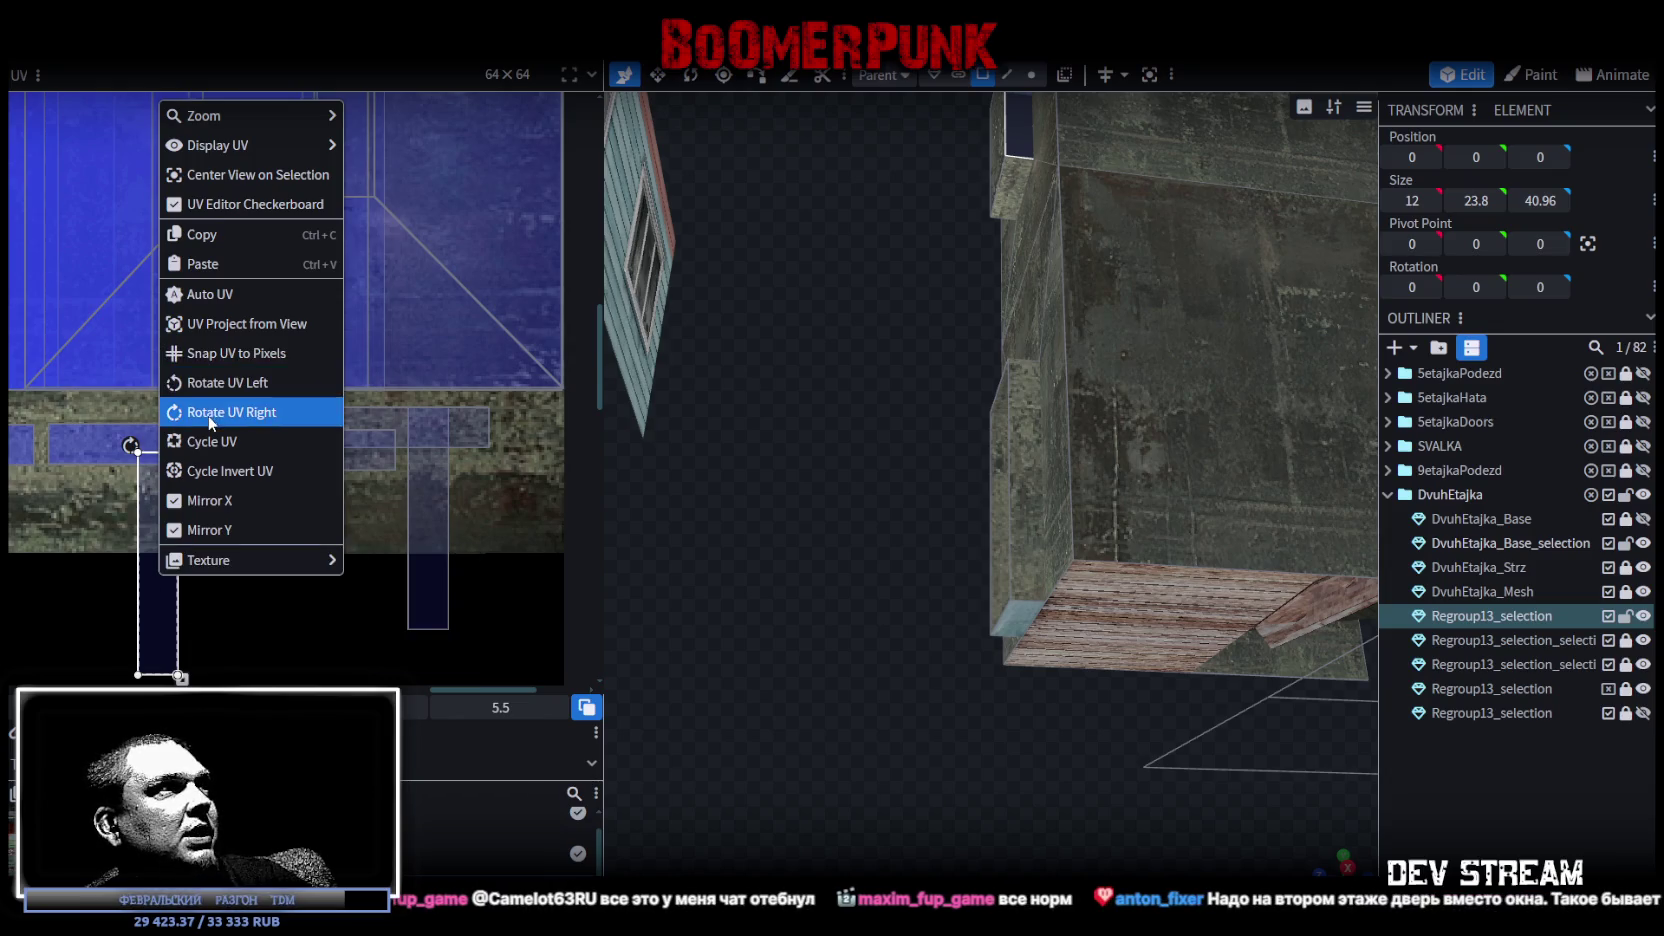
click(255, 412)
mouse_move(182, 571)
mouse_down()
mouse_move(311, 433)
mouse_move(272, 428)
mouse_up()
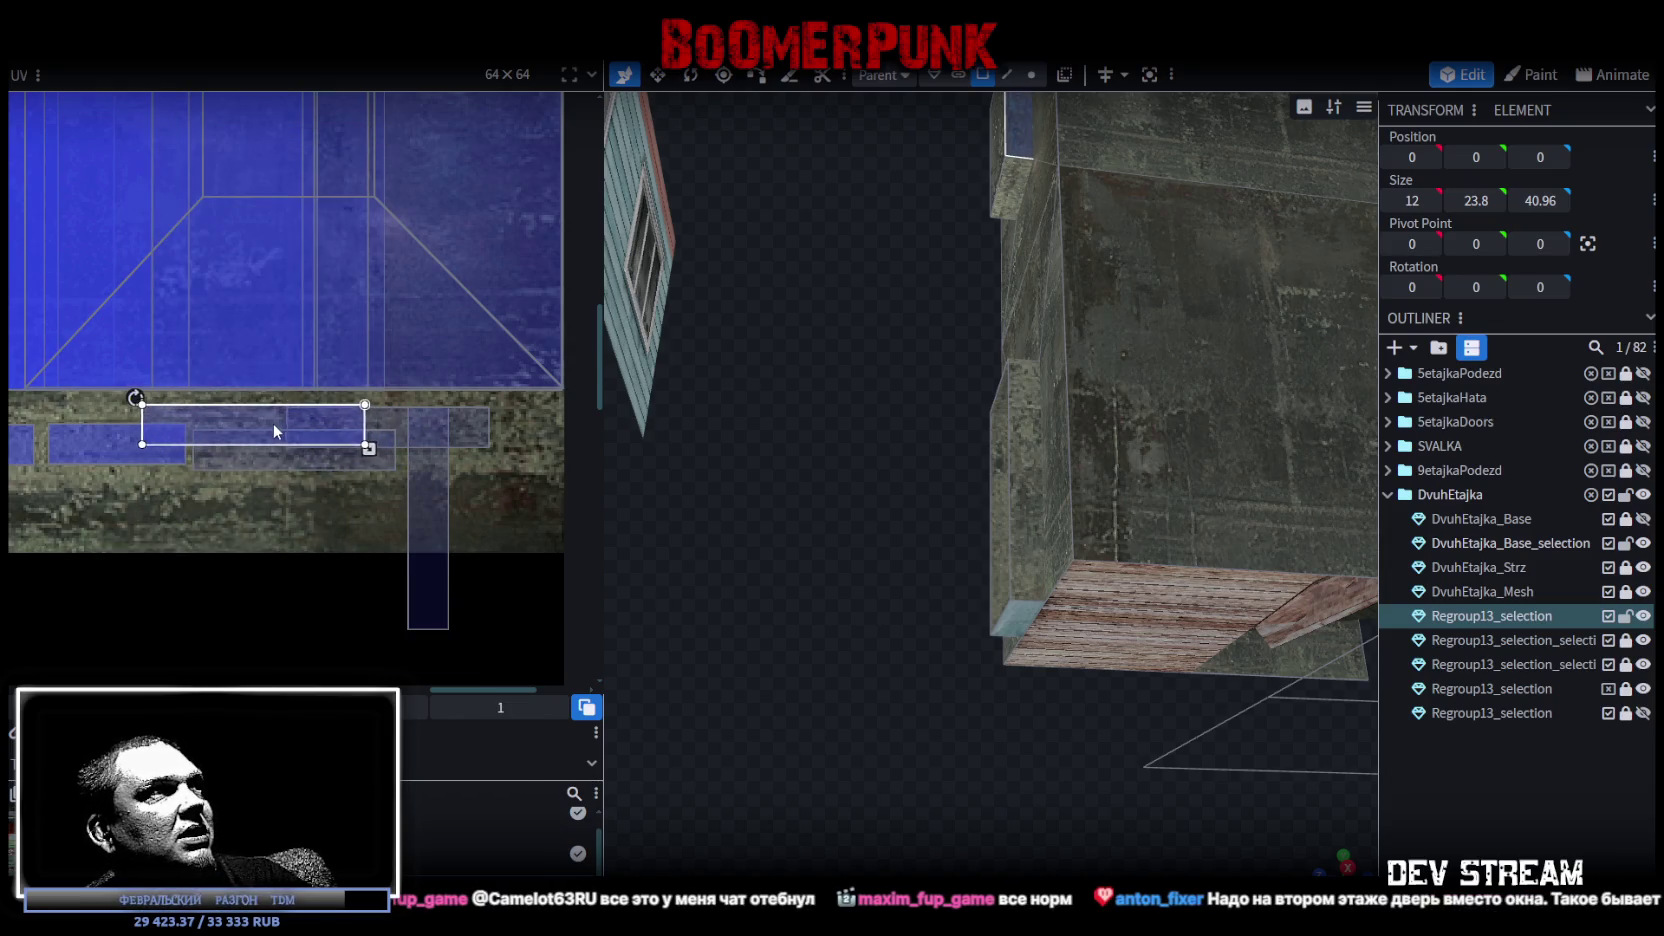
mouse_move(418, 526)
mouse_down()
mouse_move(288, 581)
mouse_move(168, 462)
mouse_up()
right_click(288, 581)
click(360, 410)
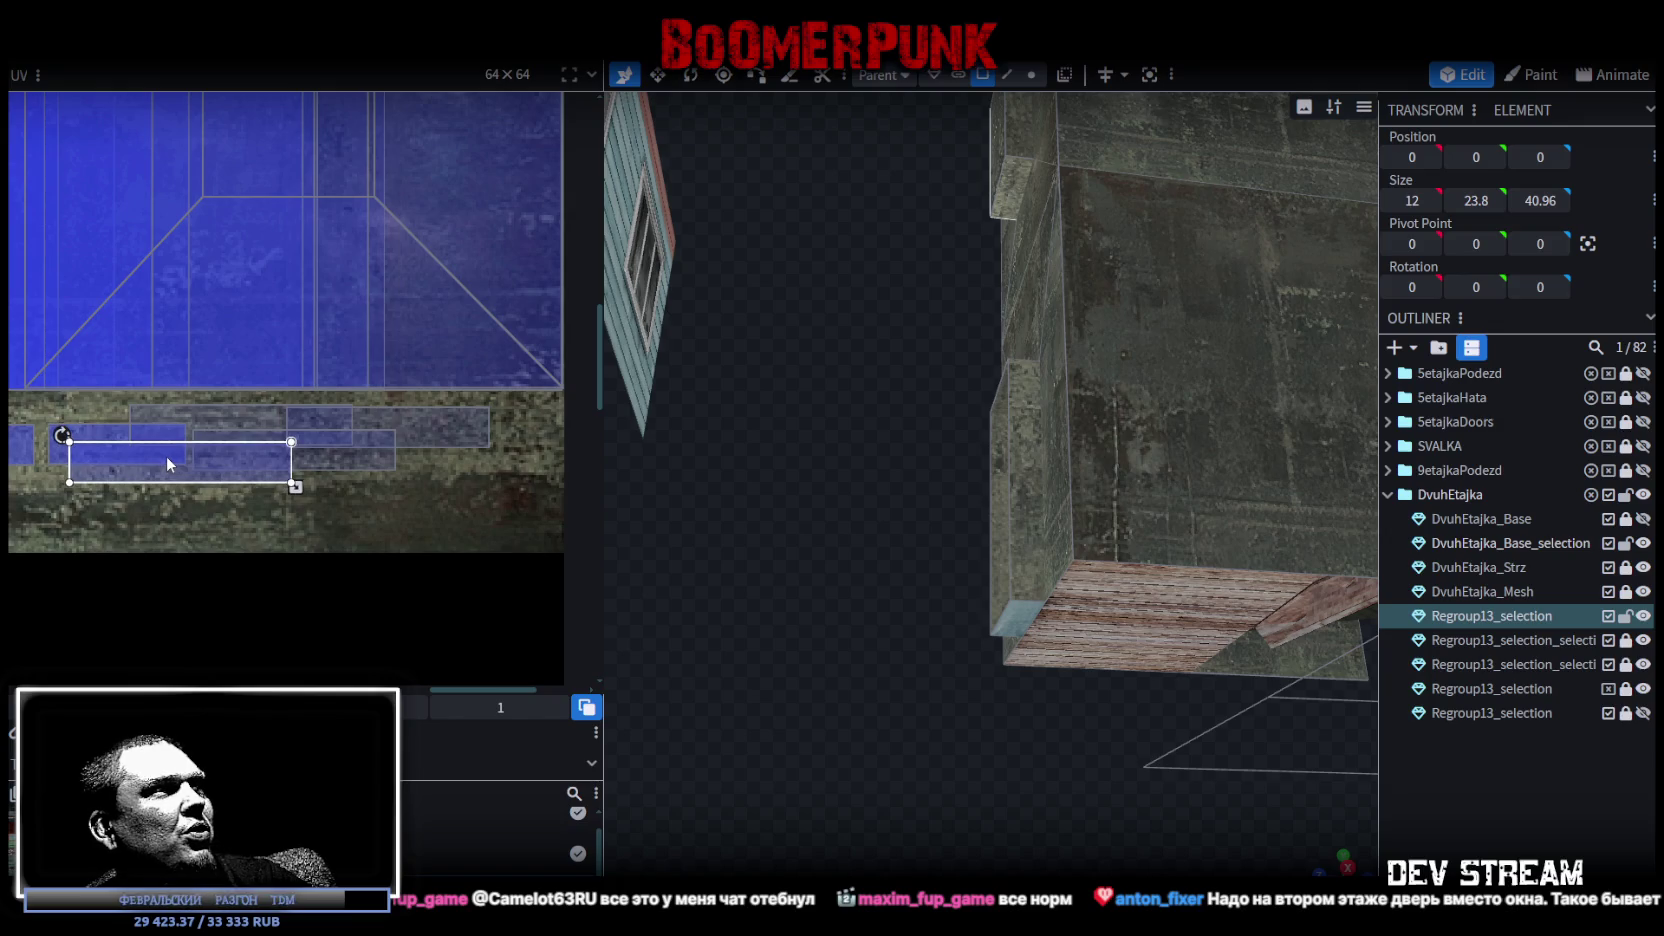
scroll(170, 468, down, 5)
scroll(176, 478, up, 3)
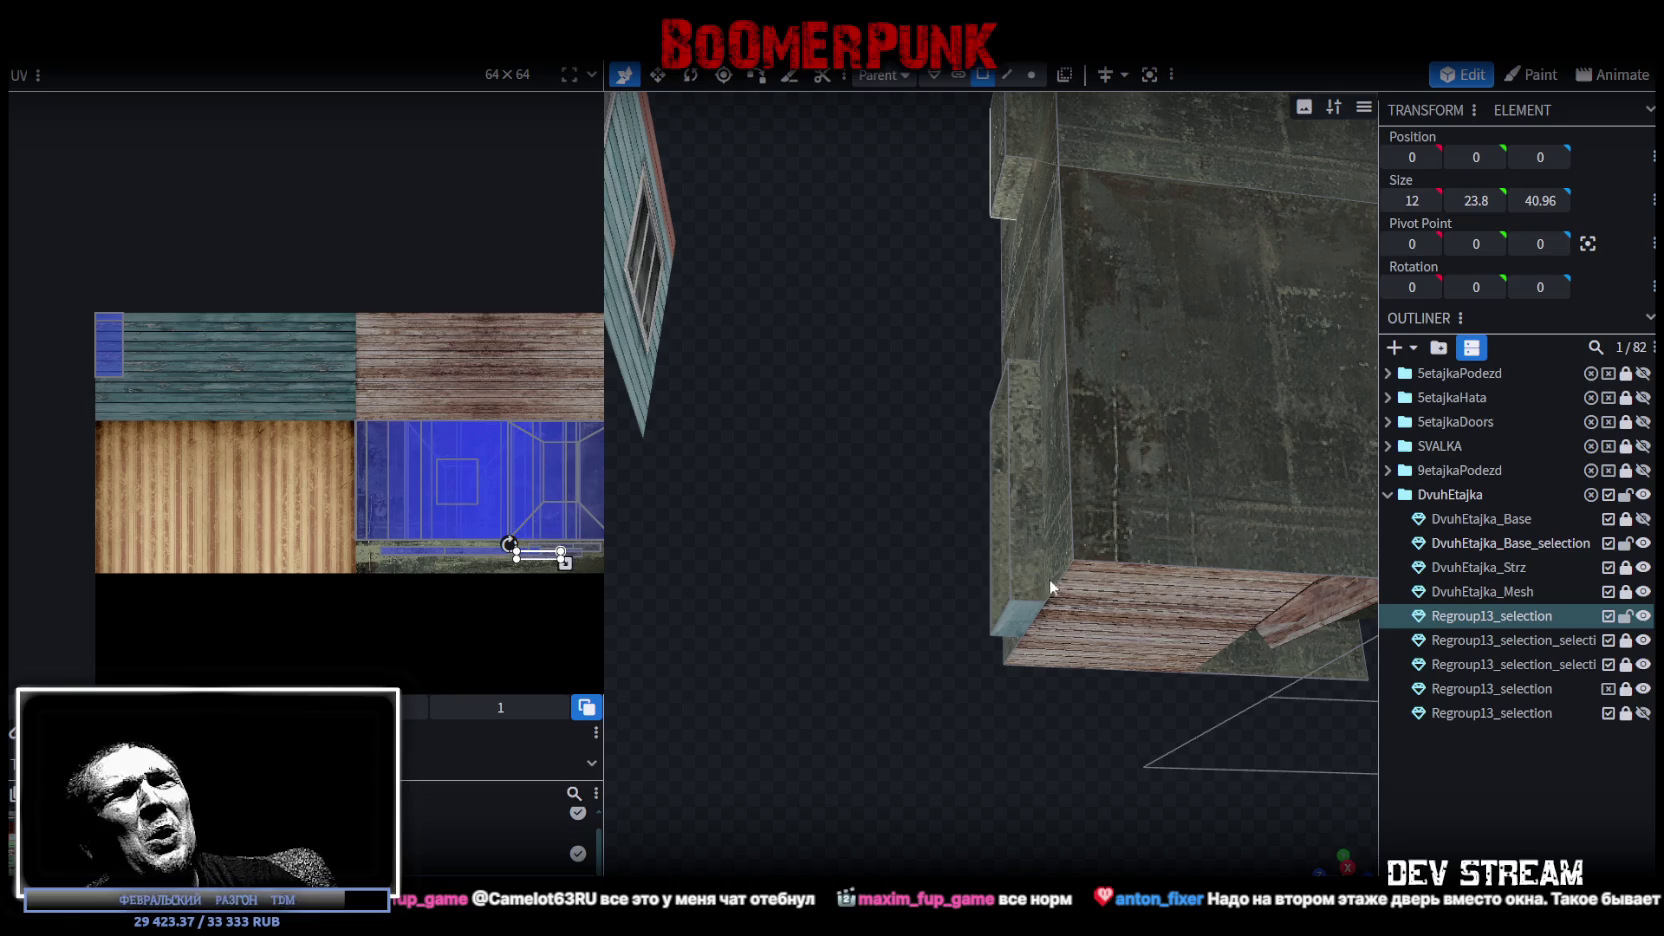
click(1024, 621)
mouse_move(1360, 862)
mouse_down()
mouse_move(1115, 662)
mouse_move(1103, 732)
mouse_move(1215, 742)
mouse_up()
Move the doorway's bottom-face UV off the teal wood onto the brown planks and fine-tune it.
scroll(120, 310, up, 1)
scroll(120, 310, up, 1)
drag(140, 322, 530, 372)
middle_drag(530, 372, 155, 338)
mouse_move(100, 345)
mouse_down()
mouse_move(482, 350)
mouse_move(531, 371)
mouse_up()
scroll(500, 385, up, 1)
scroll(470, 410, up, 1)
drag(463, 428, 384, 386)
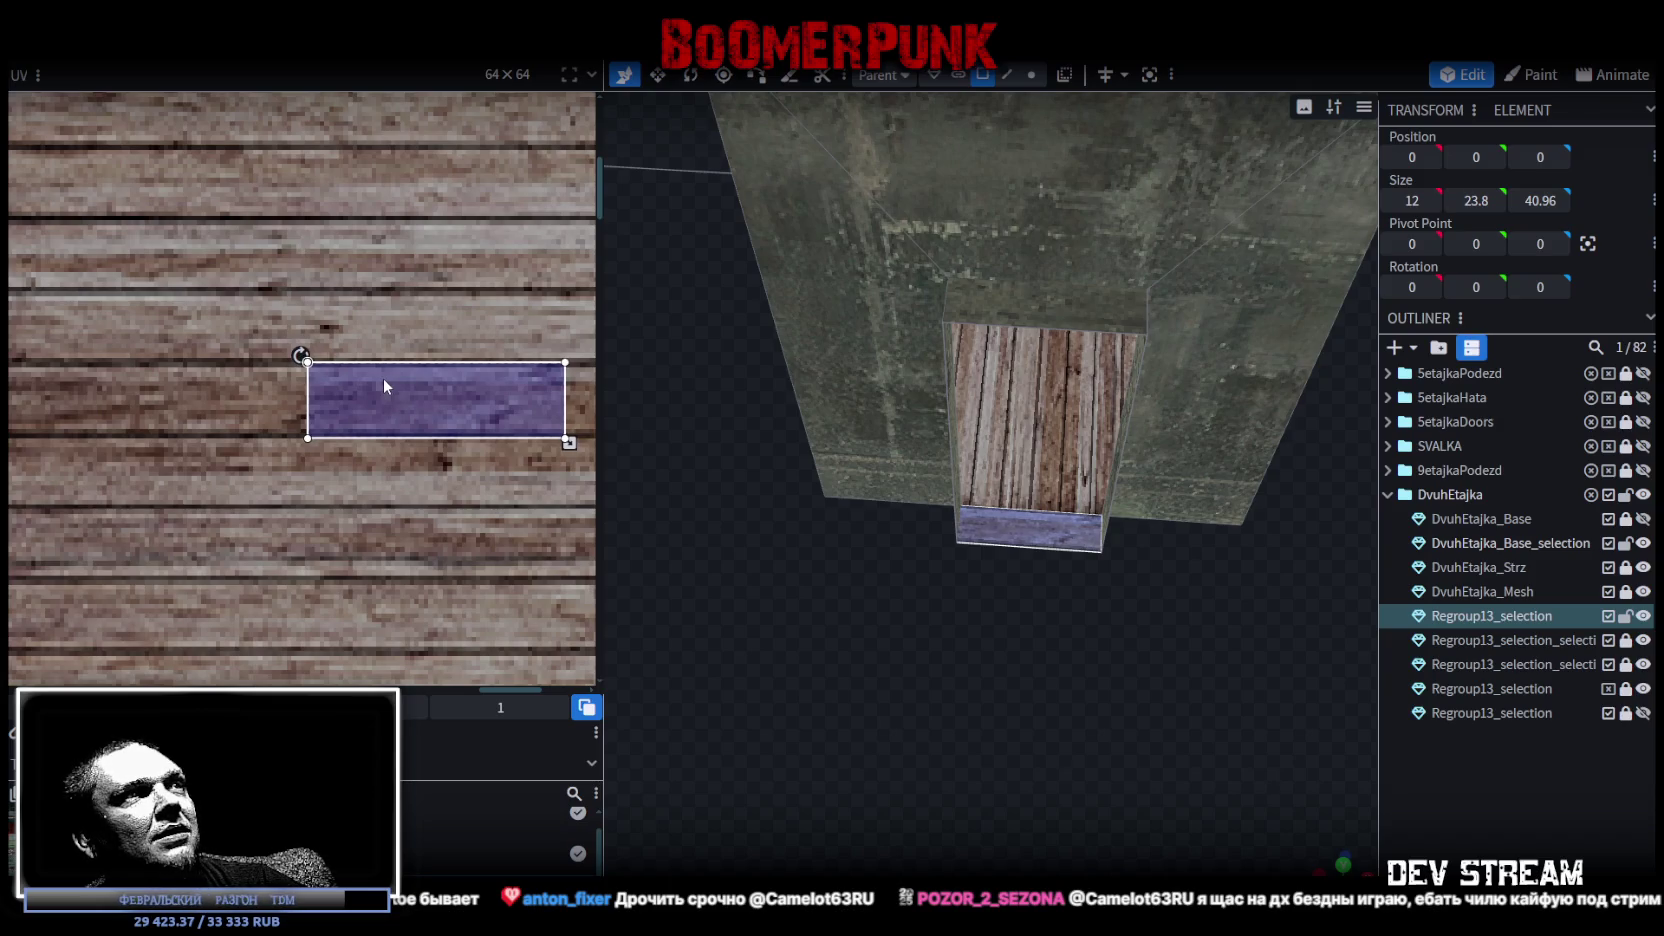
mouse_move(1348, 733)
mouse_down()
mouse_move(1450, 770)
mouse_move(1156, 671)
mouse_move(982, 586)
mouse_move(1004, 546)
mouse_move(1133, 501)
mouse_move(1077, 501)
mouse_move(1088, 531)
mouse_move(1199, 611)
mouse_move(958, 583)
mouse_move(928, 724)
mouse_move(984, 668)
mouse_up()
click(1004, 369)
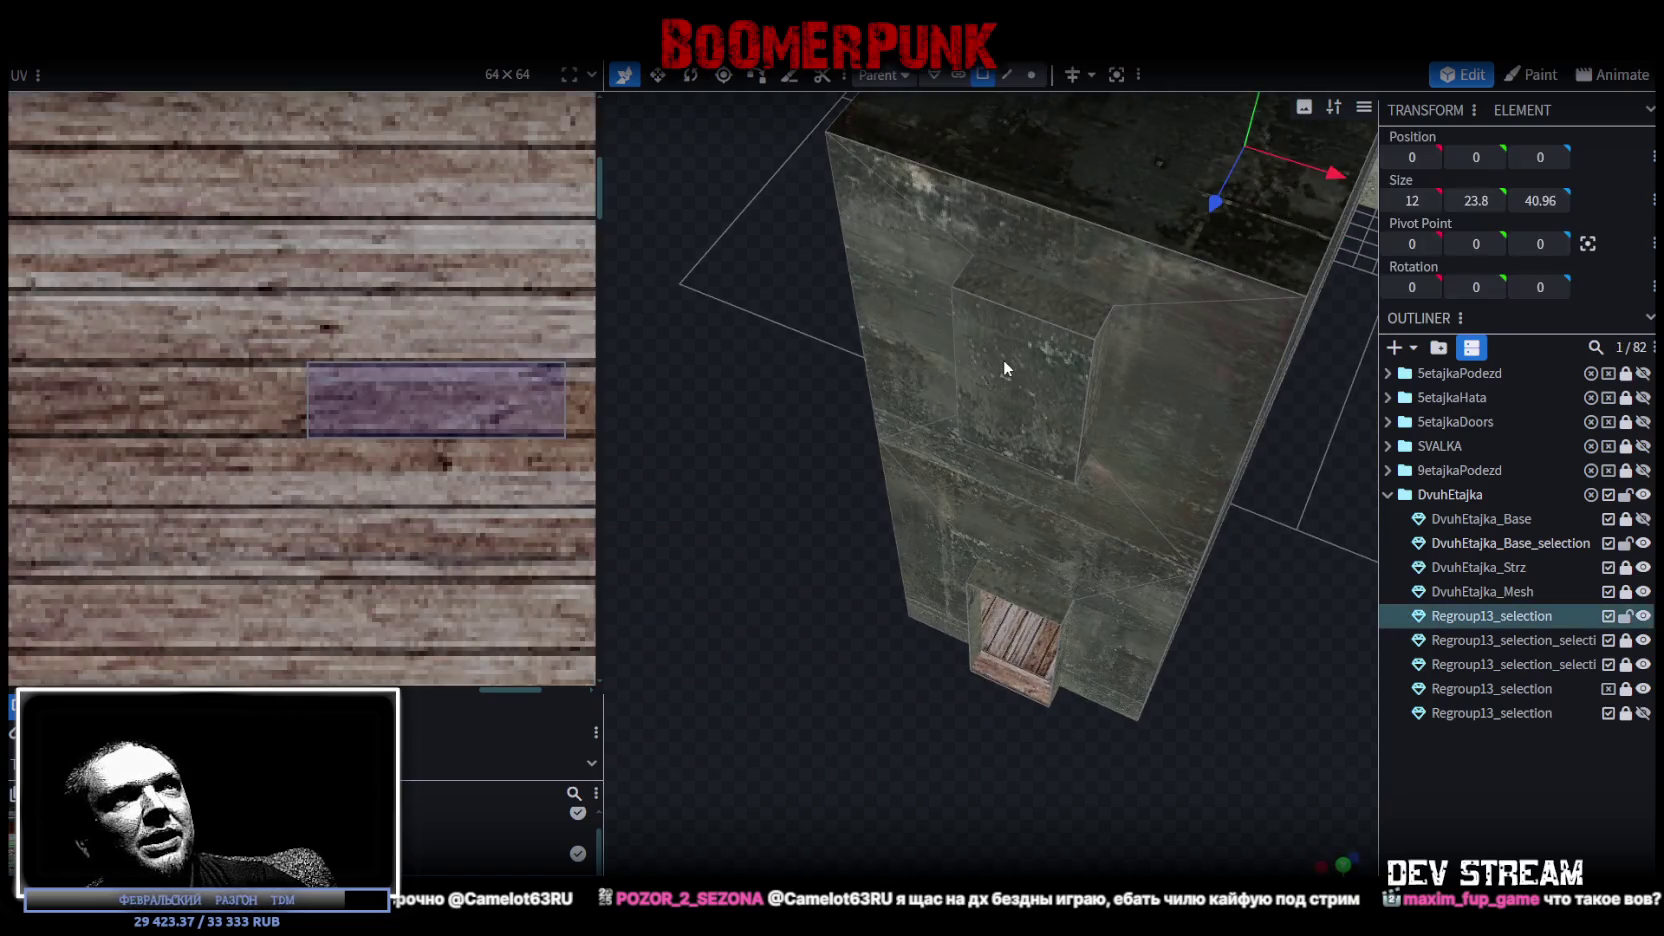
Split the window face on Regroup13_selection off into its own mesh element.
click(1017, 379)
drag(800, 568, 974, 543)
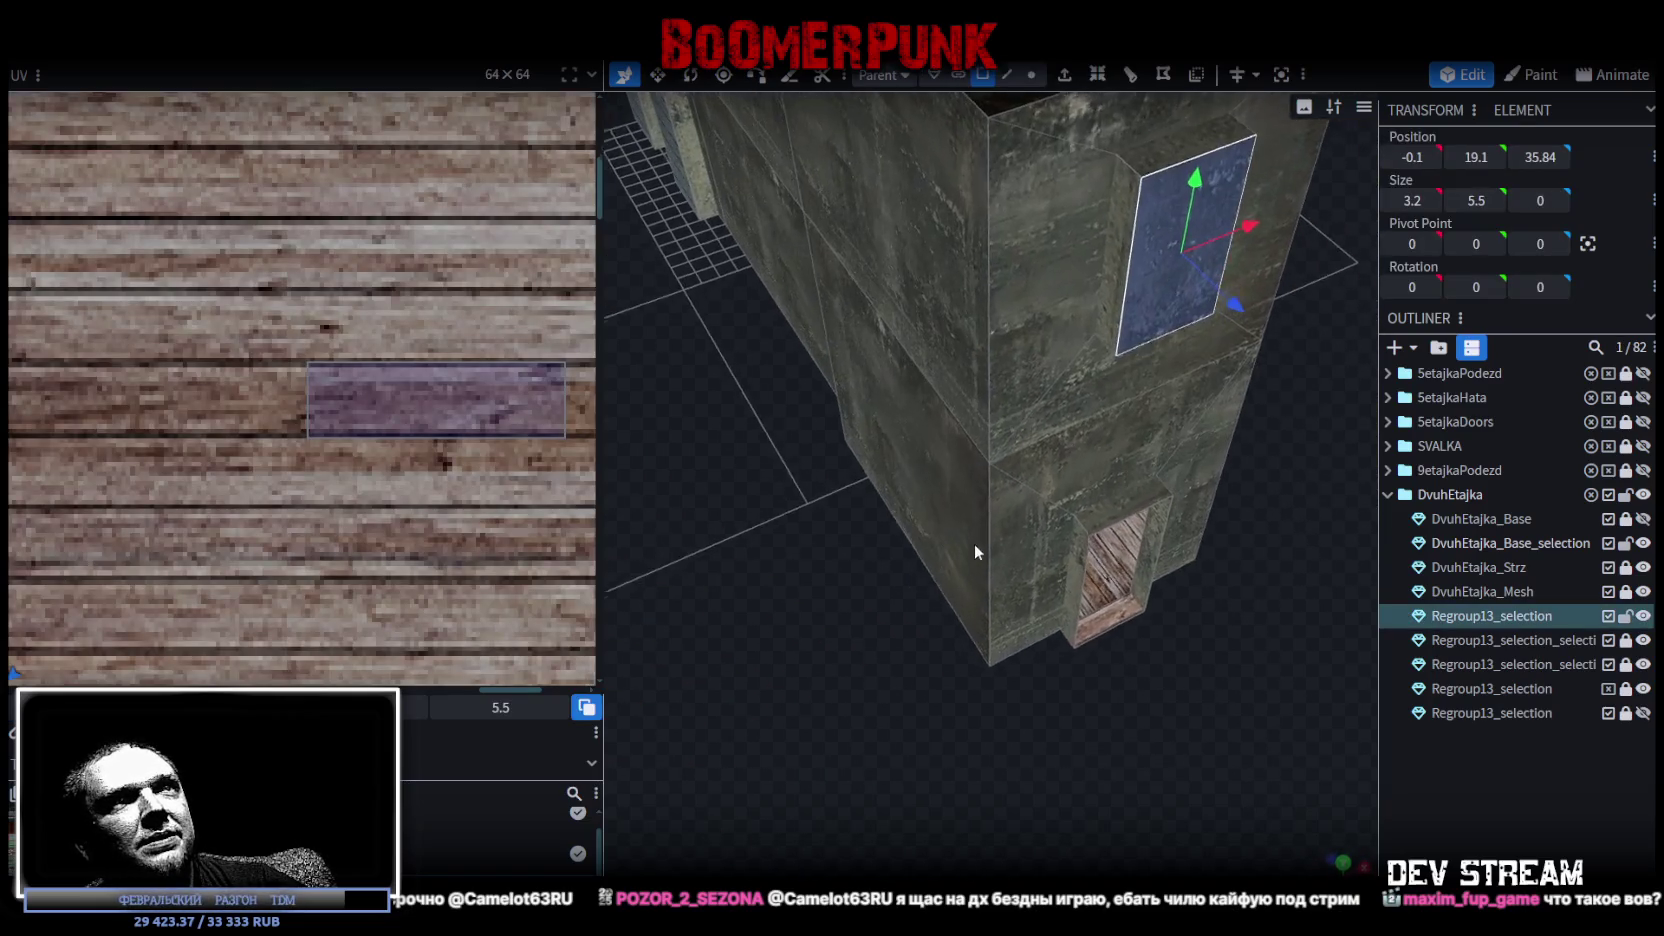
right_click(1144, 288)
click(1190, 569)
mouse_move(1190, 575)
mouse_down()
mouse_move(1252, 623)
mouse_move(1121, 664)
mouse_move(945, 561)
mouse_move(951, 542)
mouse_up()
Shift the split-off window face along Z to position 35.54.
mouse_move(1140, 587)
mouse_down()
mouse_move(1196, 578)
mouse_move(1189, 592)
mouse_up()
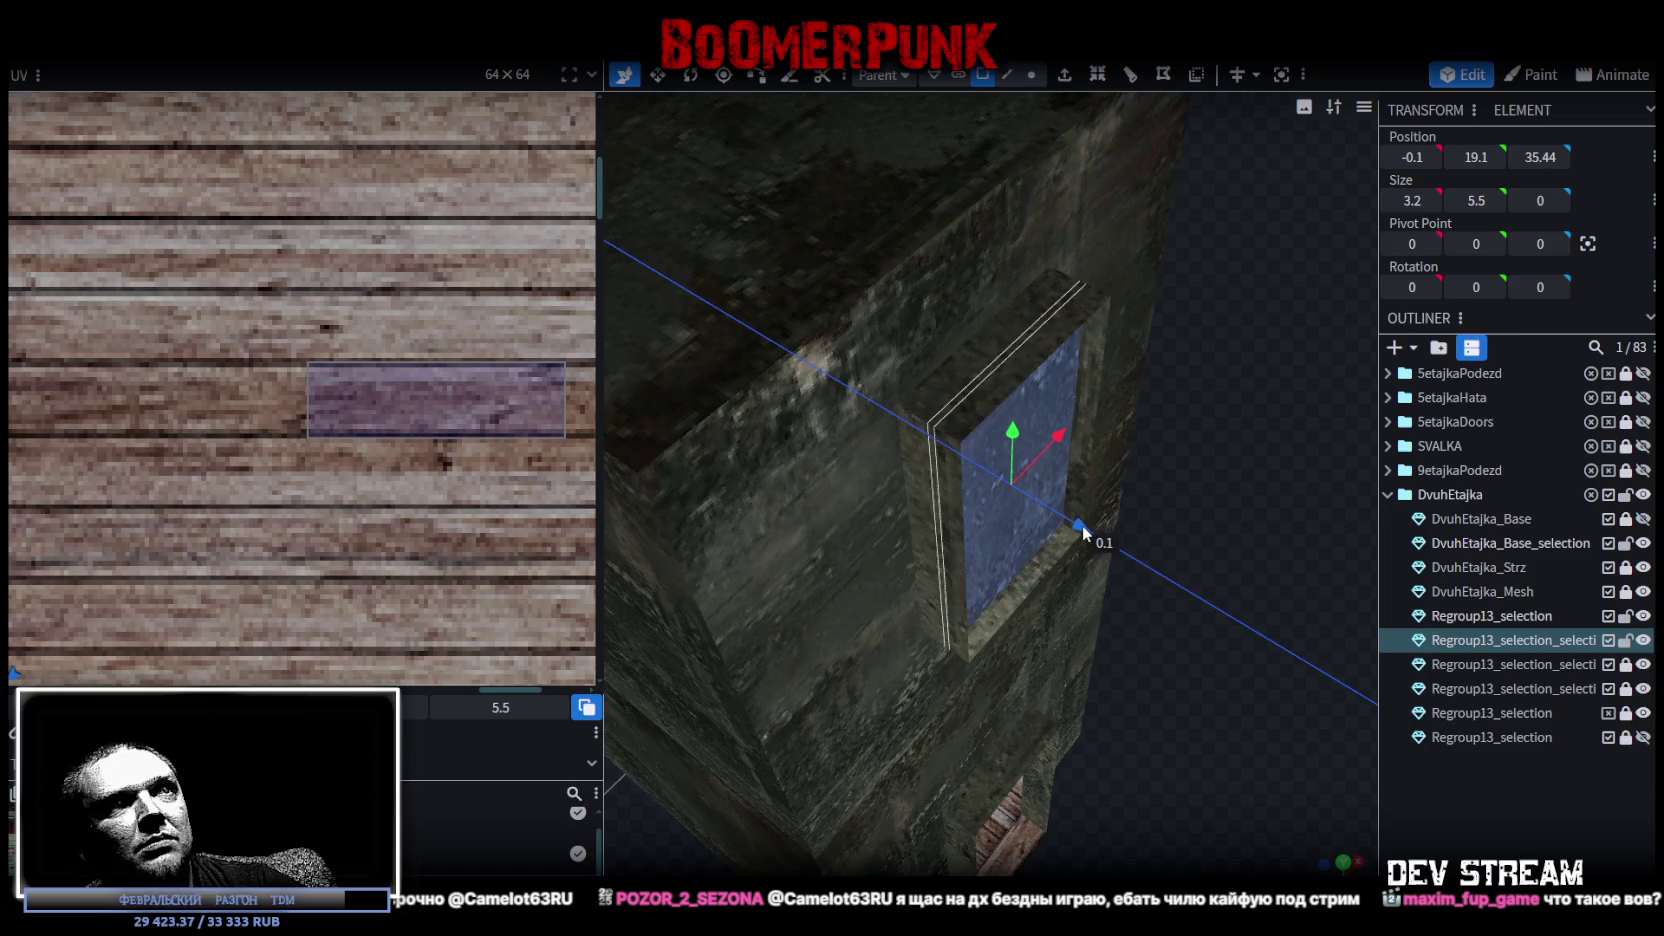
drag(1077, 529, 1100, 546)
scroll(1160, 620, down, 3)
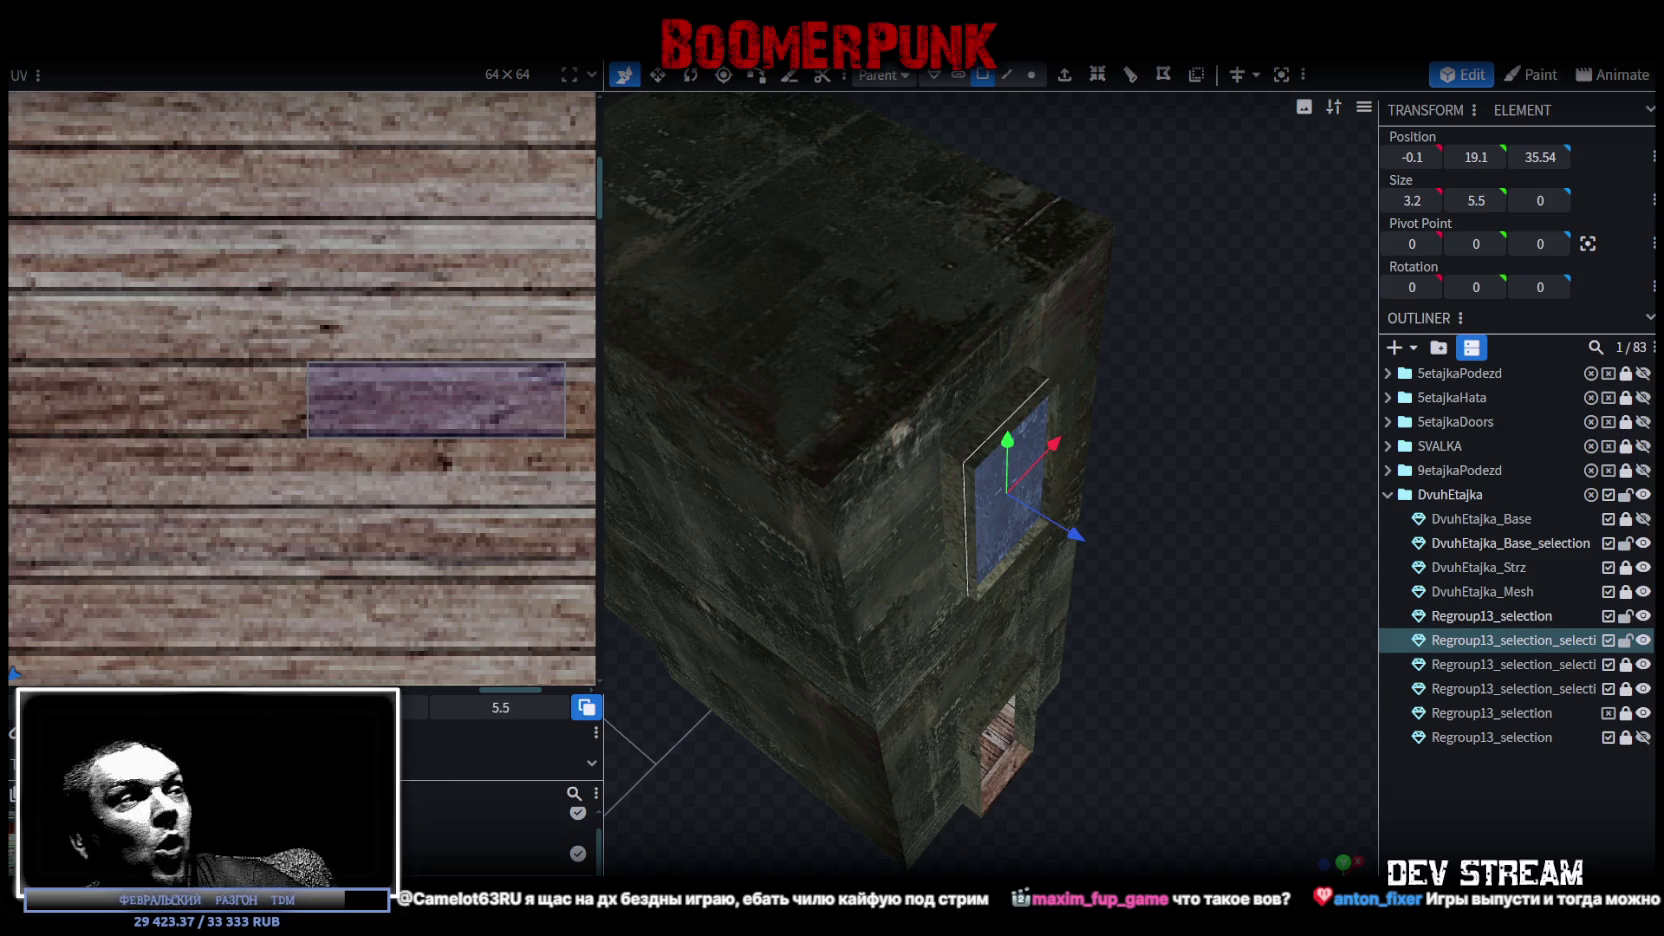
key(alt+Tab)
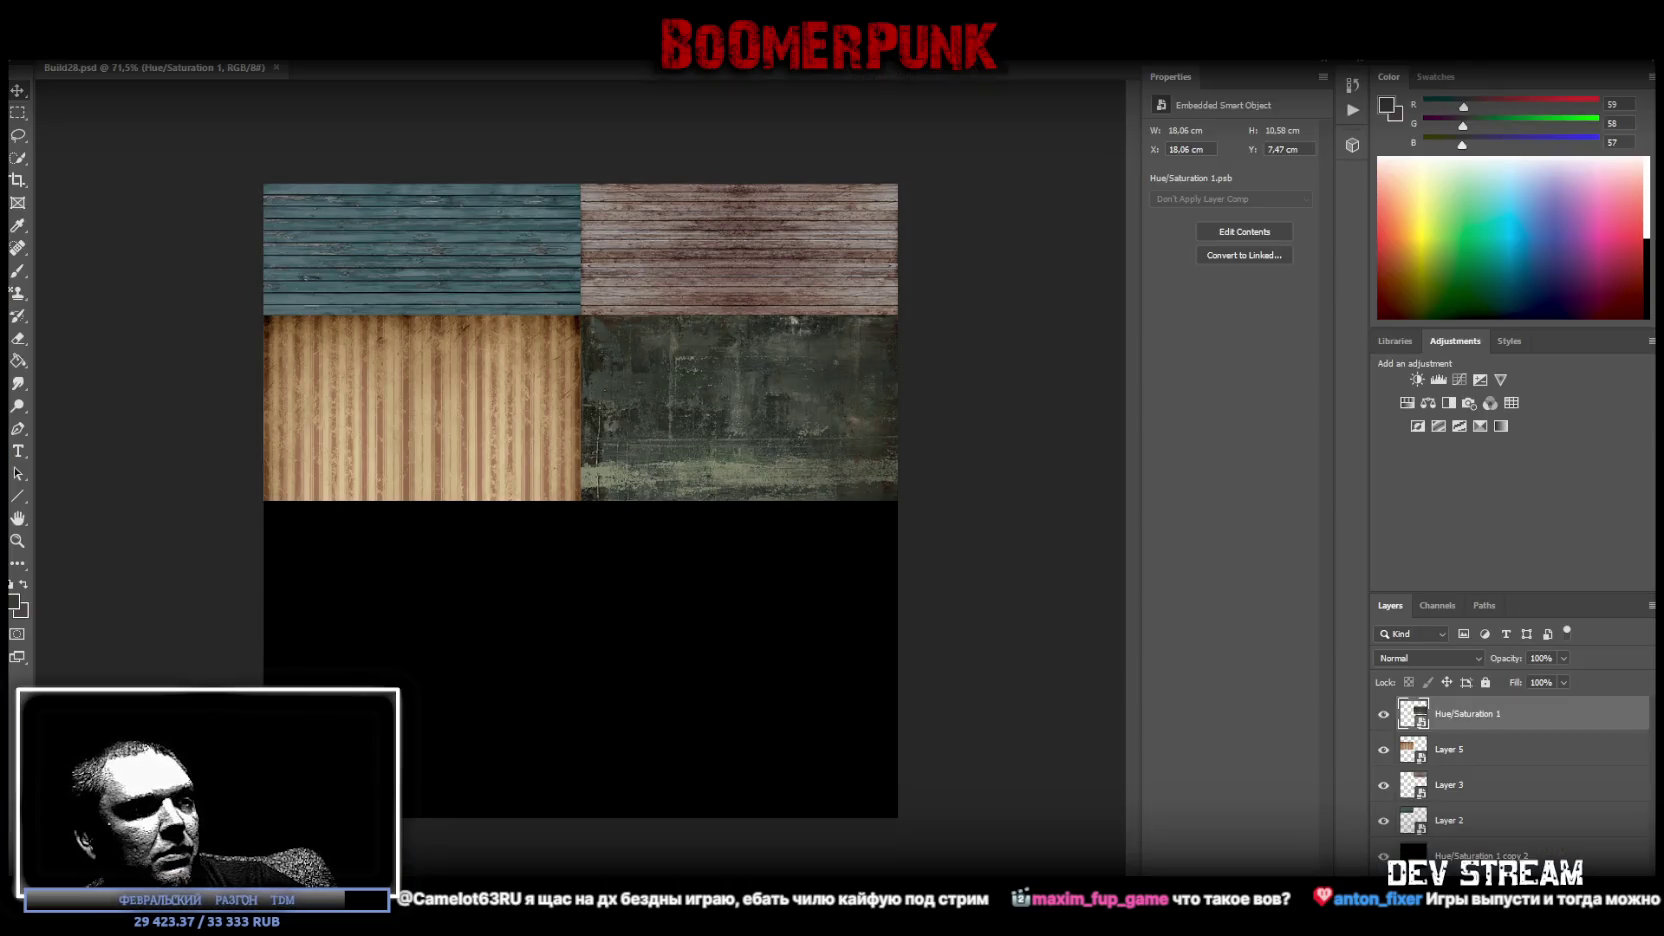
Place the Build0tutor3 window sheet as a new atlas layer and zoom into its windows.
drag(516, 769, 574, 800)
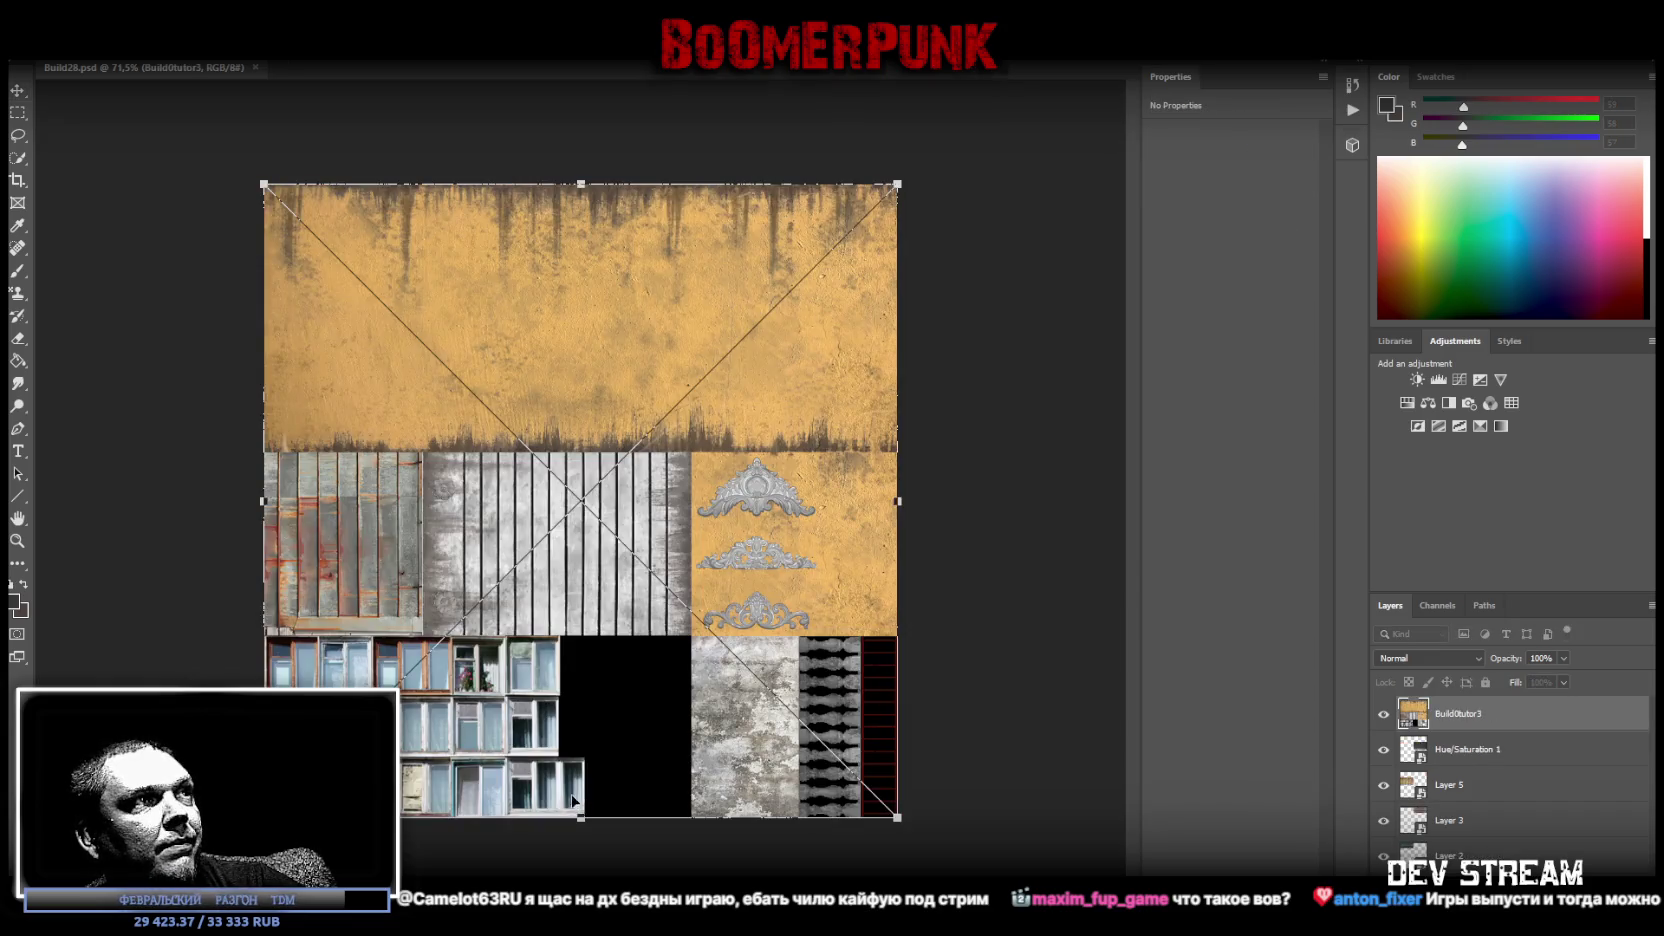
click(17, 540)
drag(474, 776, 534, 793)
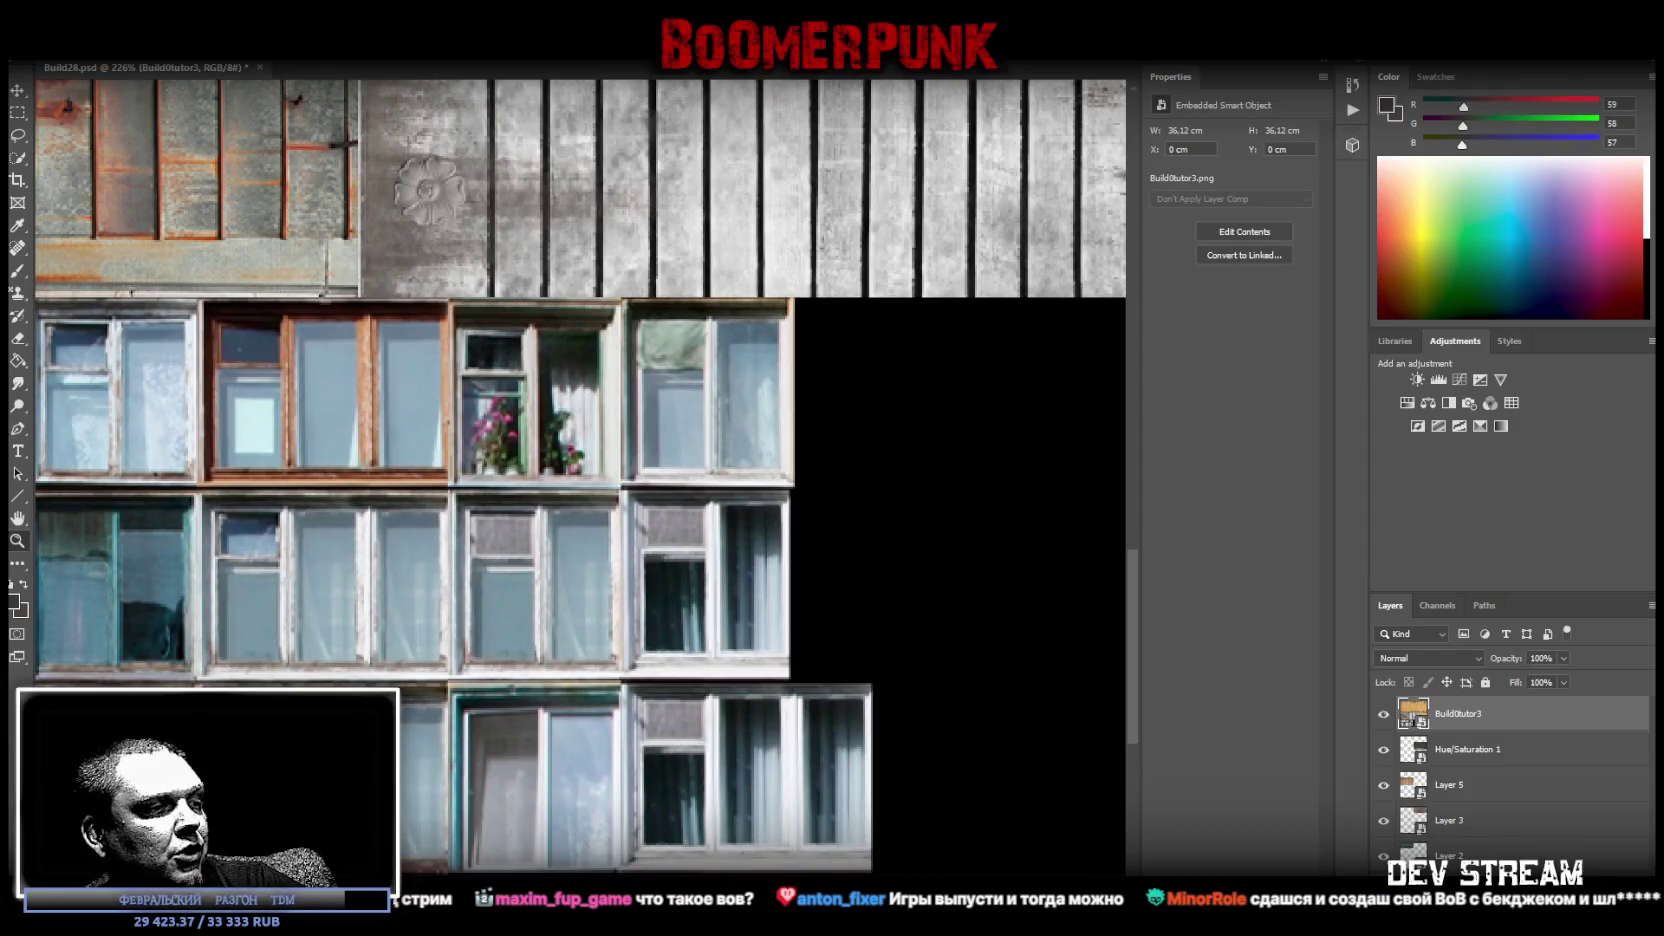
key(alt+Tab)
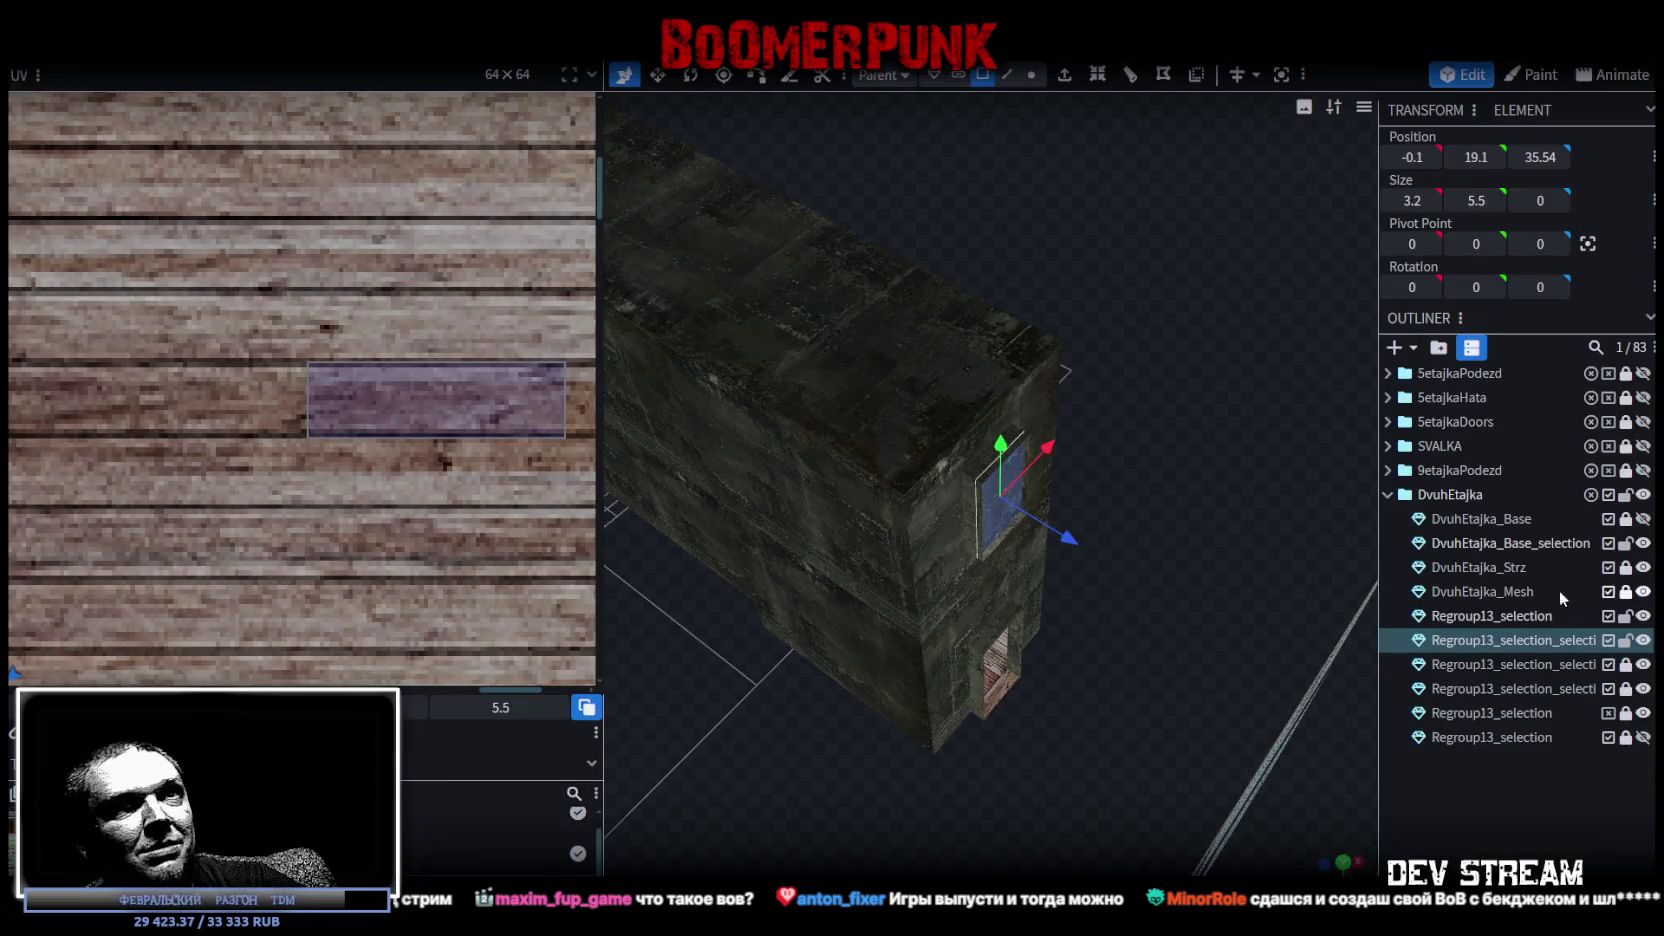
Unhide DvuhEtajka_Base, inspect the blue wooden building, and lock DvuhEtajka_Base_selection.
click(1642, 518)
click(1036, 651)
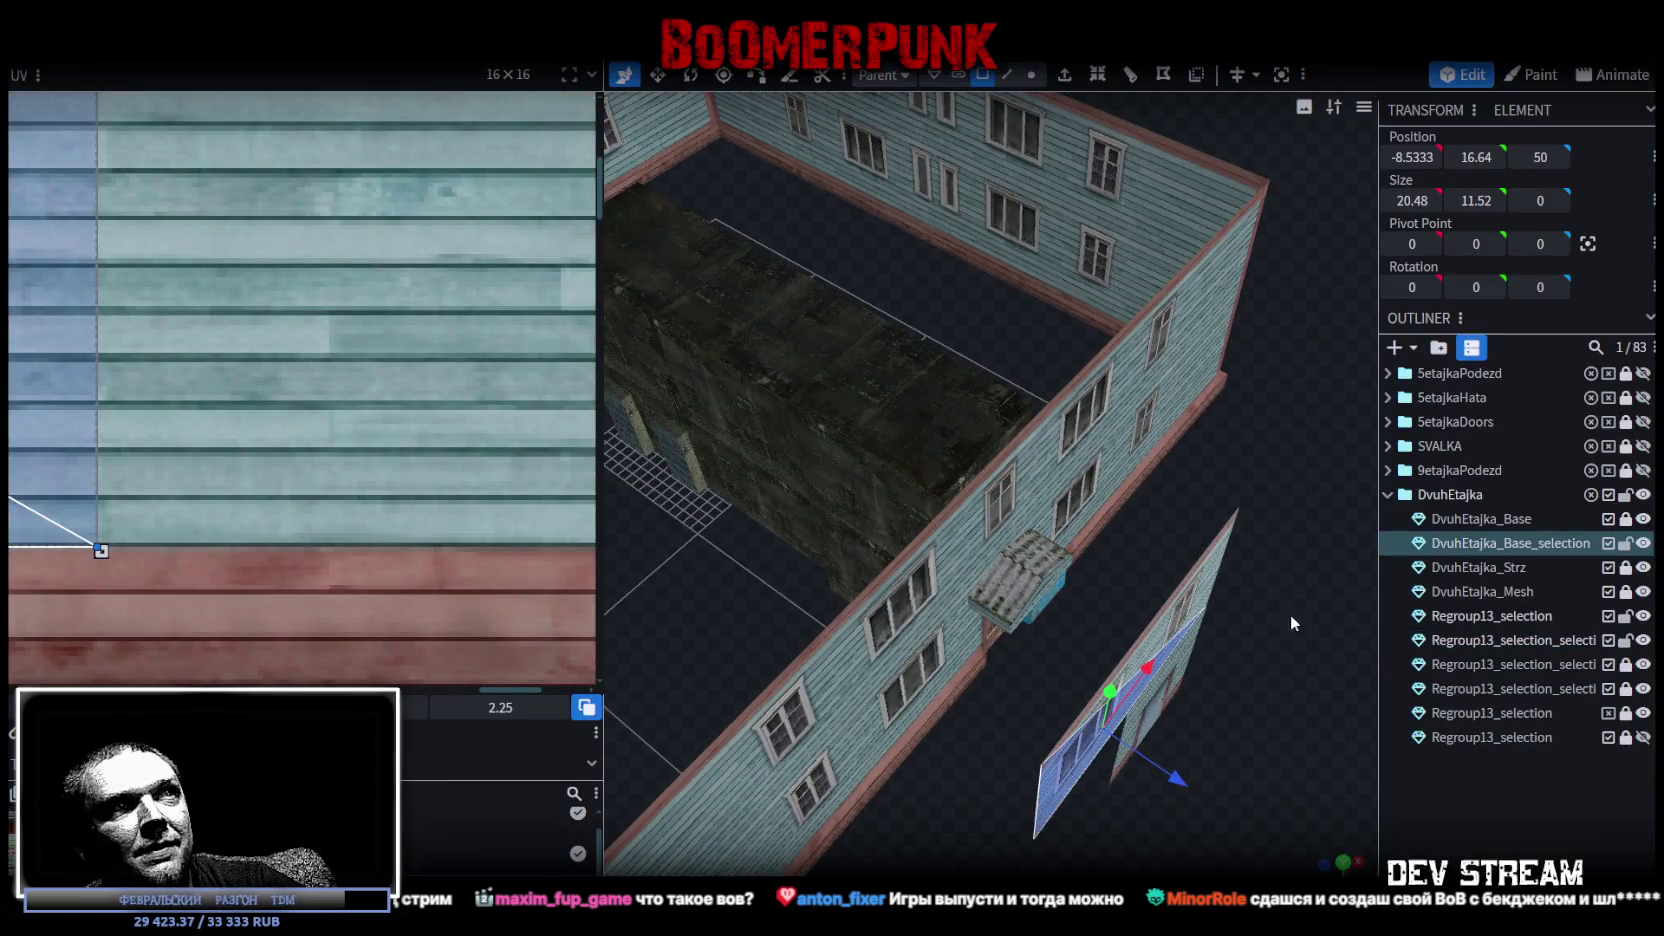
drag(1238, 618, 1127, 426)
scroll(1127, 426, up, 5)
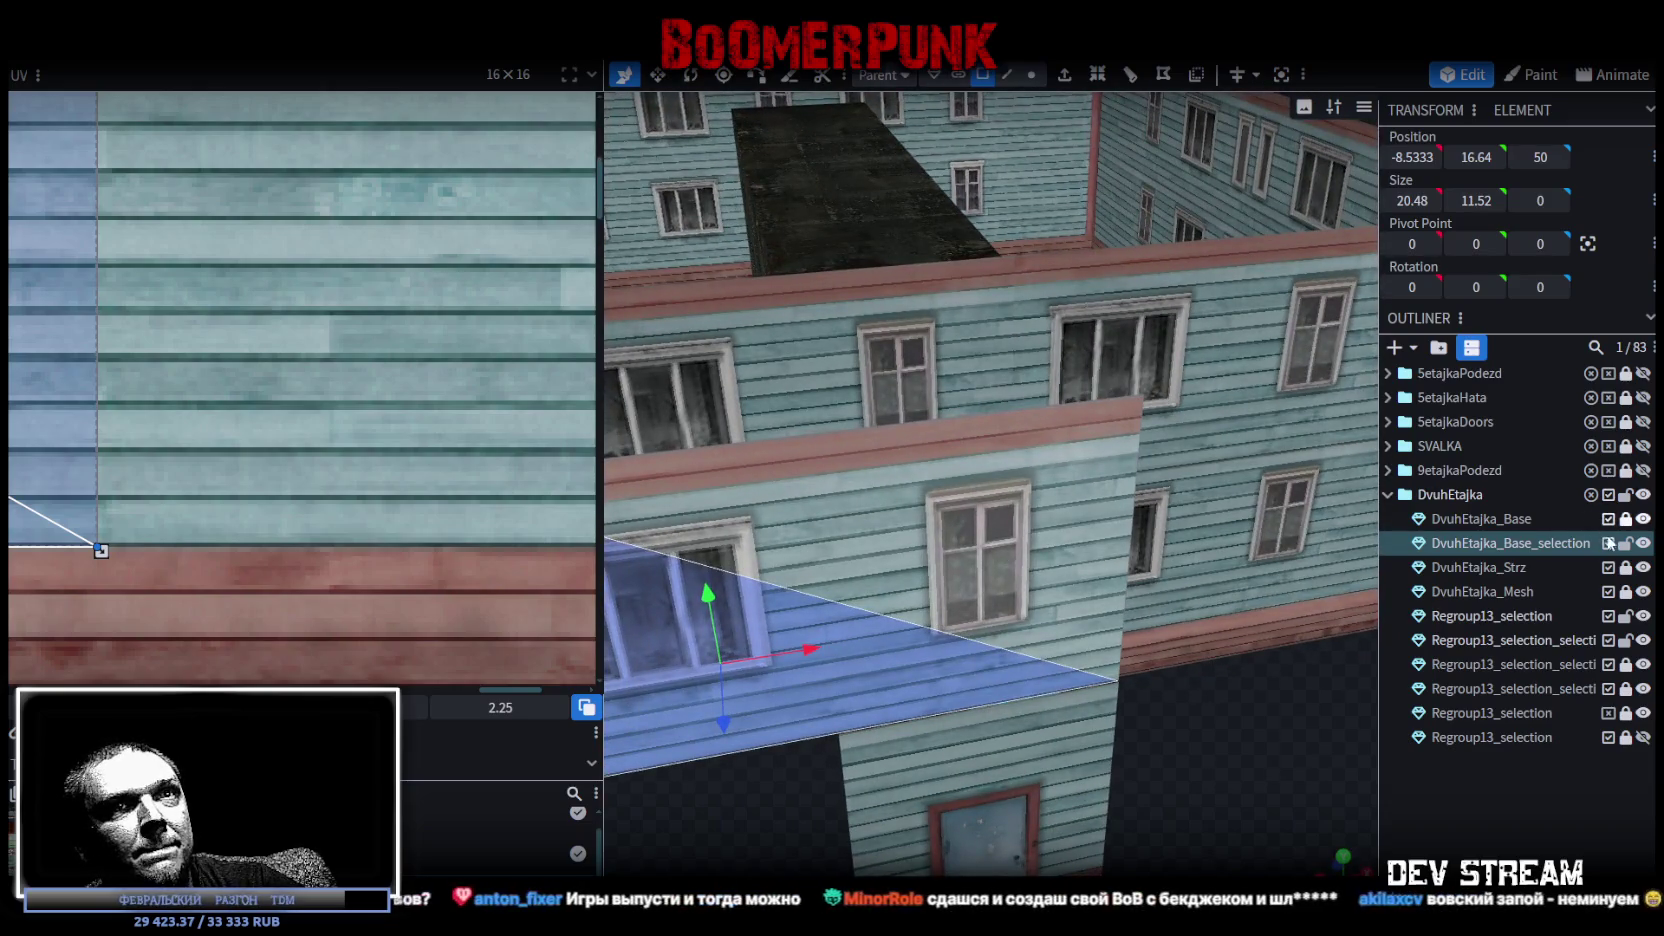
click(1626, 545)
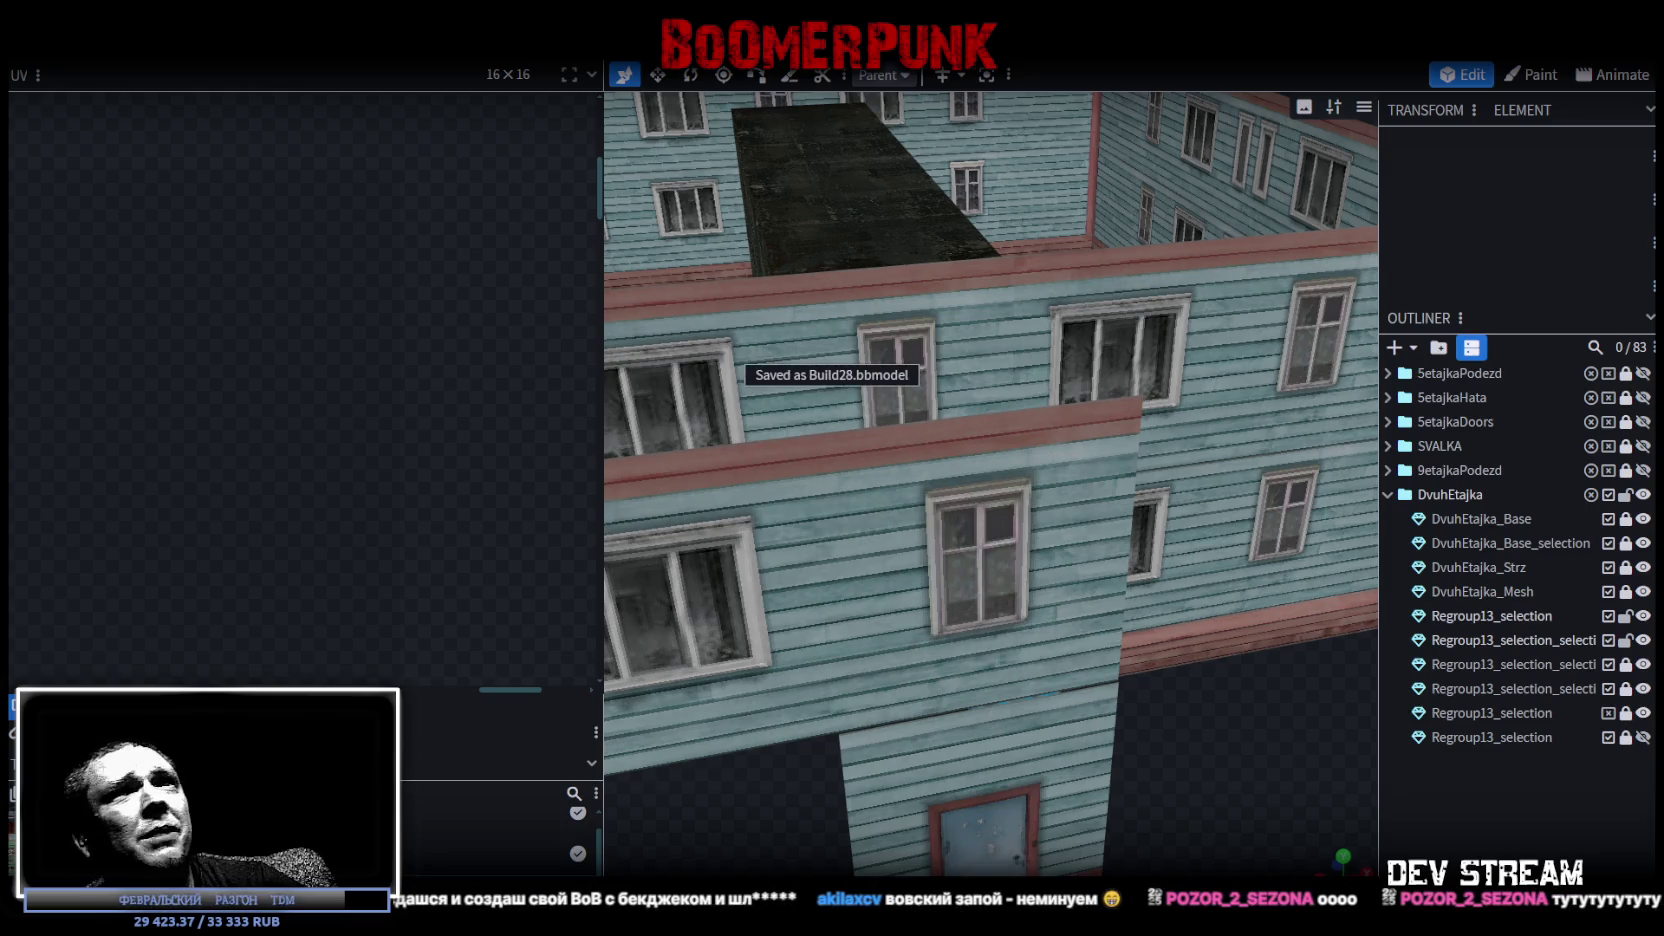
key(alt+Tab)
scroll(959, 429, down, 1)
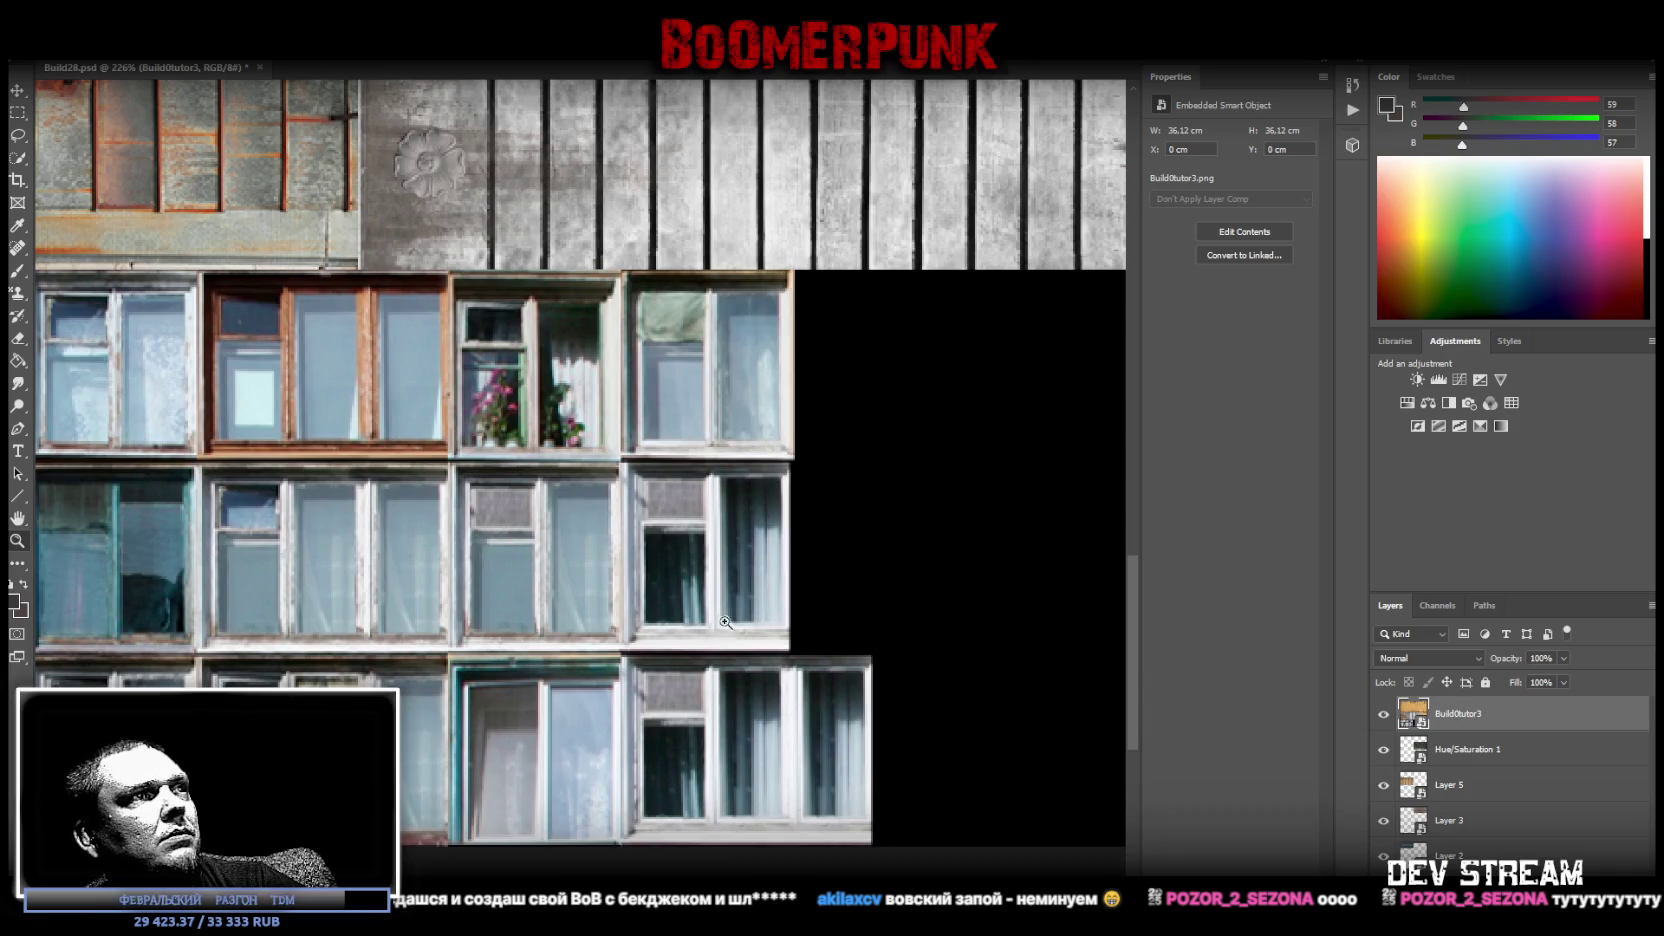
Marquee one white-framed window in the photo and copy it to a new layer.
drag(209, 438, 43, 448)
click(285, 552)
click(416, 749)
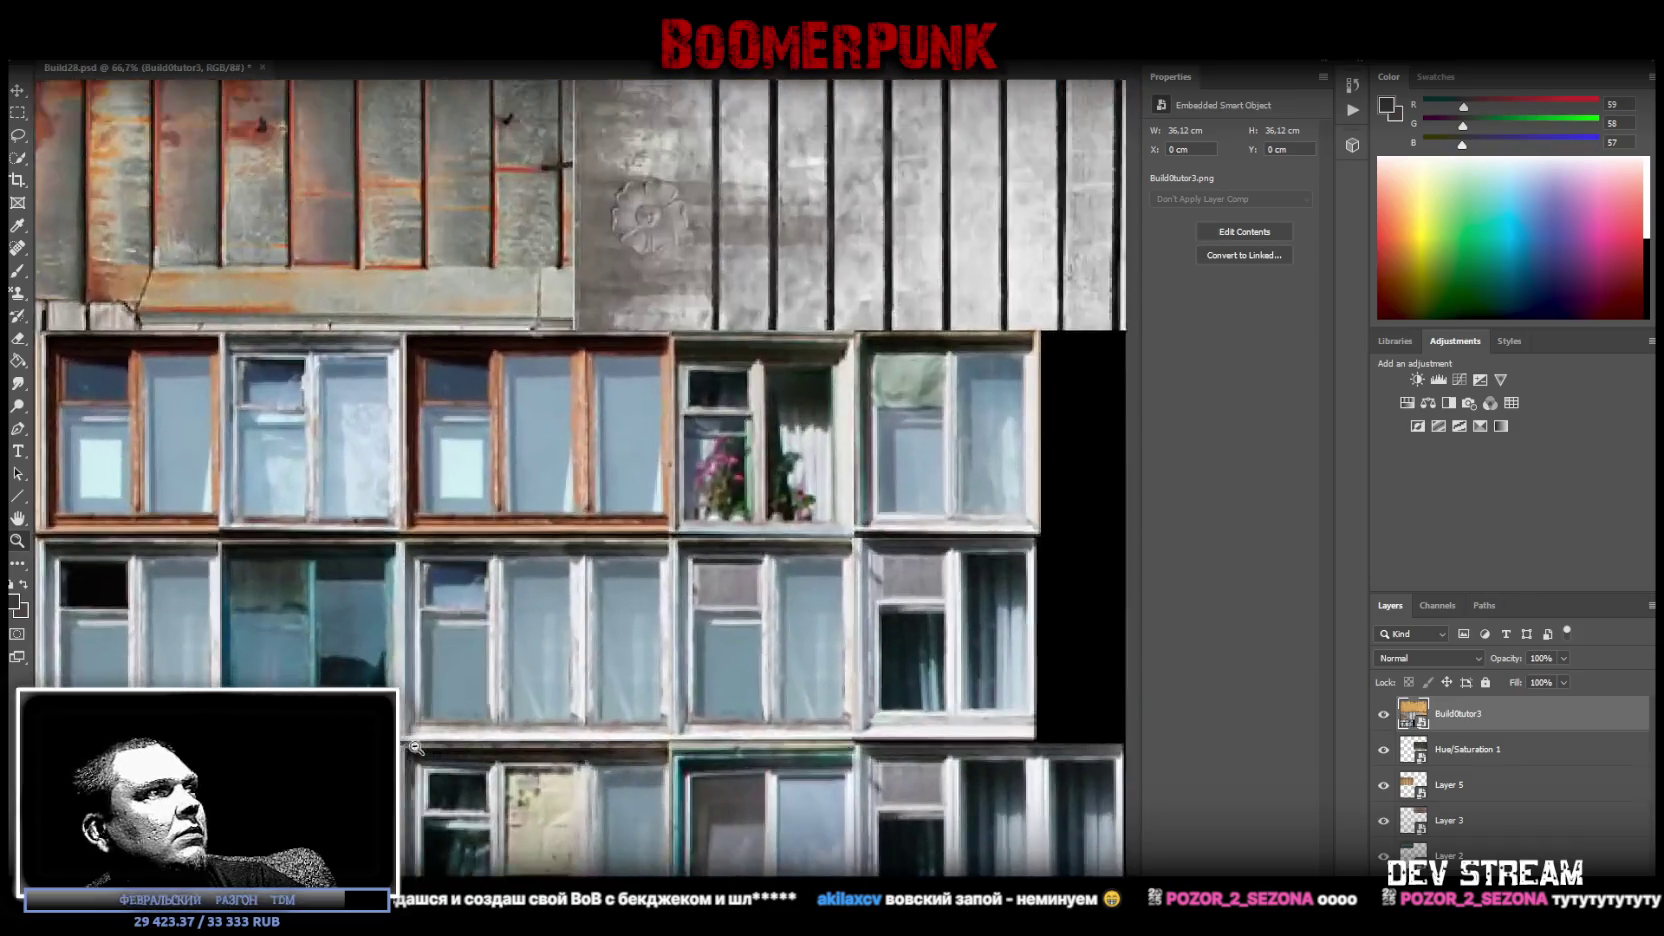
click(253, 378)
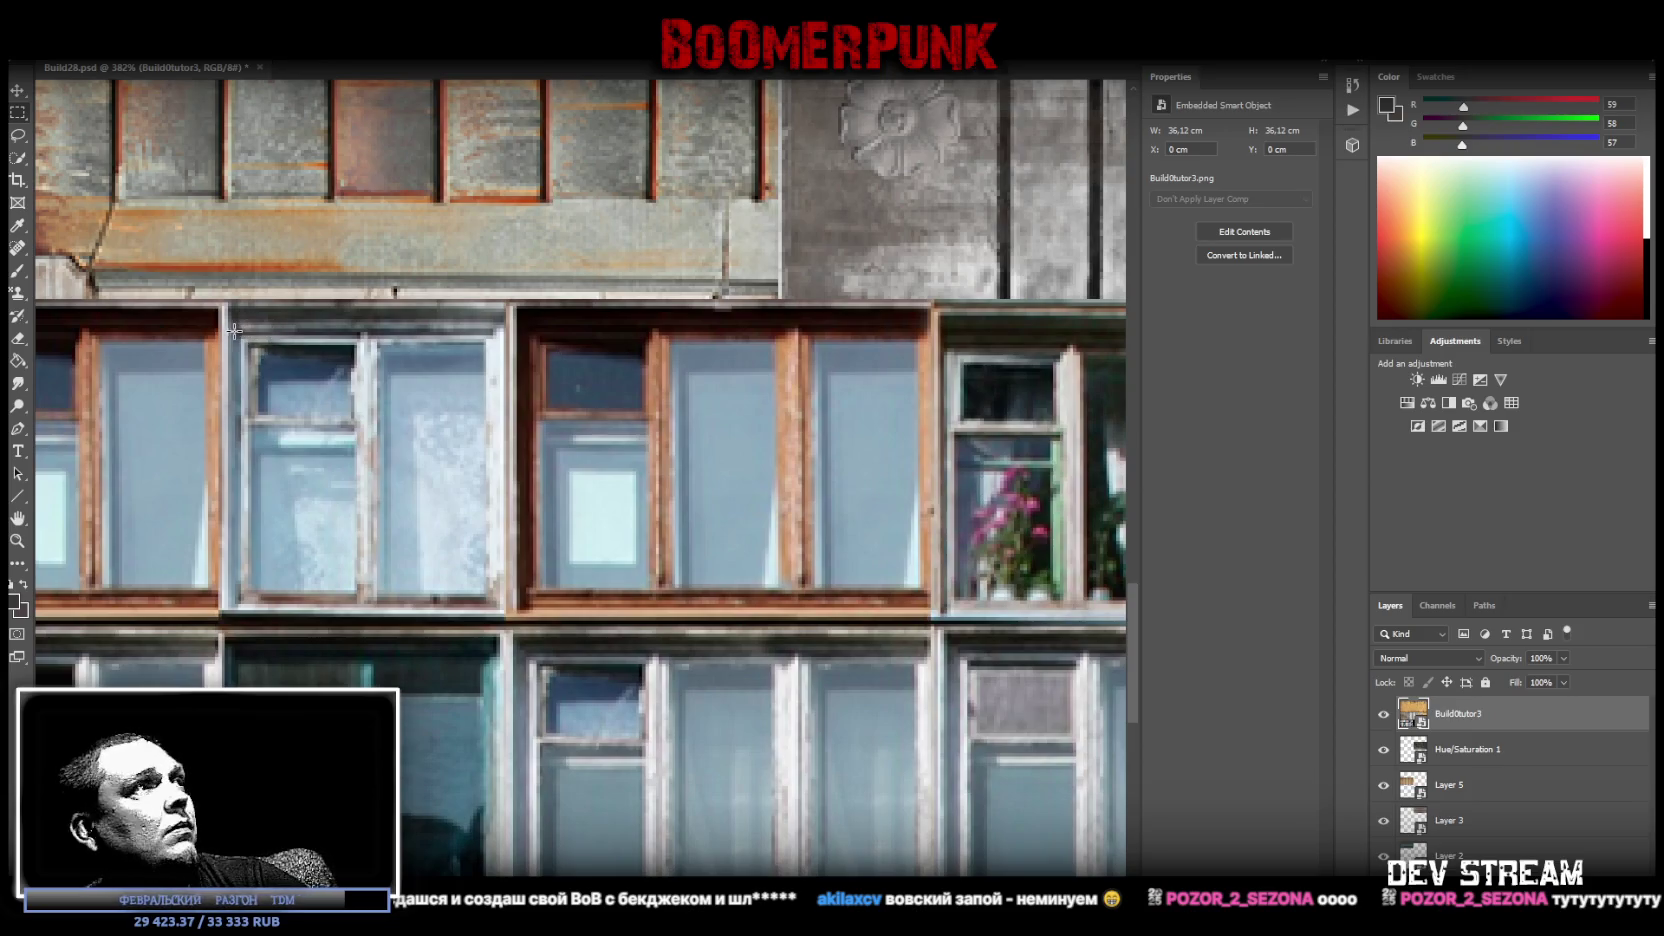
drag(235, 333, 500, 616)
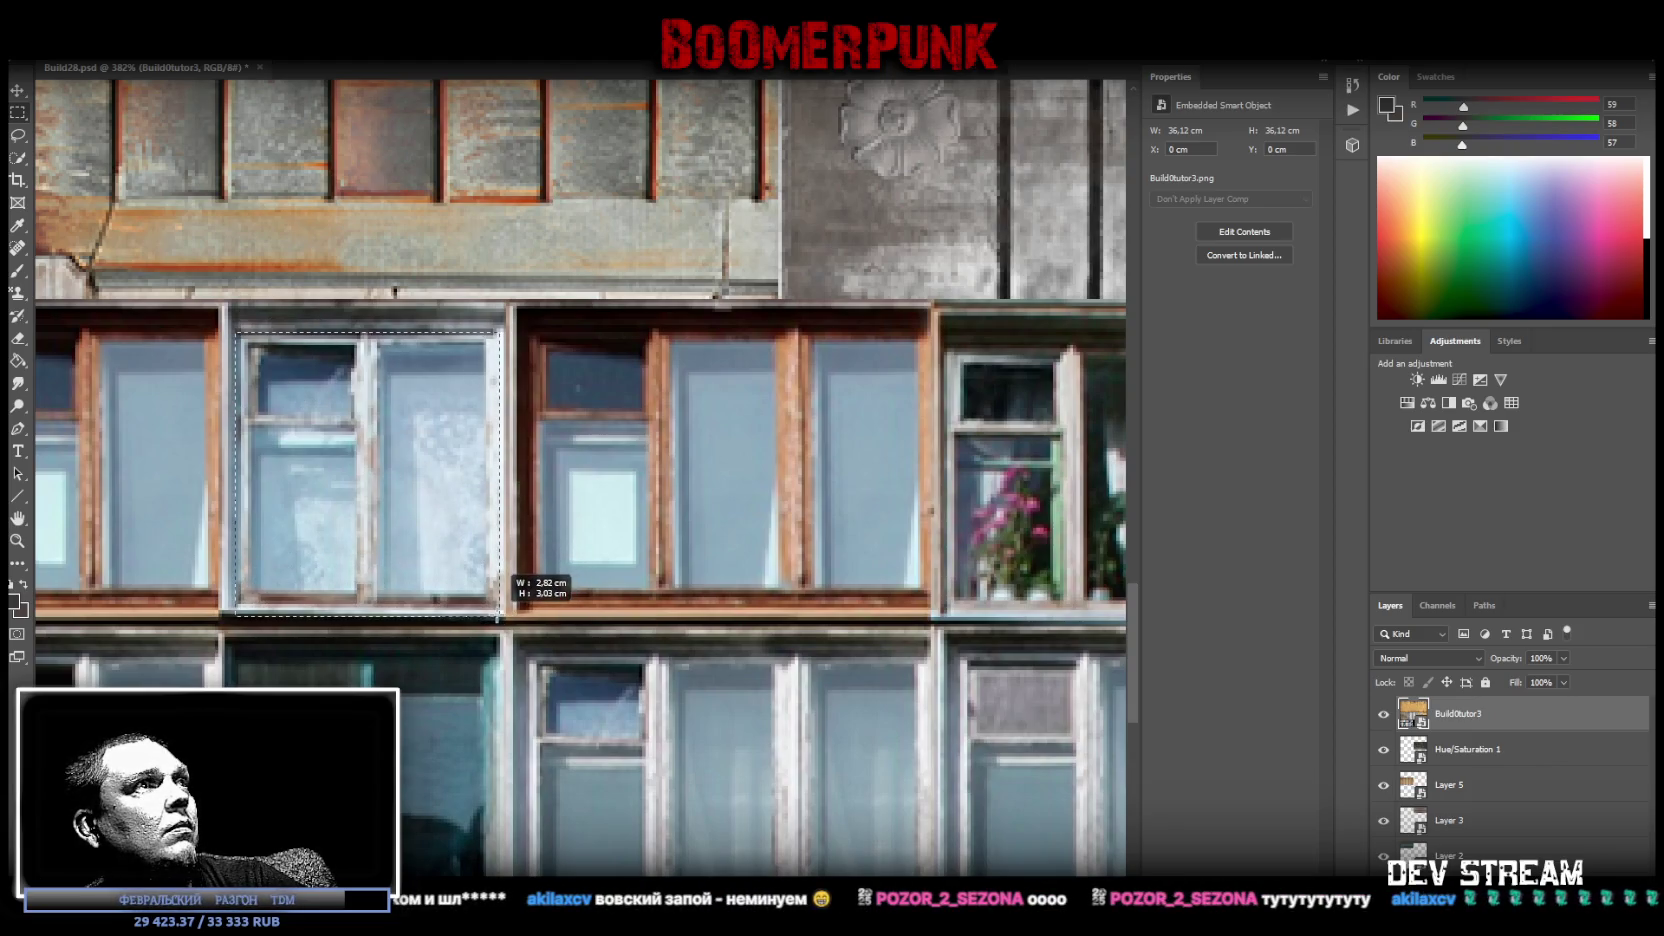
click(499, 615)
right_click(499, 615)
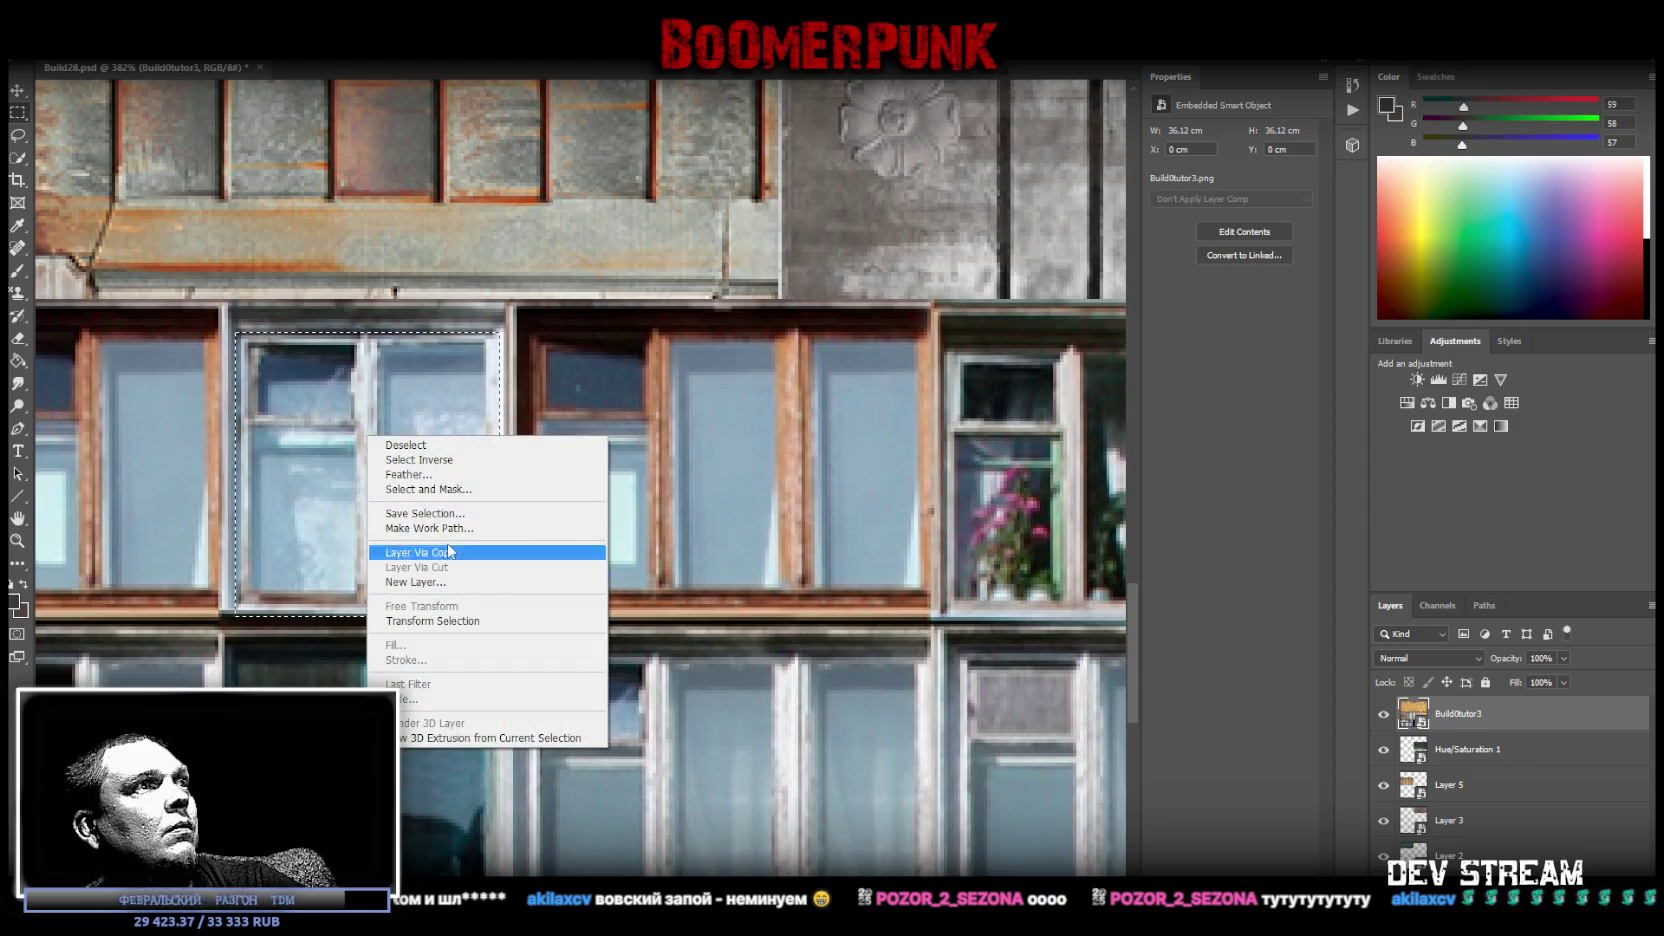
click(480, 553)
Delete the building photo layer and convert Layer 6 into a smart object.
click(1460, 749)
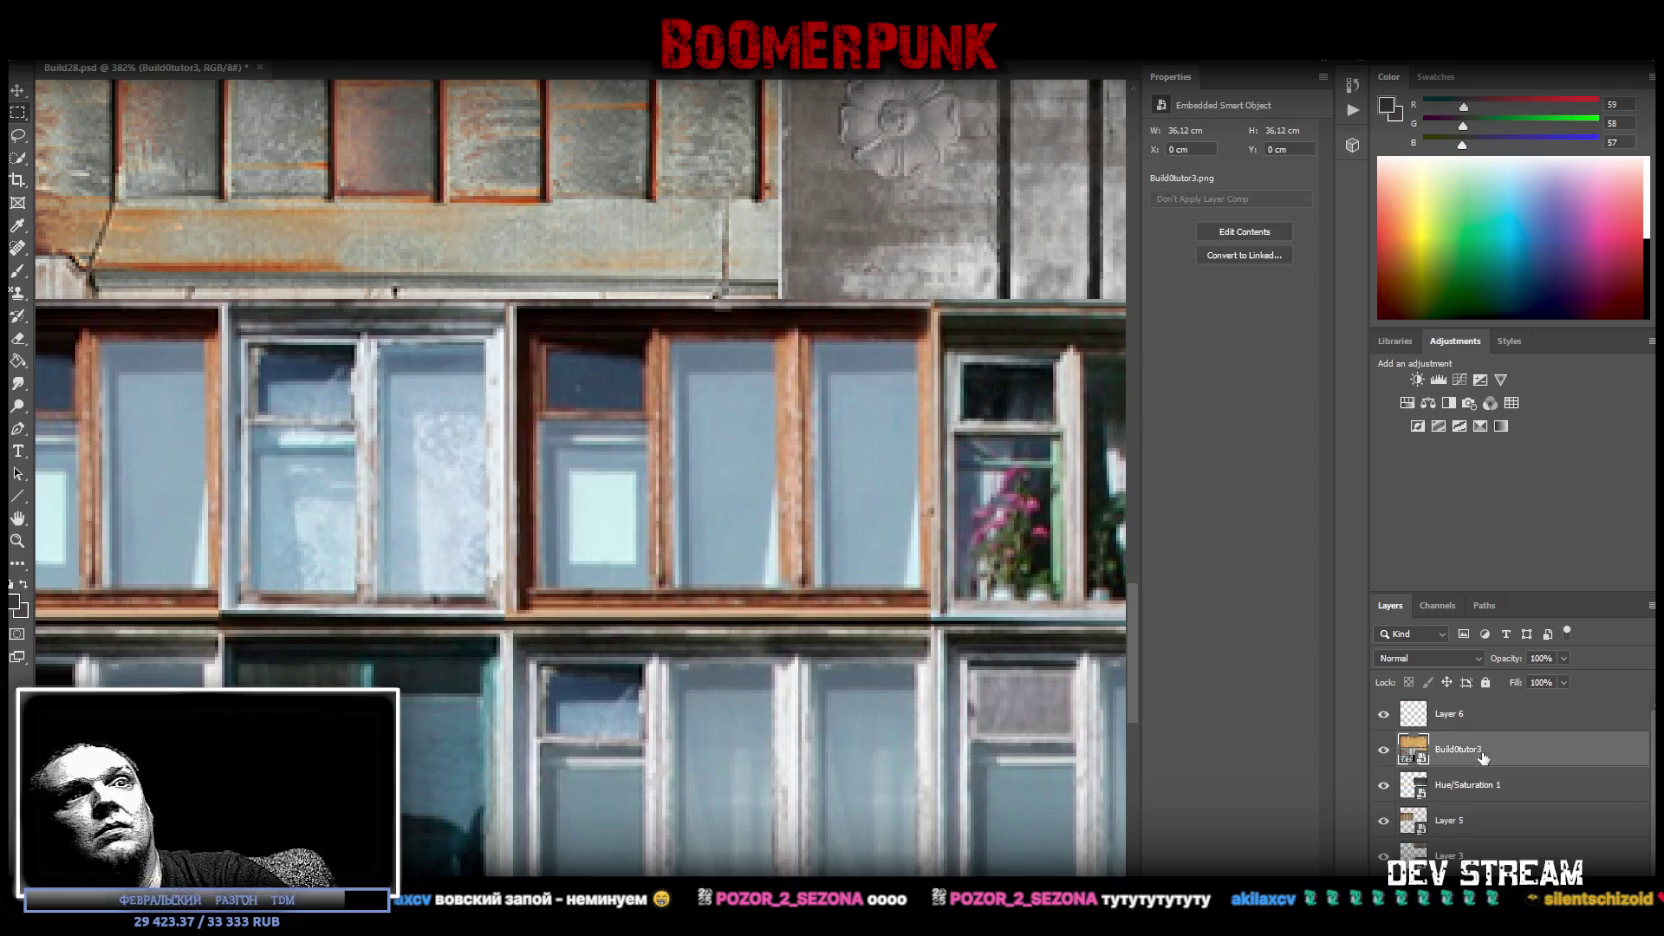
key(Delete)
click(1460, 725)
right_click(1460, 727)
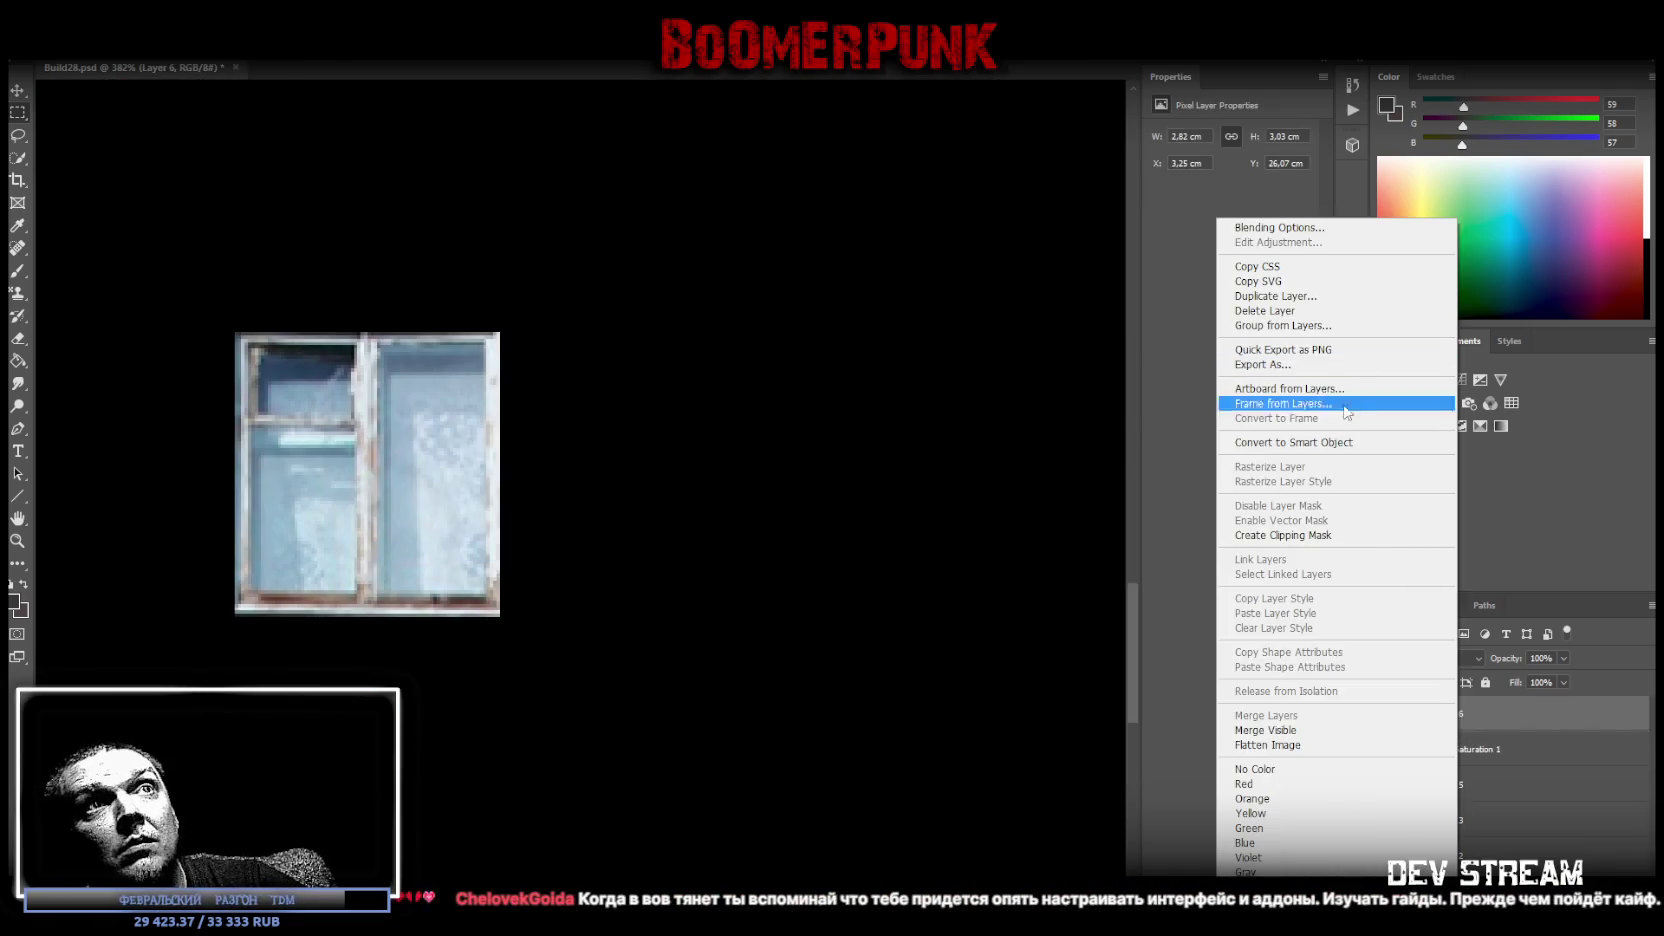
click(1290, 439)
Free-transform the small window and drag it toward the atlas's right side.
click(17, 540)
alt+scroll(531, 549, down, 1)
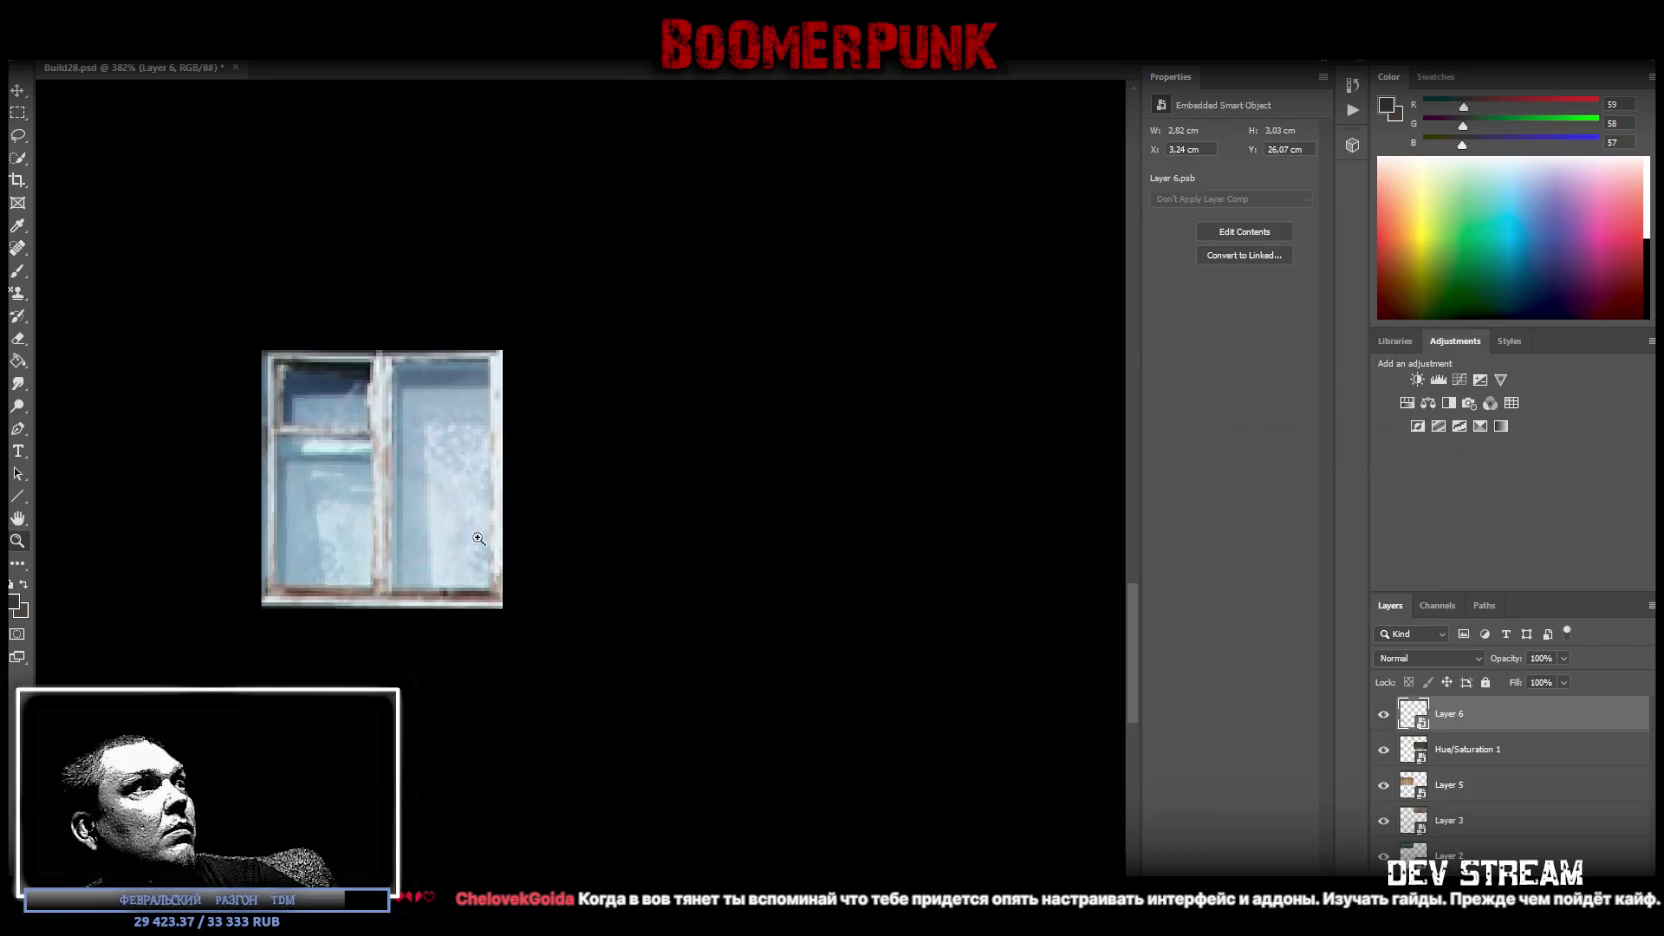
alt+scroll(531, 549, down, 8)
click(647, 648)
key(ctrl+t)
mouse_move(345, 678)
mouse_down()
mouse_move(881, 558)
mouse_move(917, 533)
mouse_move(889, 530)
mouse_up()
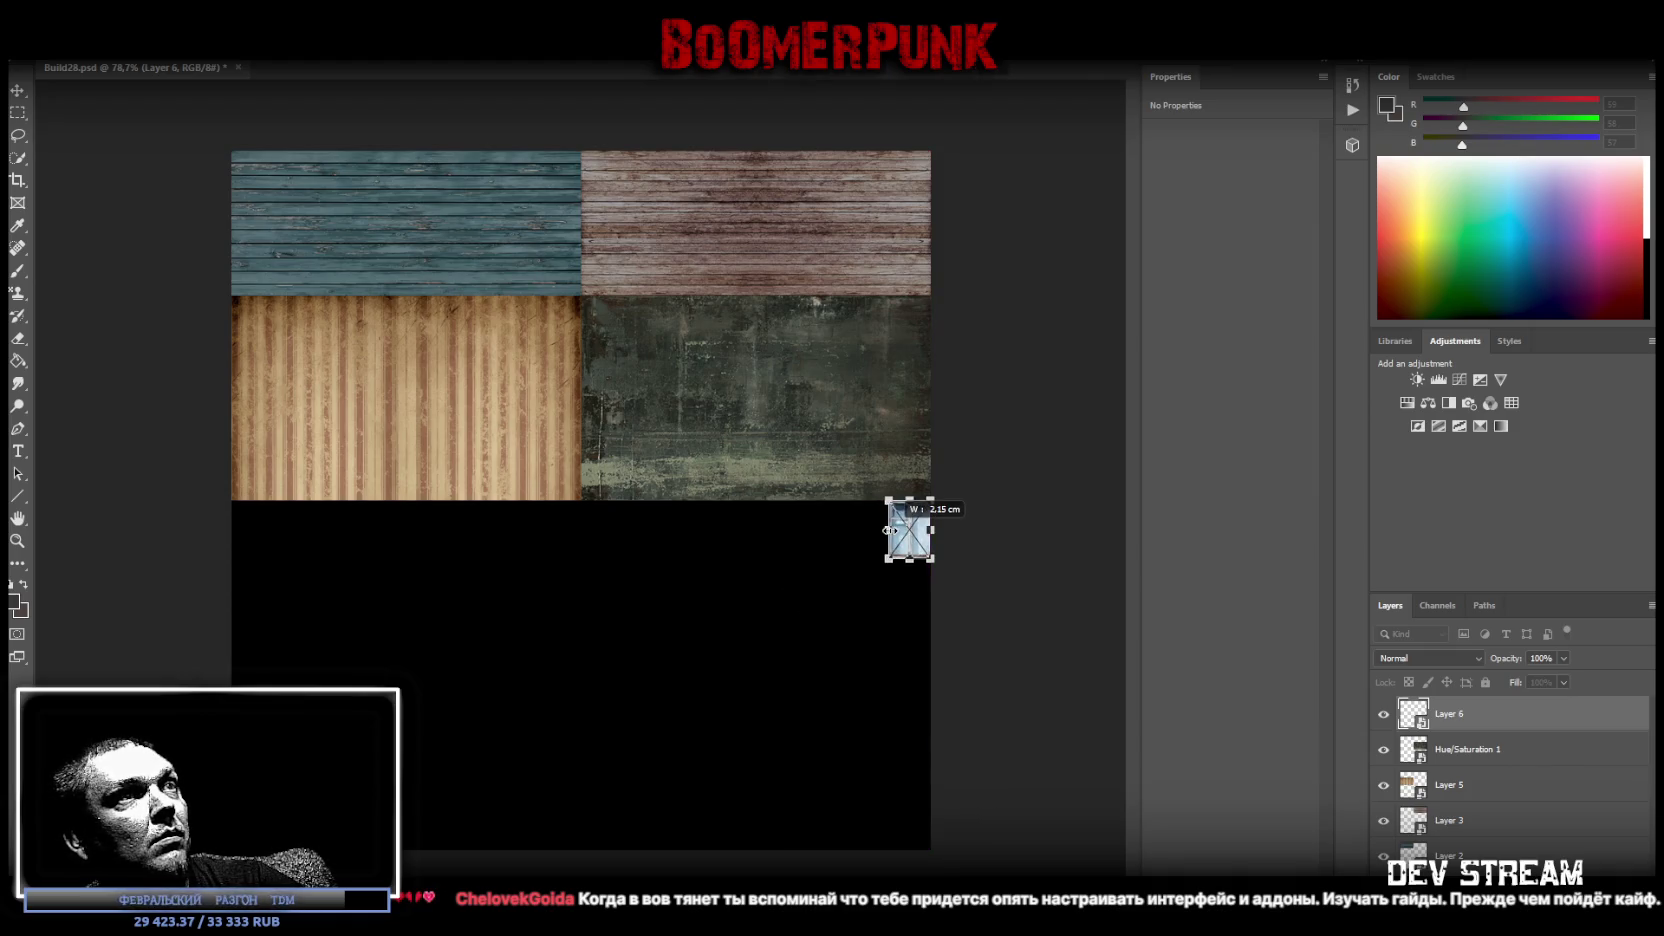
Commit Layer 6 at 2.15 × 3.03 cm beneath the concrete tile.
key(Return)
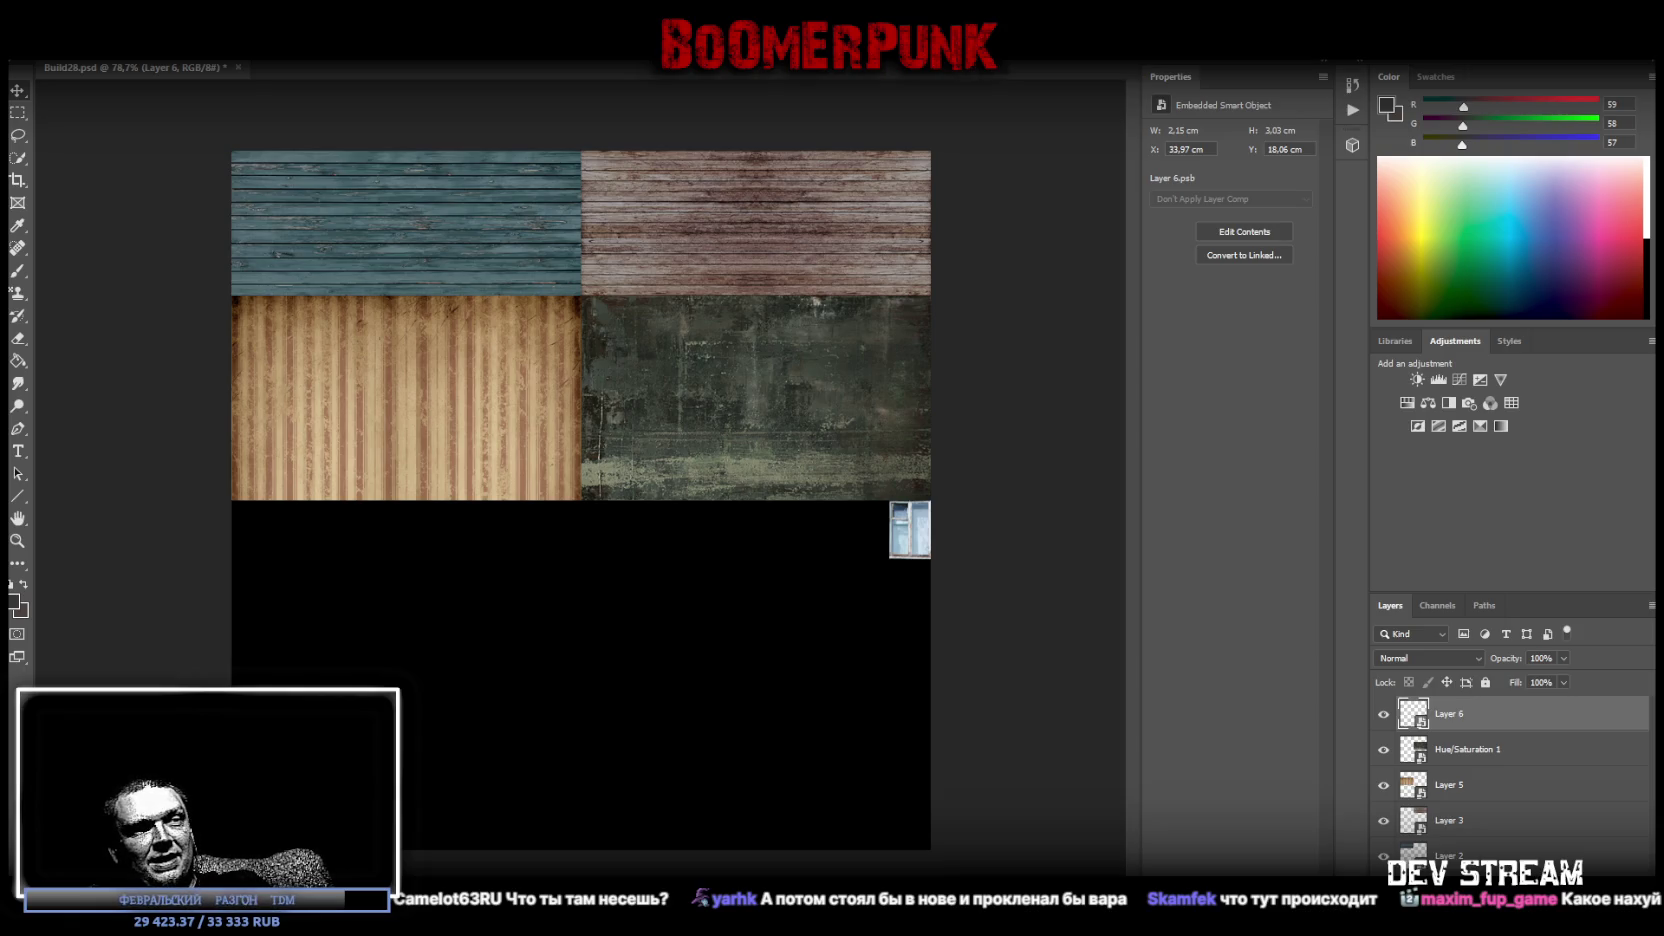
Go up to G:\Games, look inside World of Warcraft, and return to Games.
key(alt+Tab)
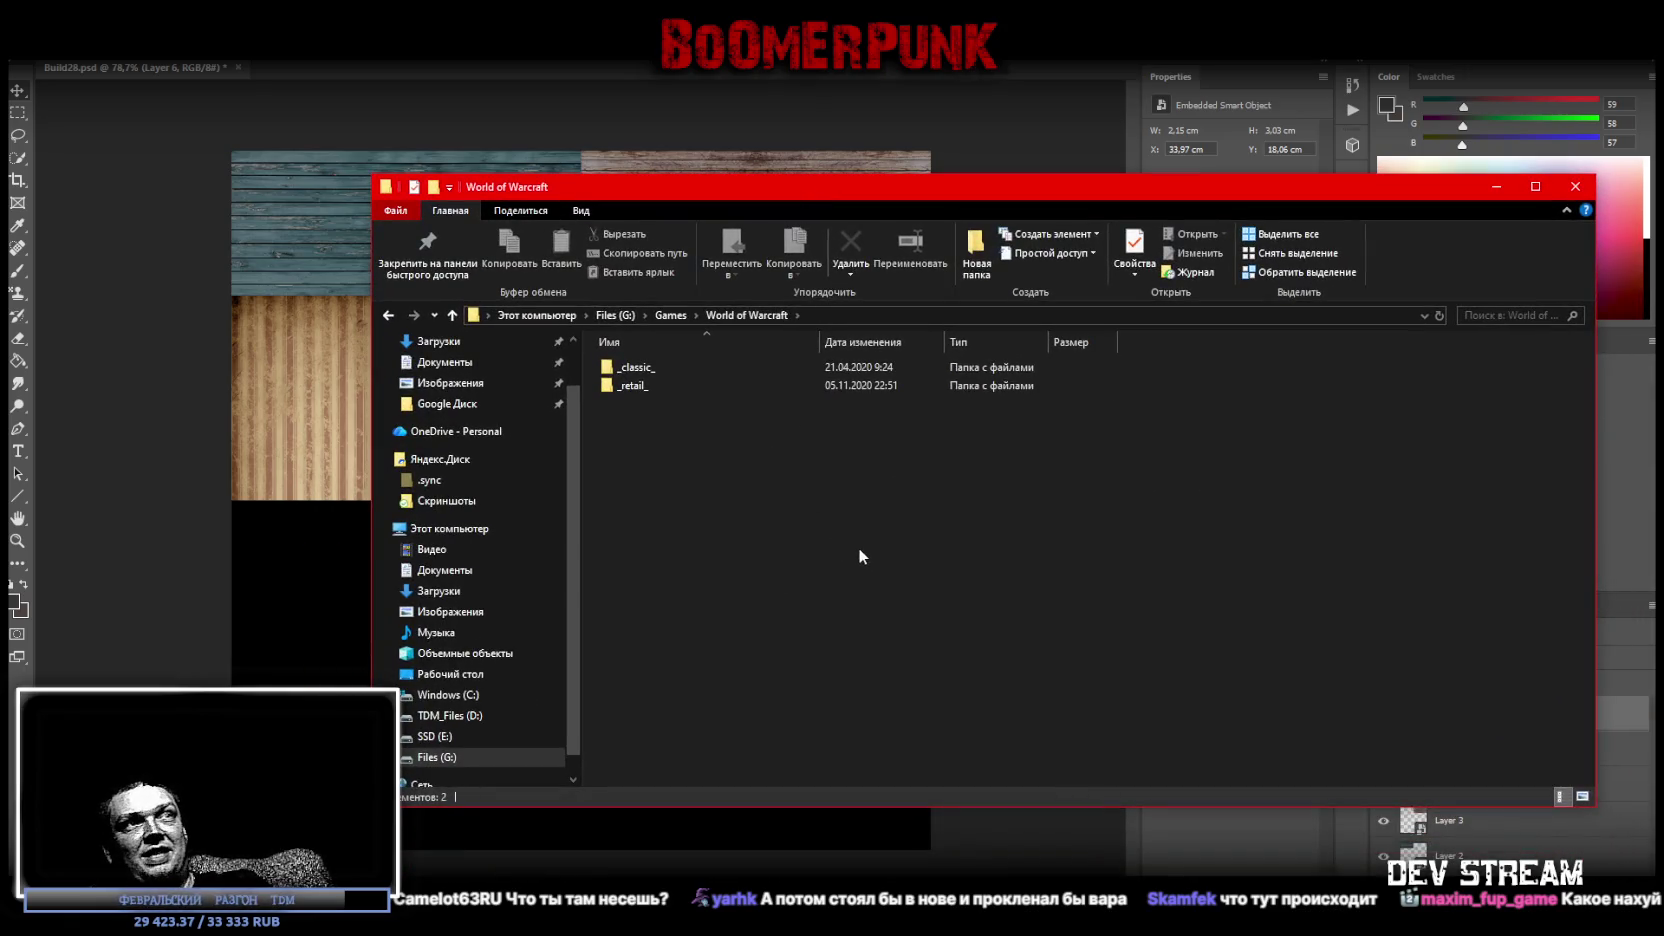
key(alt+Up)
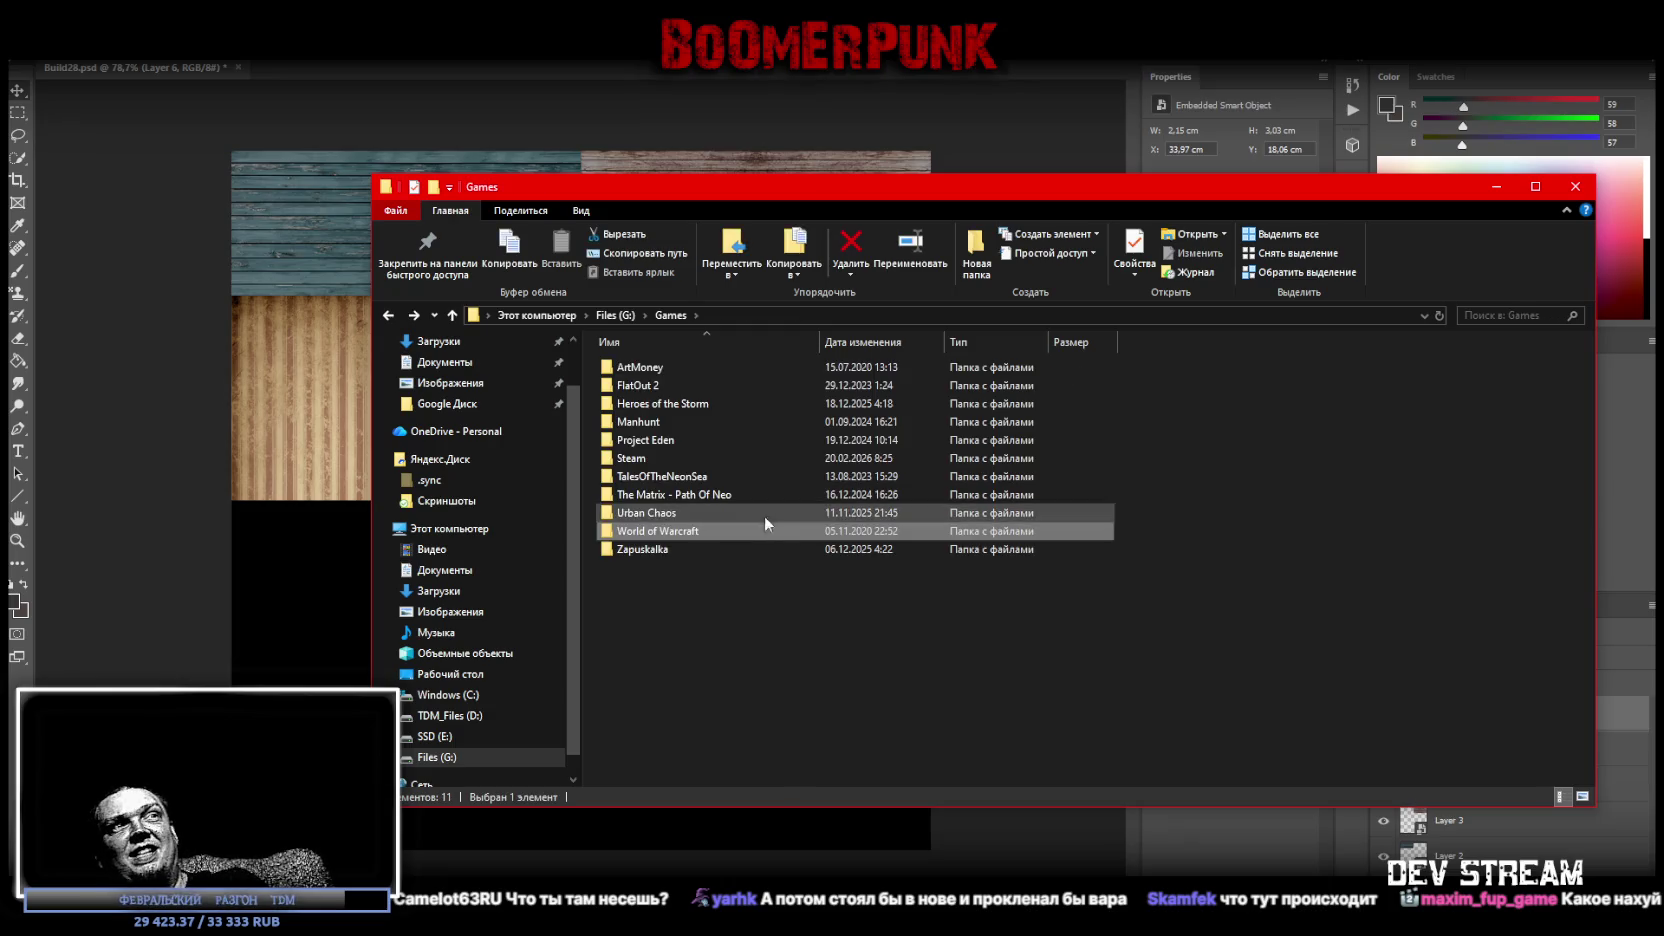
double_click(646, 533)
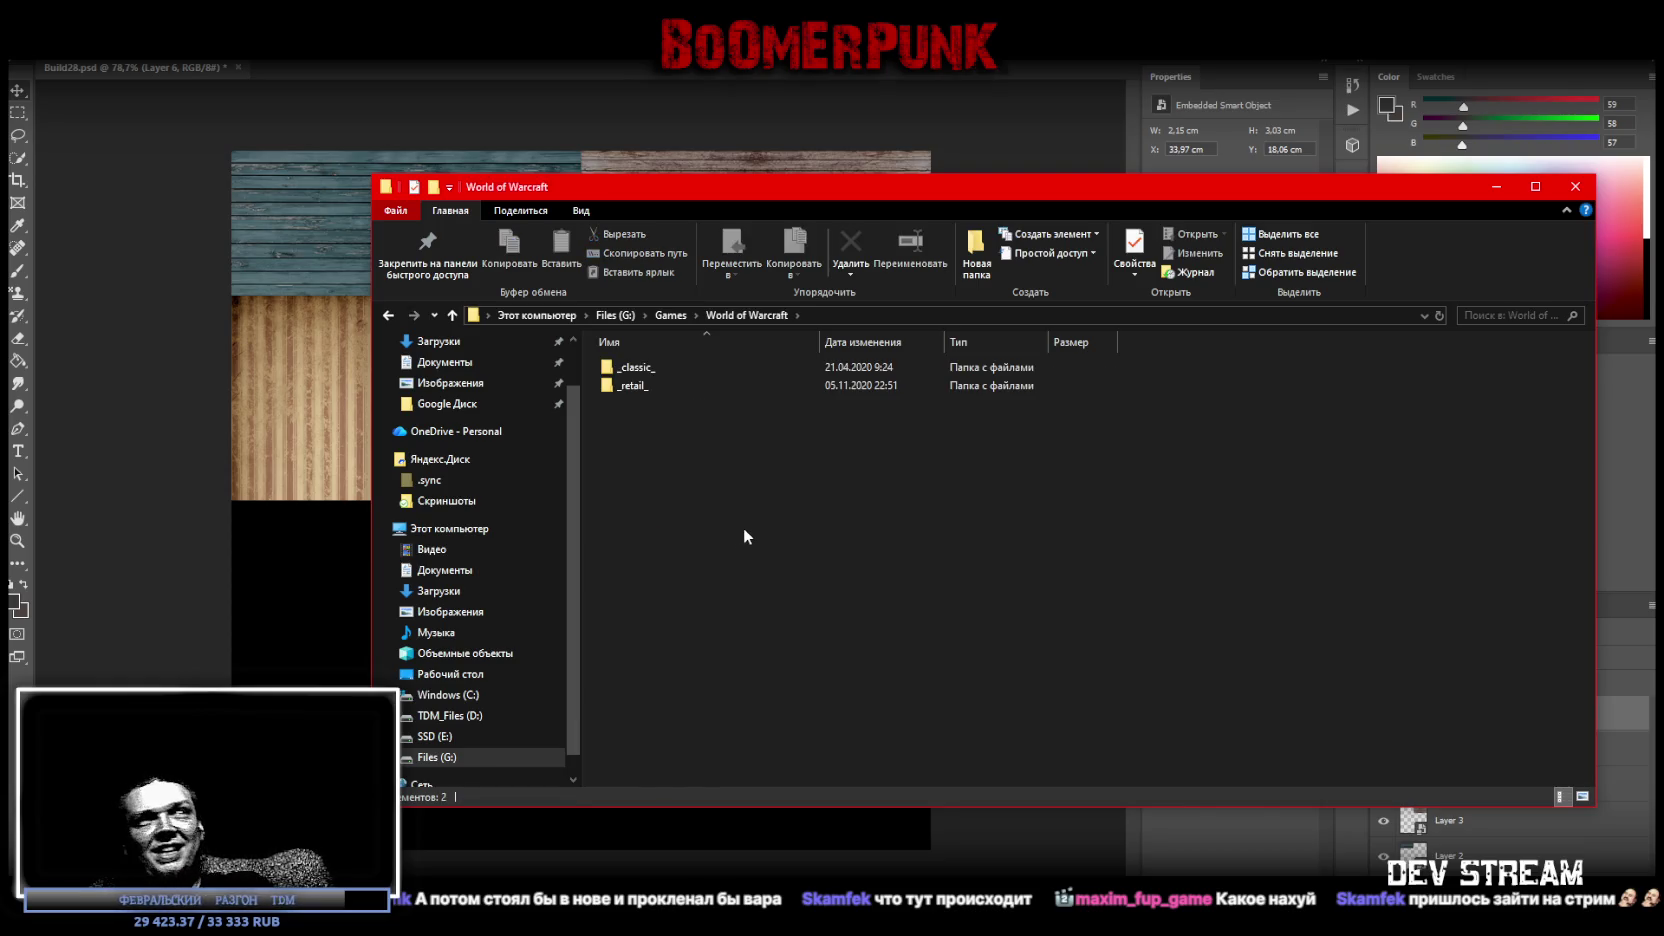
key(BackSpace)
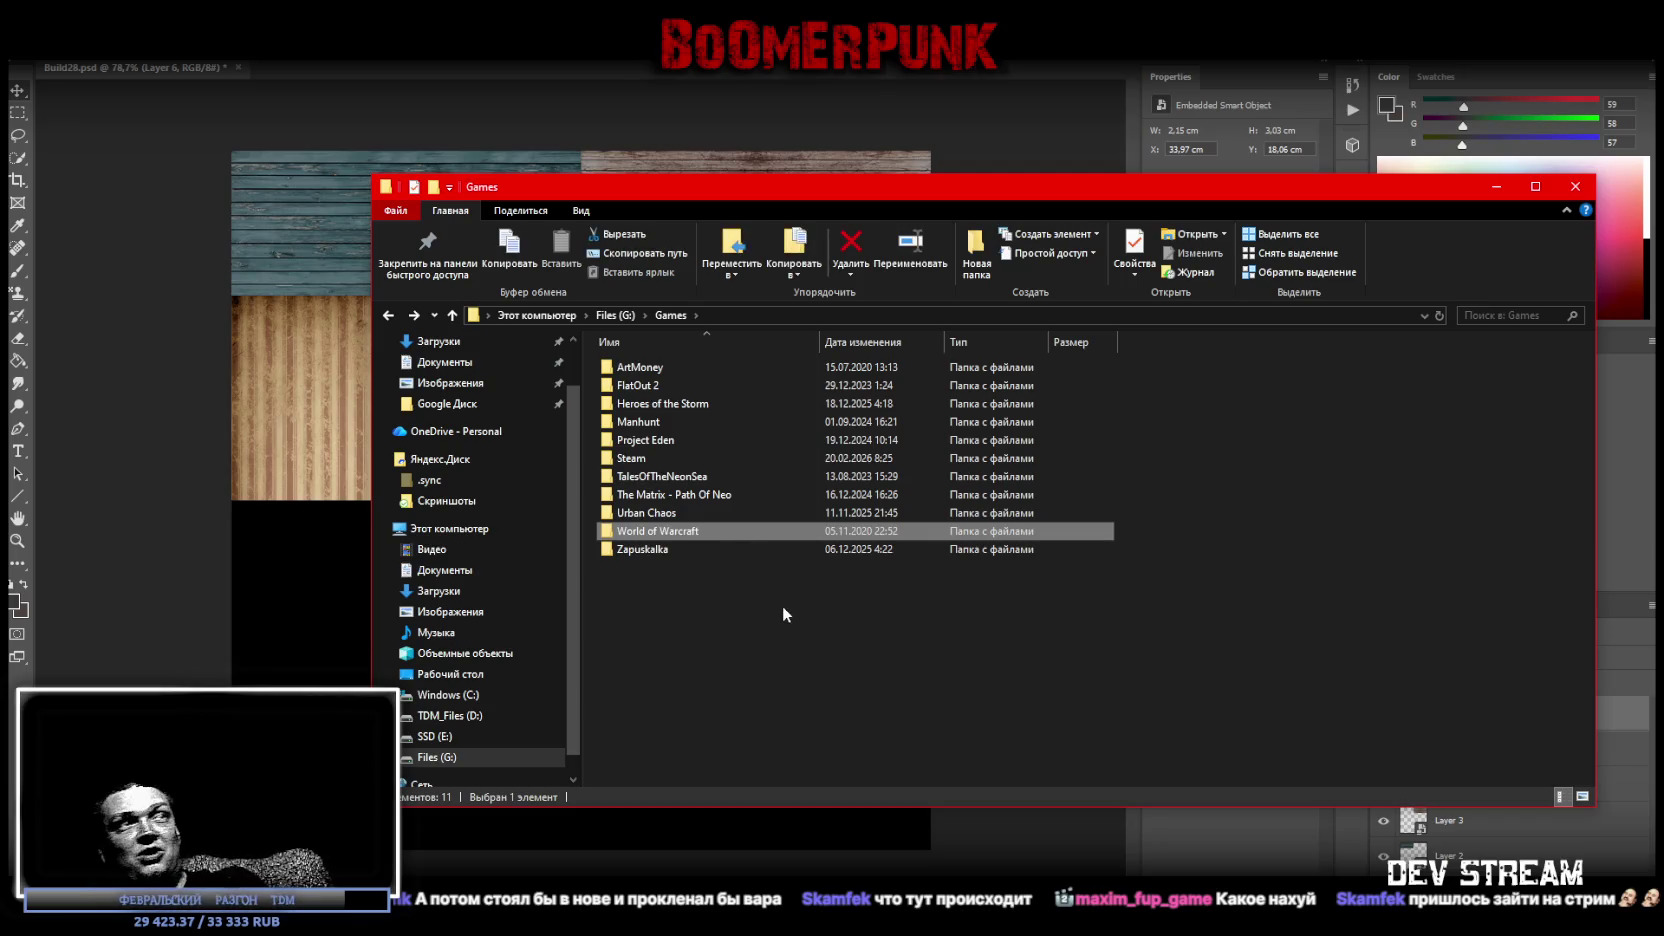
key(alt+Tab)
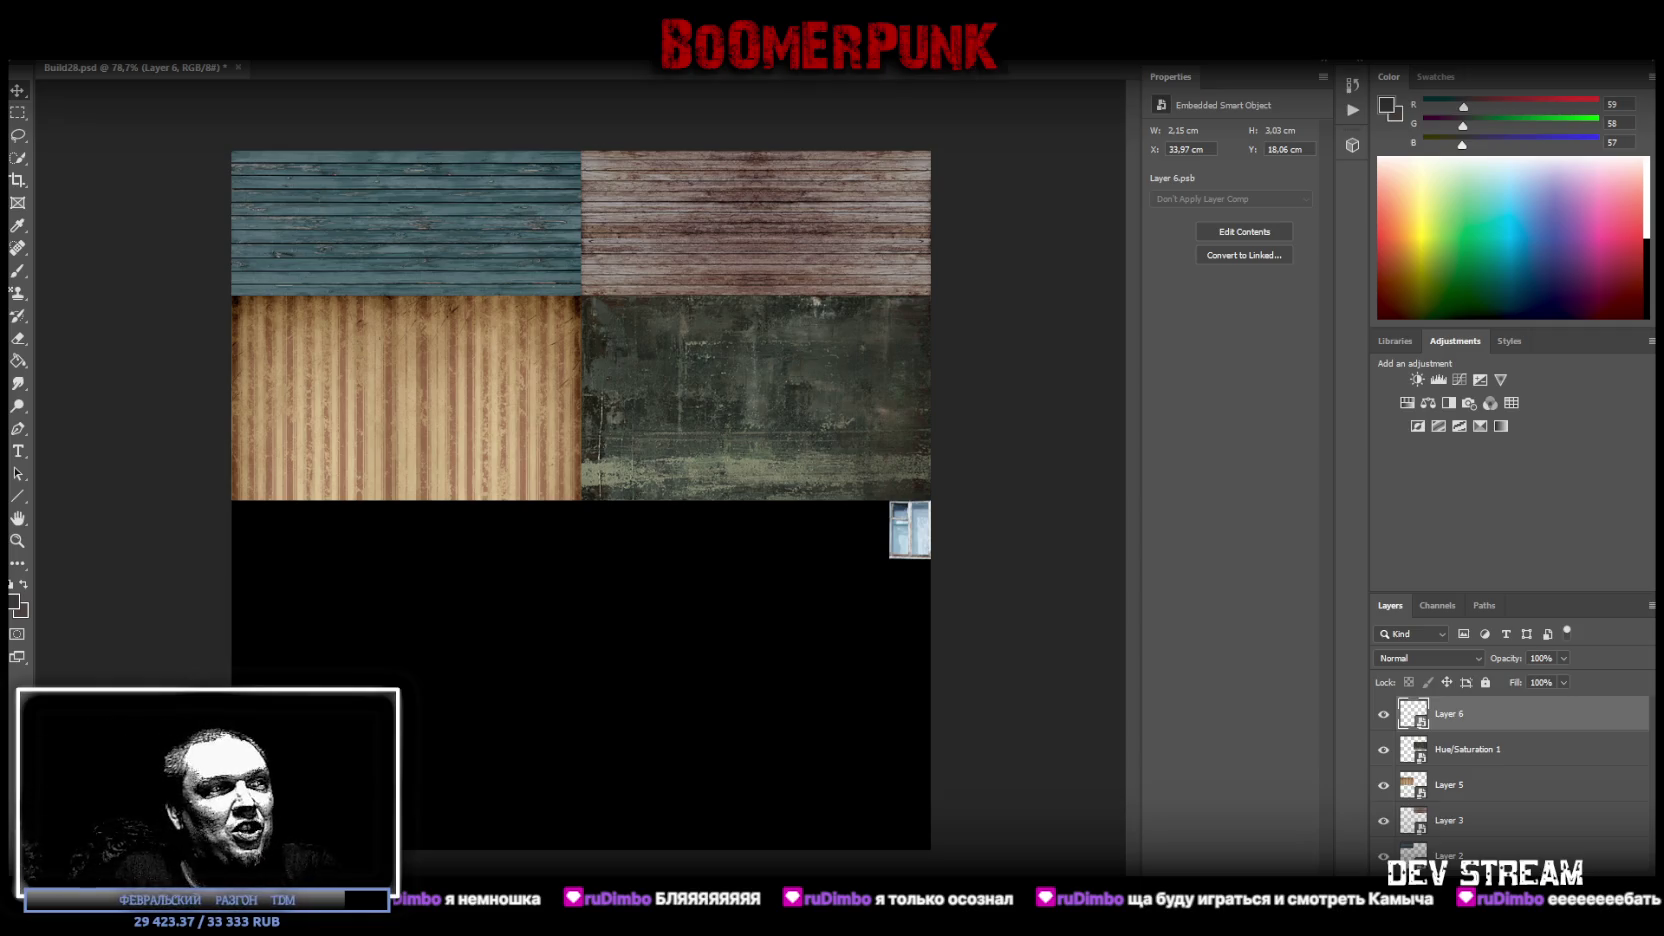
Paste the brown wooden door photo onto the atlas and move it up and left.
key(ctrl+v)
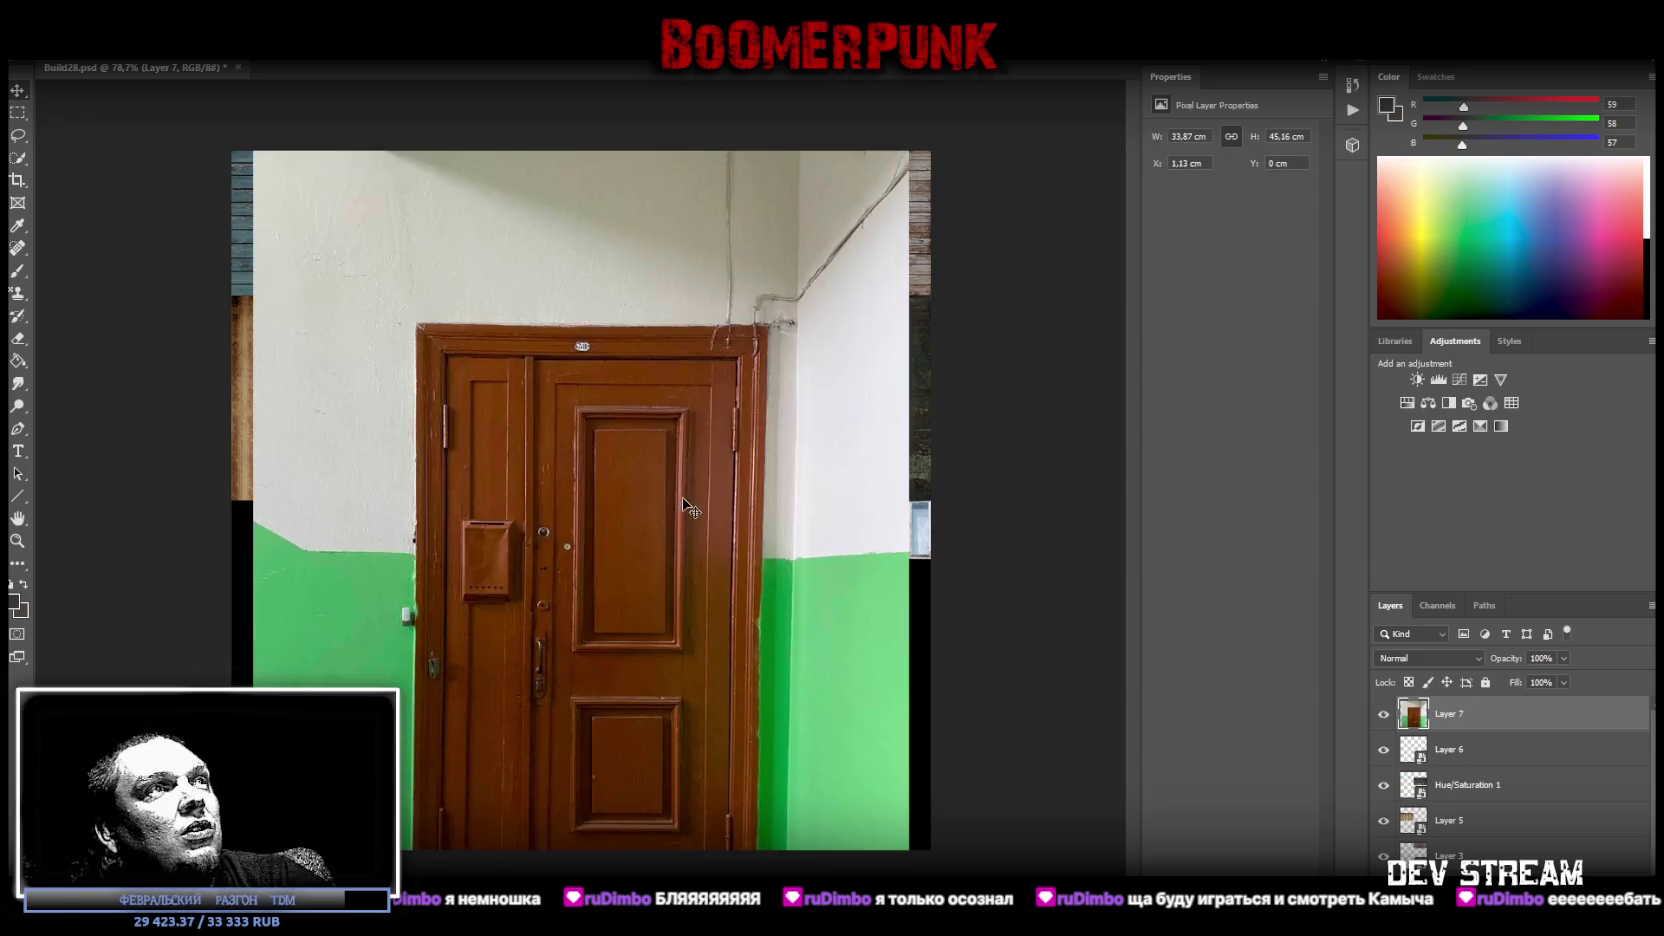
drag(638, 577, 571, 426)
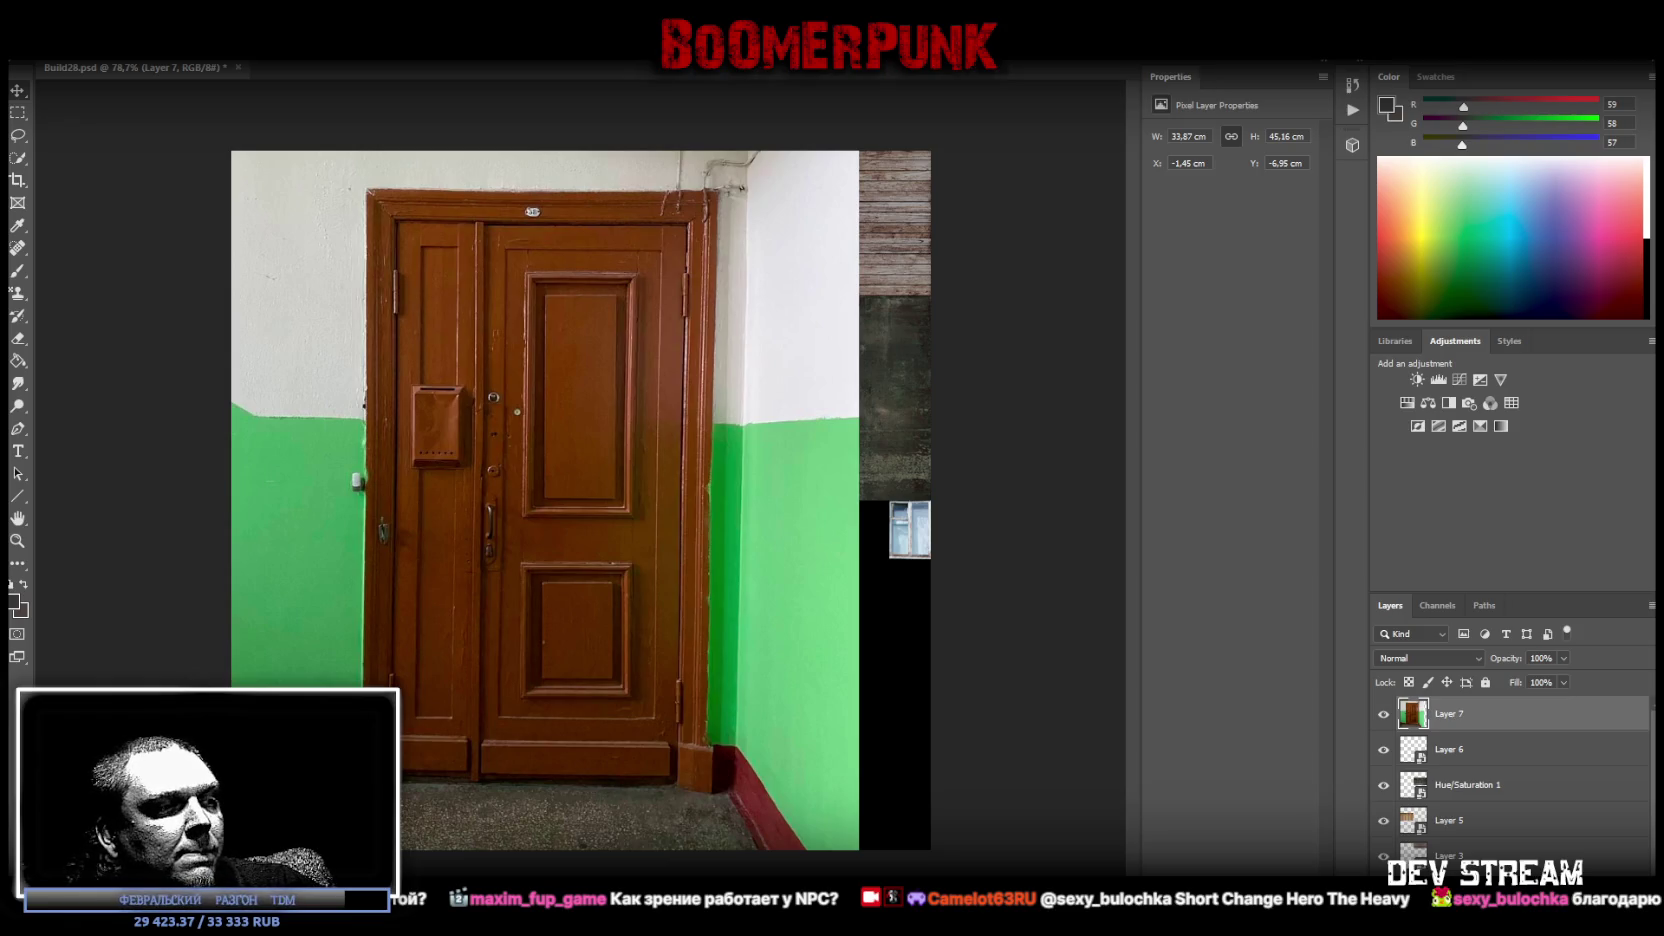
key(alt+Tab)
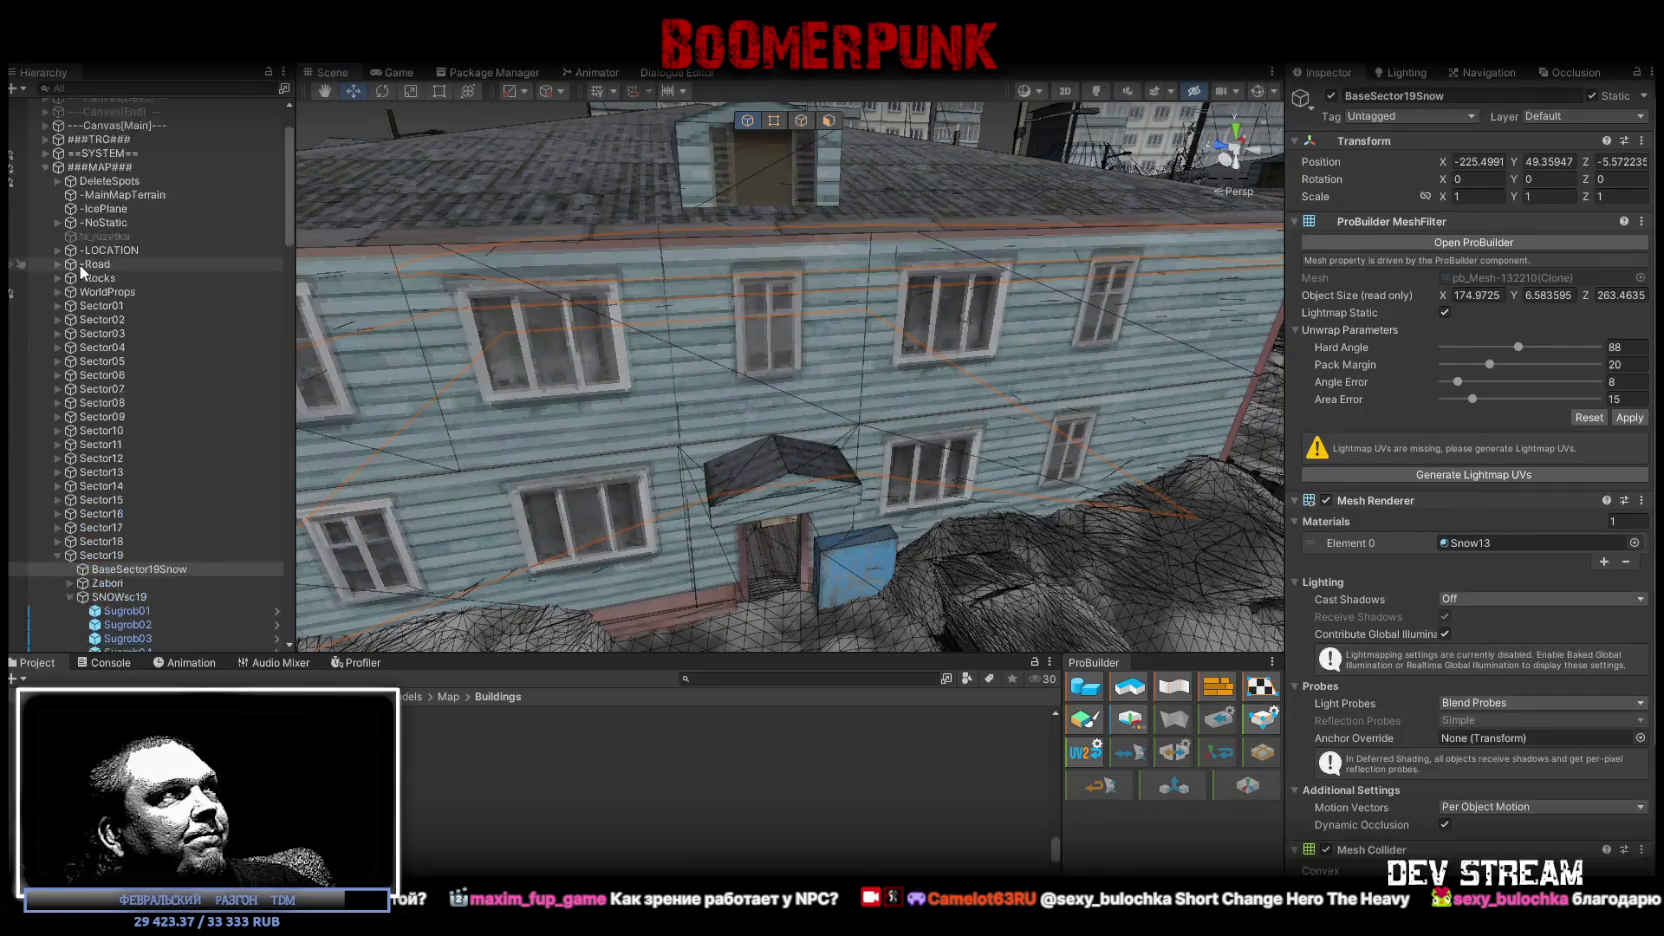
Collapse the ###MAP### group and fly out to a wide city view toward the river.
click(95, 243)
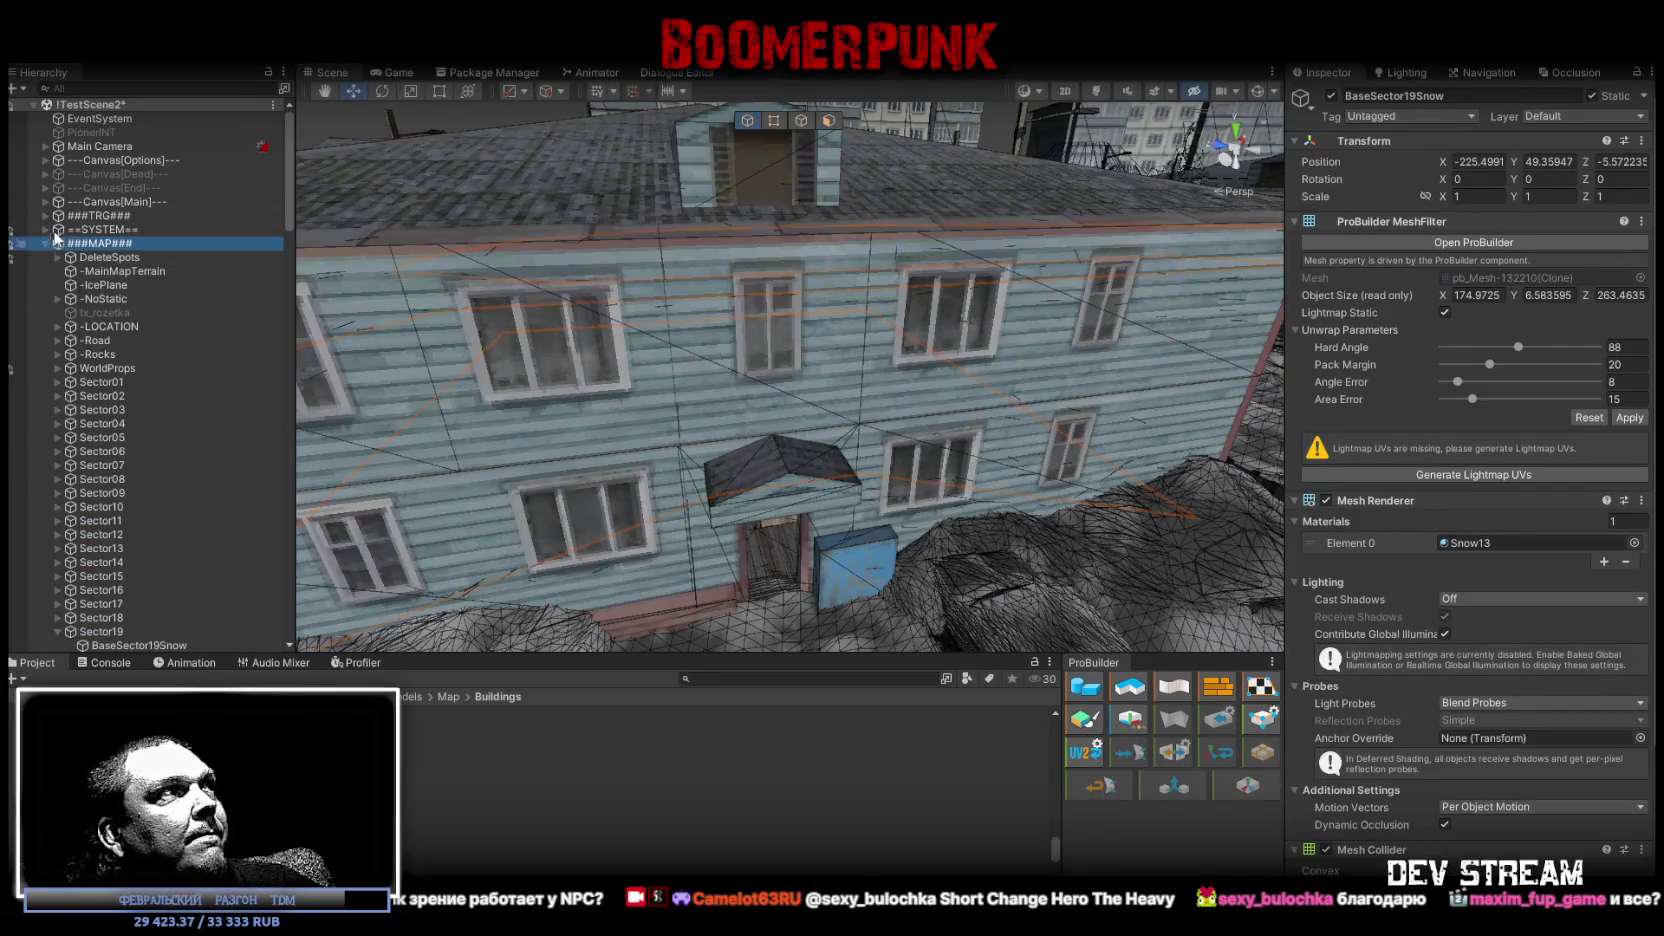
click(45, 243)
right_drag(537, 313, 921, 287)
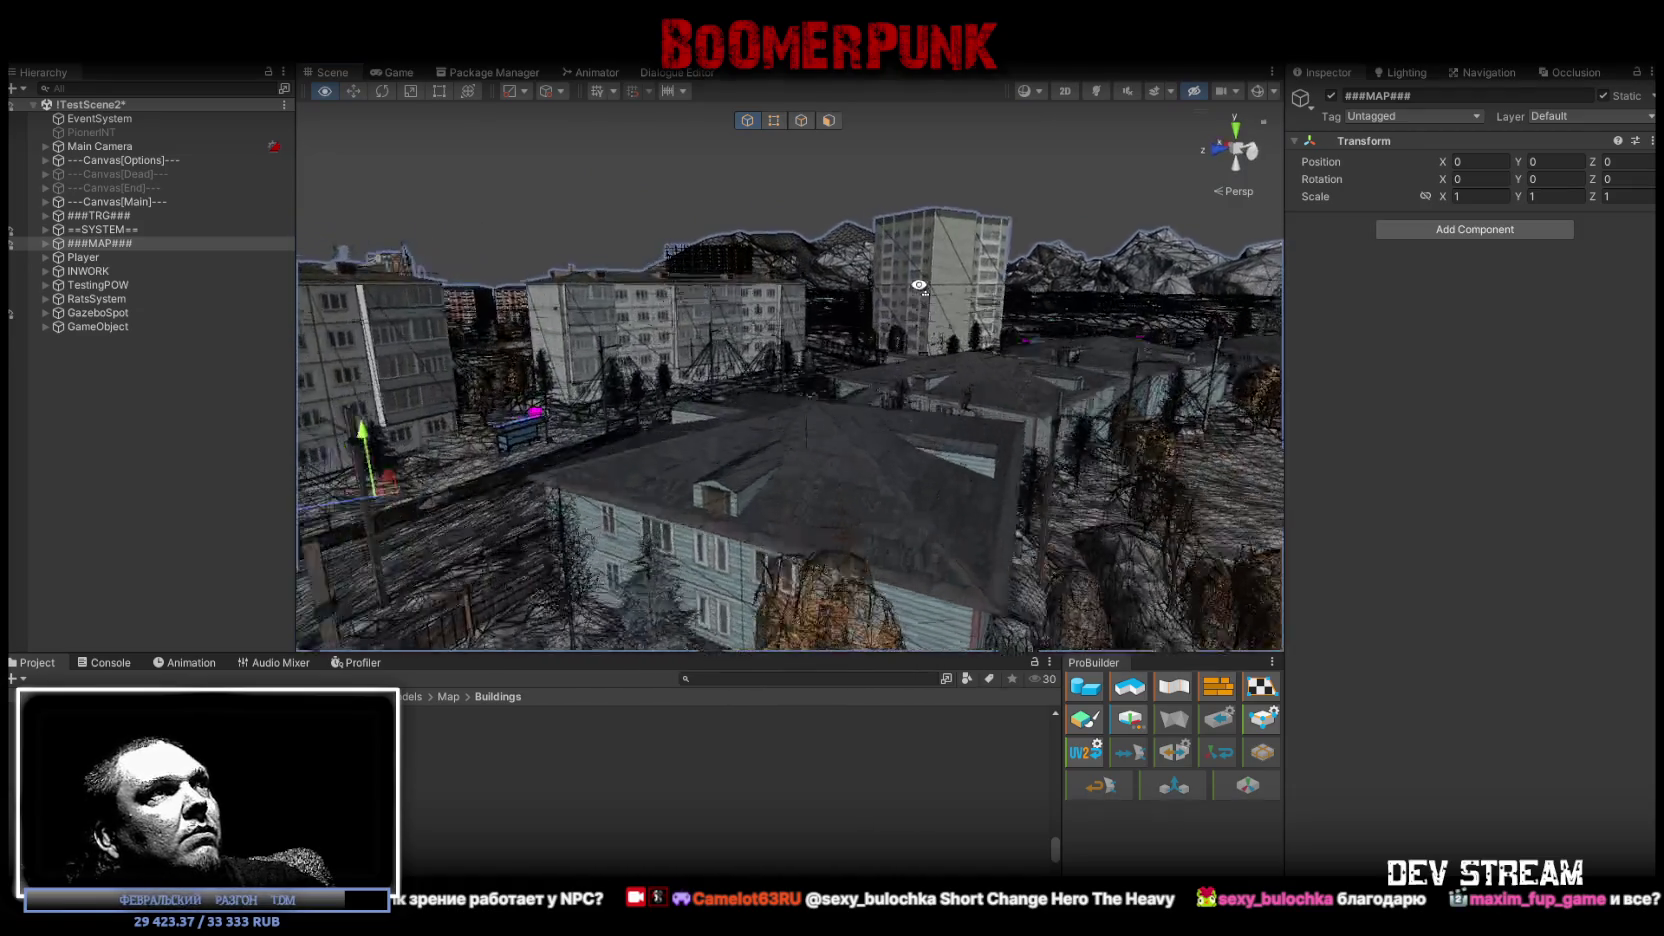
right_drag(921, 287, 238, 375)
click(238, 375)
mouse_move(393, 320)
right_down()
mouse_move(825, 300)
mouse_move(517, 281)
right_up()
Focus on PoezdMain, then fly into the station room and select the TDMstation NPC.
click(681, 304)
key(f)
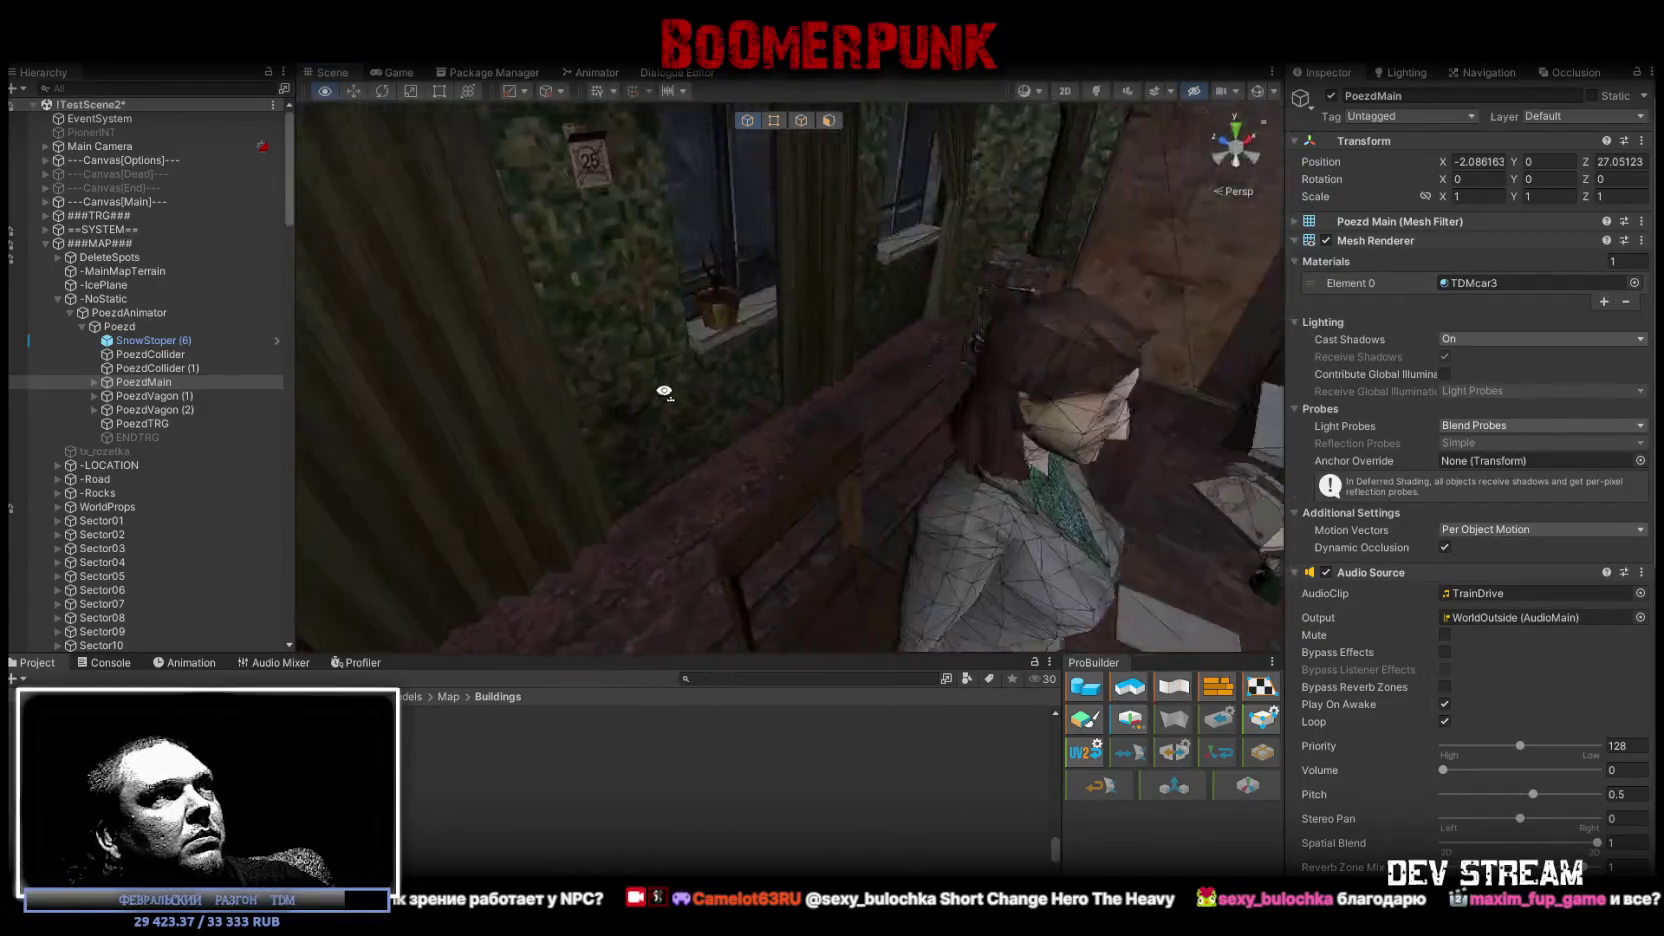
right_drag(517, 281, 942, 422)
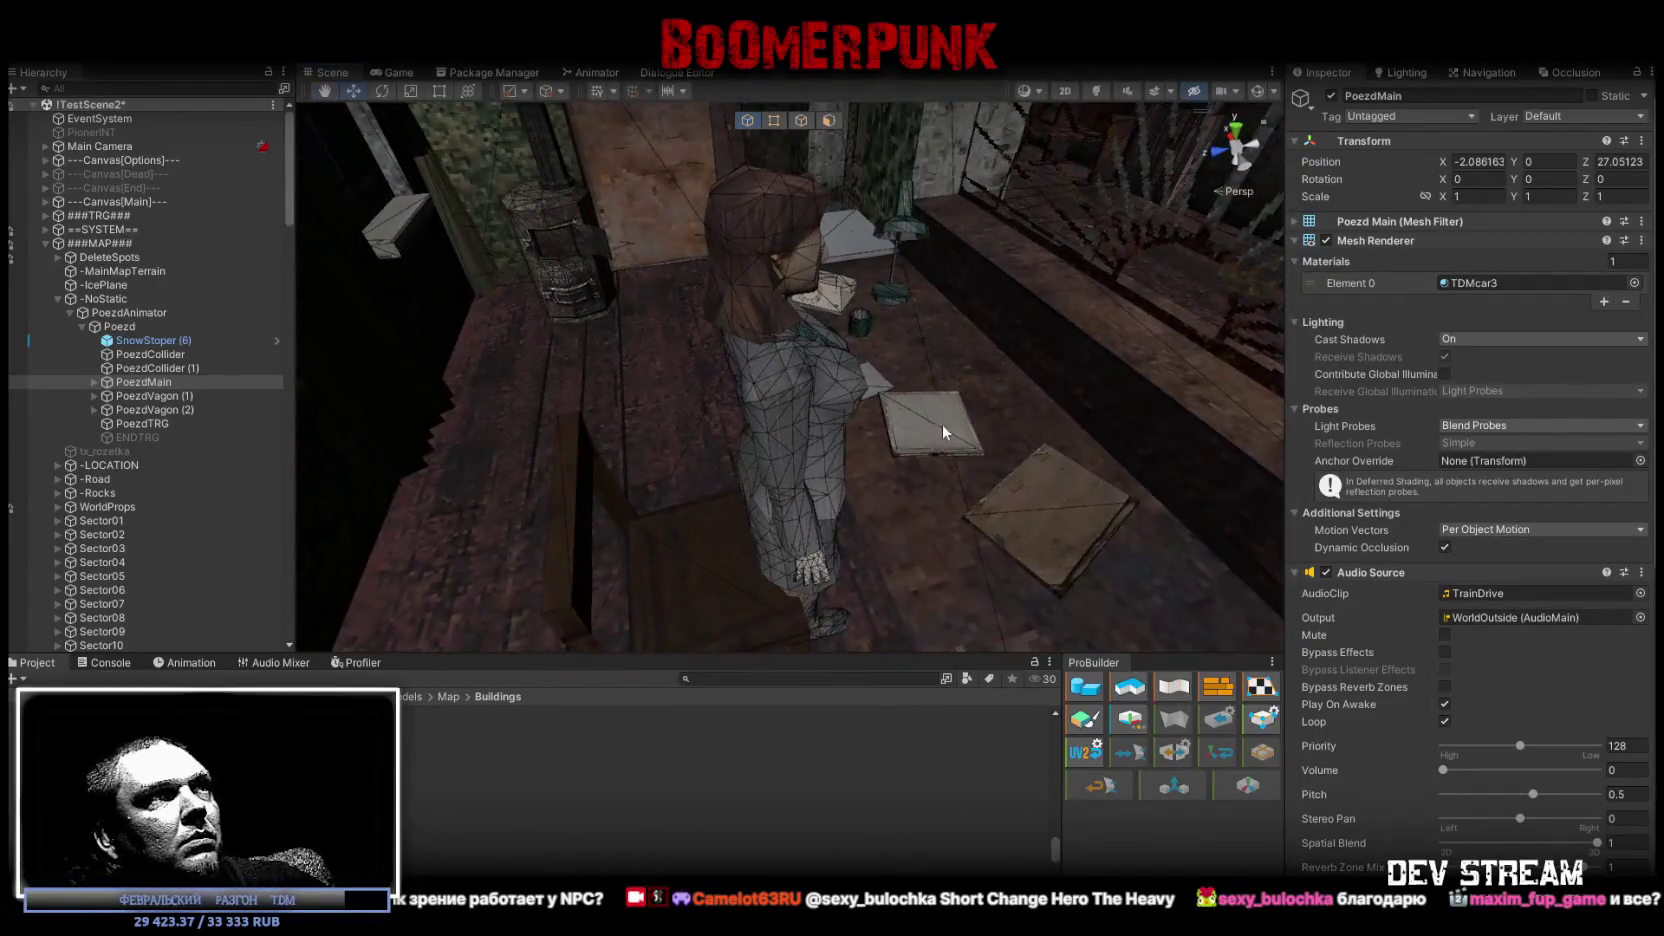
click(838, 395)
mouse_move(1180, 220)
right_down()
mouse_move(1114, 305)
mouse_move(853, 302)
mouse_move(764, 240)
mouse_move(1043, 293)
mouse_move(1219, 354)
right_up()
scroll(1602, 616, down, 3)
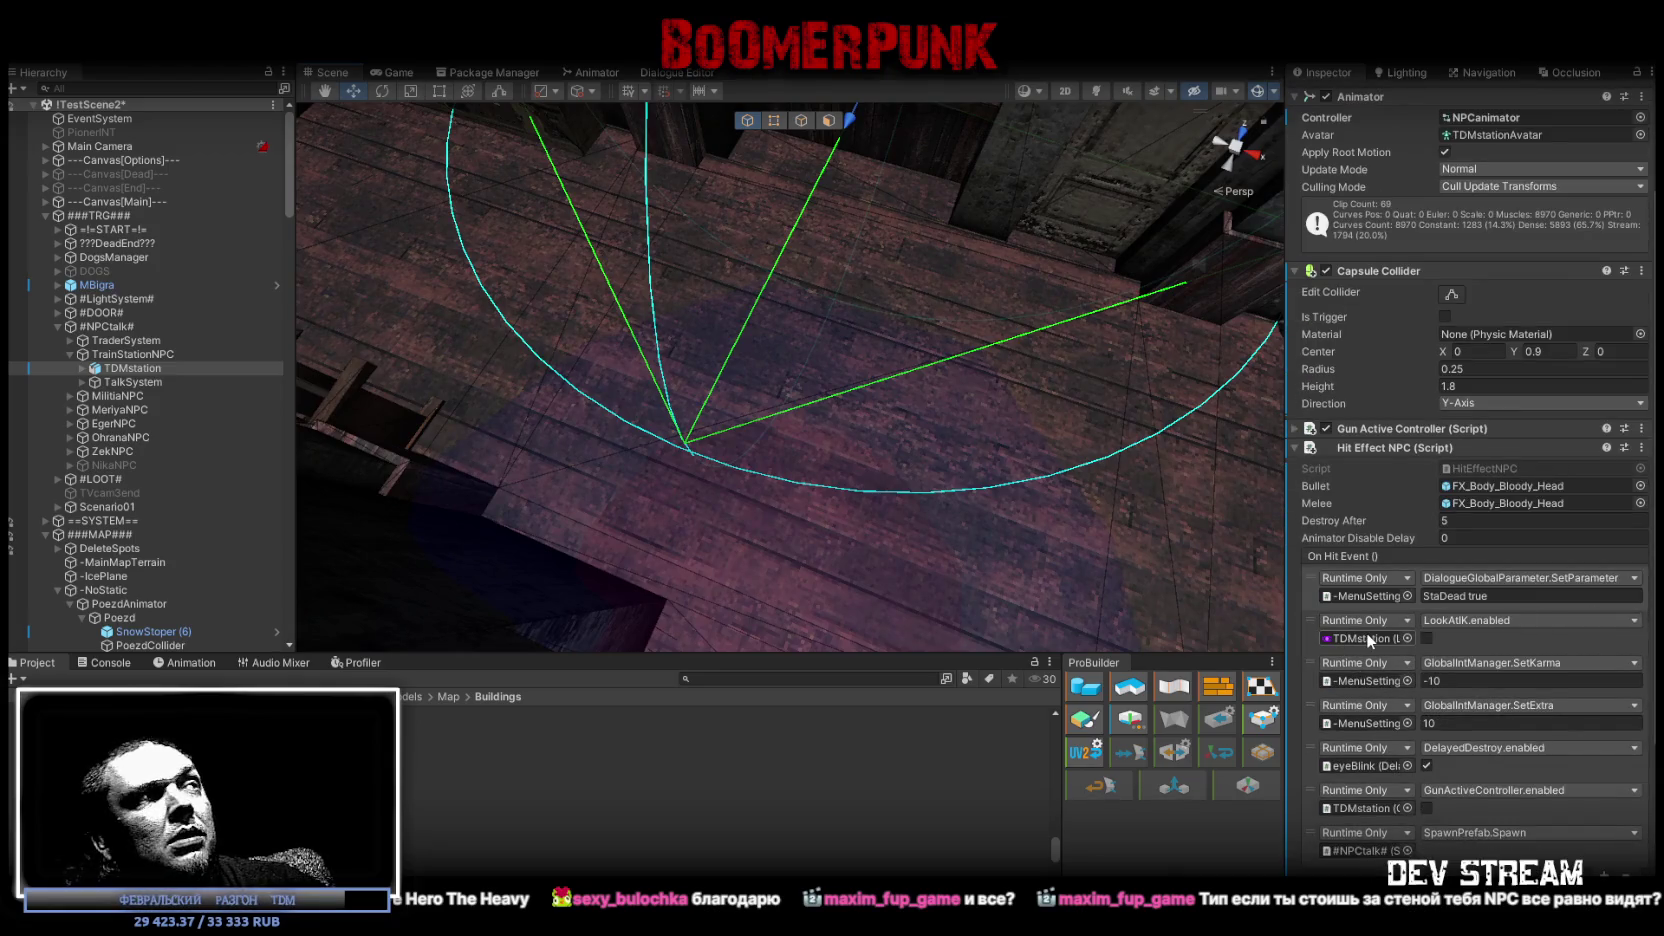
Fly the Scene view past the doorway to the seated TDMstation NPC and frame it.
mouse_move(1040, 450)
right_down()
mouse_move(944, 196)
mouse_move(1159, 302)
mouse_move(839, 254)
mouse_move(874, 264)
right_up()
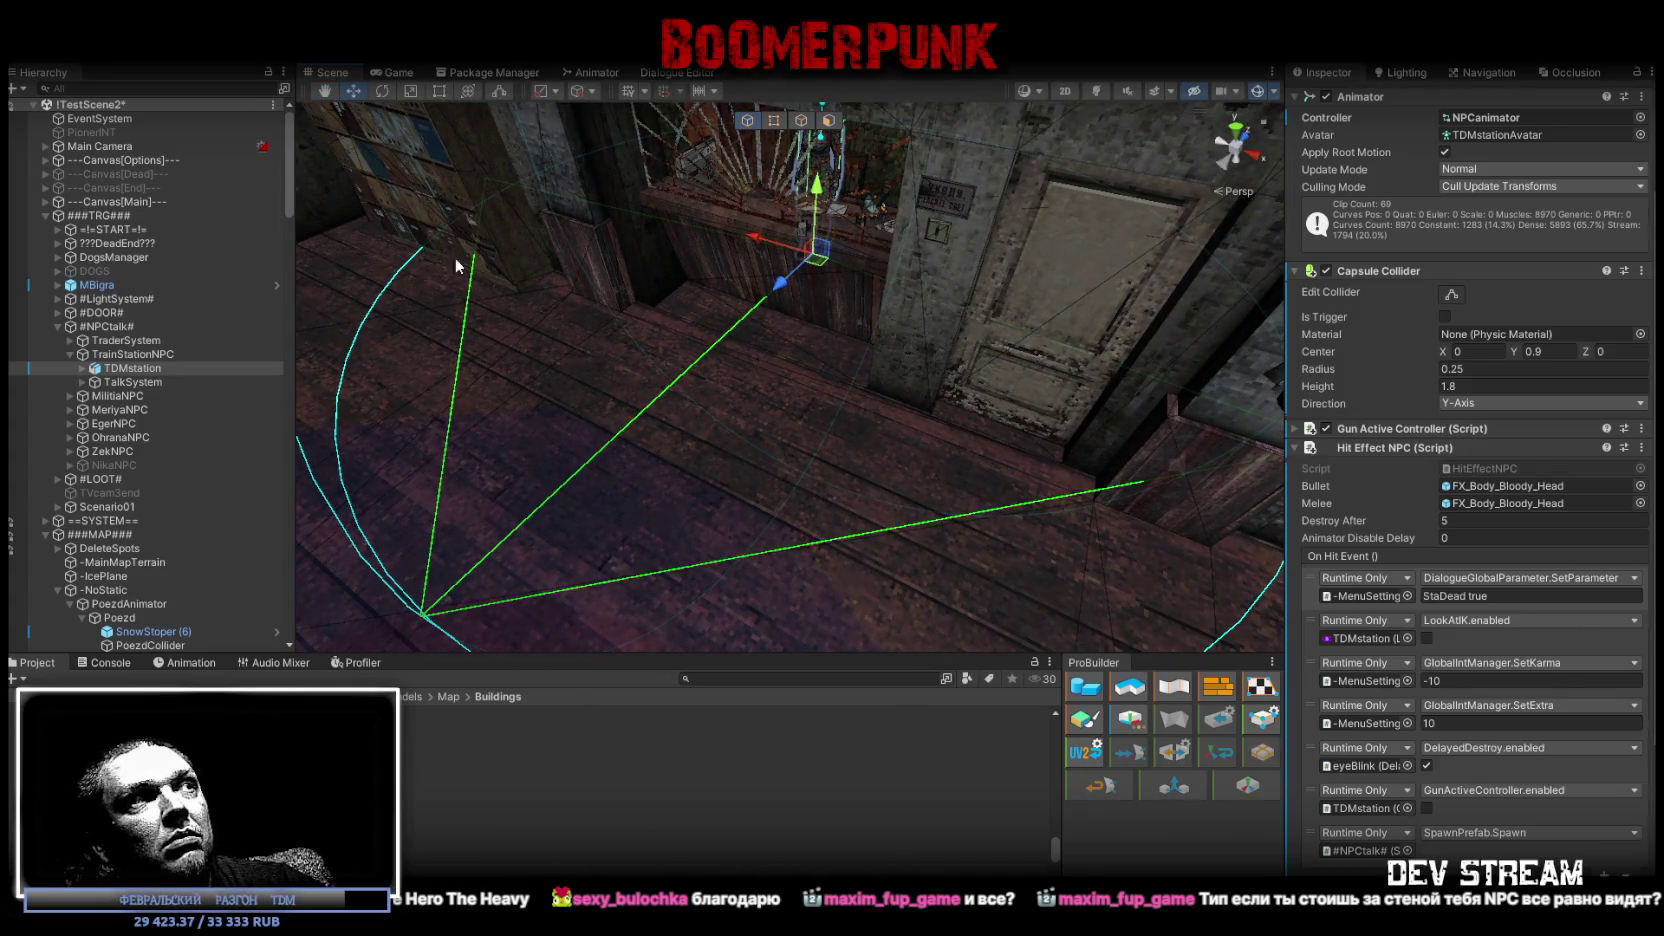
right_drag(689, 393, 828, 510)
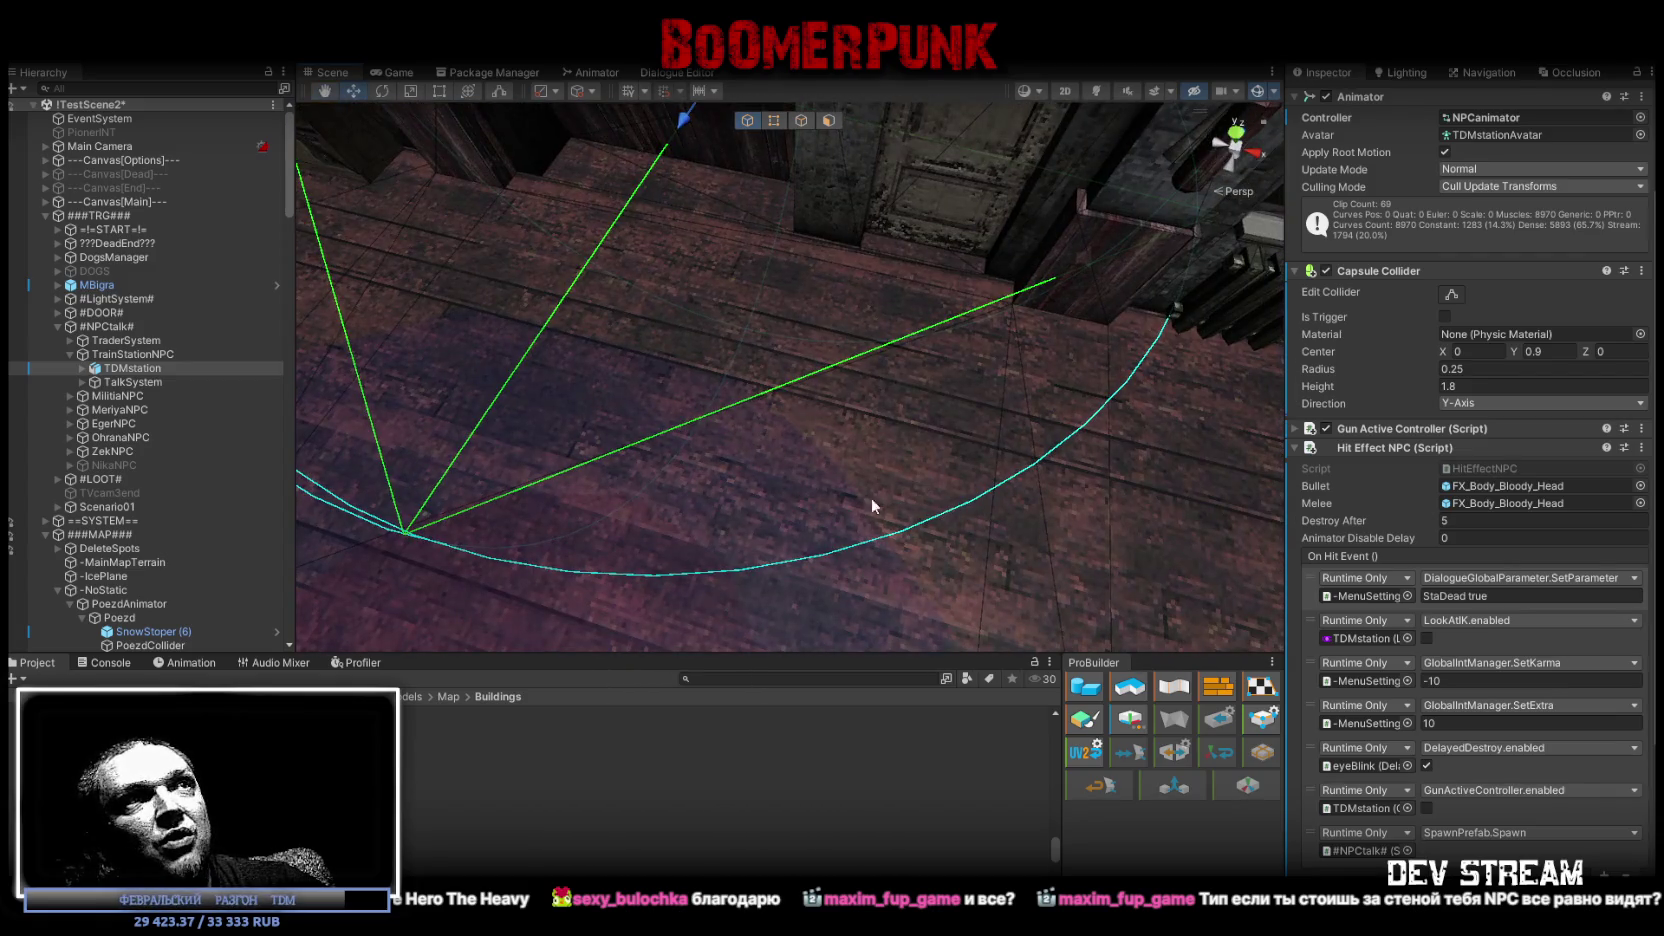
mouse_move(1015, 377)
right_down()
mouse_move(918, 319)
mouse_move(925, 307)
mouse_move(907, 323)
right_up()
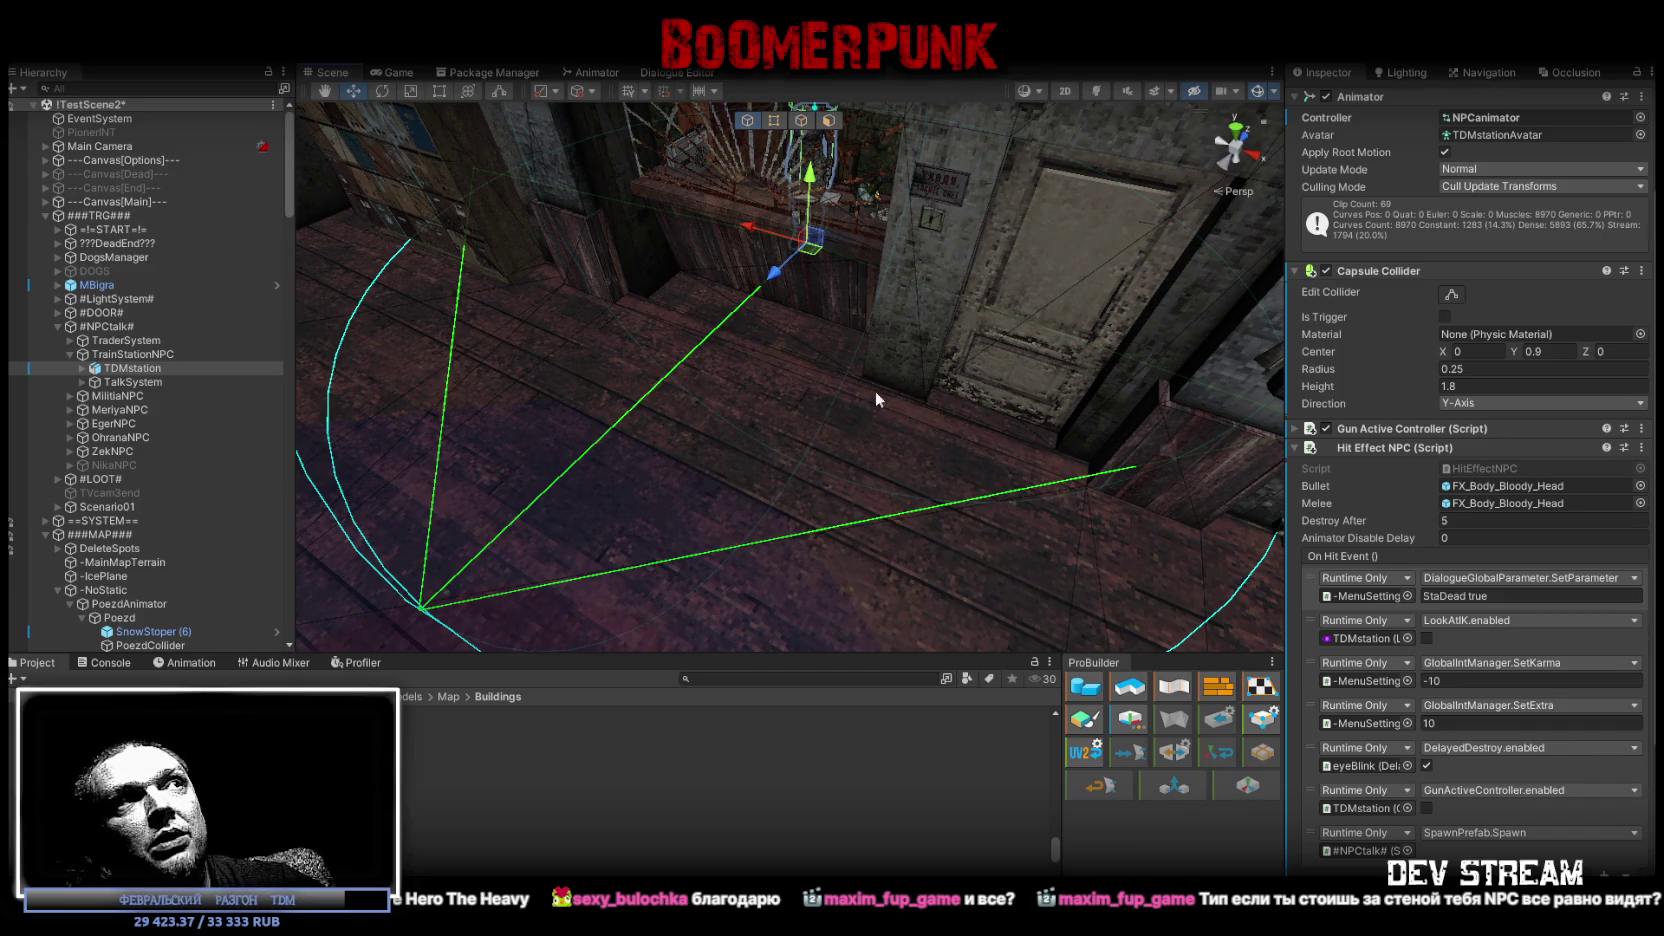
right_drag(1122, 356, 110, 482)
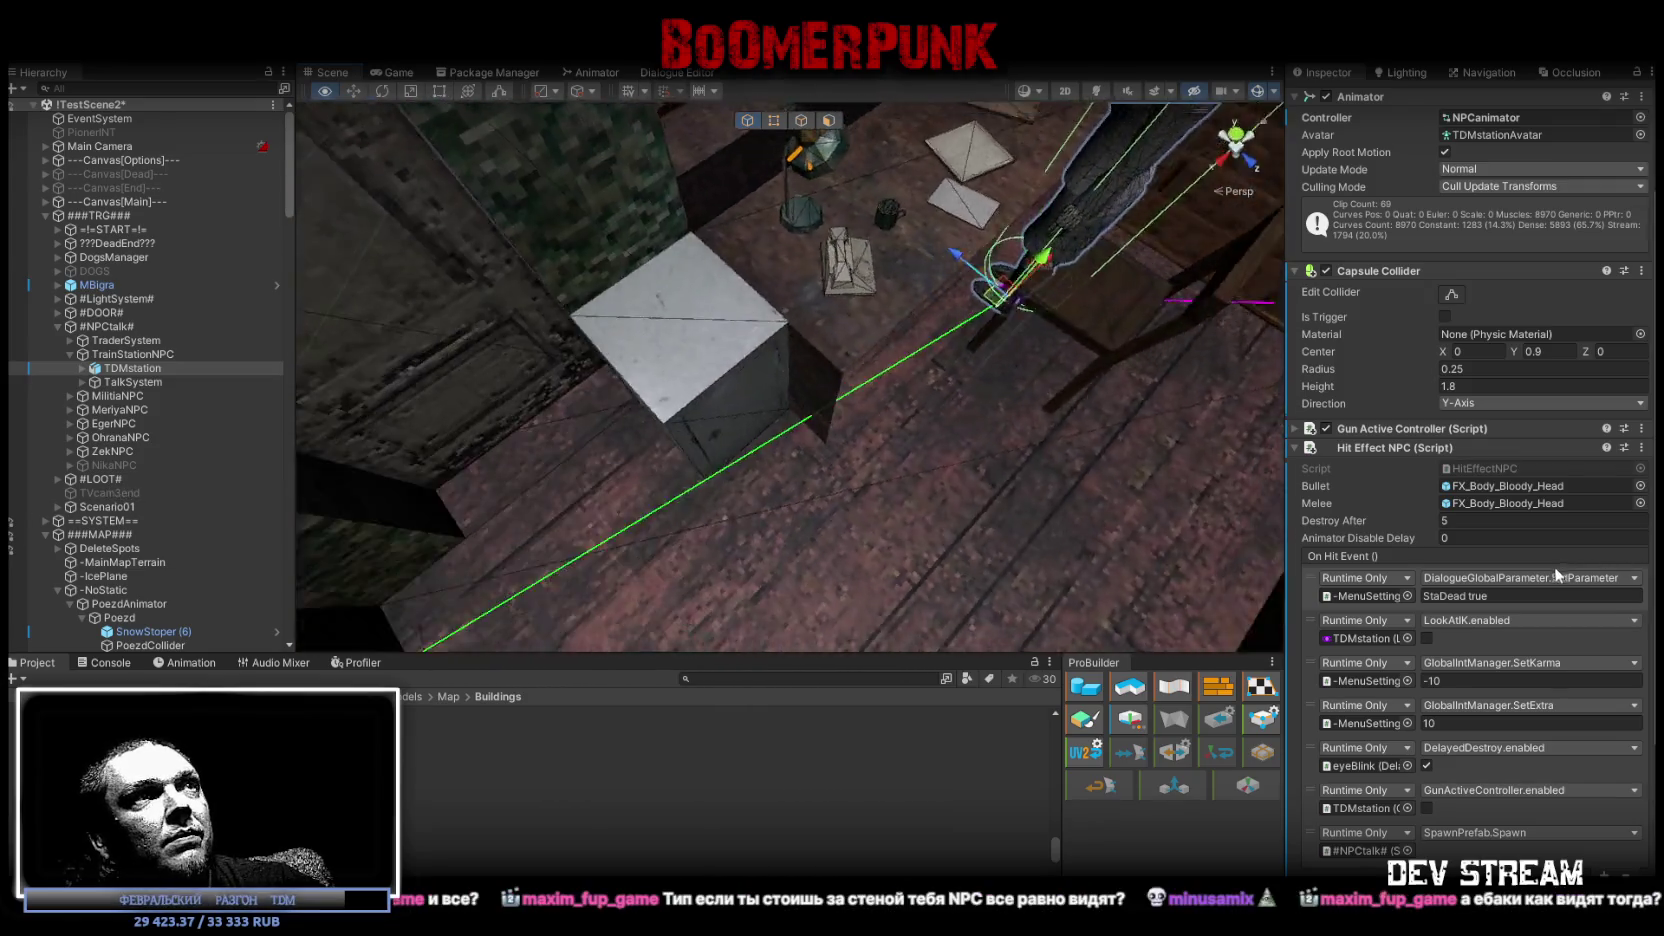
right_drag(110, 482, 970, 398)
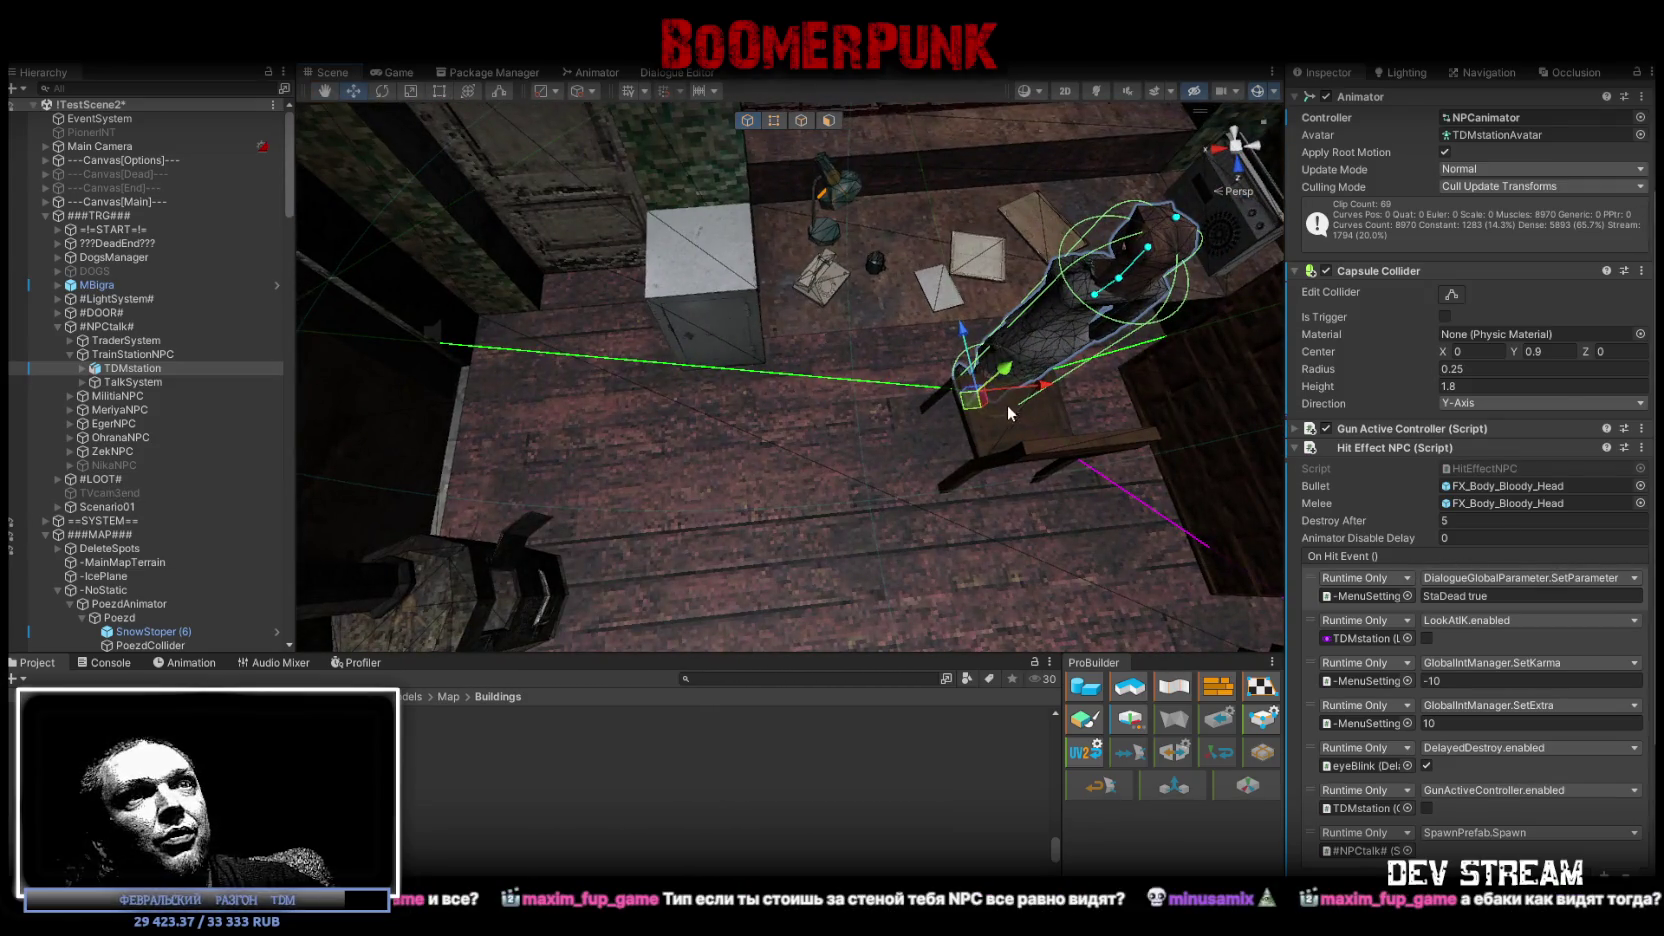
key(f)
scroll(1510, 560, down, 4)
scroll(1507, 566, down, 1)
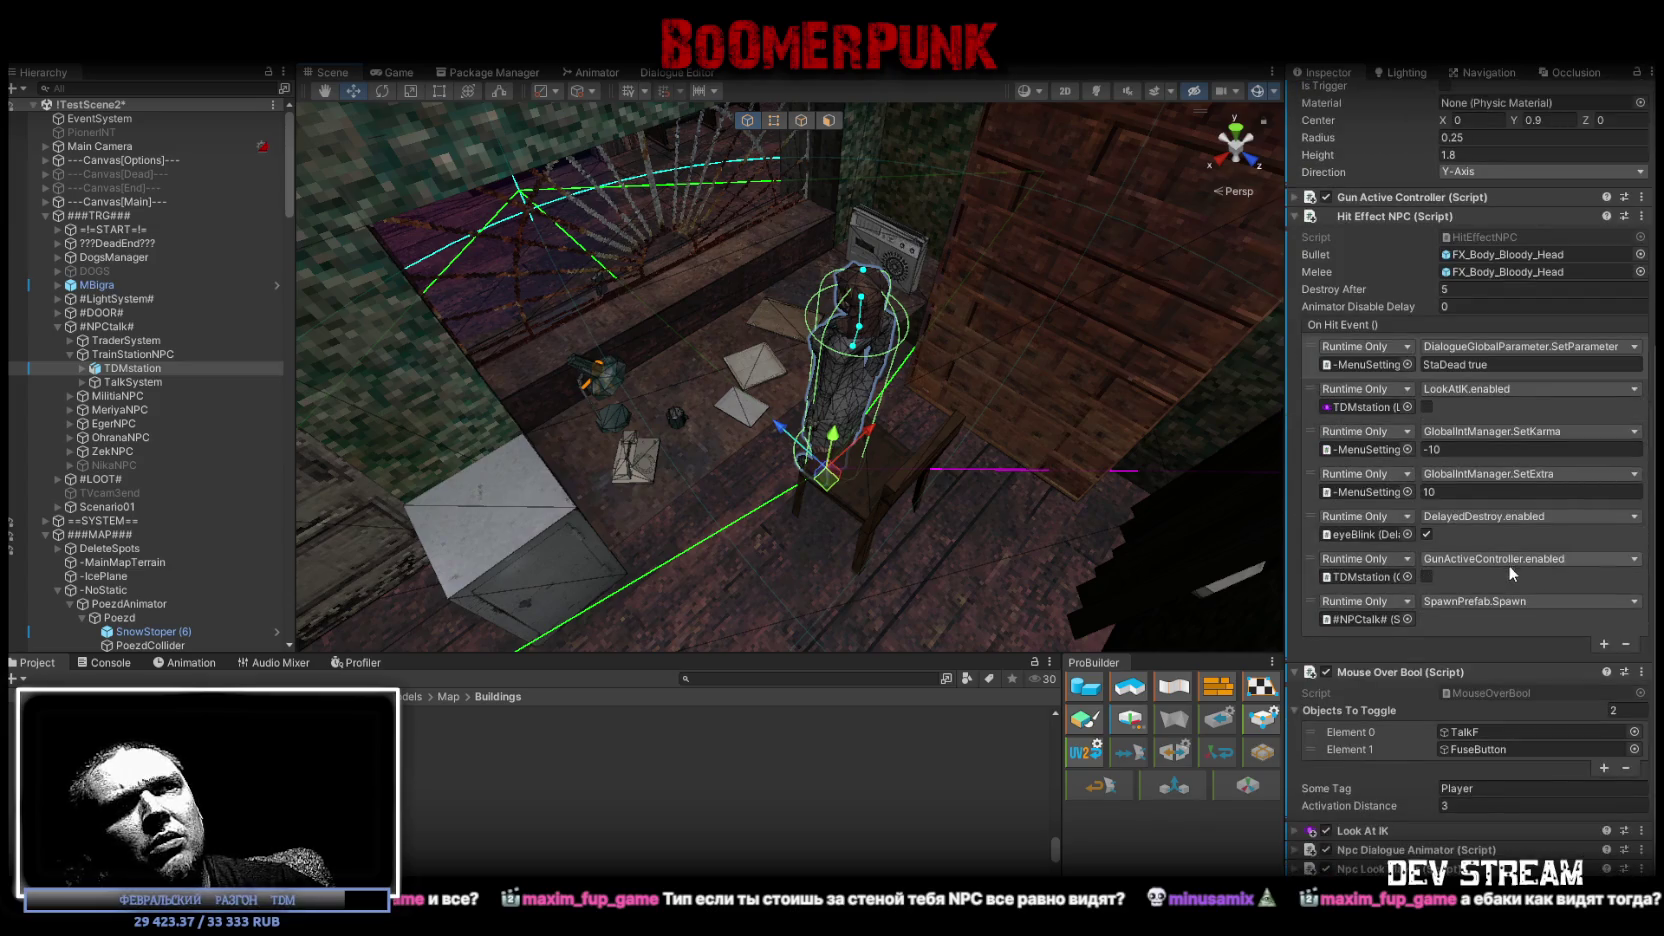
Expand TDMstation's Npc Dialogue Animator component and look across the station room.
click(1298, 850)
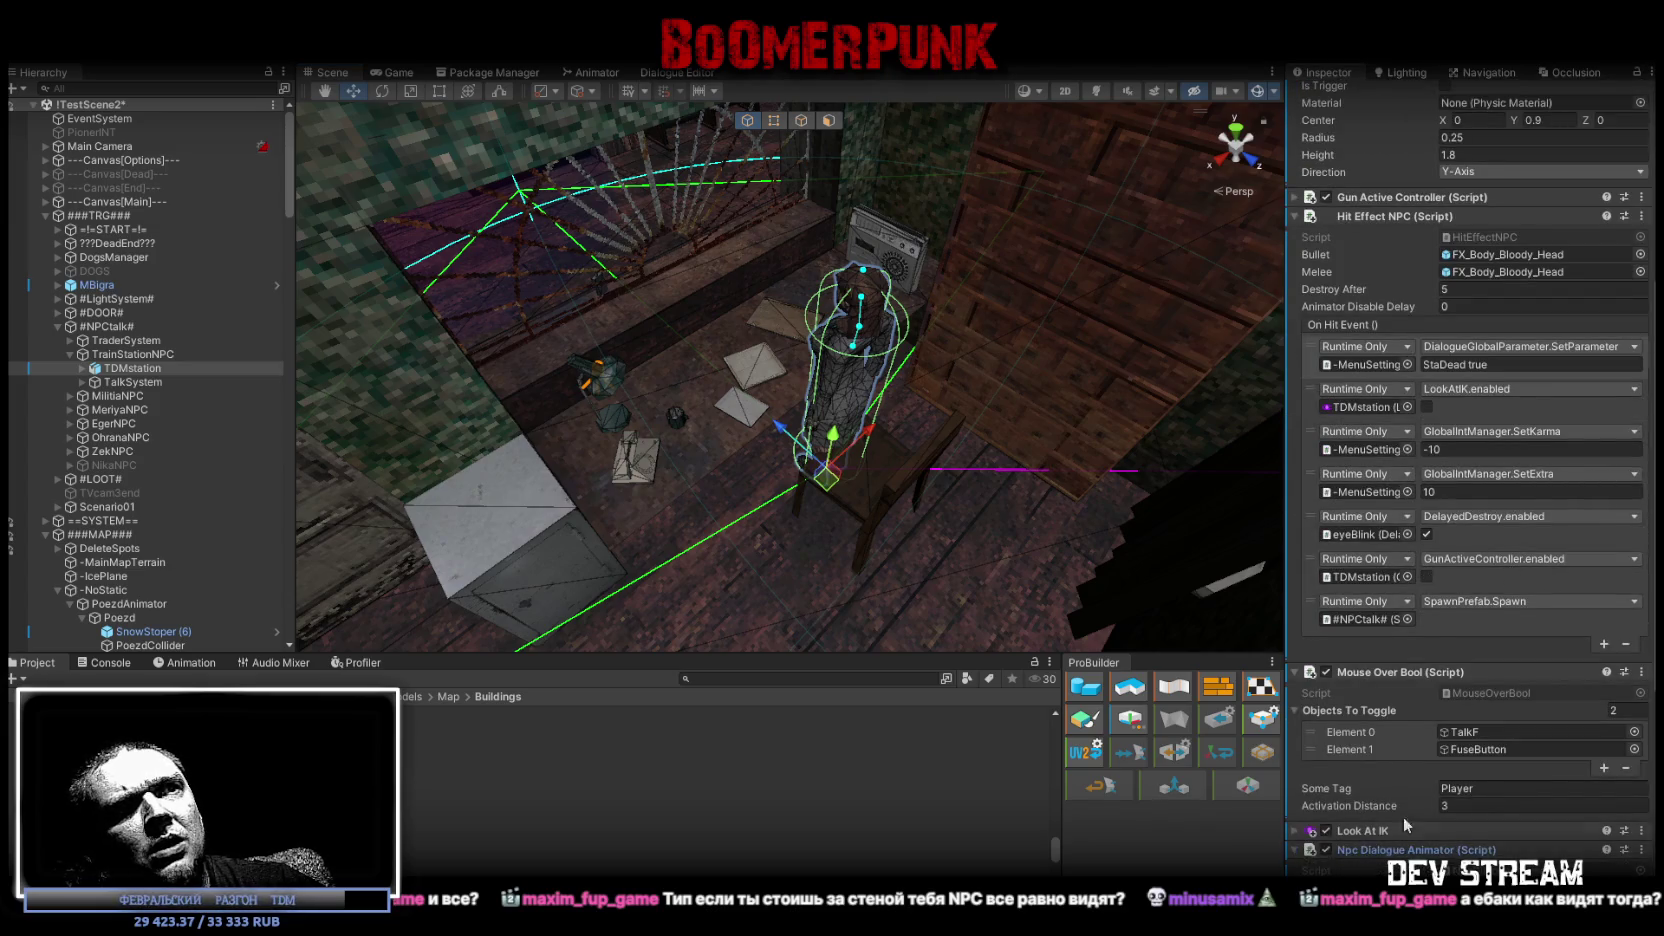
scroll(1384, 805, down, 4)
scroll(1340, 825, down, 4)
scroll(1322, 835, down, 1)
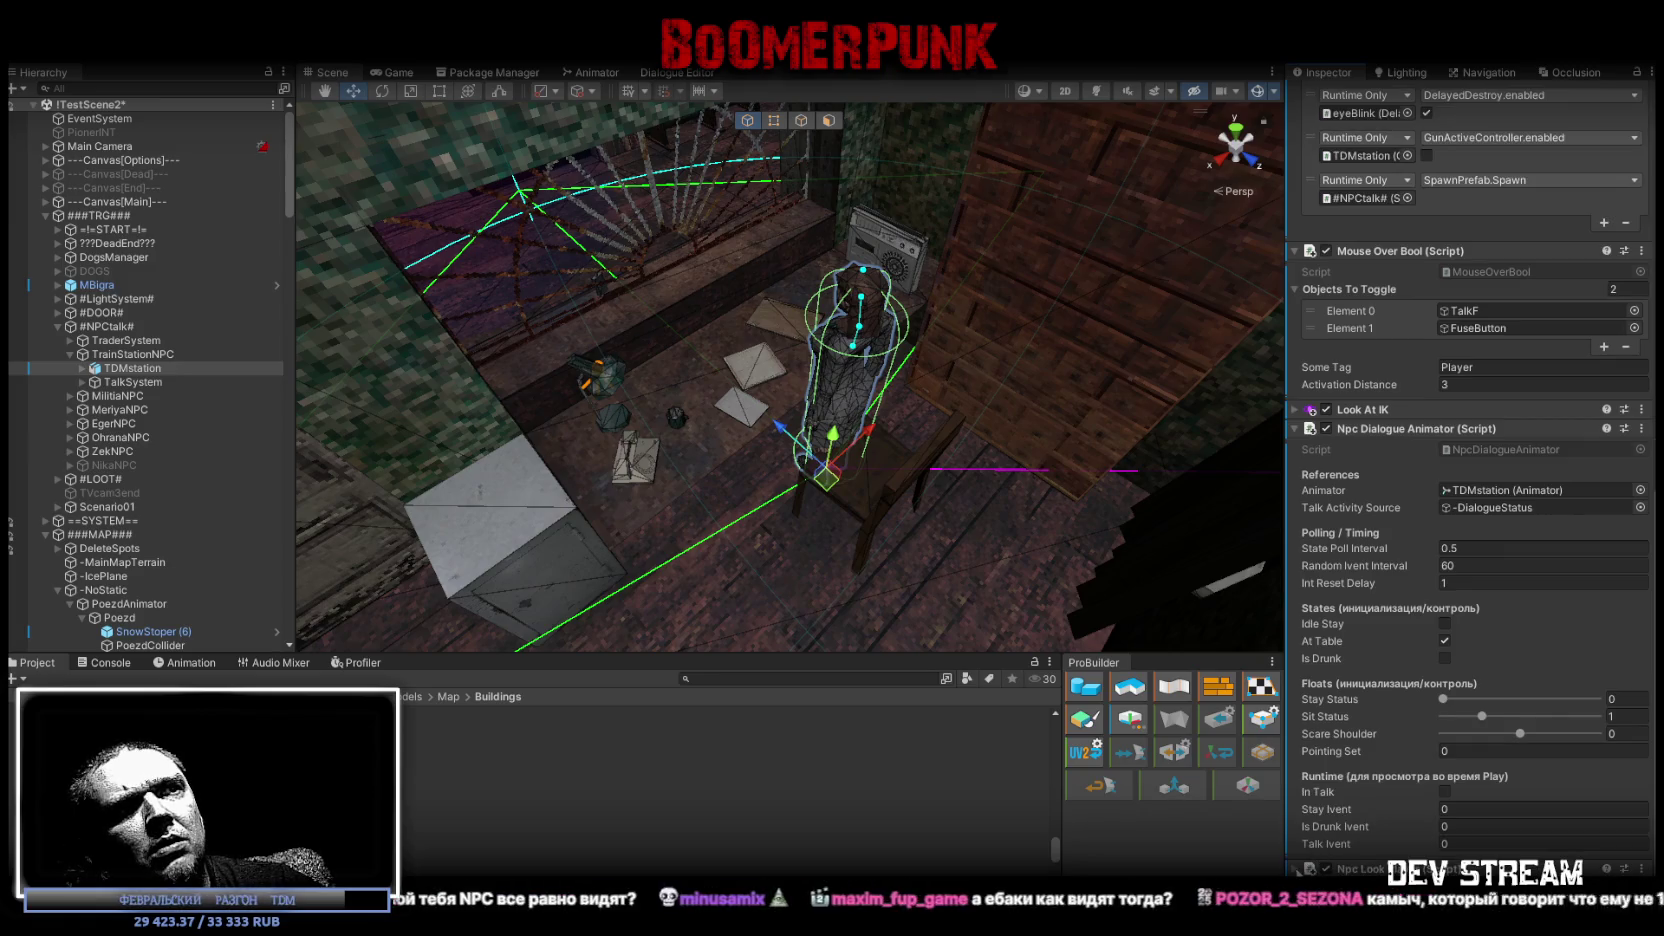
scroll(1350, 830, down, 8)
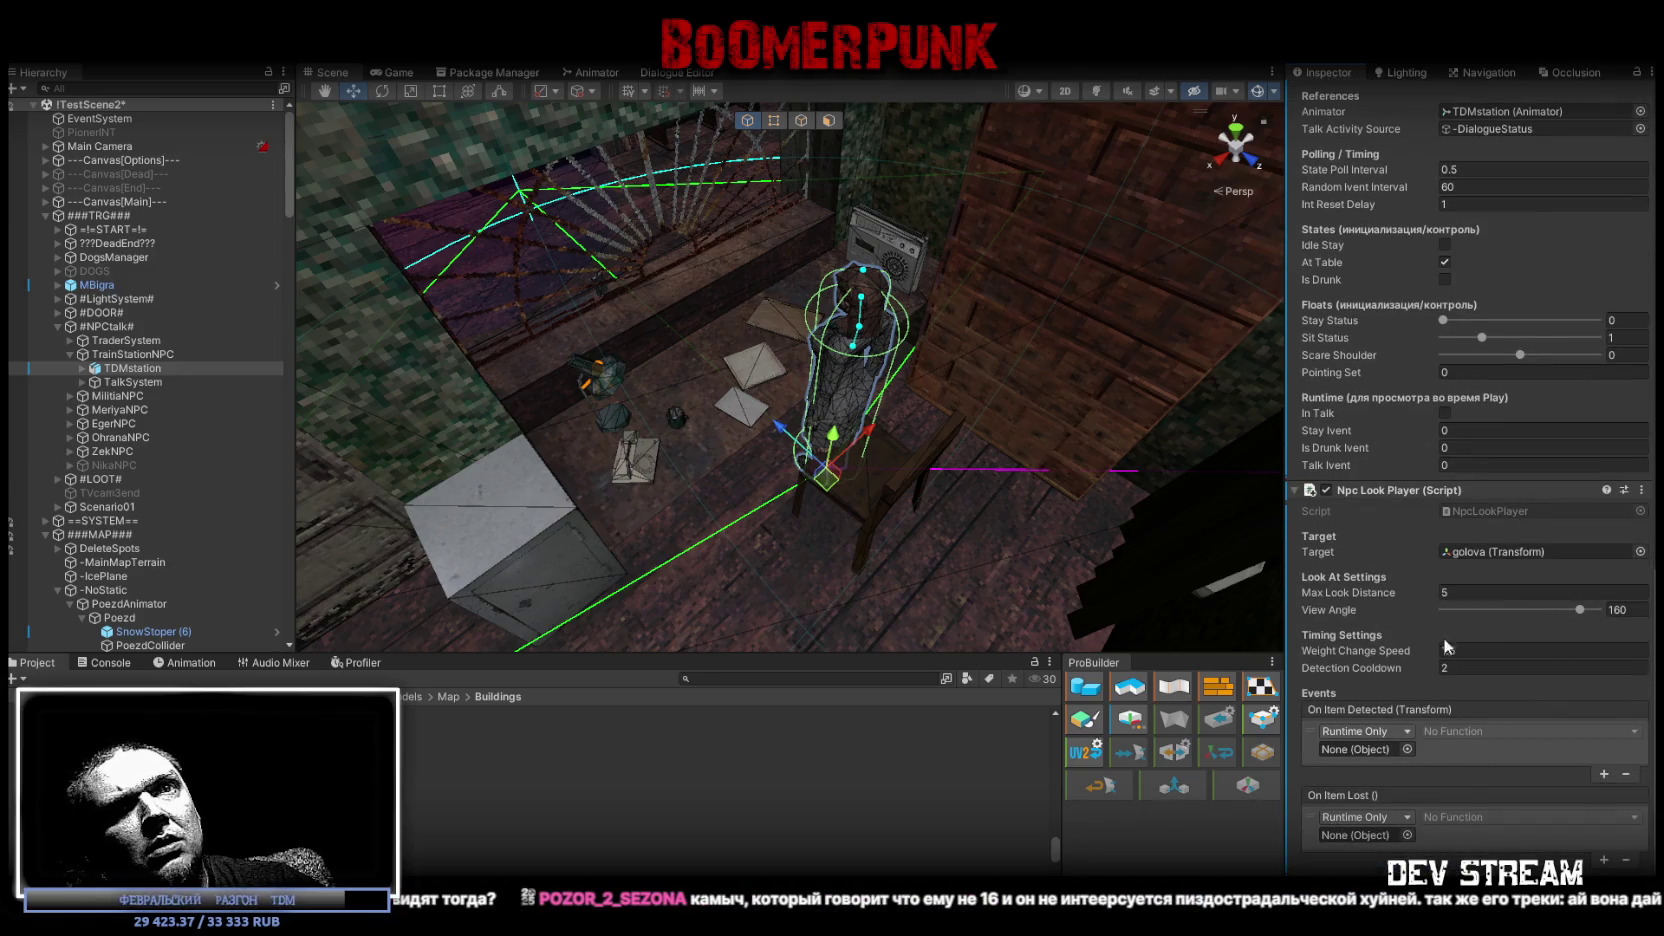
right_drag(942, 370, 1133, 344)
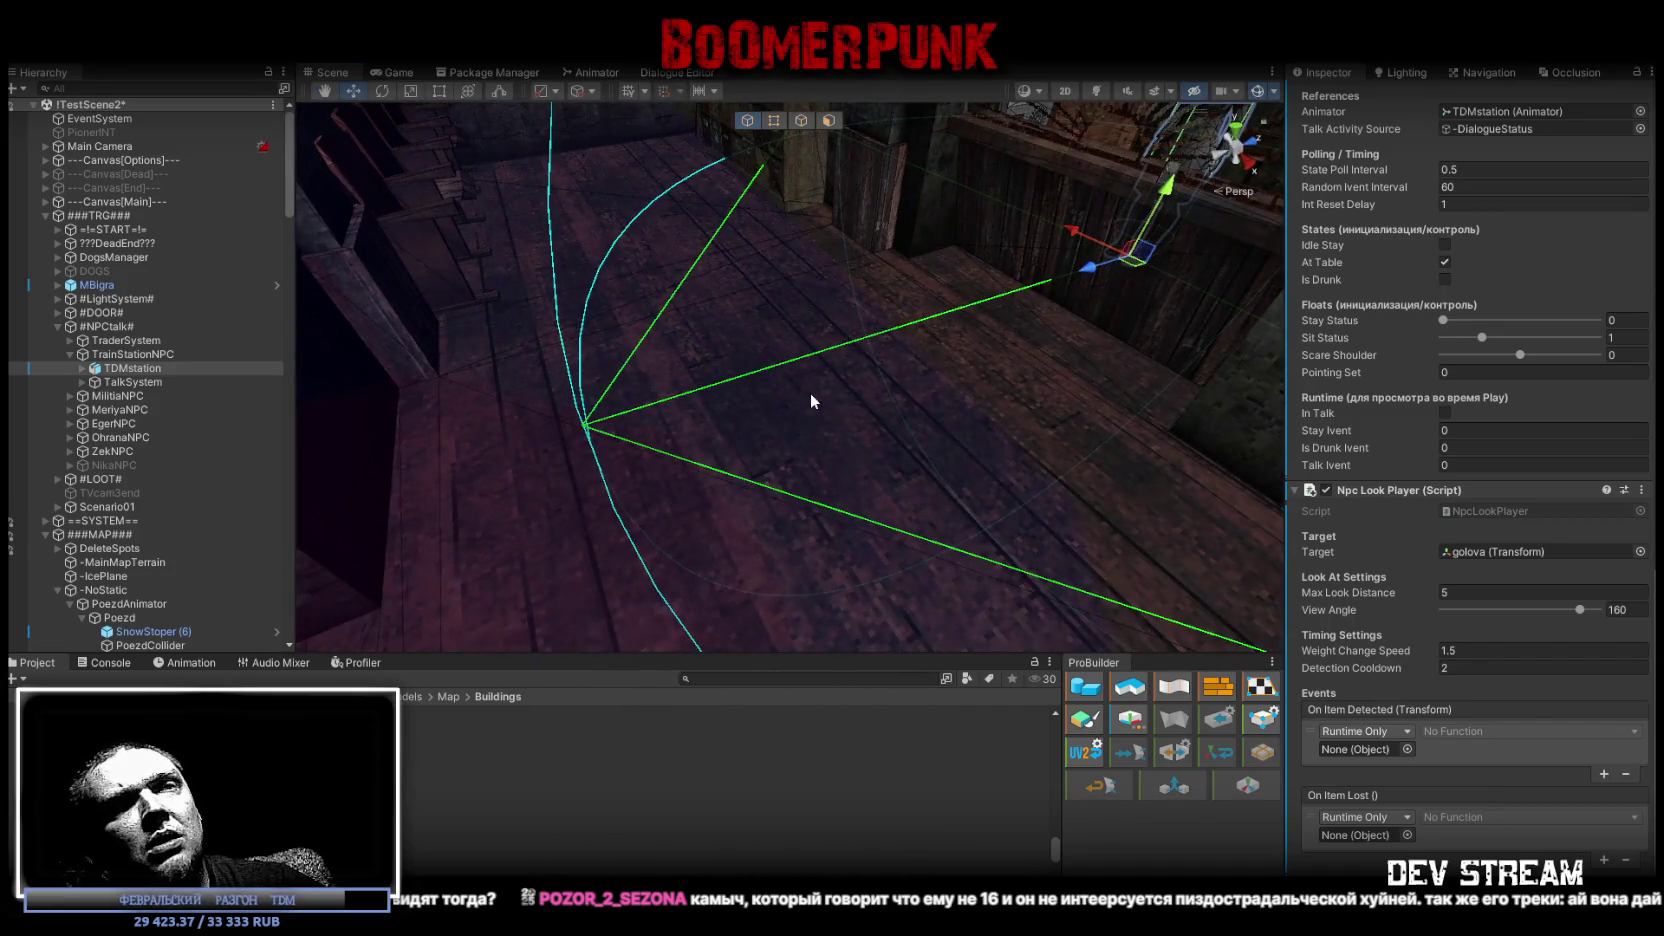
right_drag(1133, 344, 921, 364)
scroll(1425, 563, up, 3)
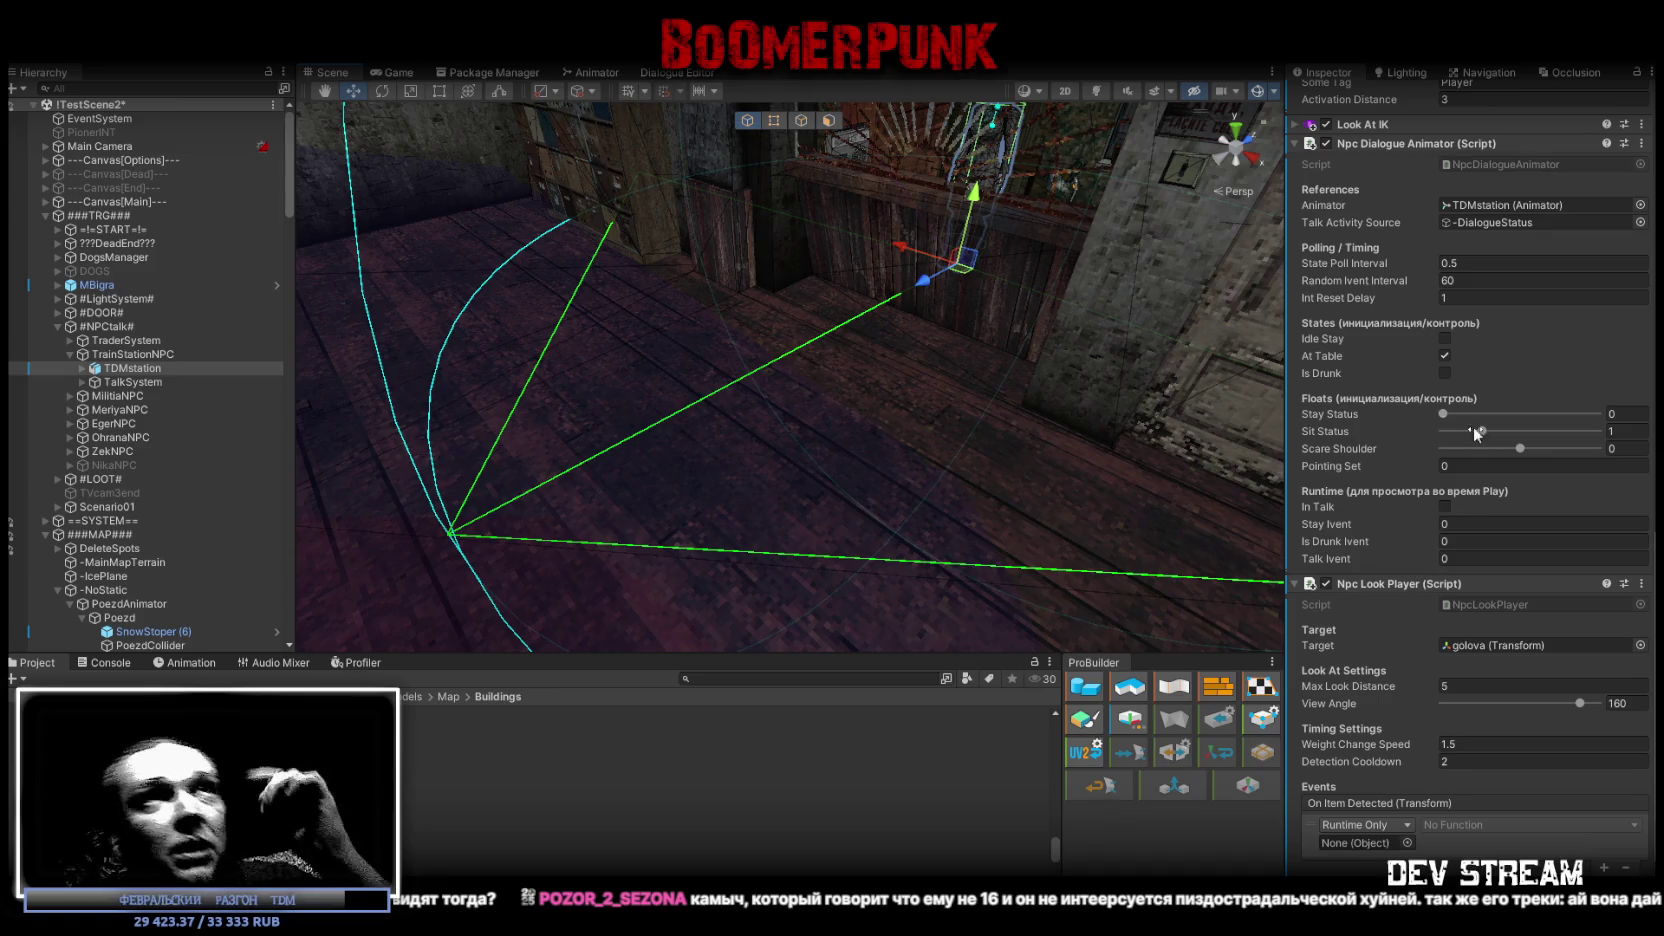
Expand the Look At IK component and view the door, radiator and cabinet, then the whole room.
click(1296, 126)
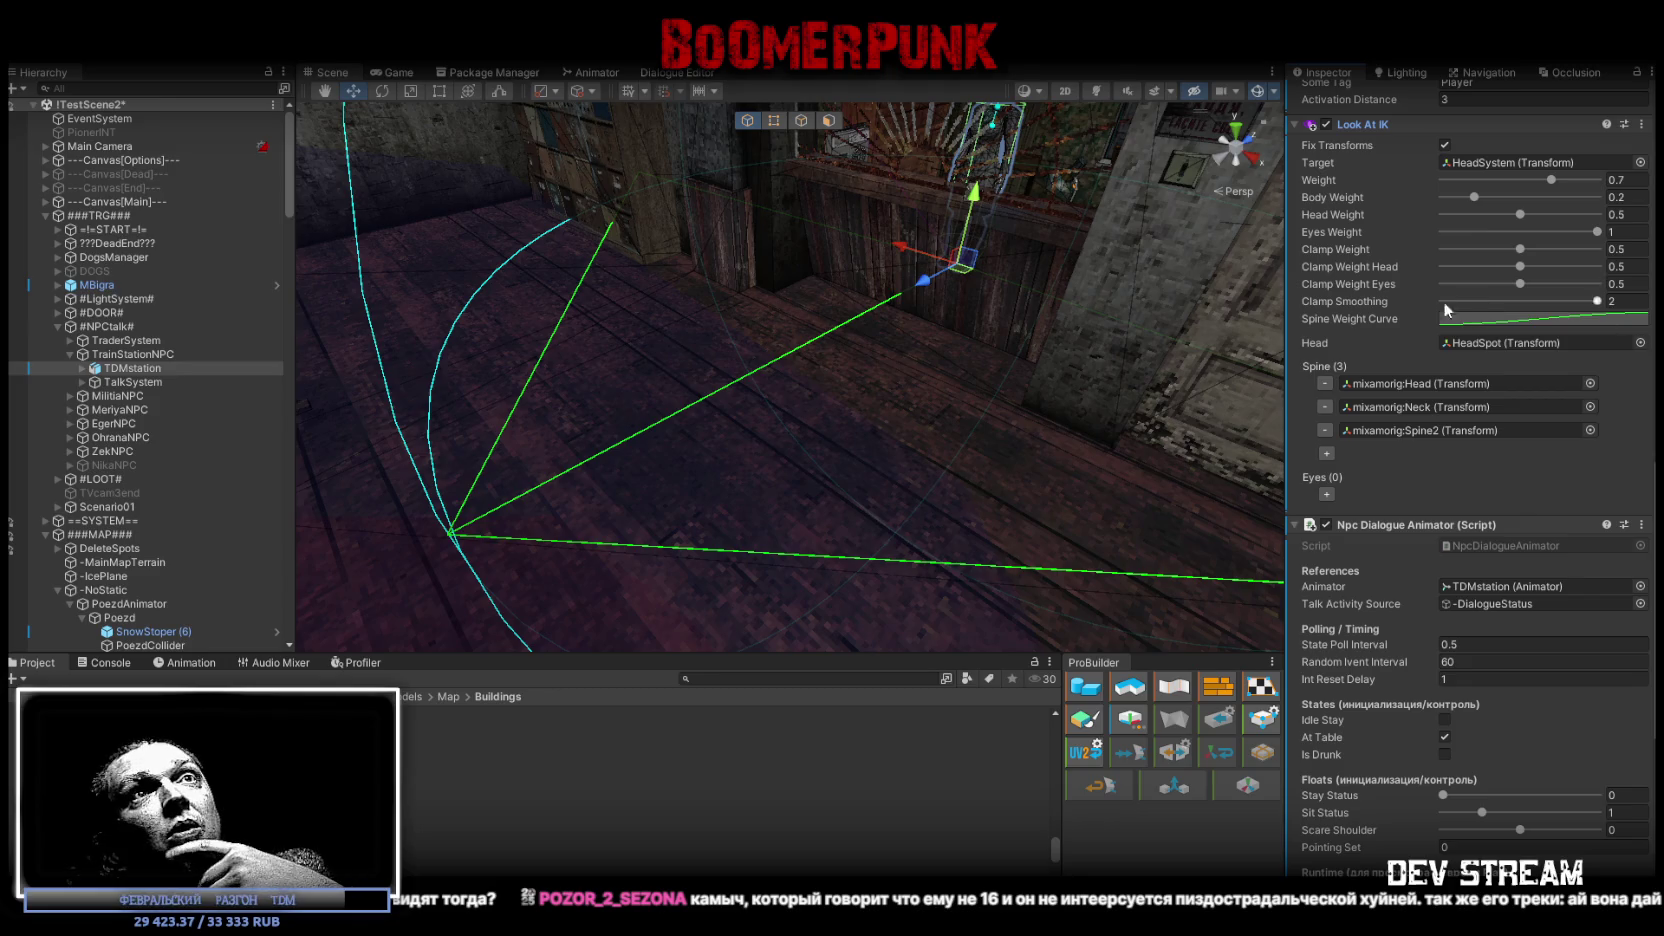
right_drag(935, 346, 1131, 309)
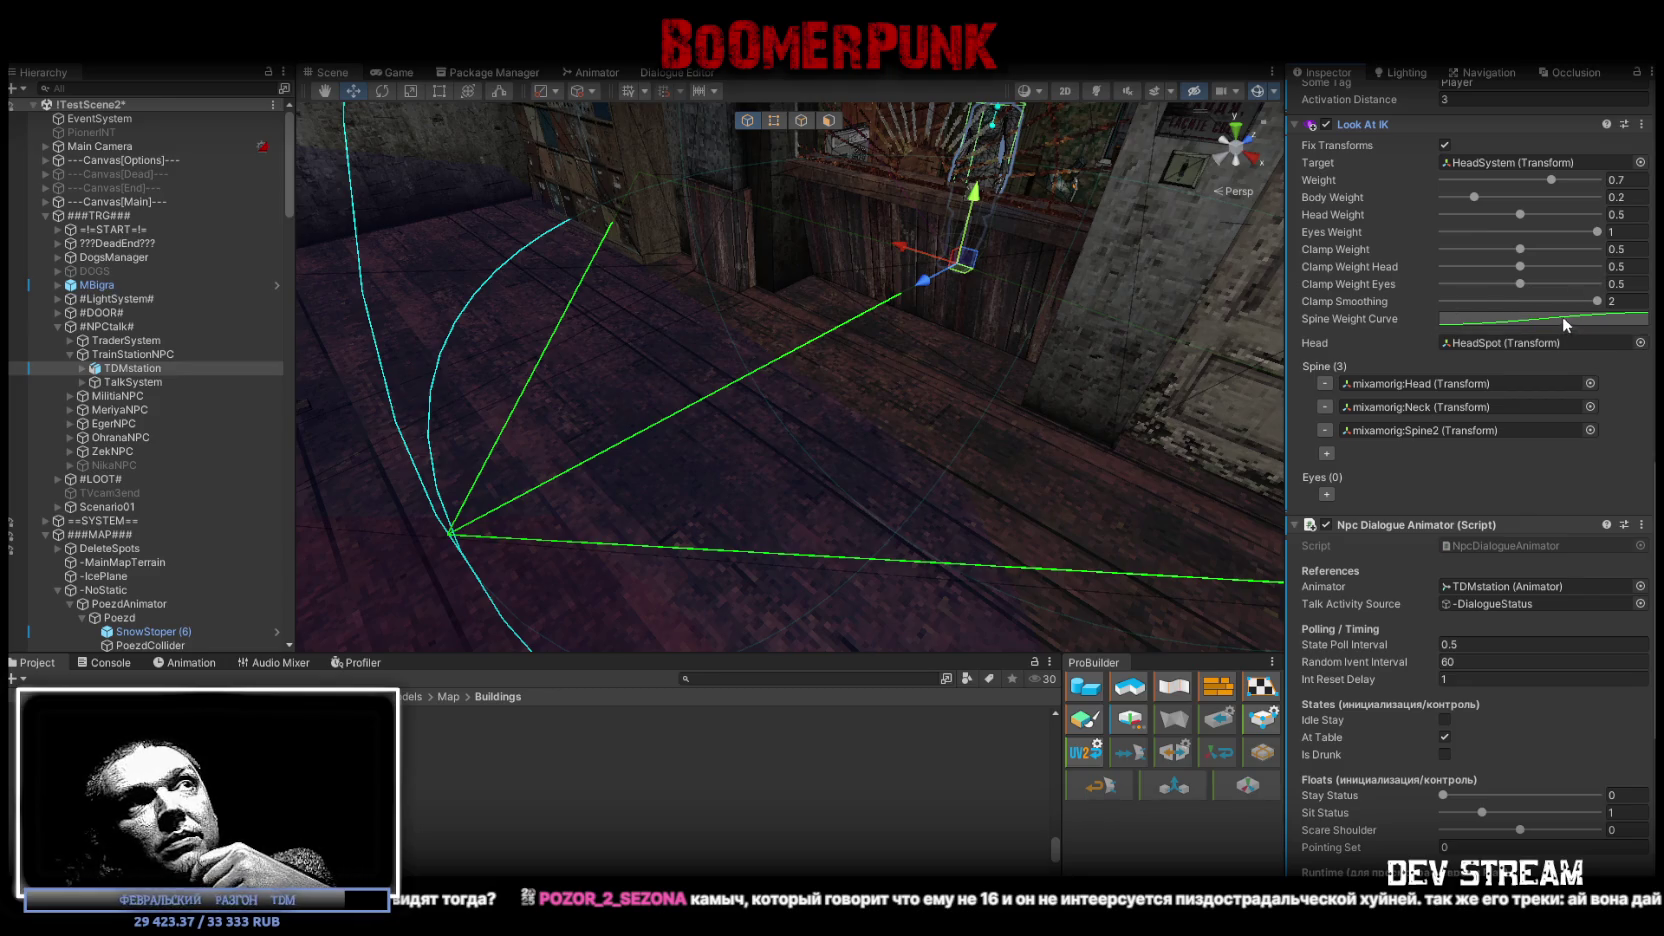
scroll(1479, 646, down, 5)
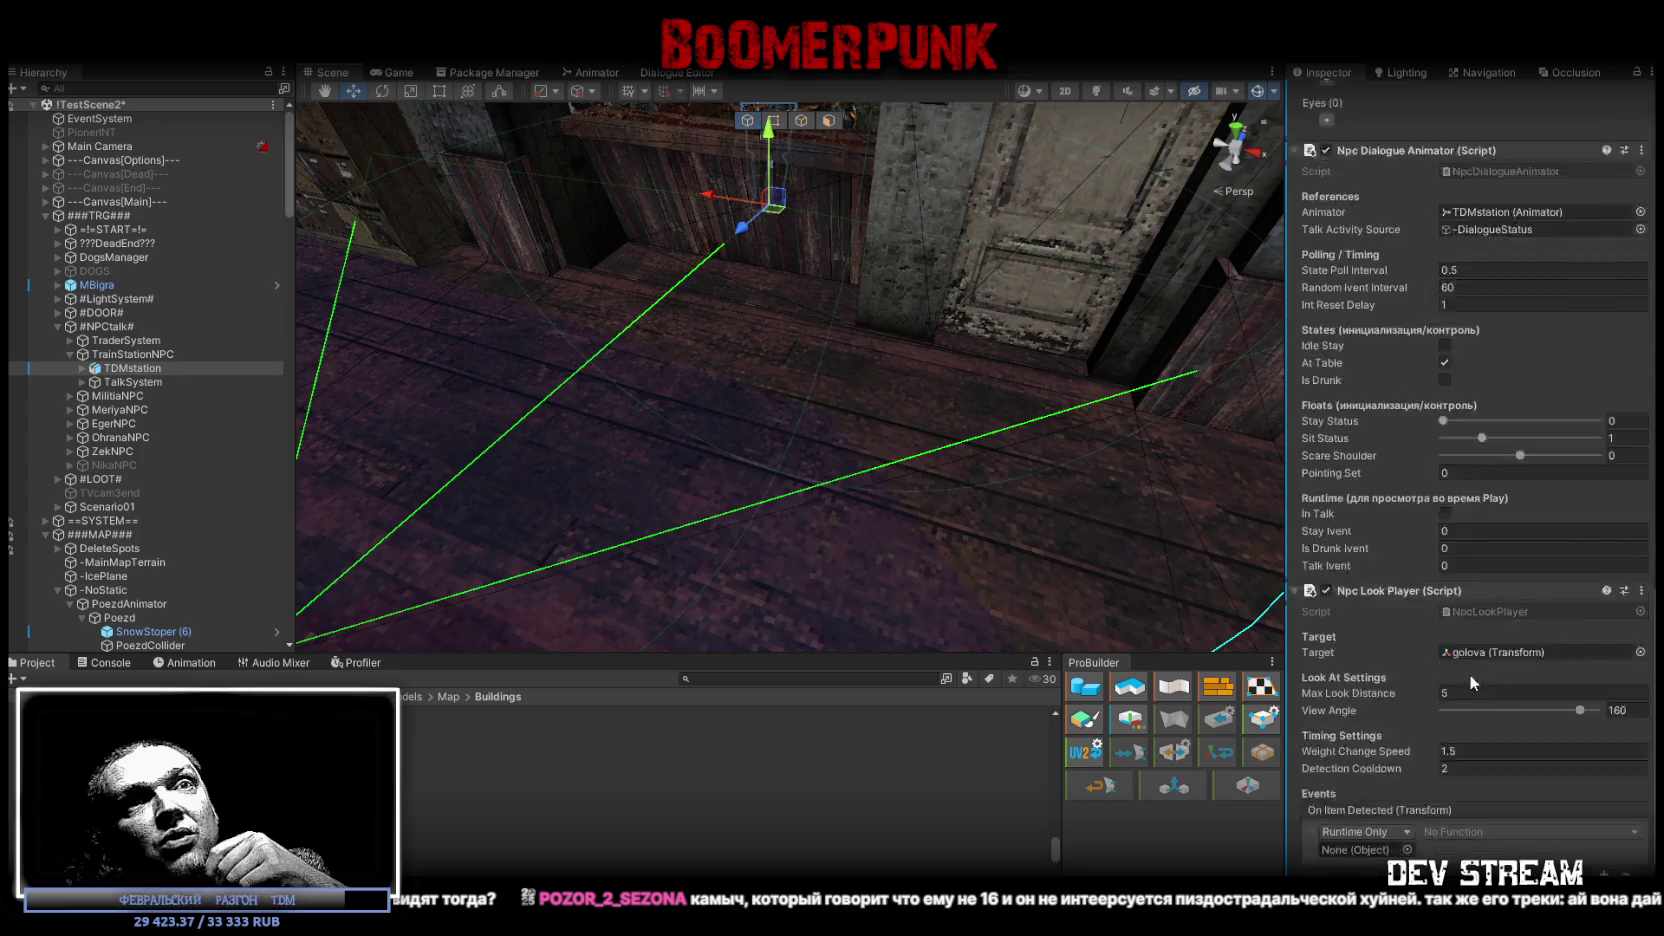
scroll(1469, 673, down, 1)
mouse_move(945, 401)
right_down()
mouse_move(998, 297)
mouse_move(232, 372)
right_up()
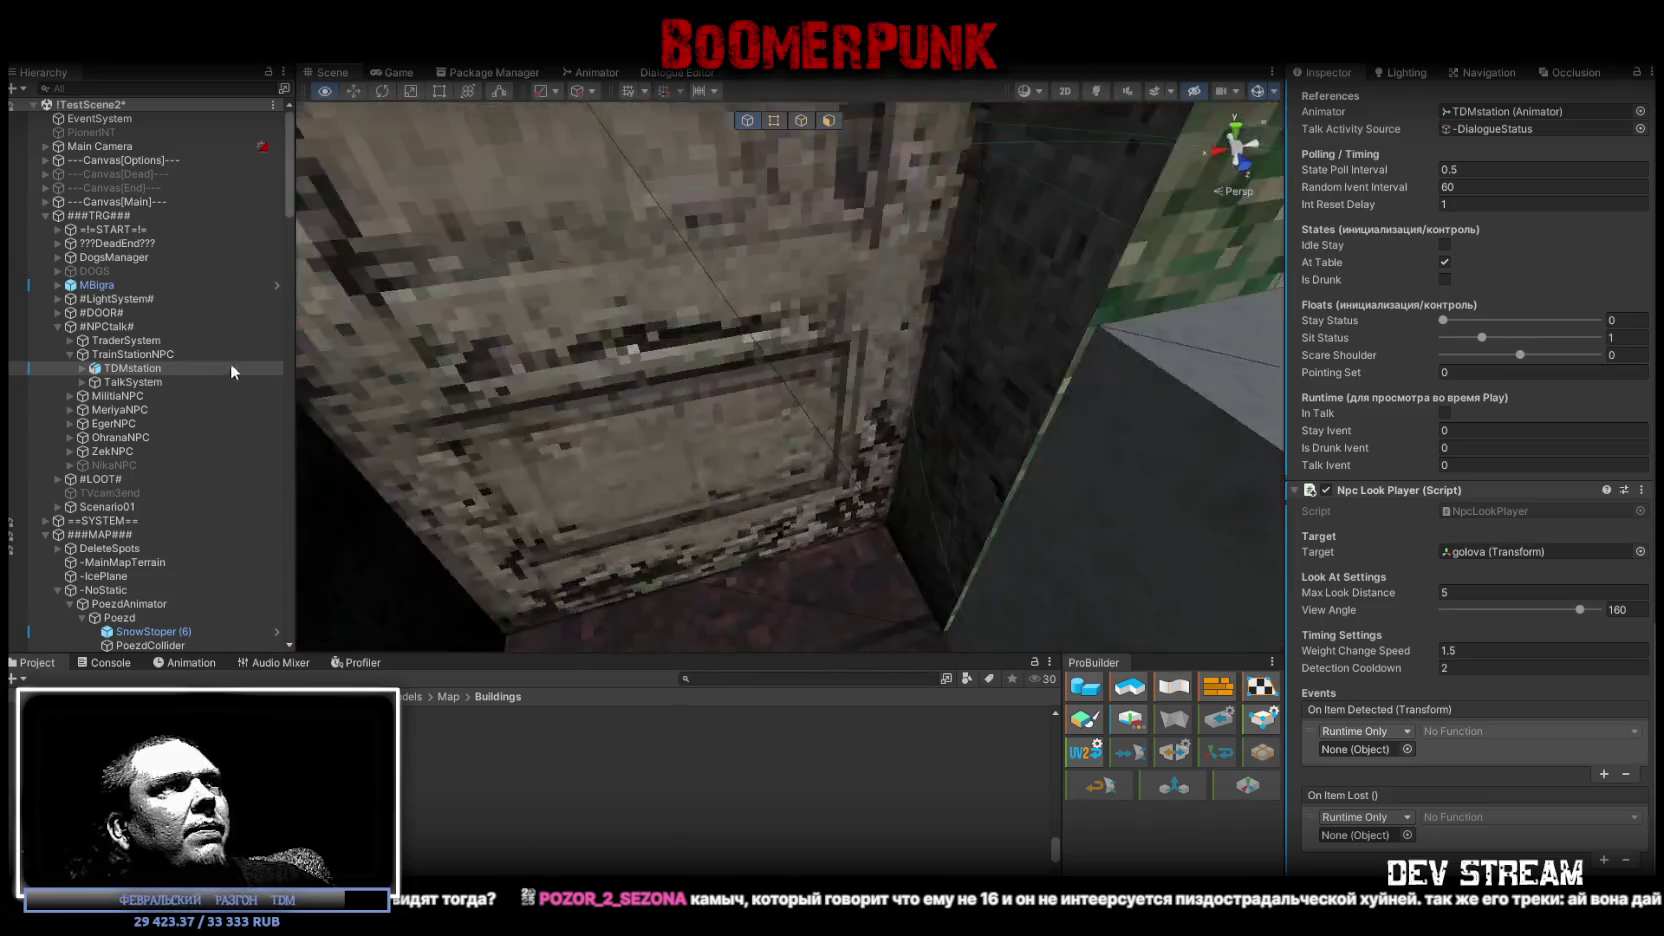
double_click(232, 372)
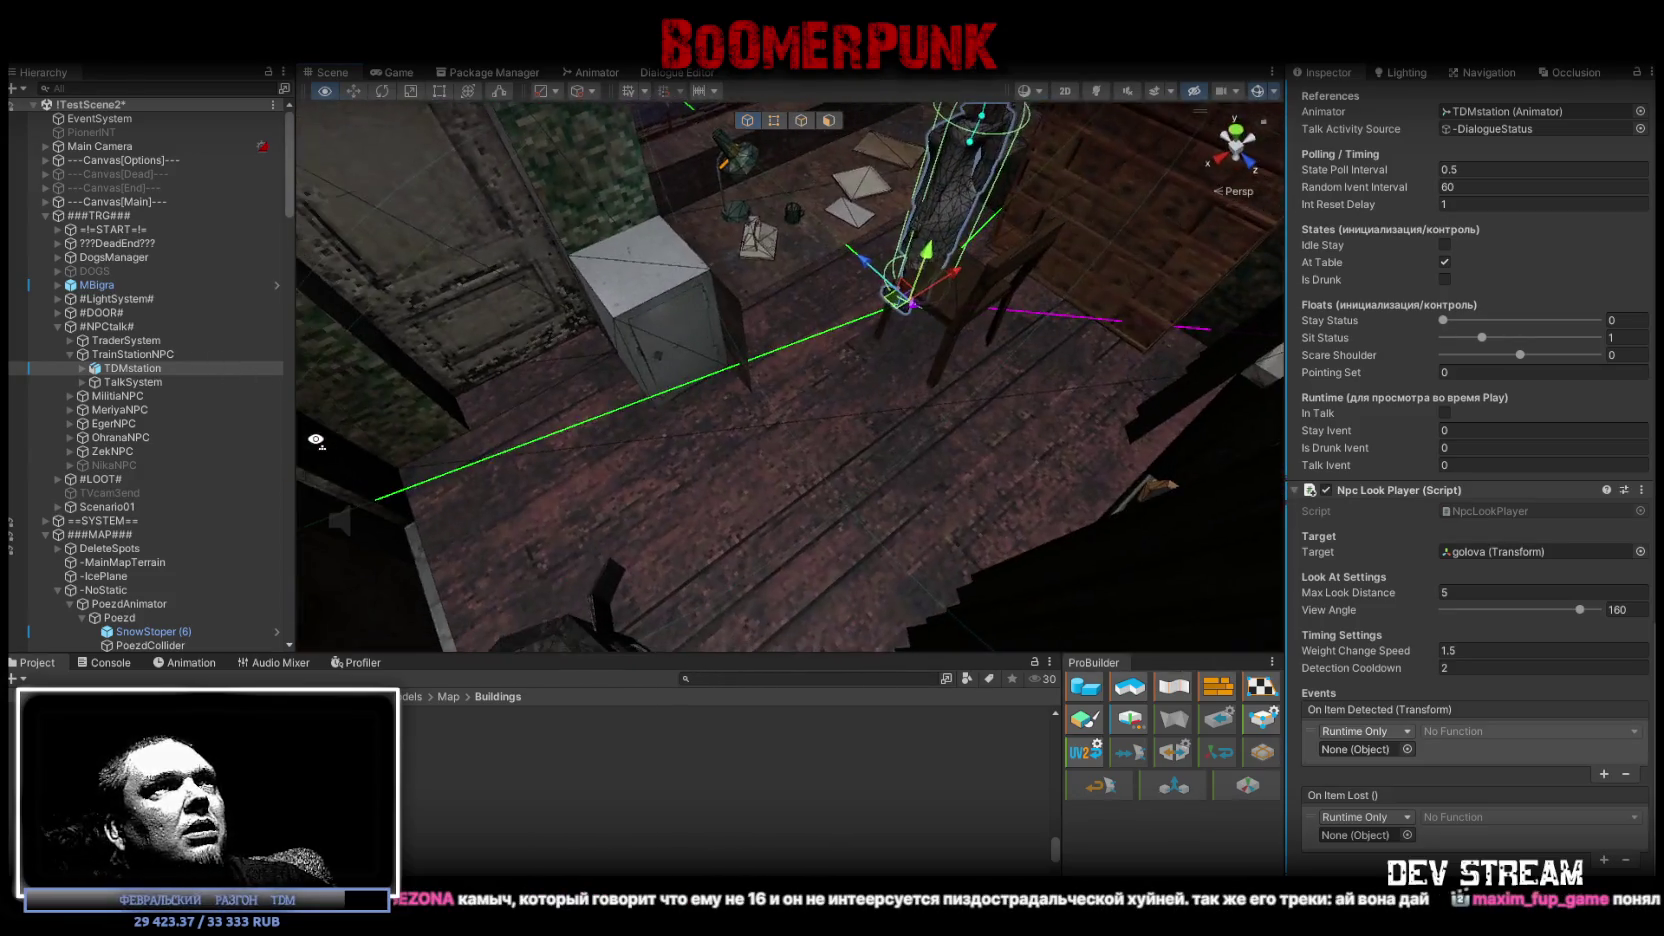
right_drag(581, 389, 574, 373)
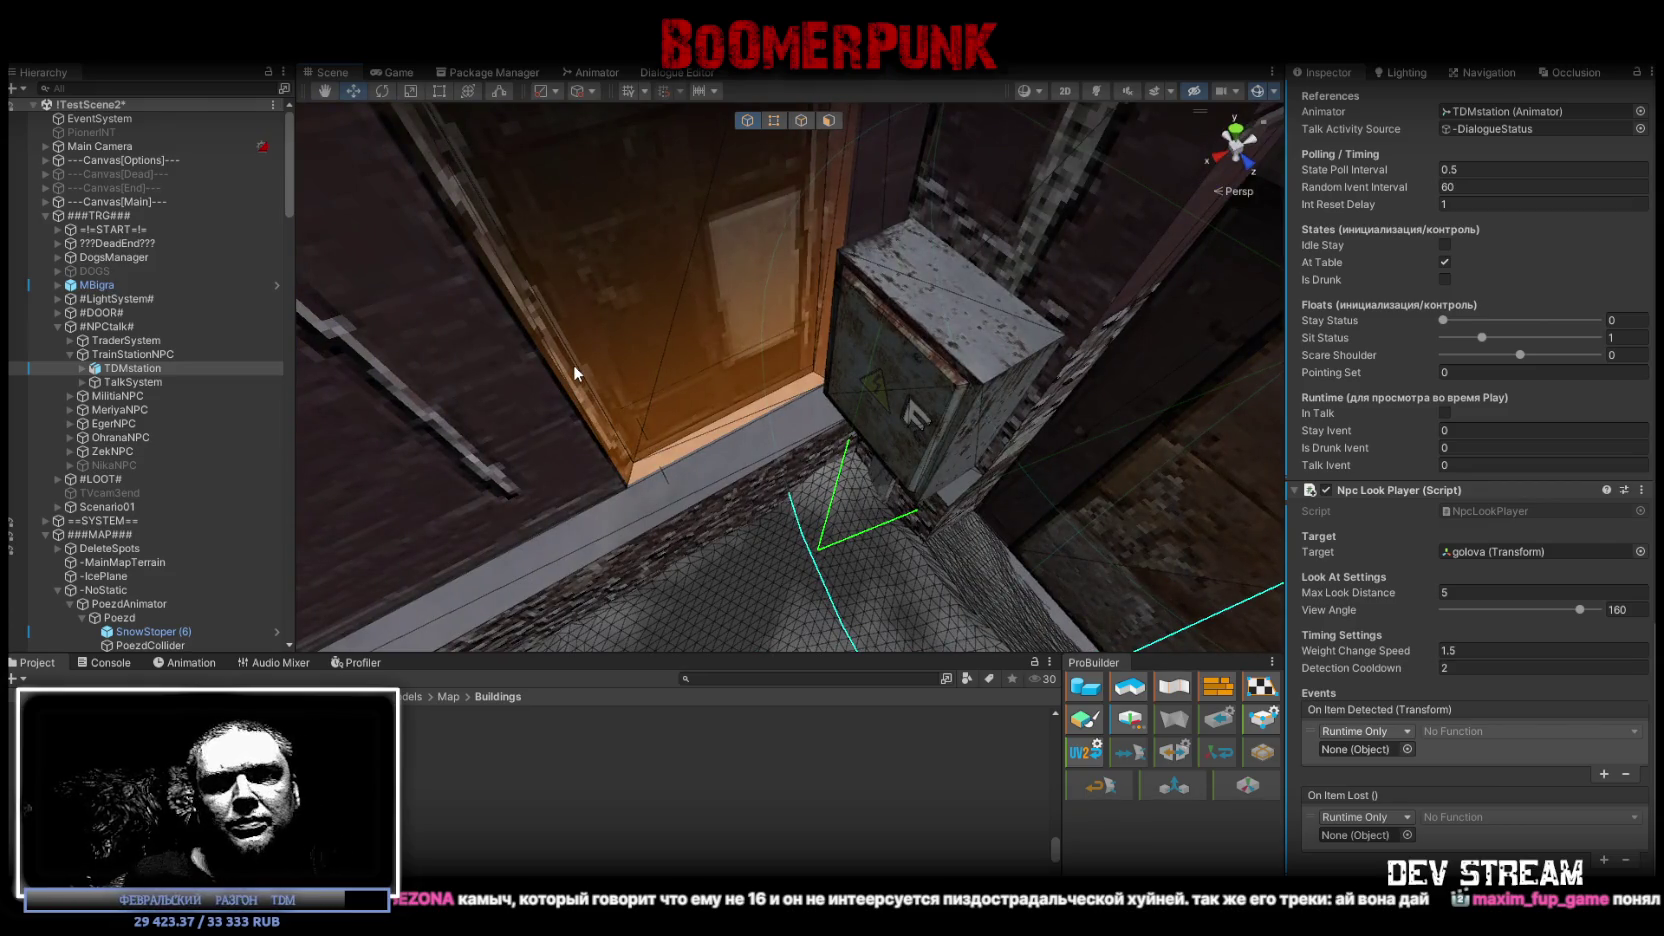
mouse_move(692, 302)
right_down()
mouse_move(950, 268)
mouse_move(1030, 343)
mouse_move(996, 365)
right_up()
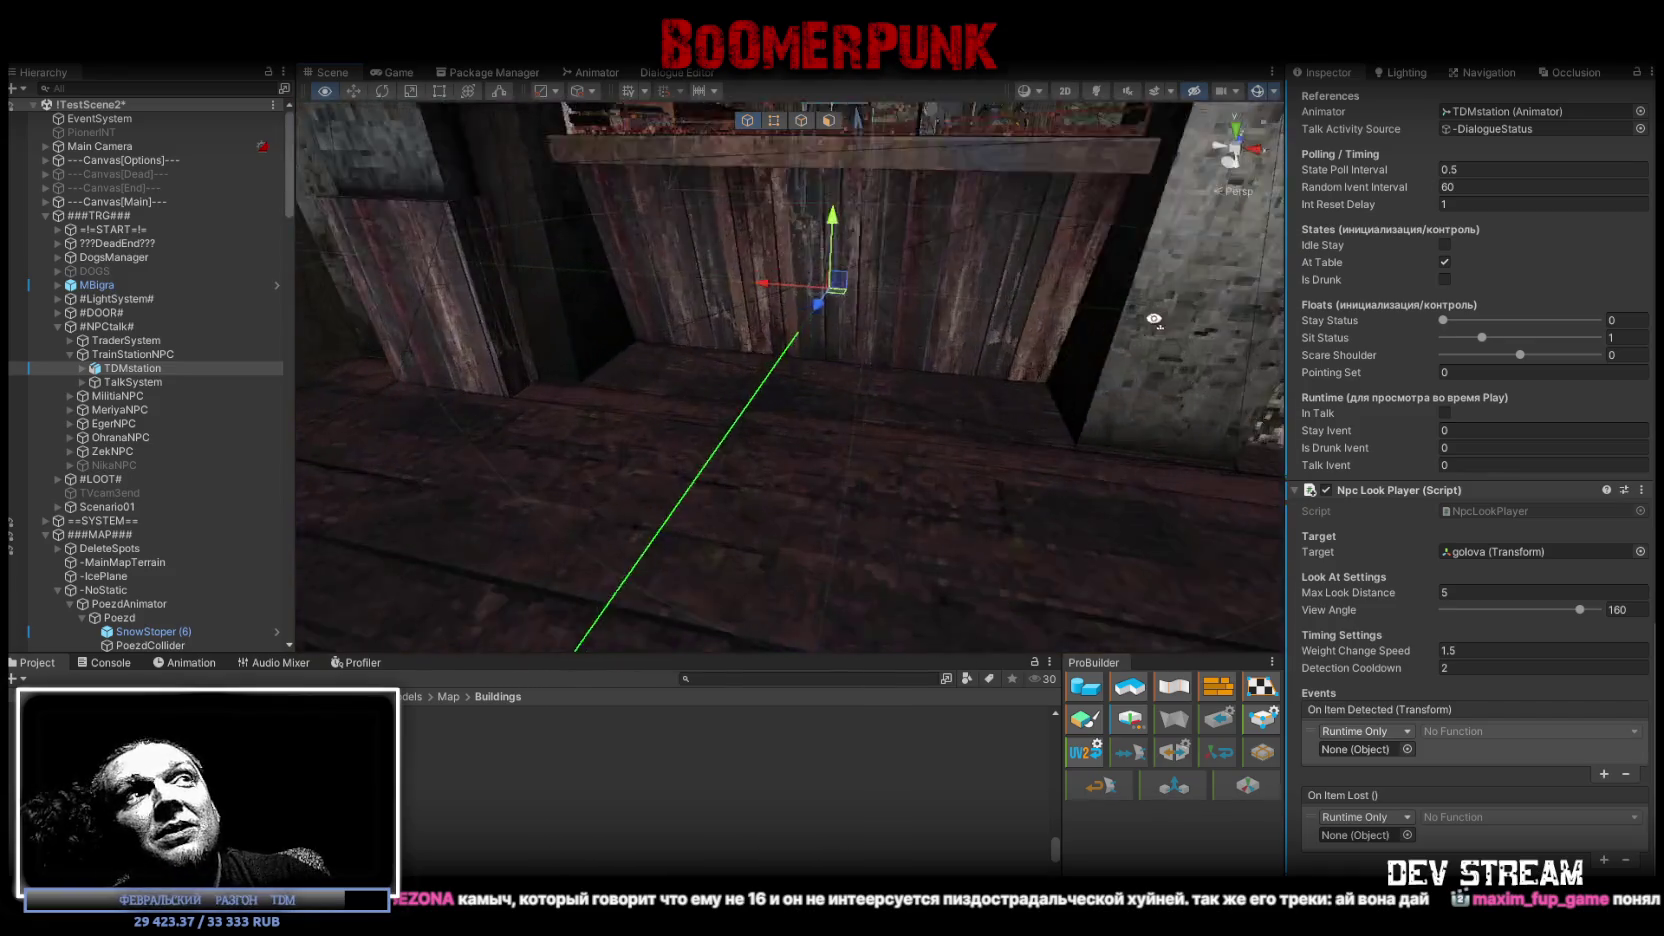
mouse_move(992, 366)
right_down()
mouse_move(1038, 372)
mouse_move(1045, 348)
right_up()
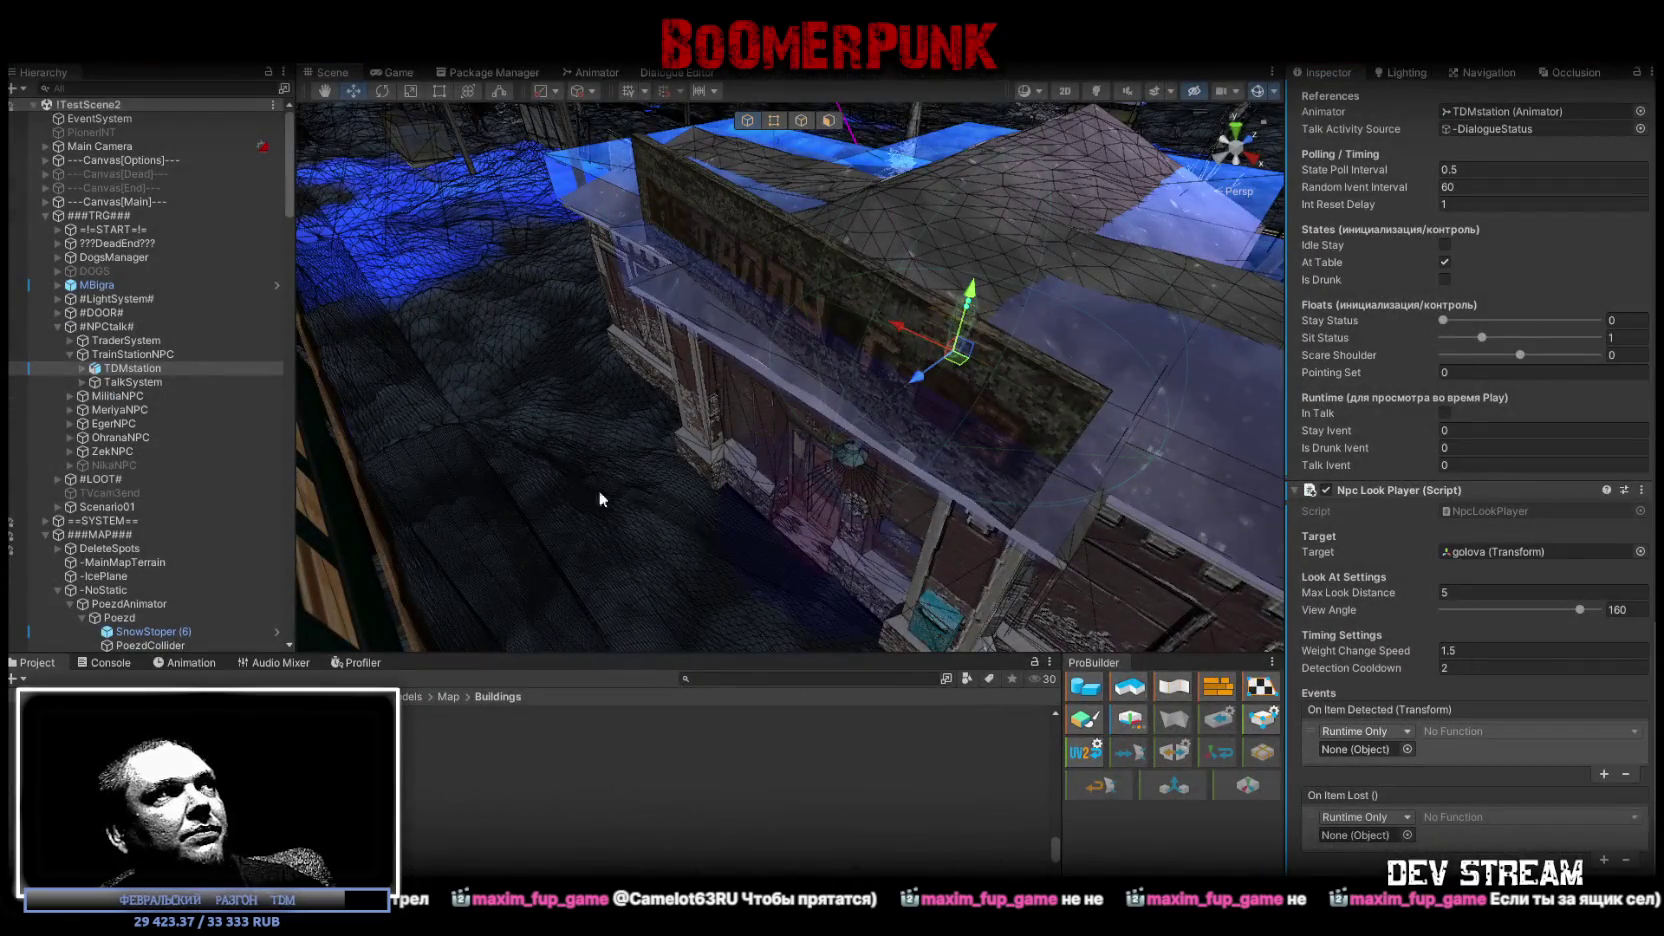
Collapse the ###TRG### group in the Hierarchy.
click(45, 216)
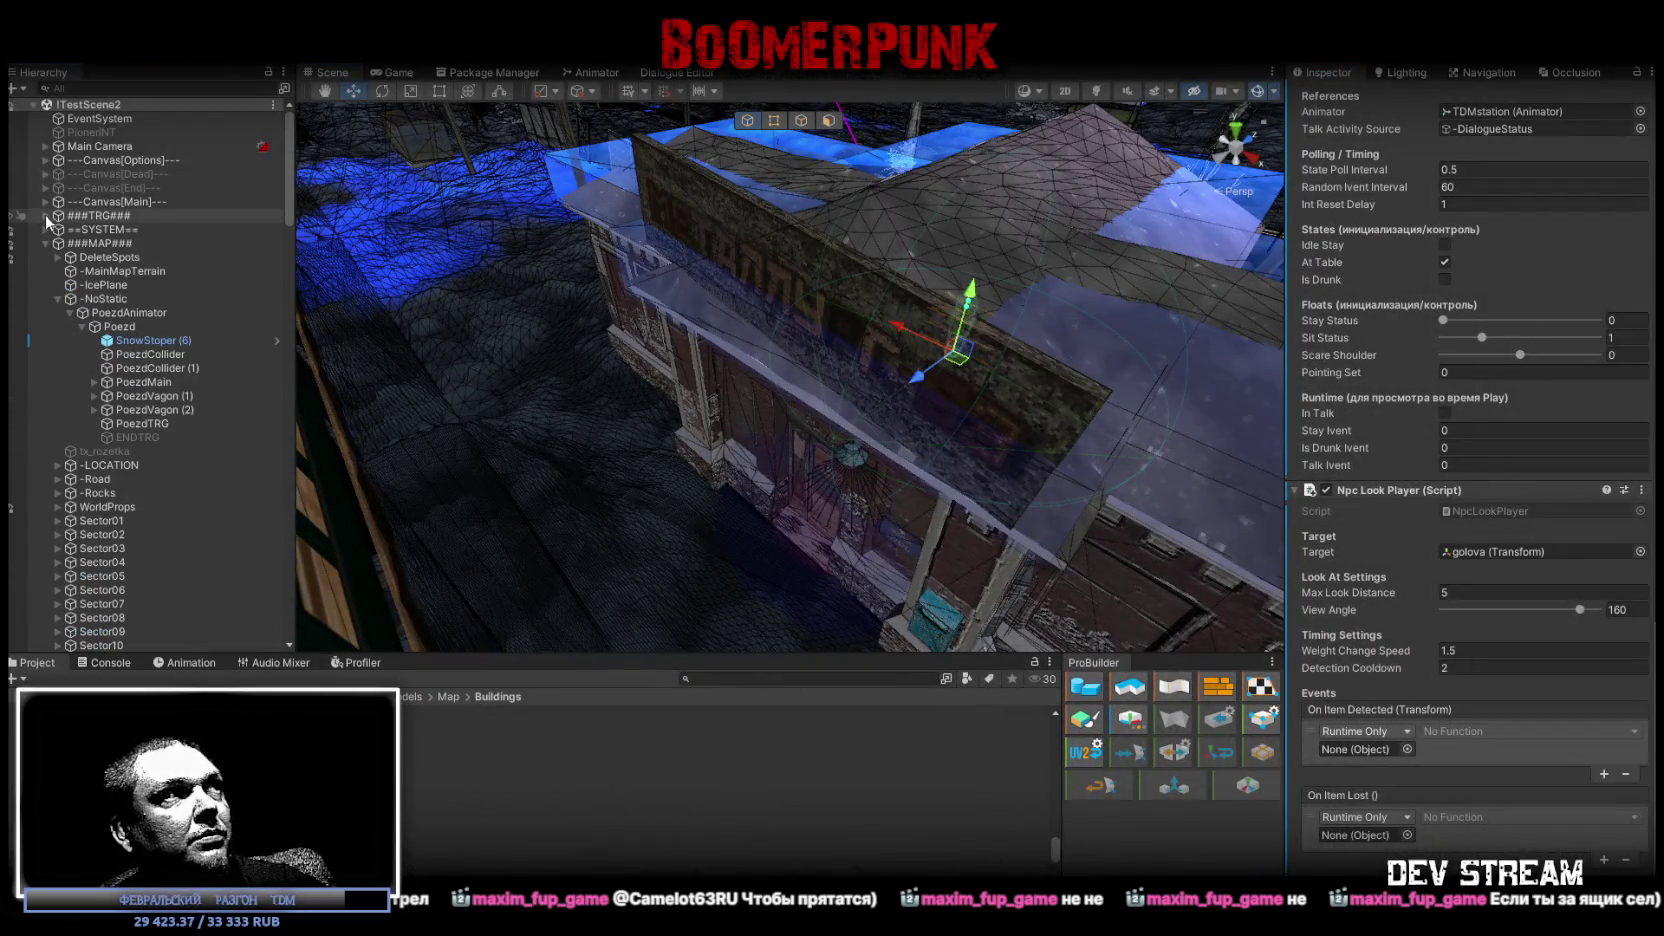
Collapse ###MAP###, review Player's Character Alerts unchanged, then open a Сегмент level list in-game.
click(45, 244)
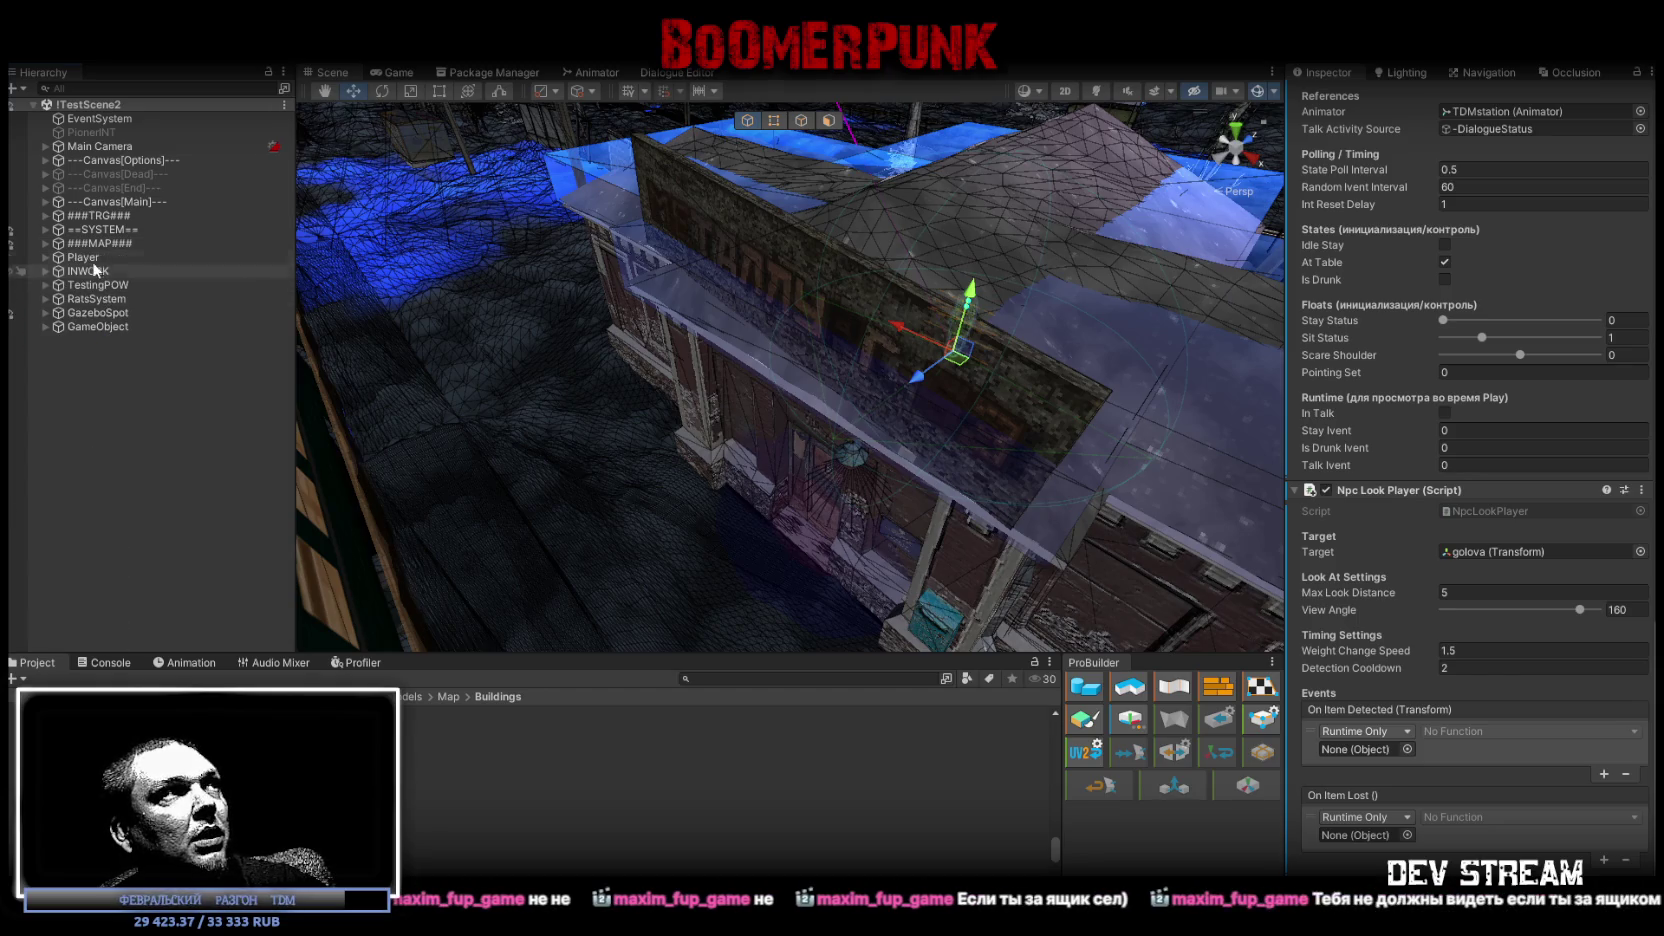
click(80, 258)
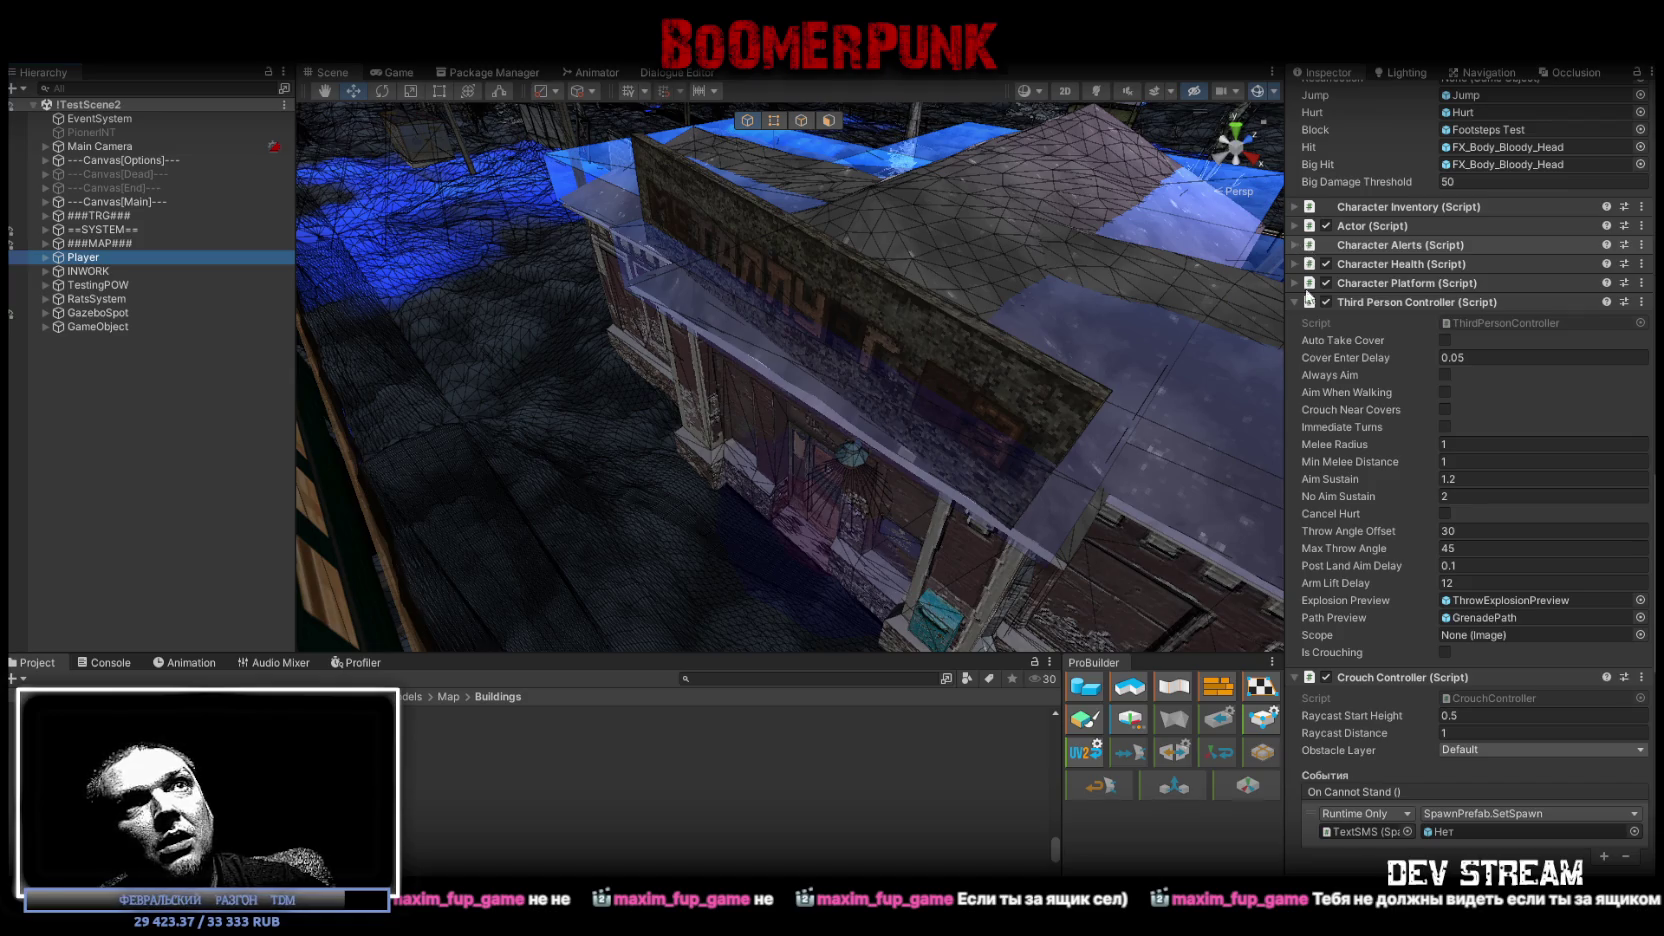
scroll(1303, 250, up, 3)
click(1294, 385)
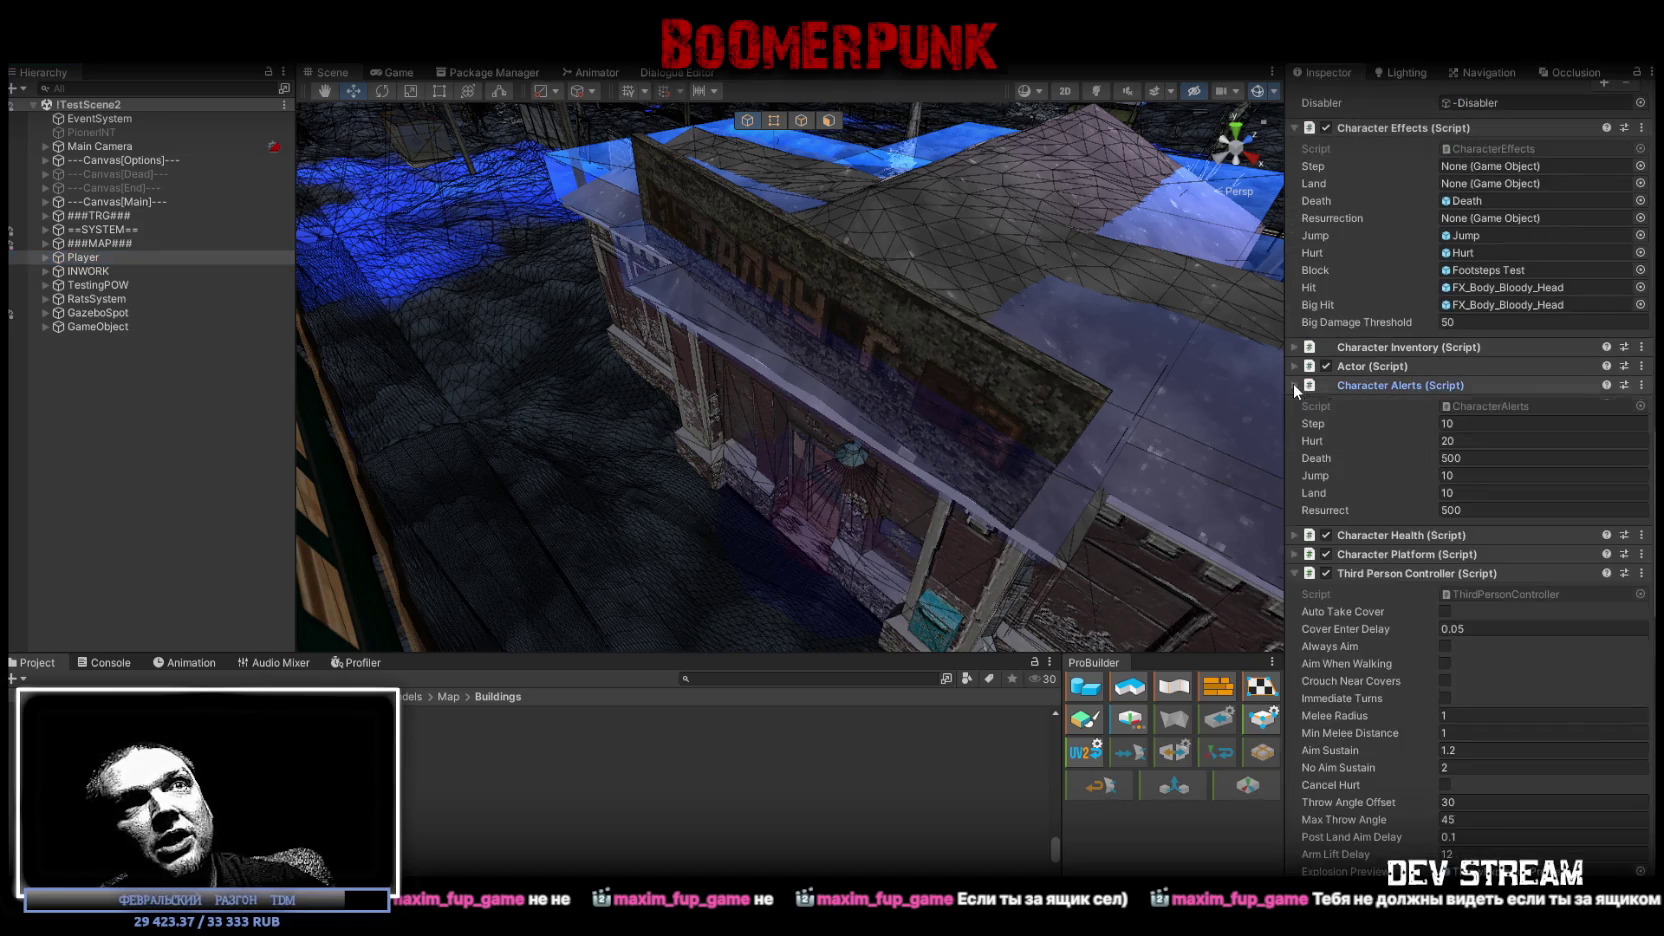
click(1483, 423)
key(Tab)
key(Tab)
key(Escape)
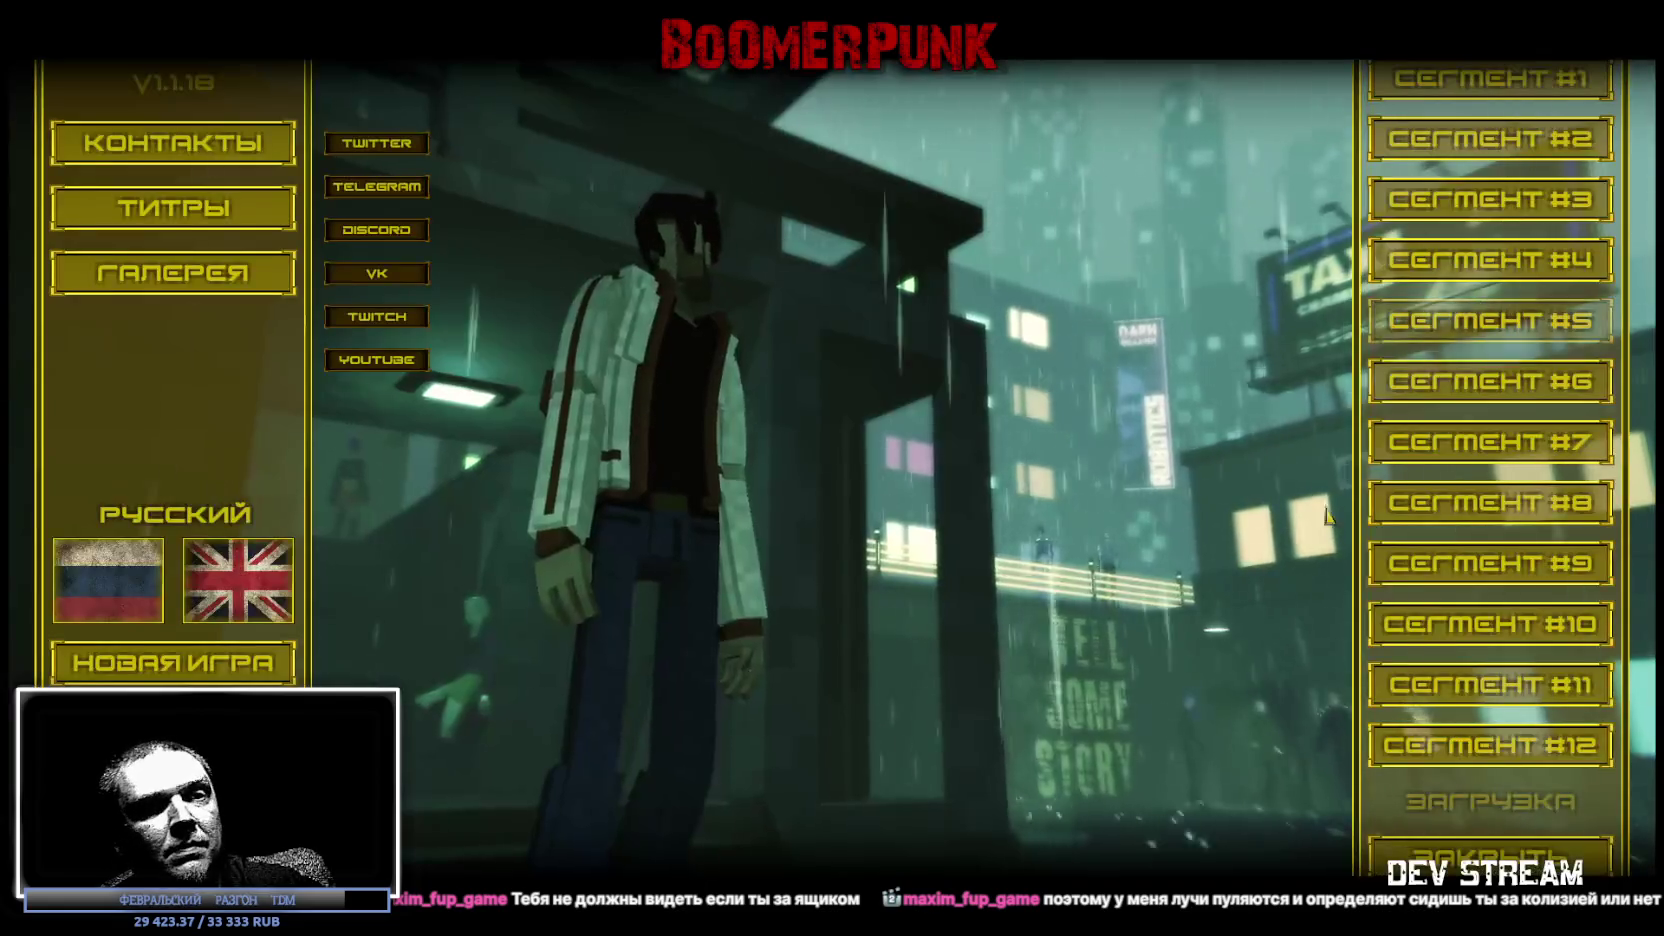
click(1467, 504)
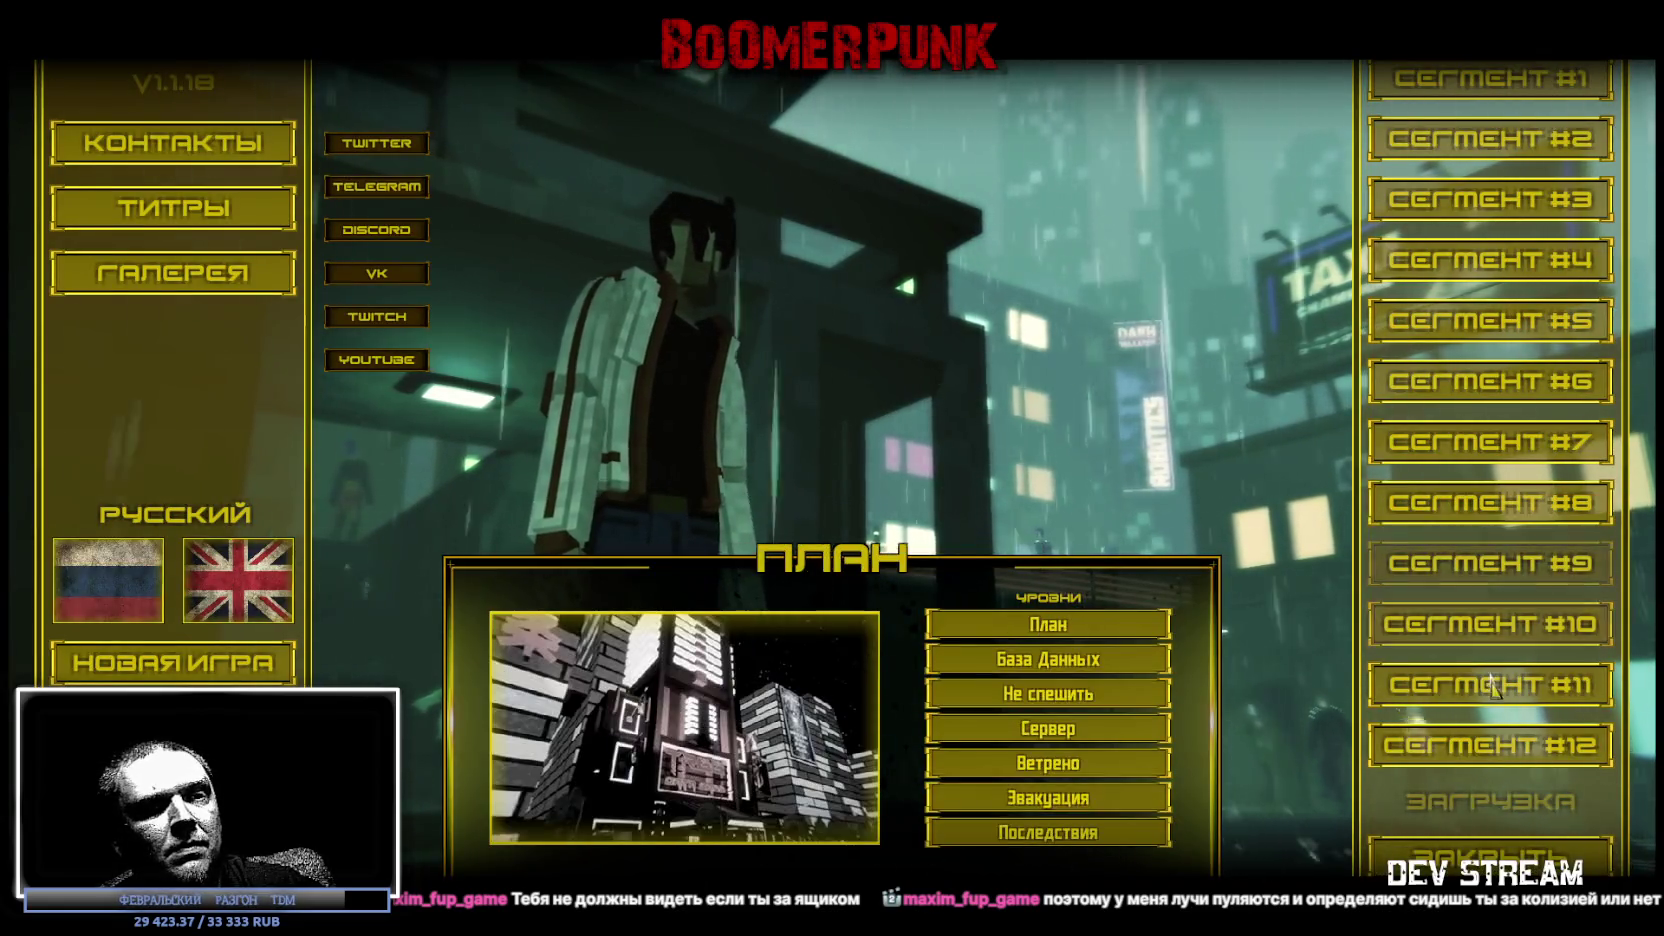
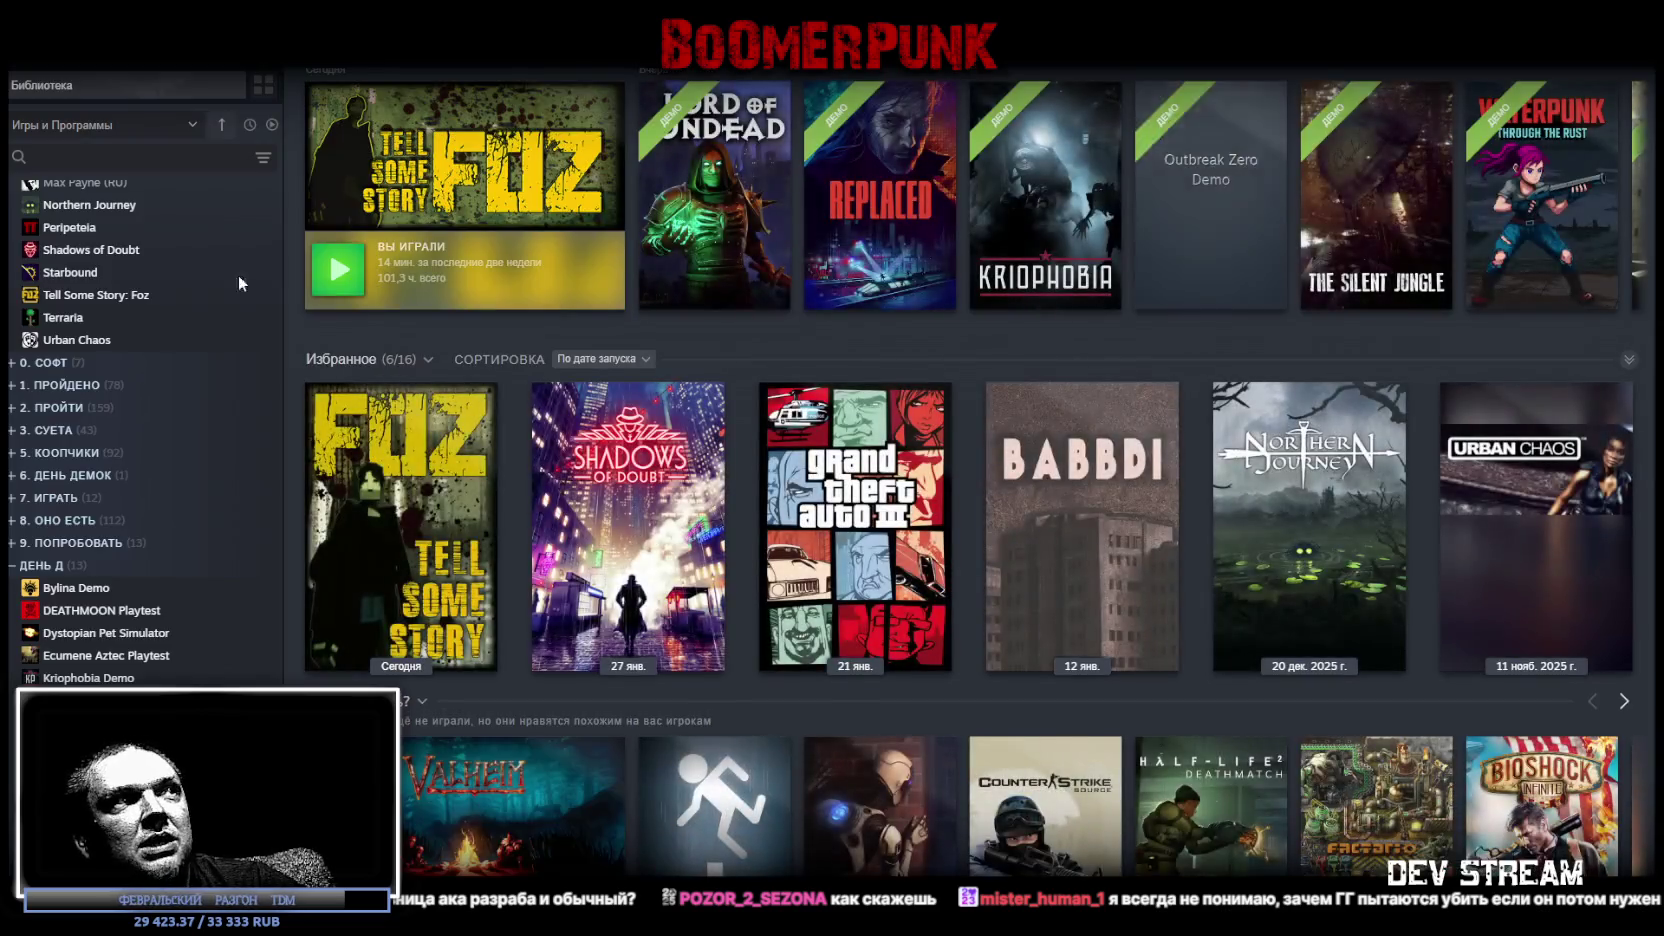
Open the Tell Some Story: Foz game page from the library sidebar.
click(415, 511)
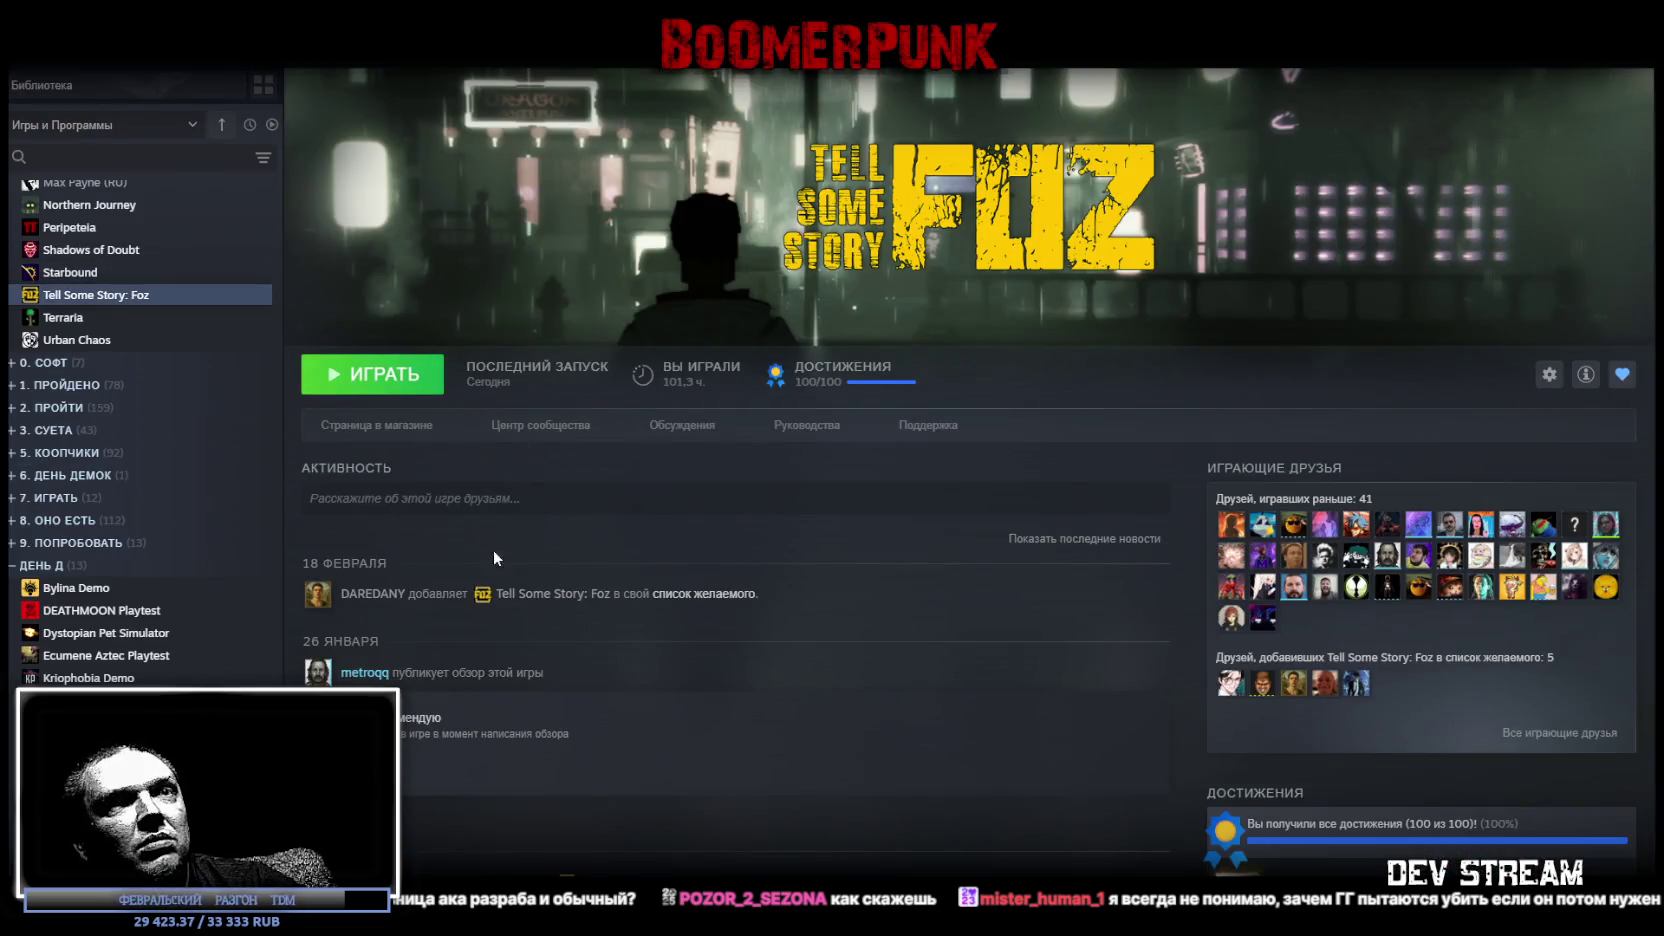
scroll(1377, 547, down, 10)
scroll(1373, 547, up, 5)
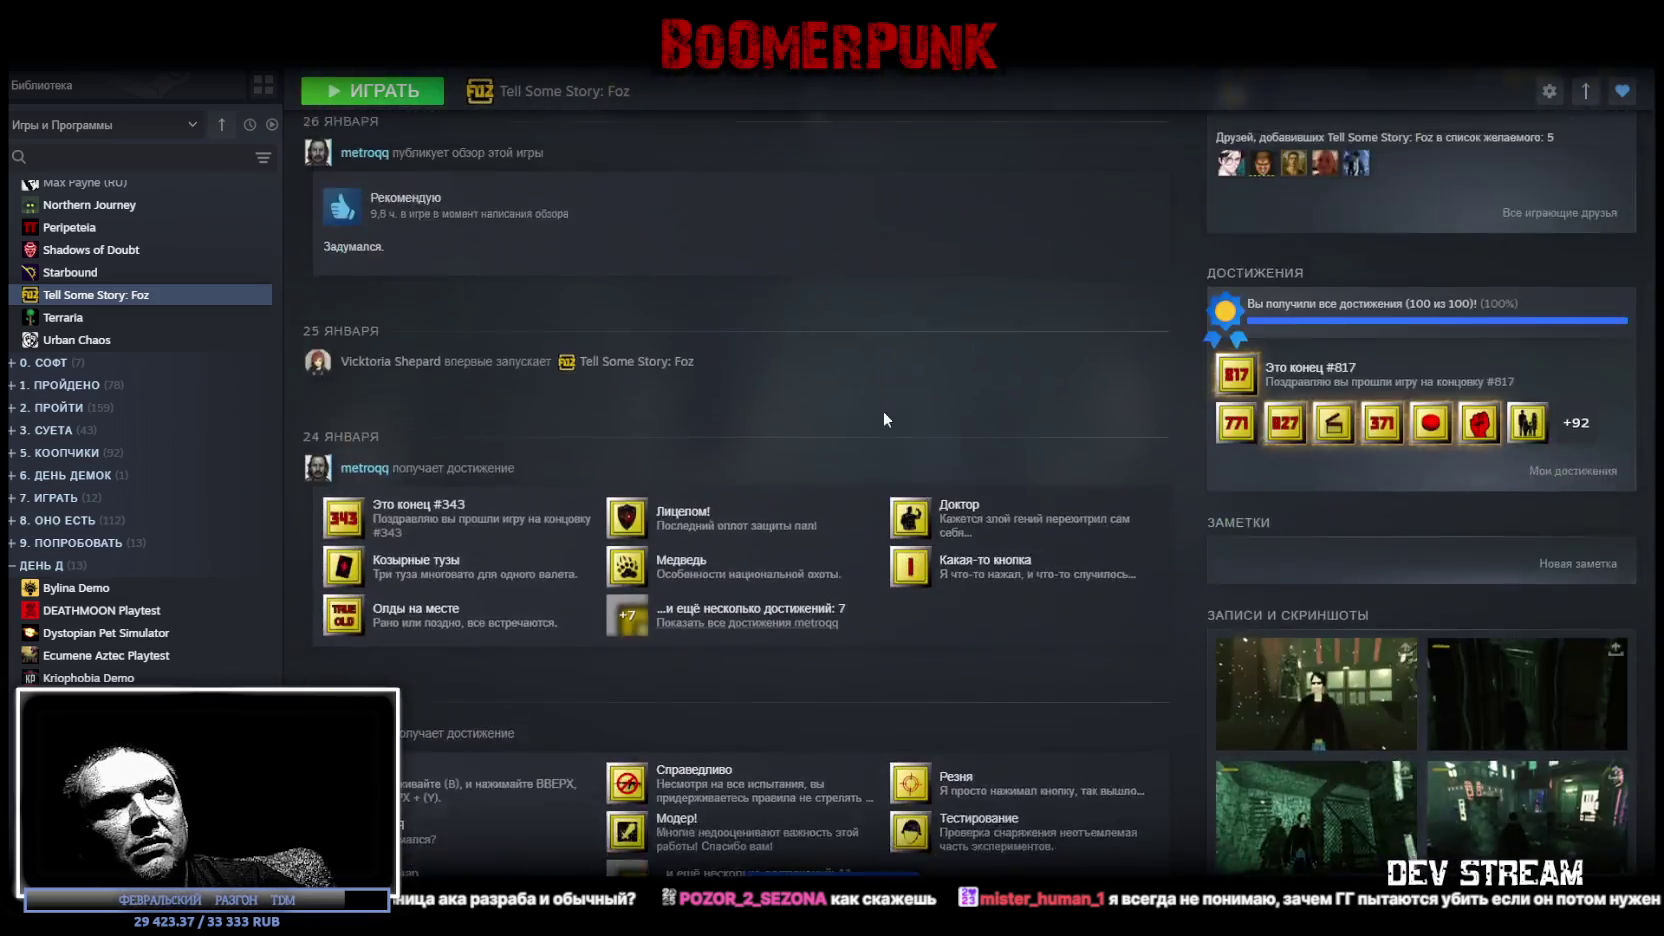
scroll(519, 384, up, 5)
Browse the game's store page from top to bottom, then go back to the library home.
click(440, 430)
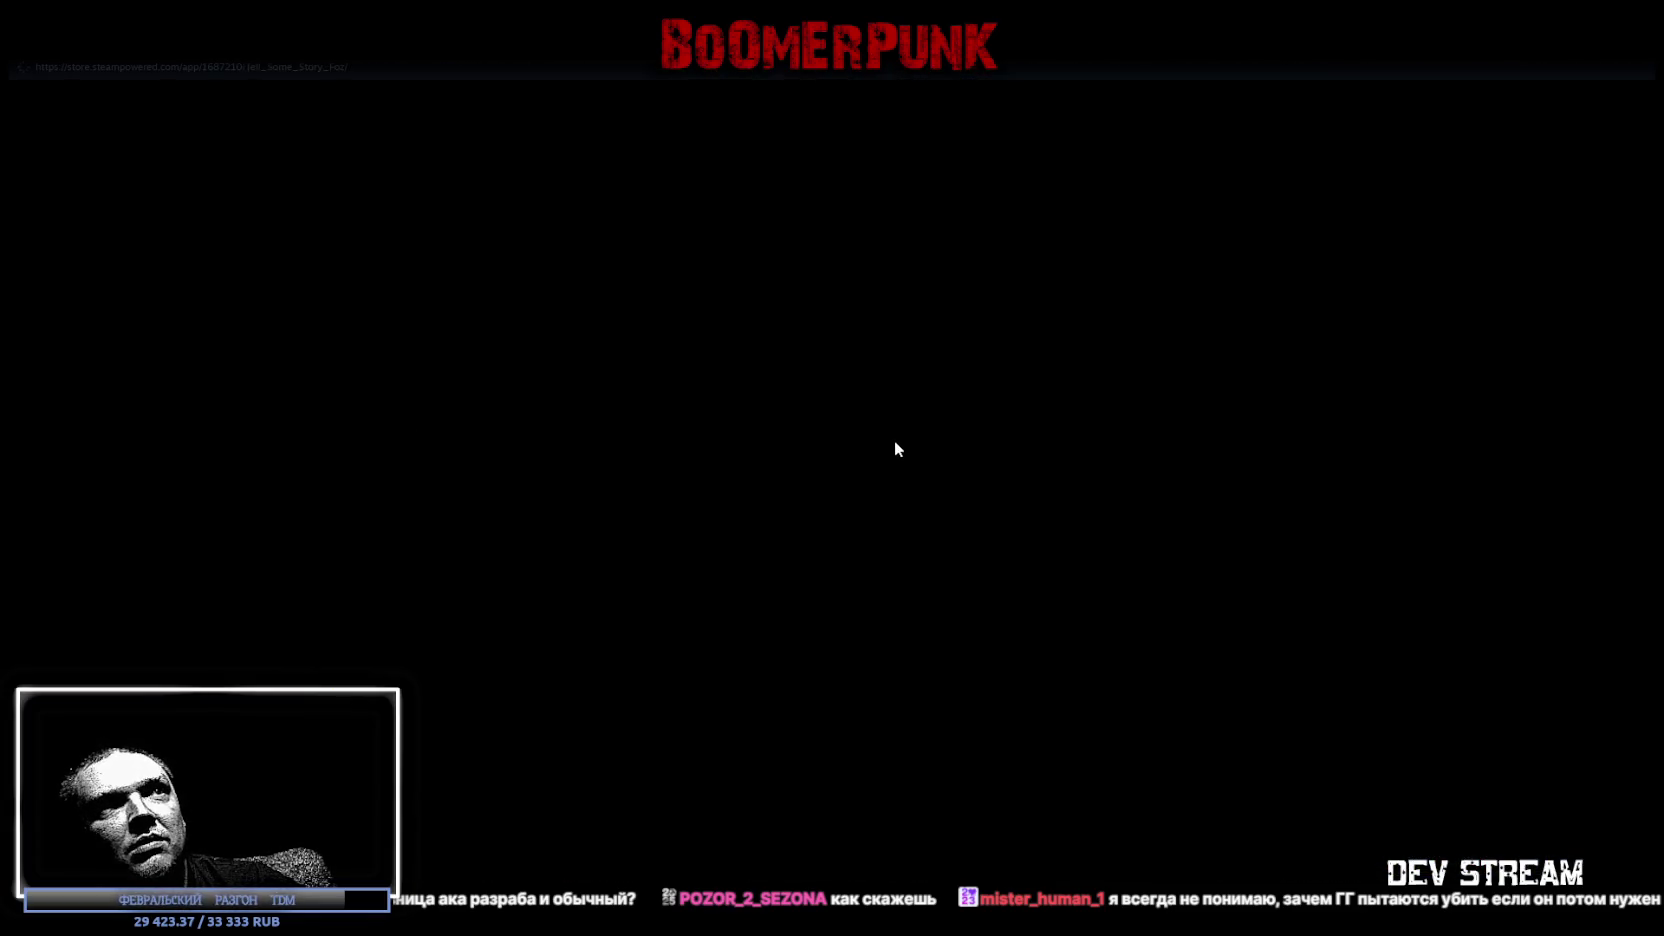
scroll(647, 510, down, 4)
scroll(718, 381, down, 2)
scroll(815, 472, down, 2)
scroll(815, 472, down, 3)
scroll(749, 488, up, 9)
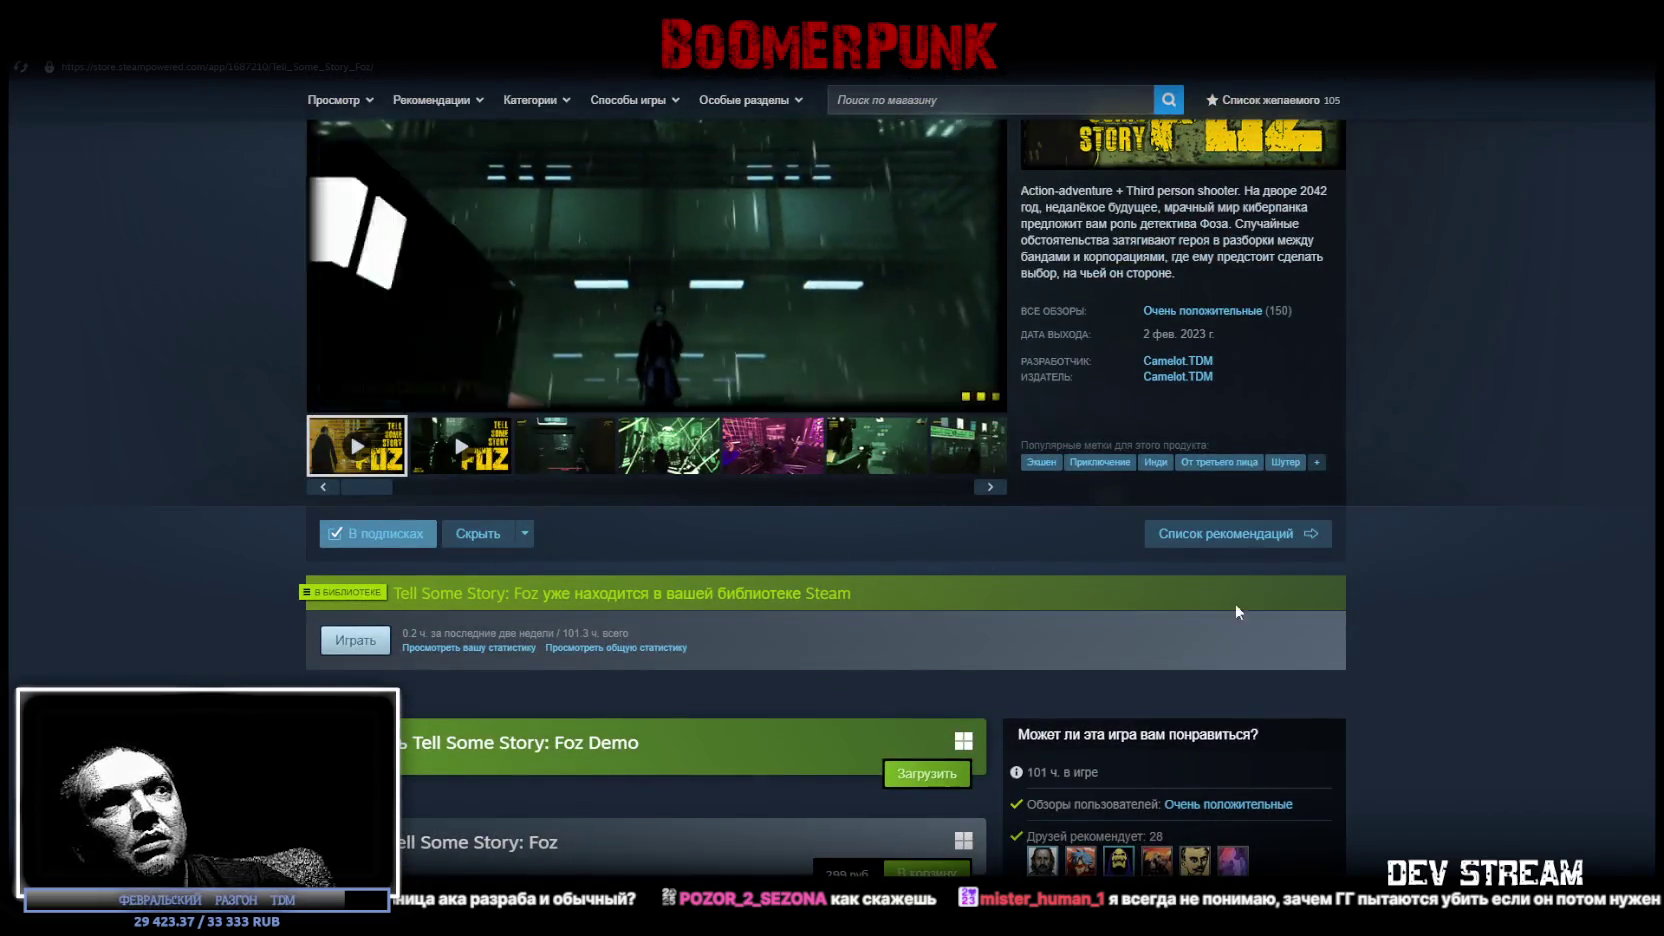
scroll(1294, 653, down, 2)
scroll(1301, 647, down, 5)
scroll(1348, 656, down, 2)
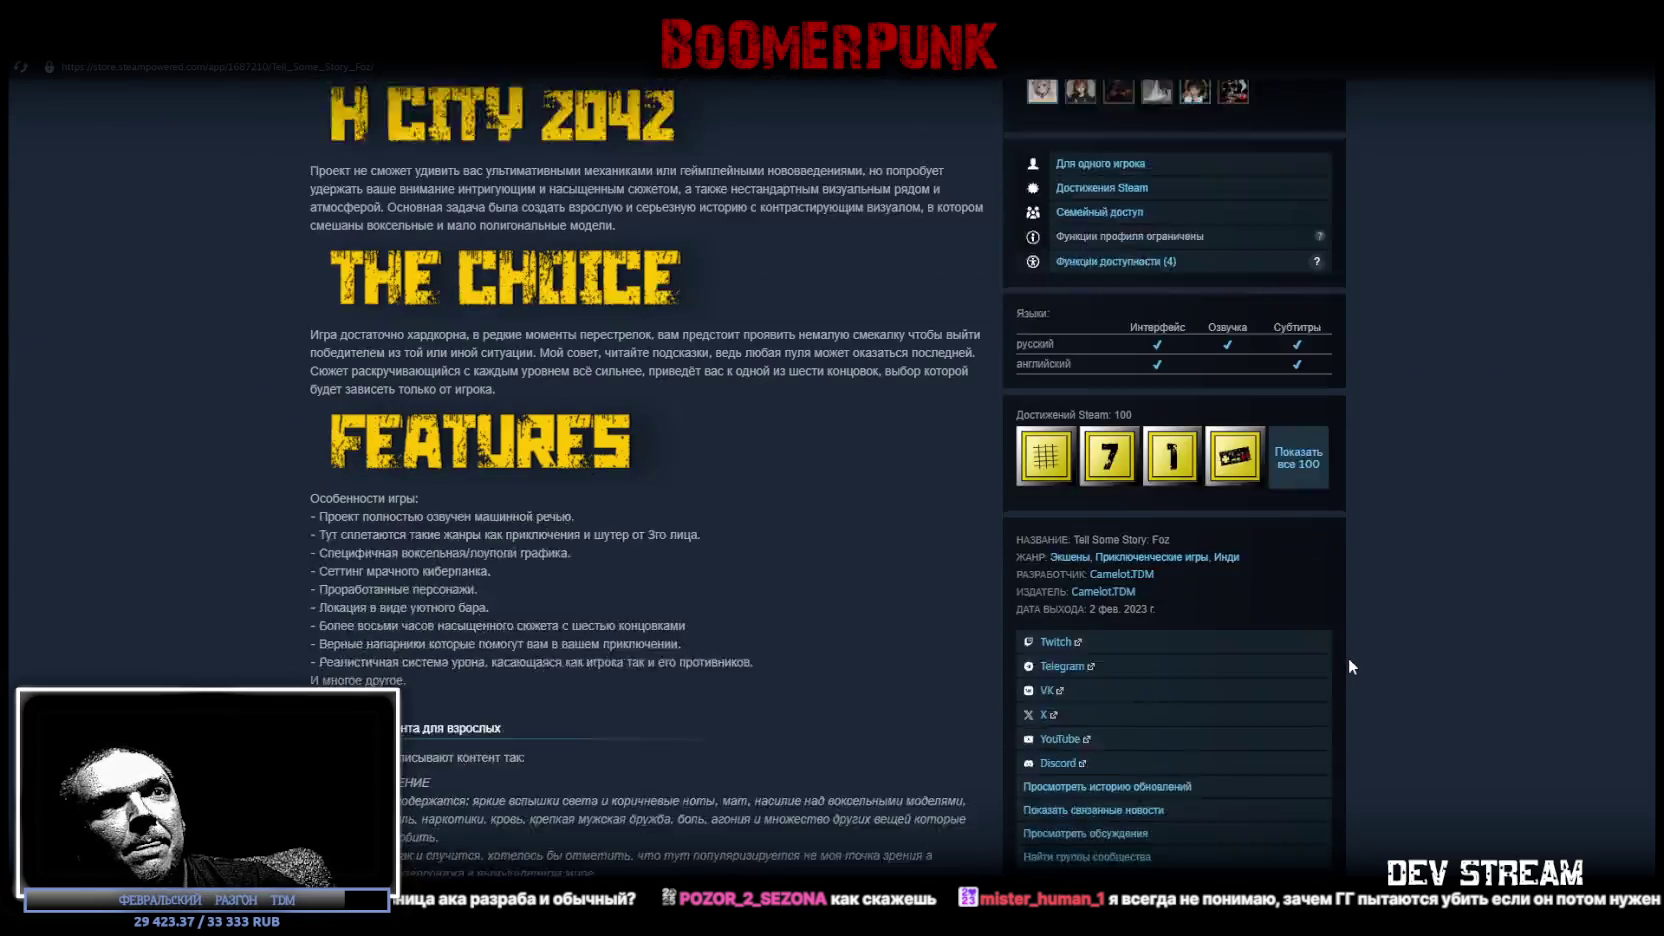
scroll(1349, 661, down, 1)
scroll(855, 465, down, 3)
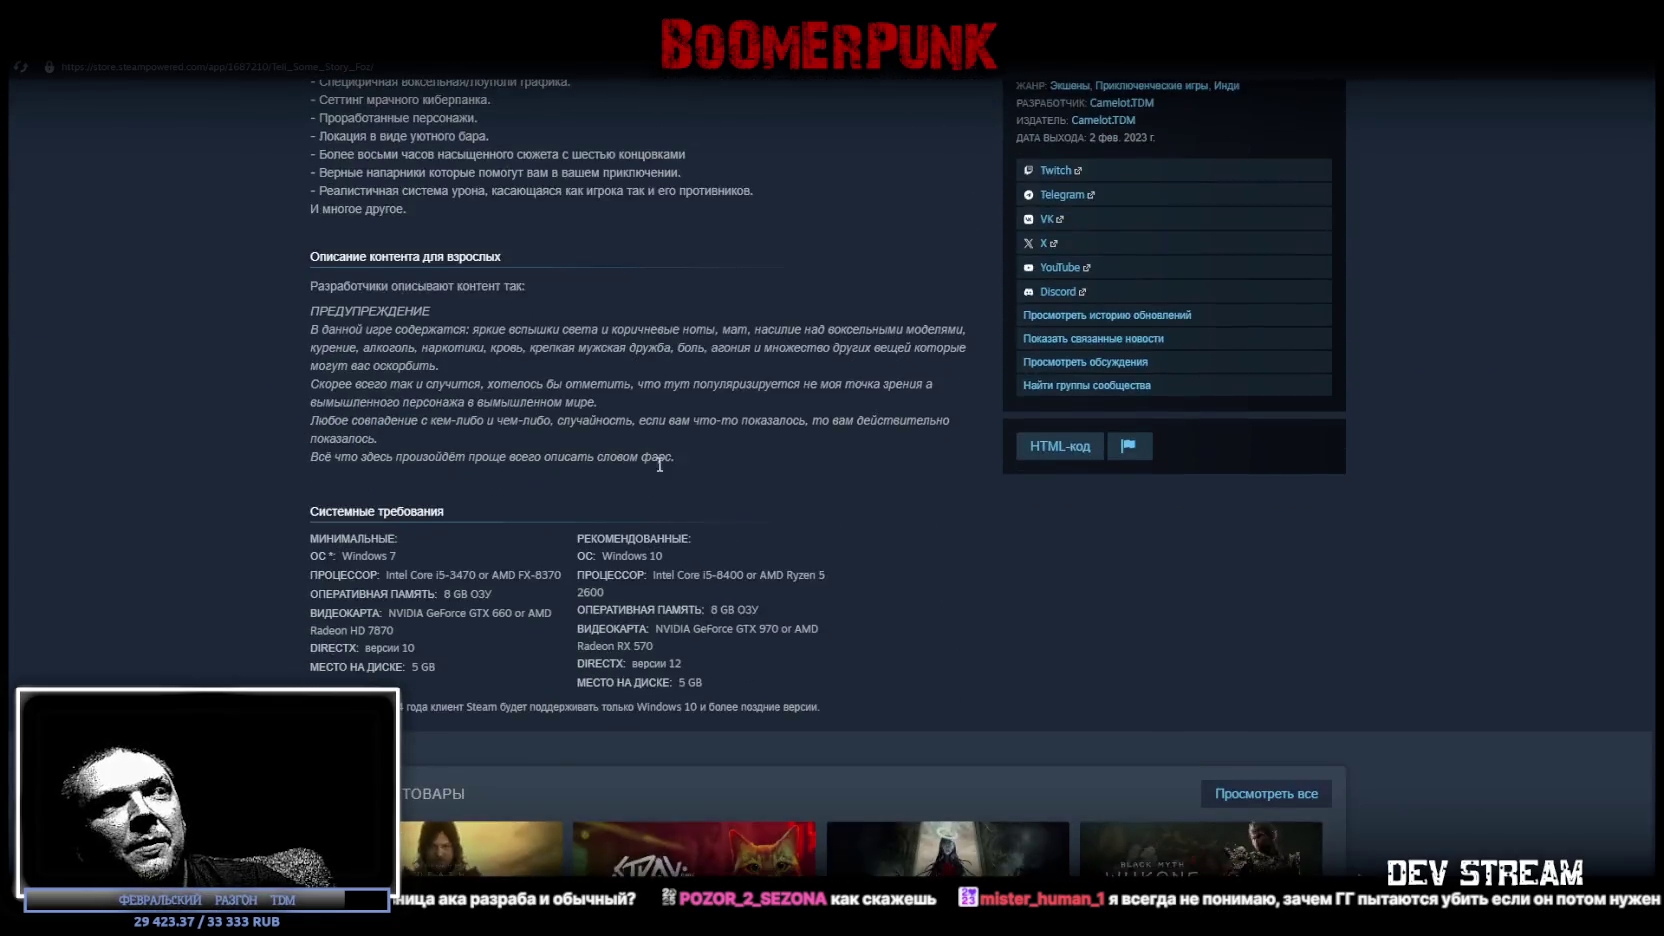
scroll(660, 455, up, 8)
scroll(640, 465, down, 10)
scroll(640, 467, up, 1)
scroll(812, 471, up, 10)
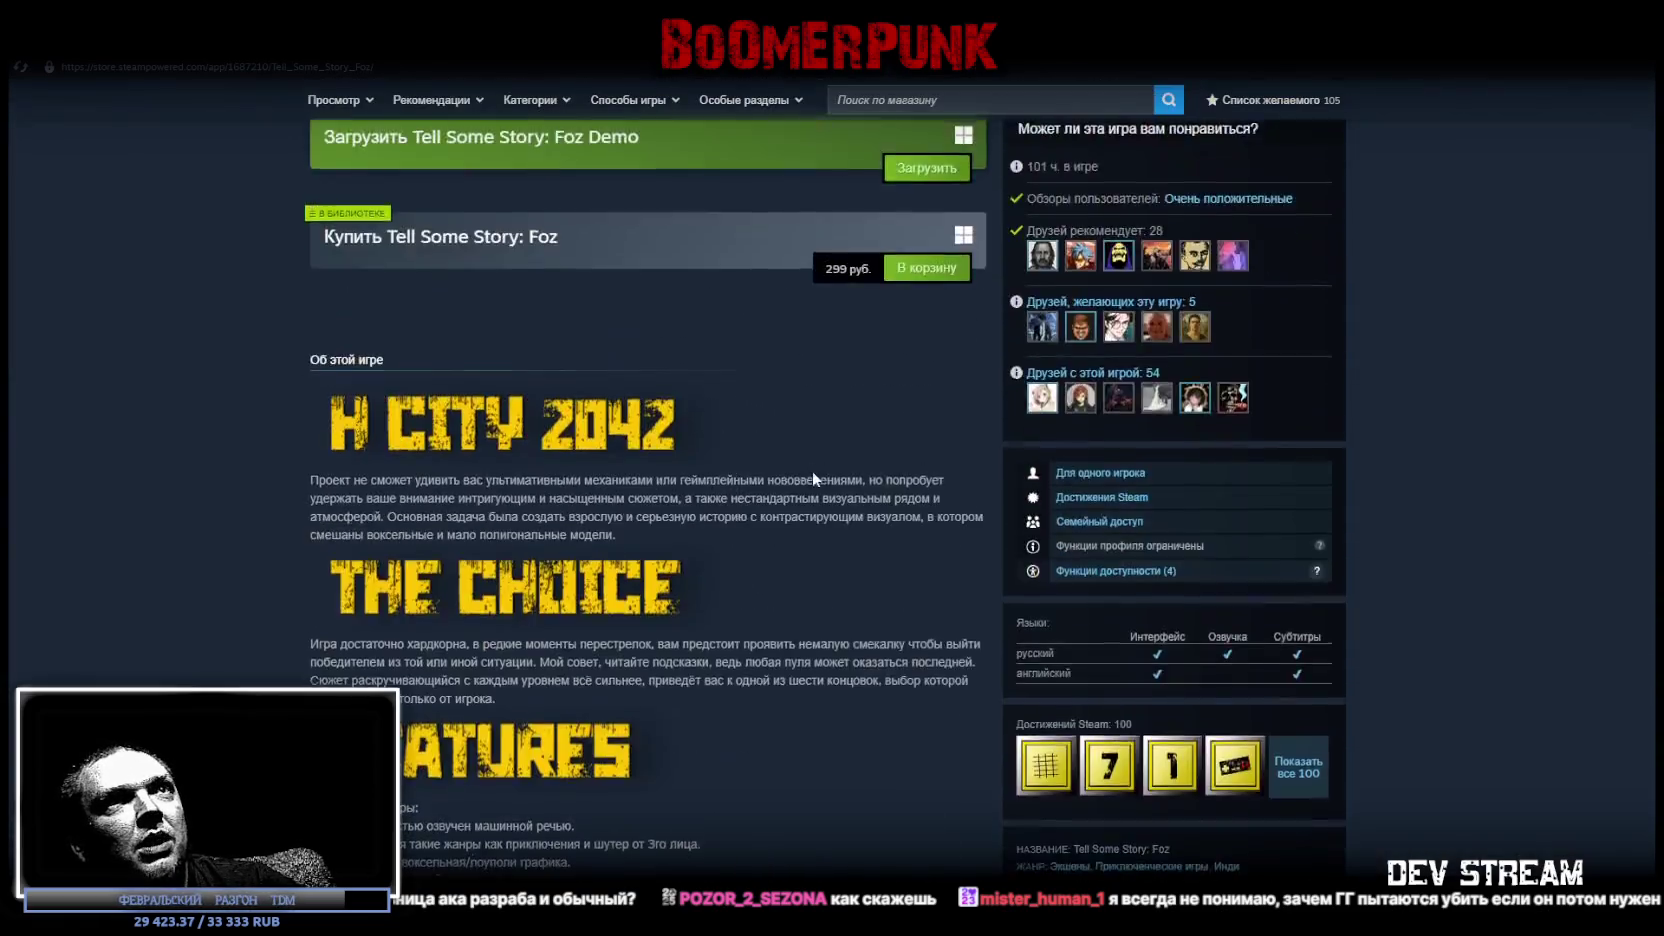
scroll(852, 450, up, 5)
scroll(979, 456, down, 5)
scroll(979, 456, down, 2)
scroll(988, 452, down, 4)
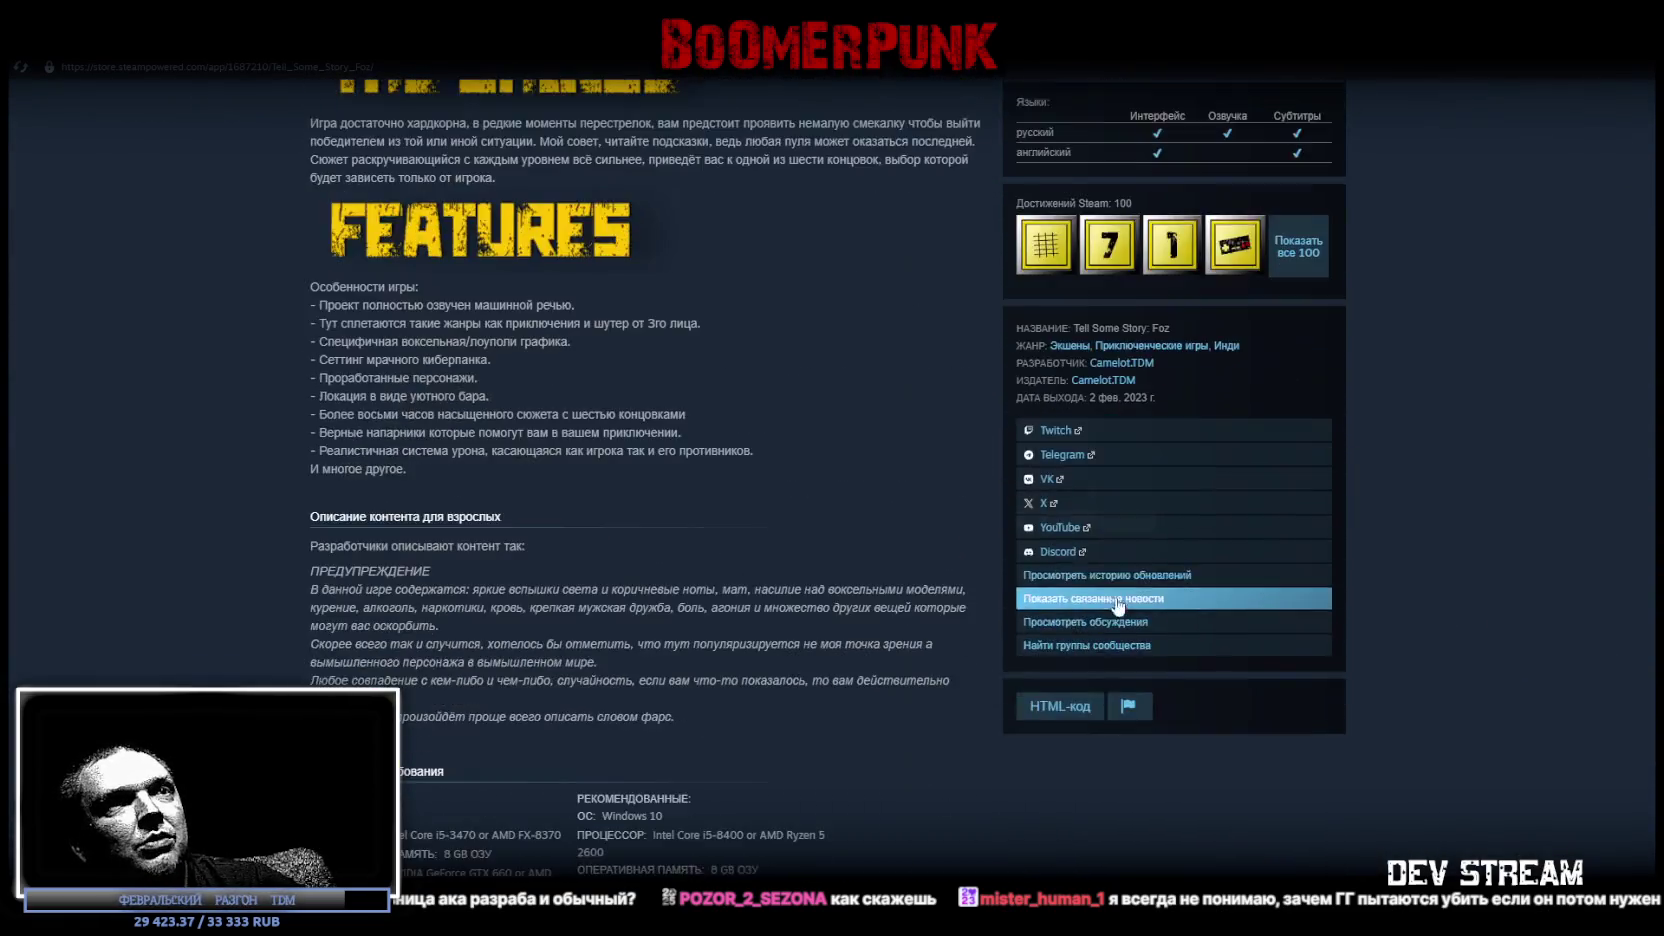
scroll(863, 437, up, 7)
scroll(897, 419, up, 3)
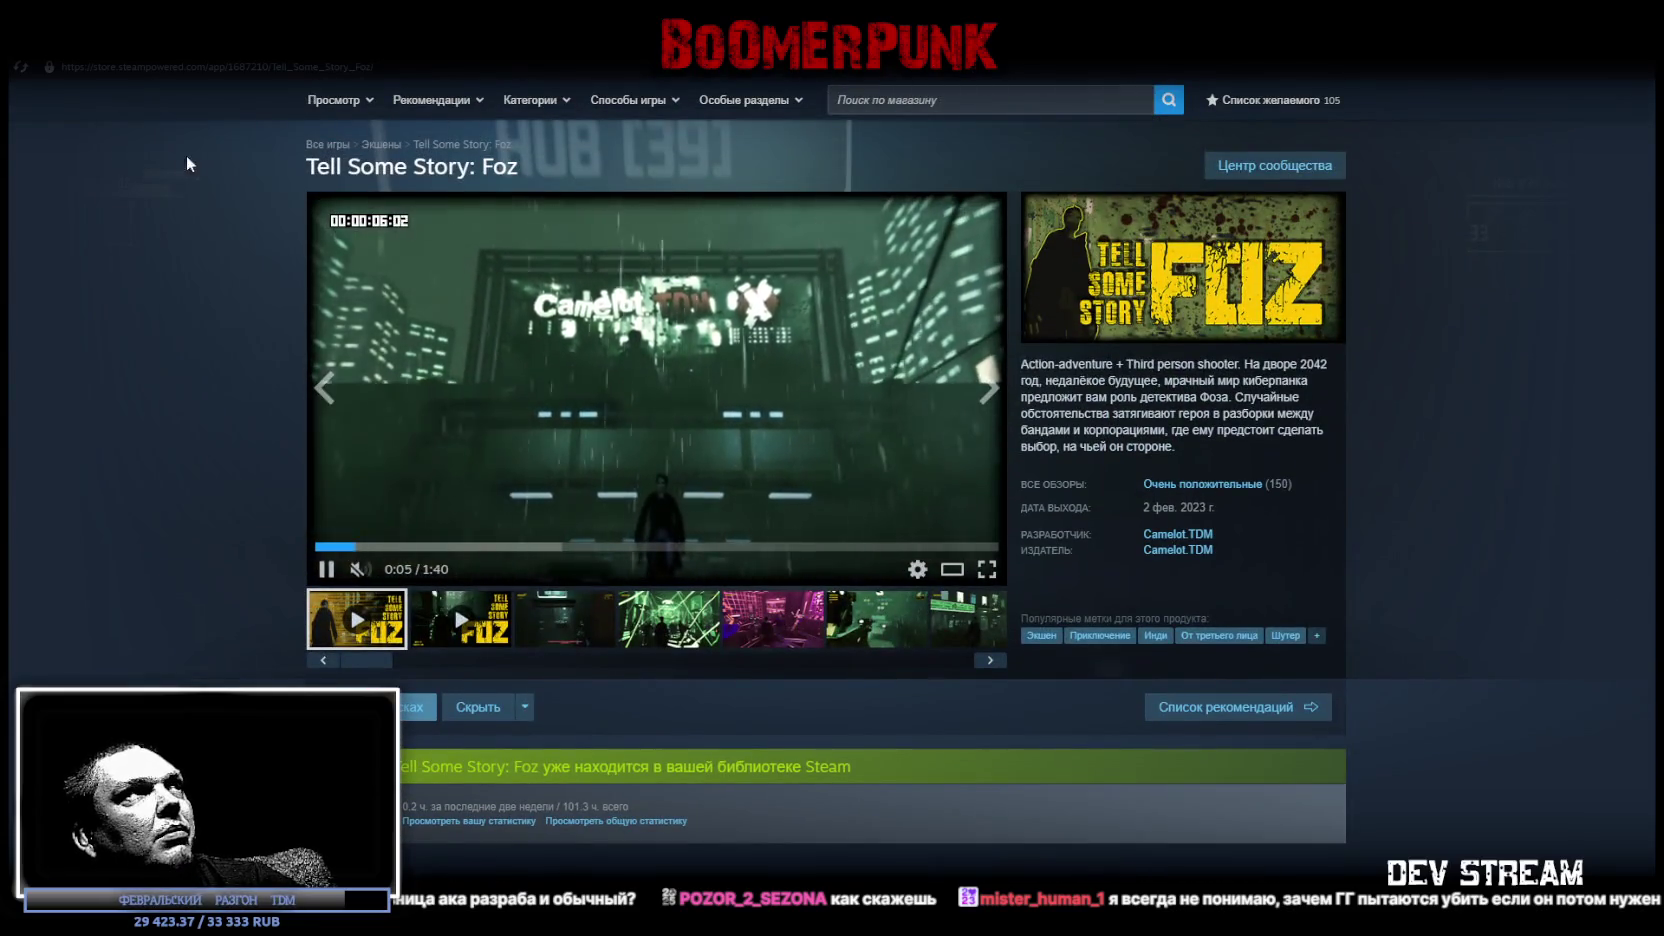
click(200, 60)
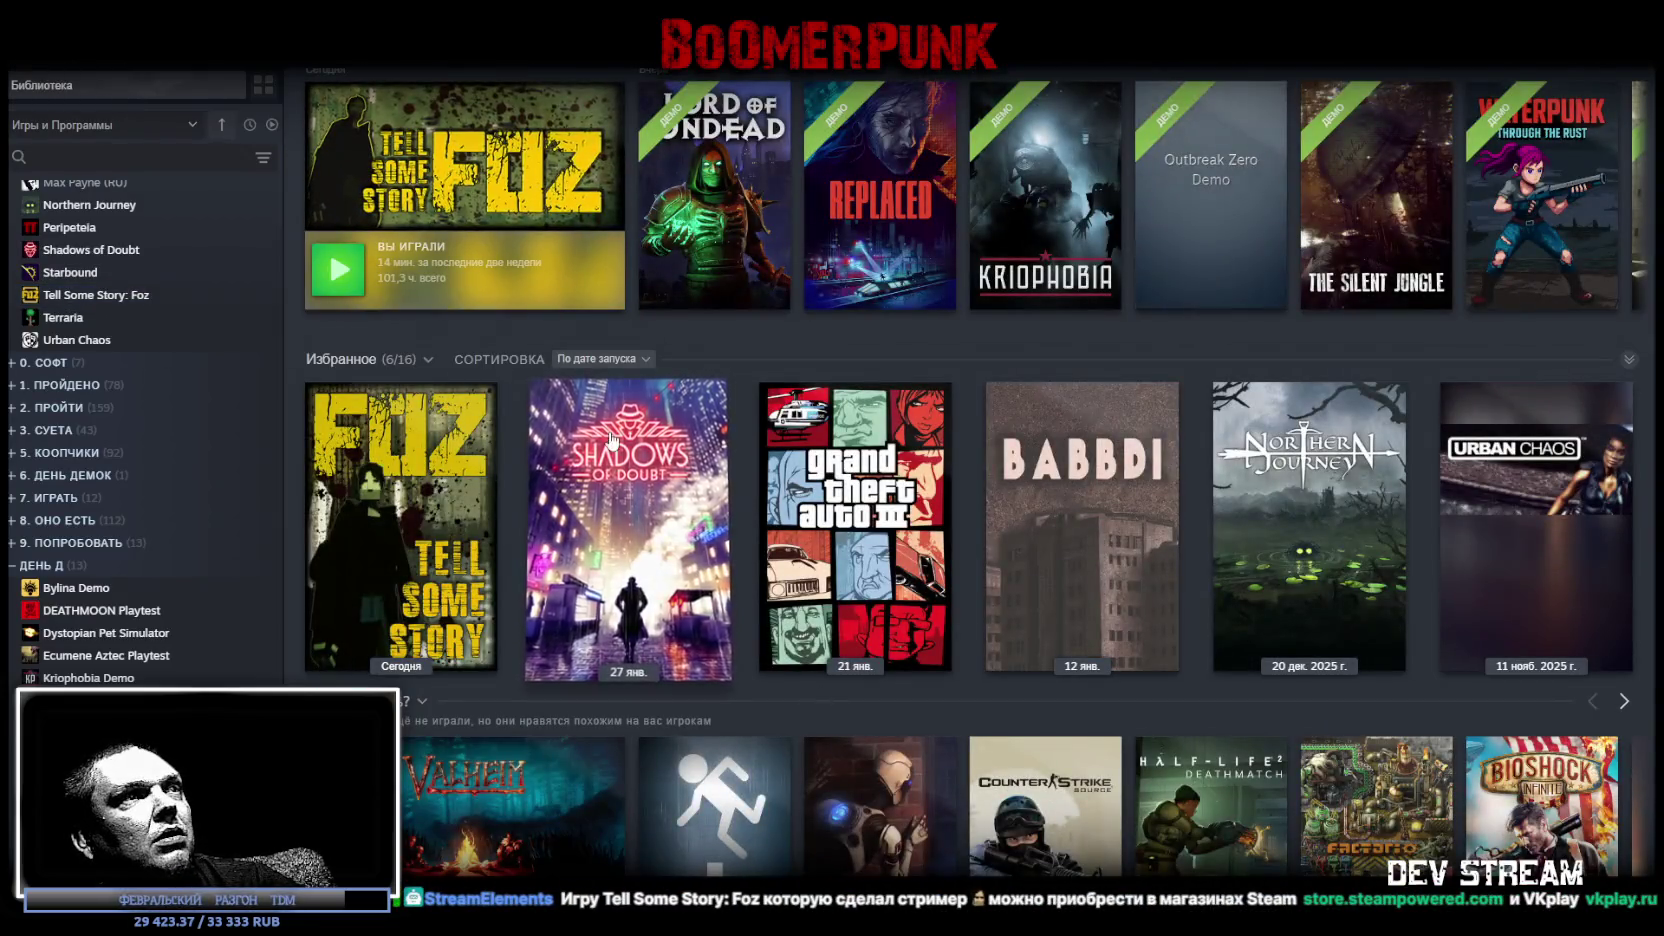
View the Shadows of Doubt store page and its review box, then return to the library home.
click(628, 520)
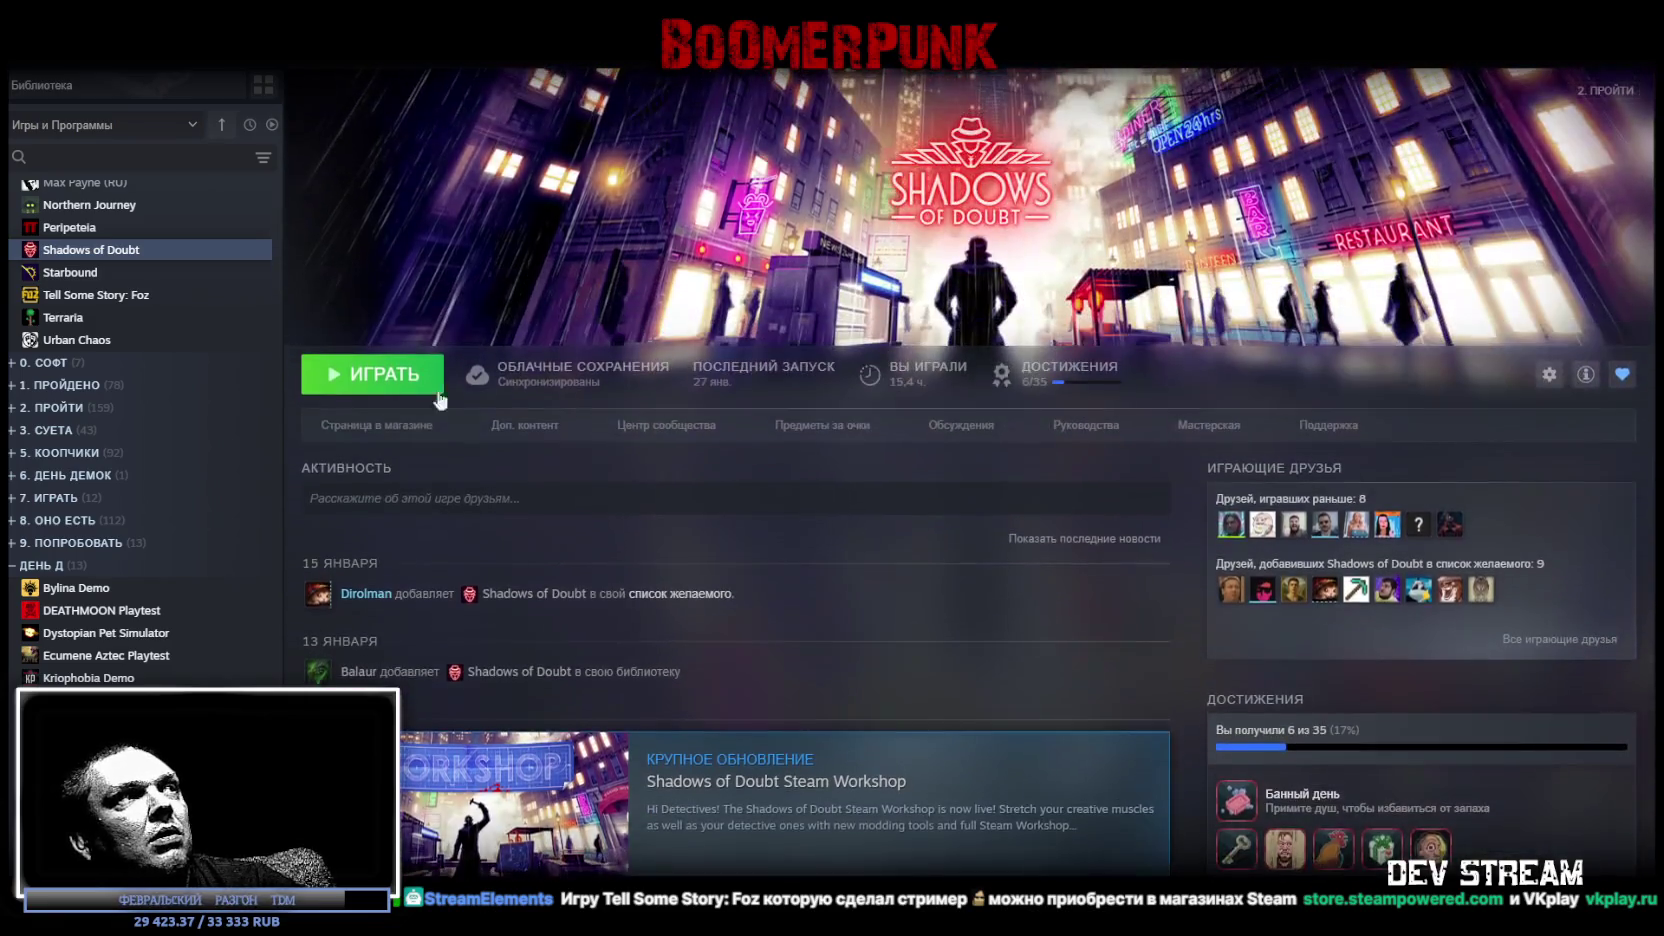
click(390, 428)
scroll(740, 523, down, 3)
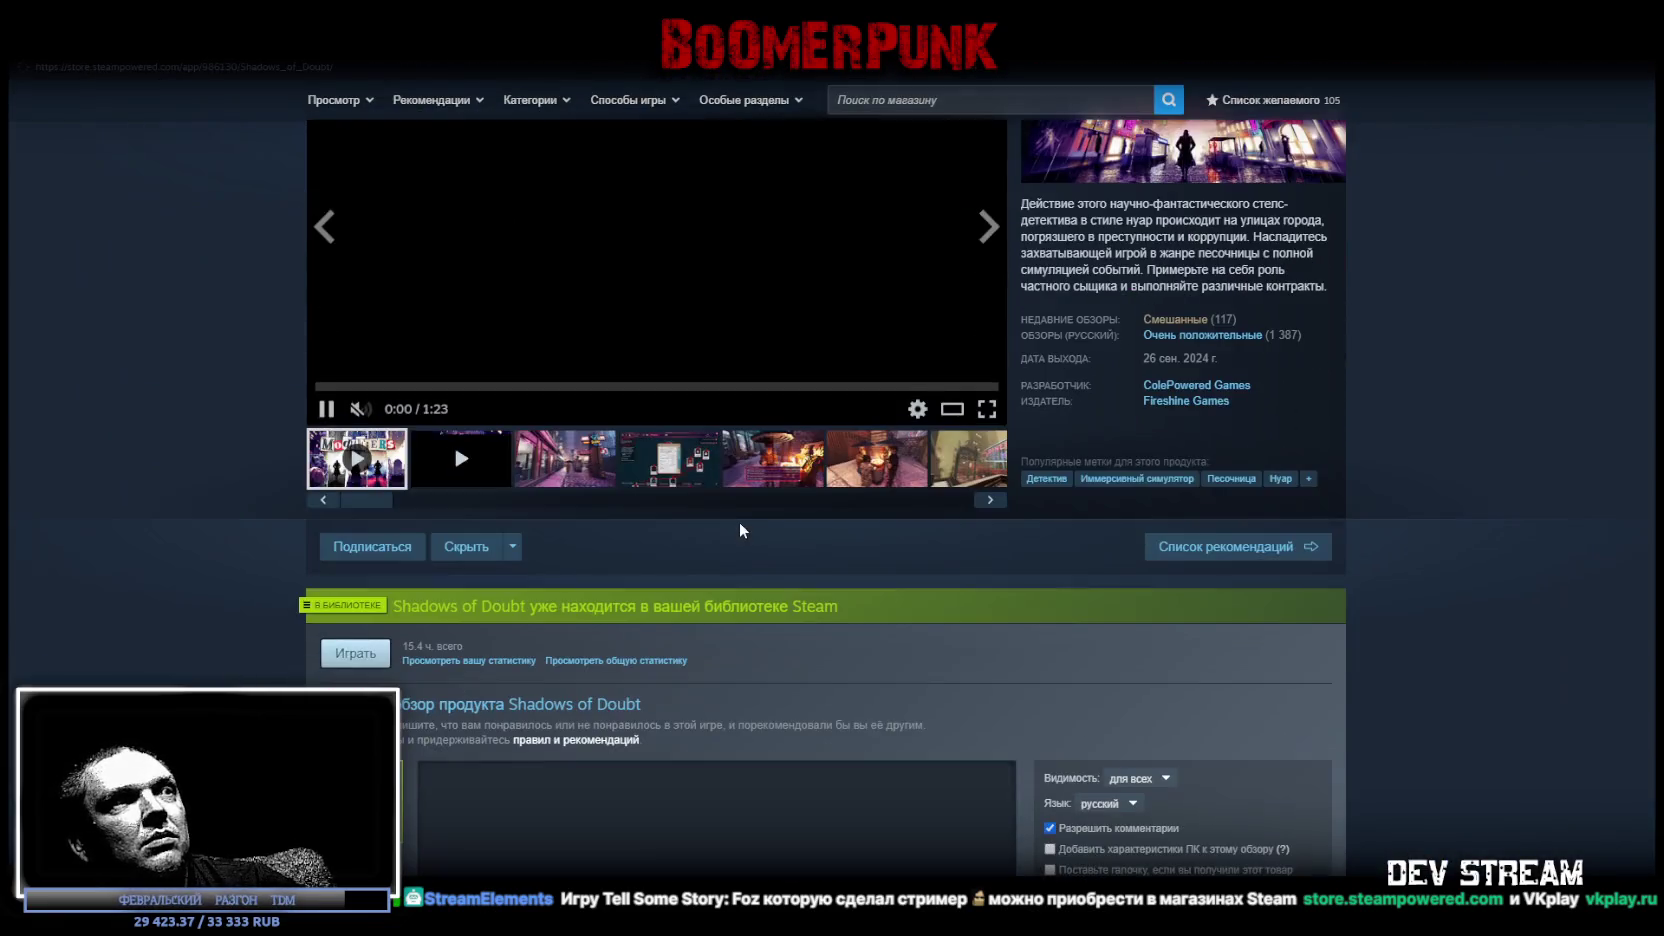
scroll(741, 510, down, 3)
click(624, 462)
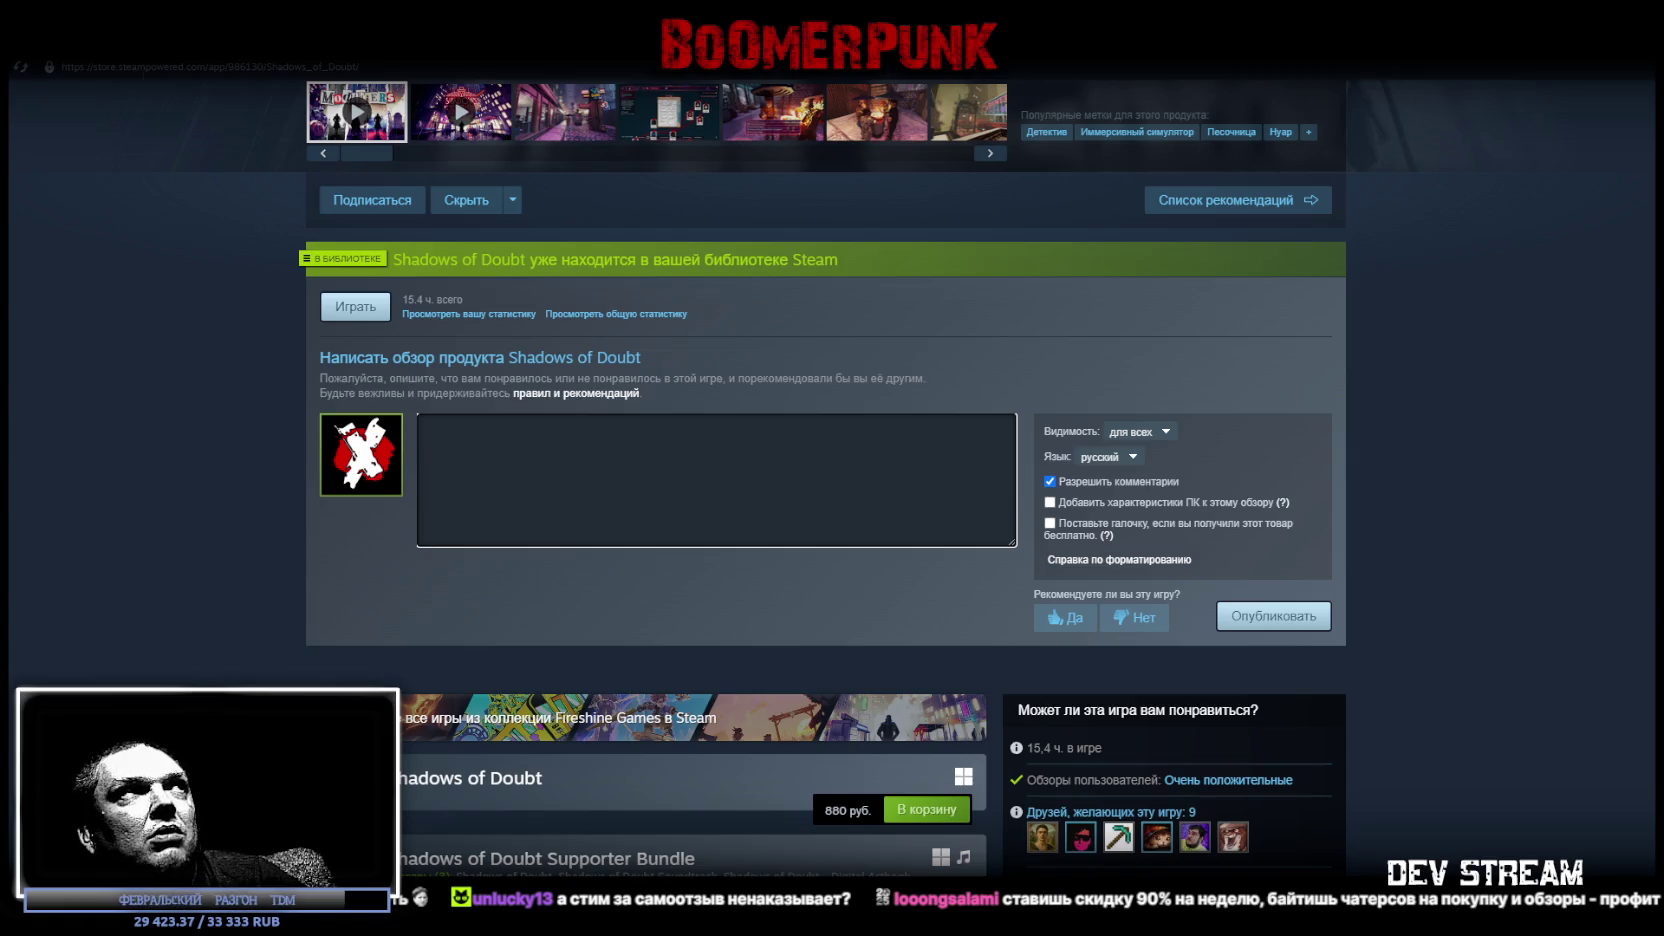
click(190, 76)
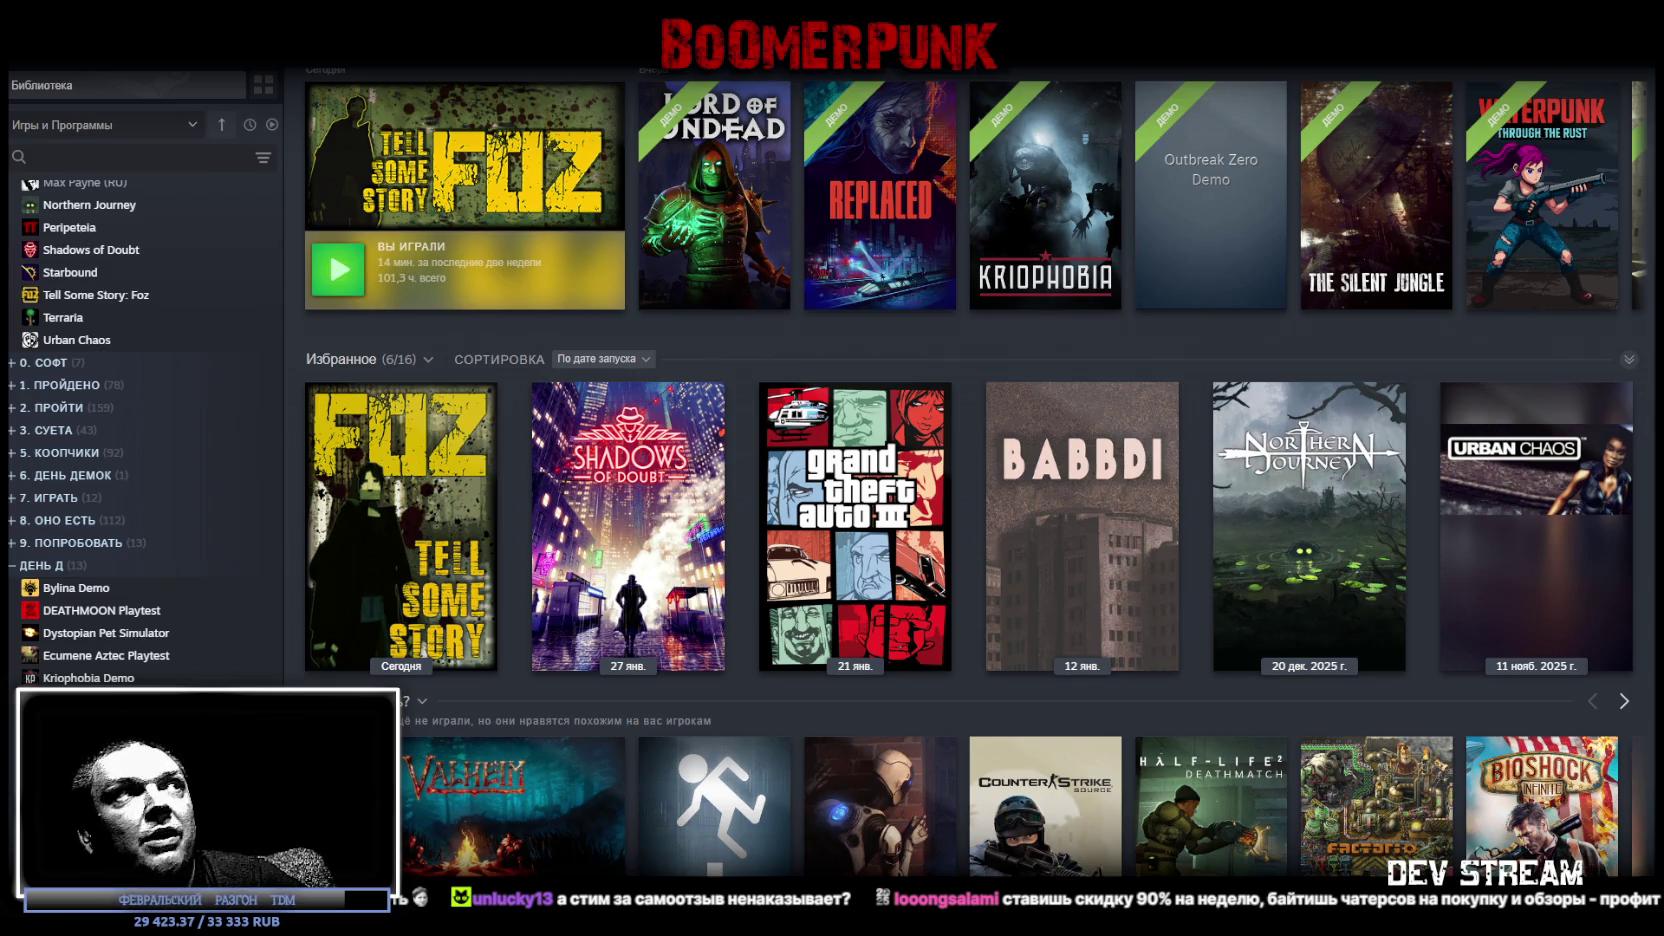
Look over the BoomerPunk store page and return to its library page.
scroll(100, 490, up, 3)
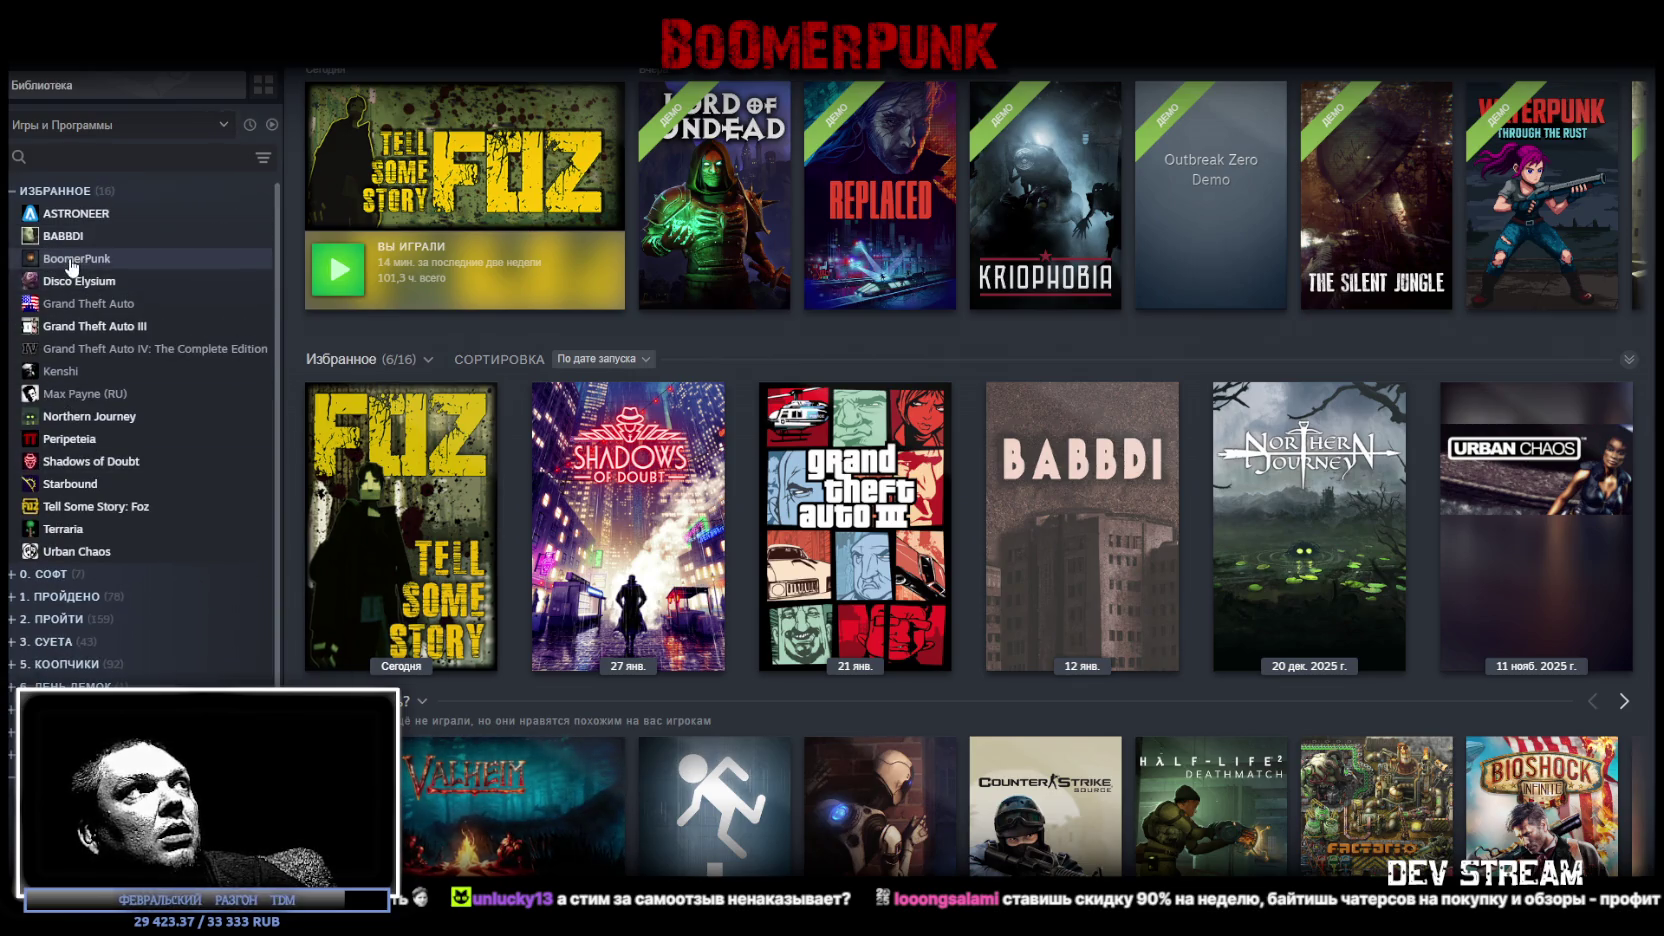
click(75, 259)
click(397, 434)
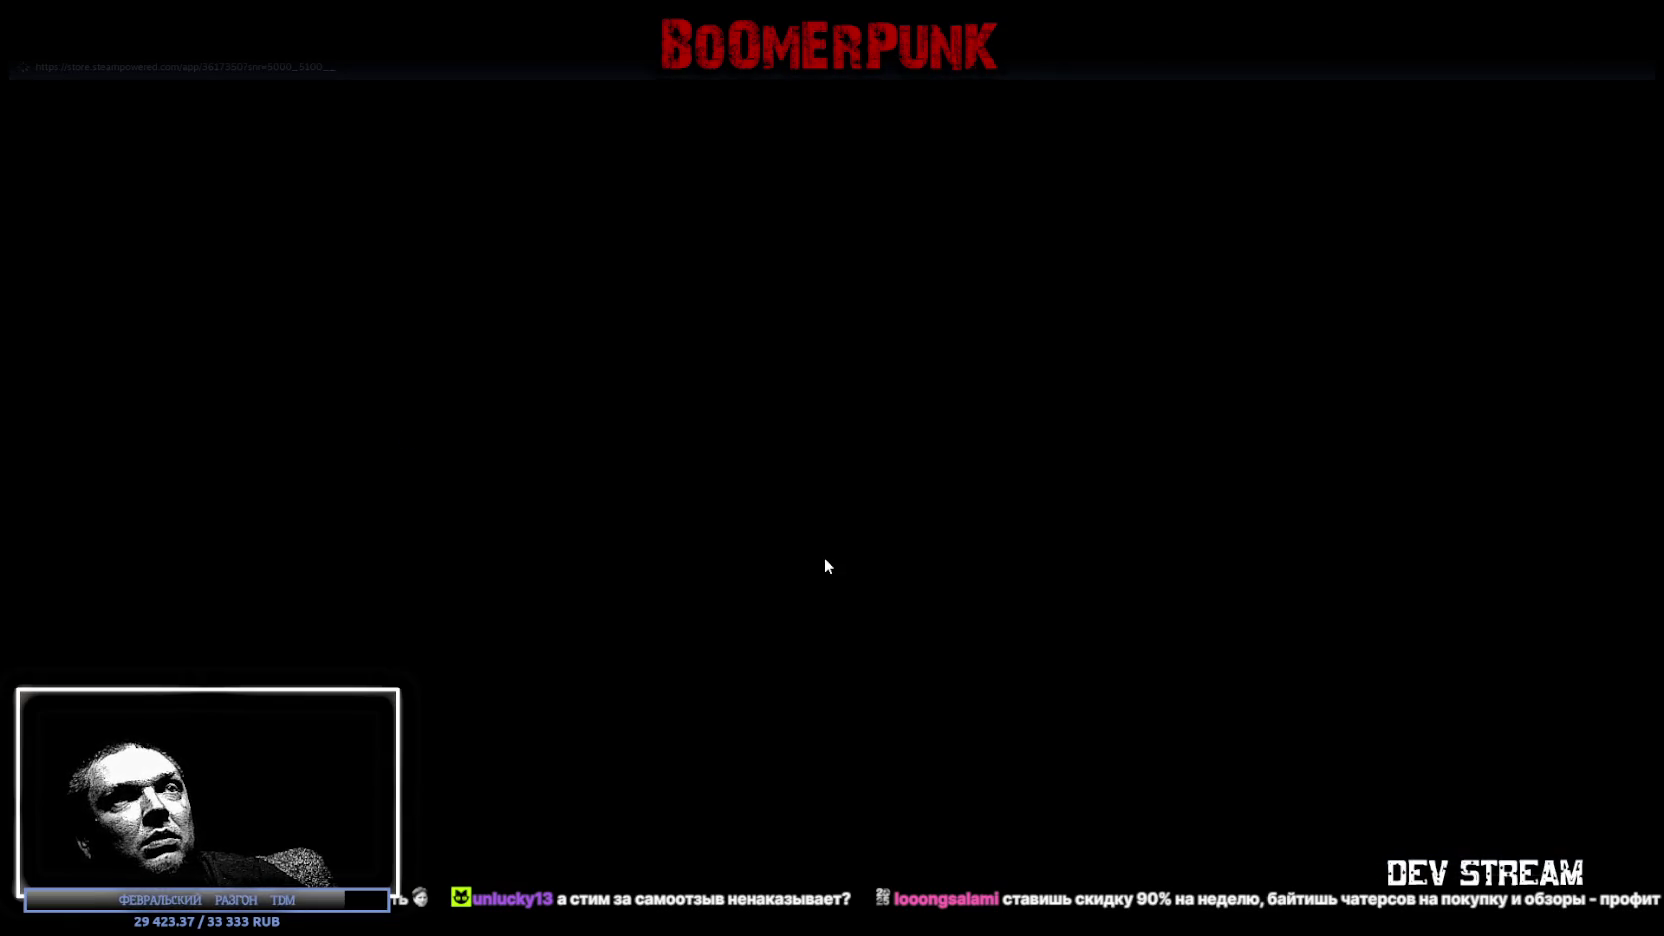
scroll(717, 530, down, 4)
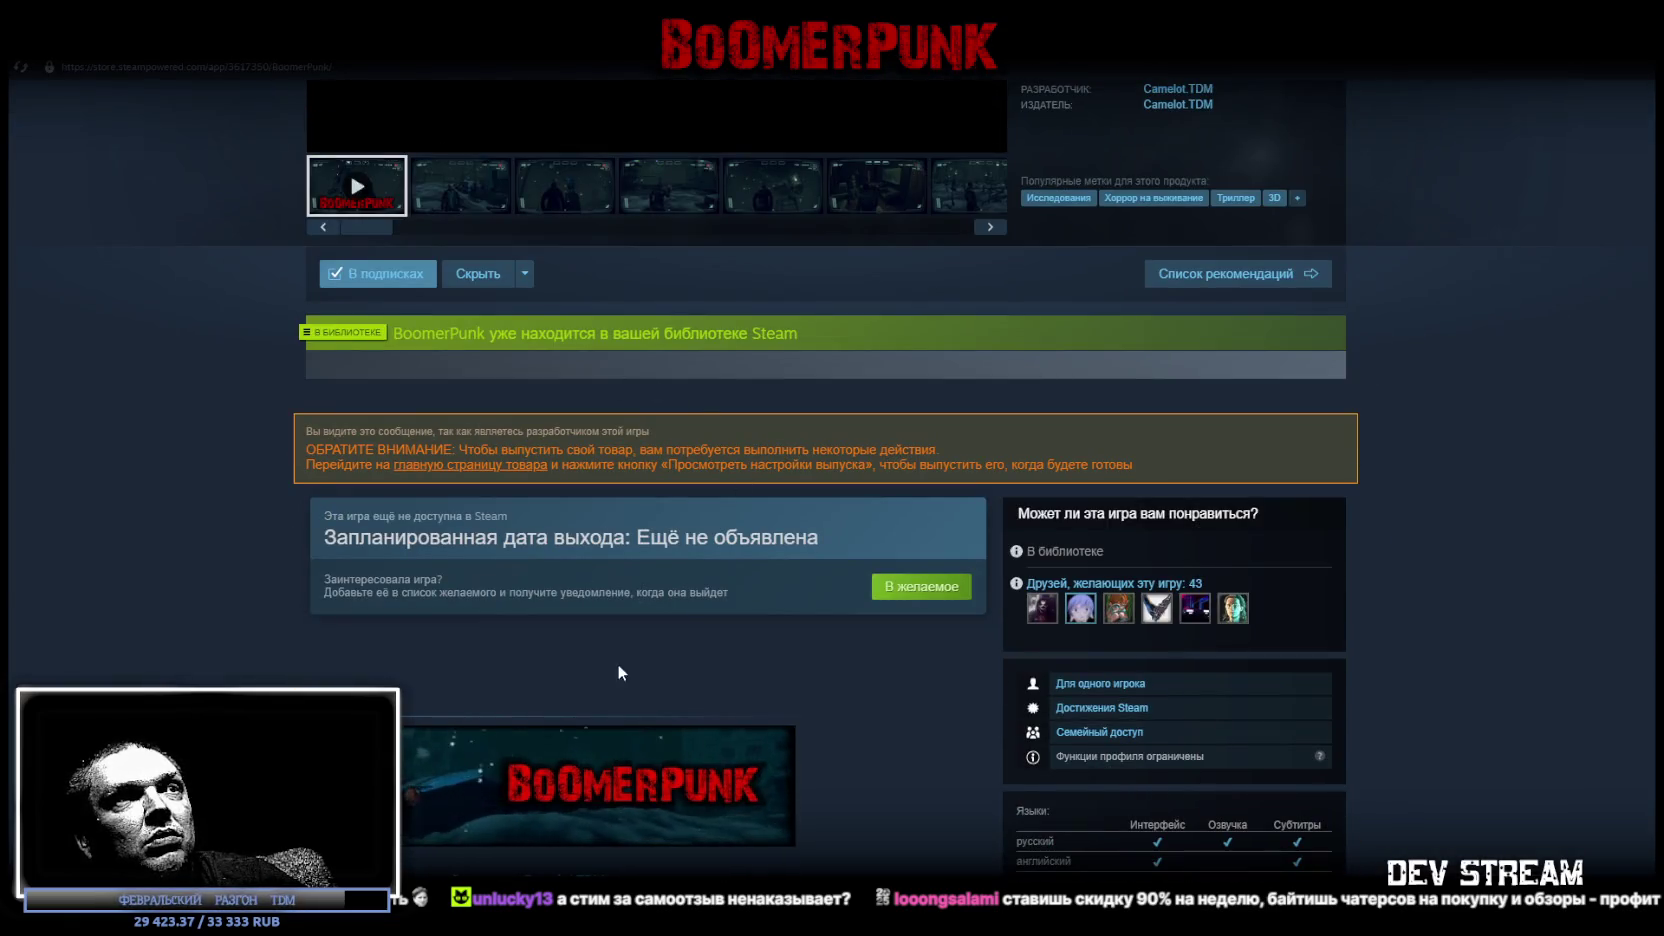
scroll(620, 673, down, 3)
scroll(620, 450, up, 4)
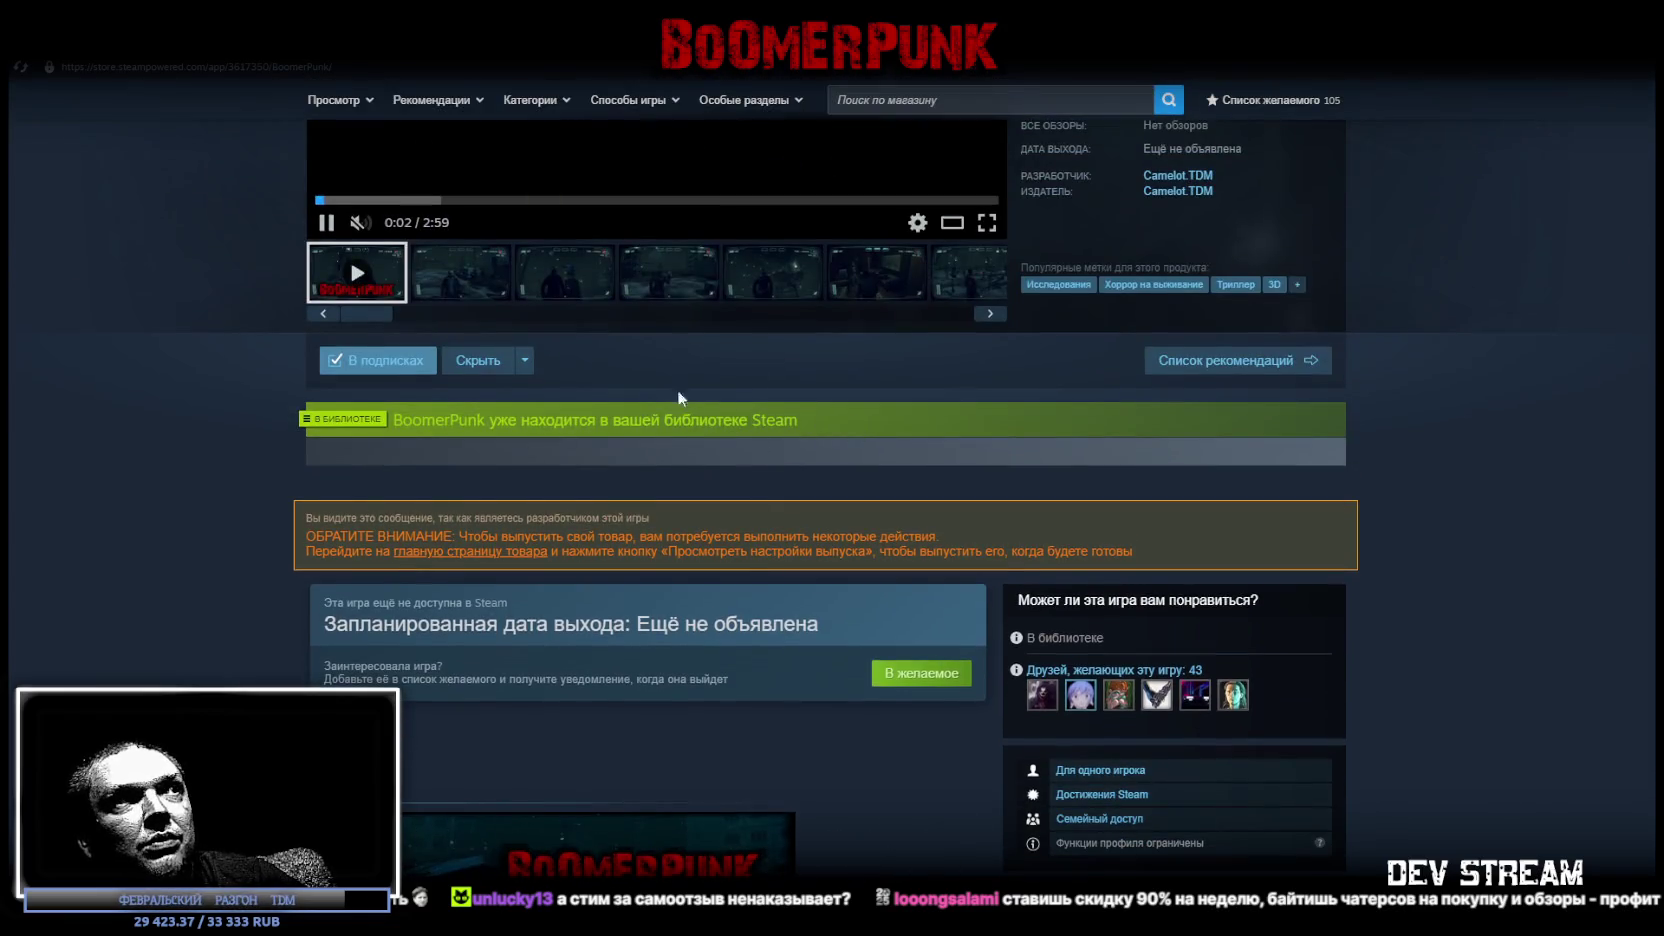
scroll(620, 408, up, 3)
click(205, 45)
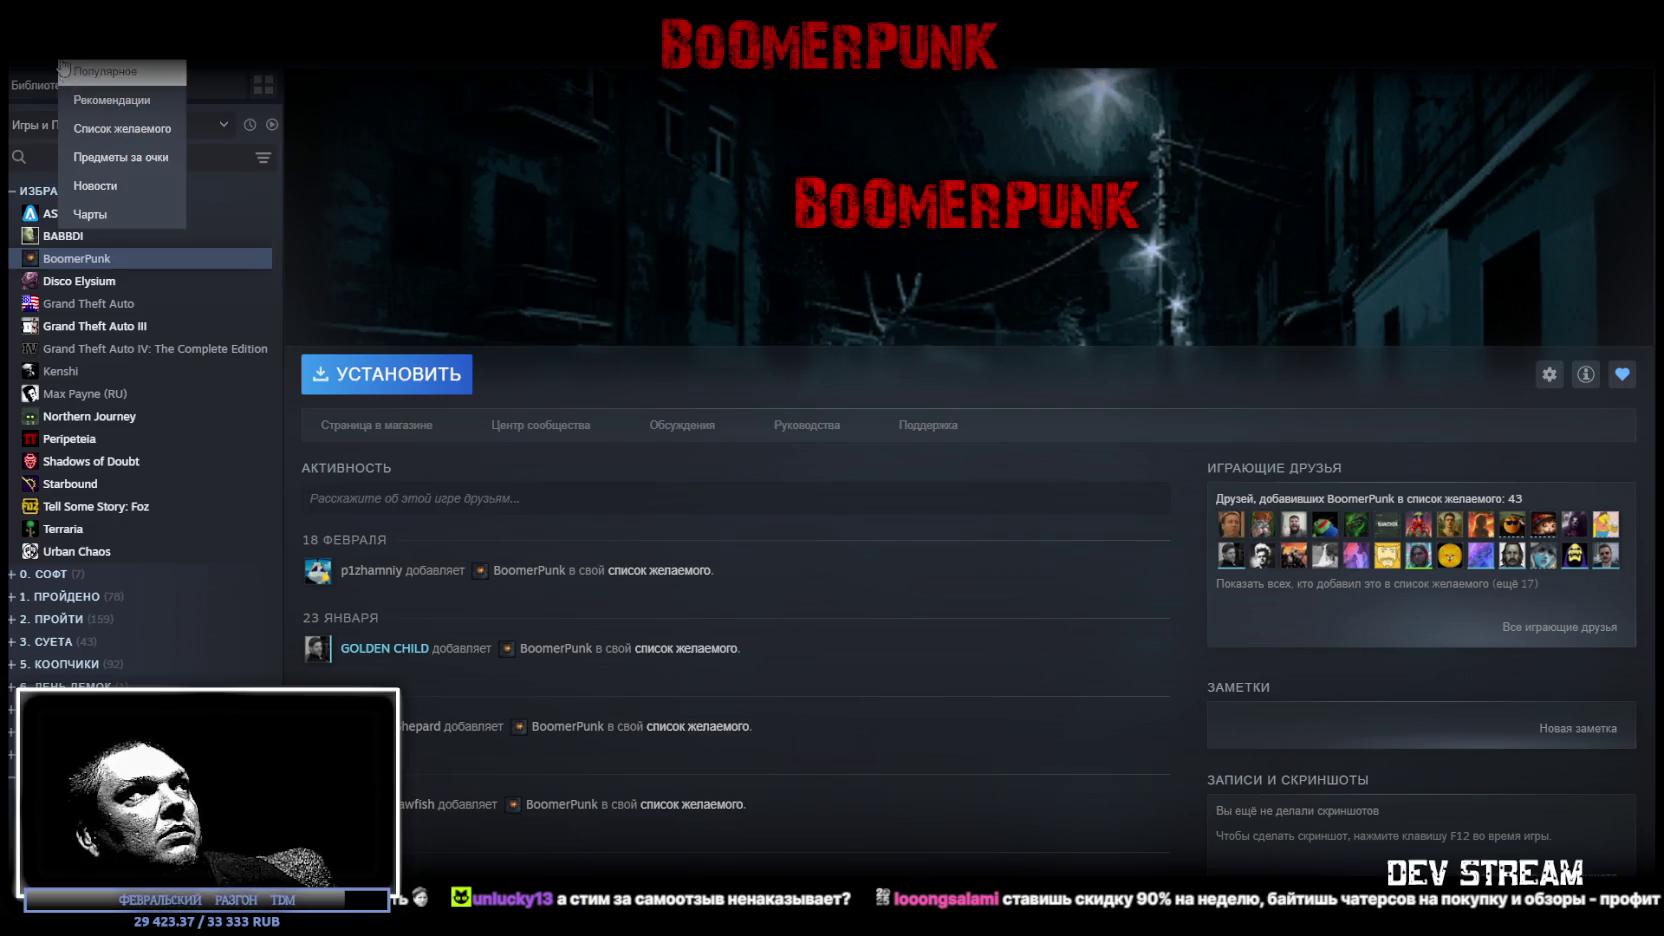
Browse the BABBDI, Northern Journey and Kenshi pages, reaching Kenshi's store review box.
click(55, 240)
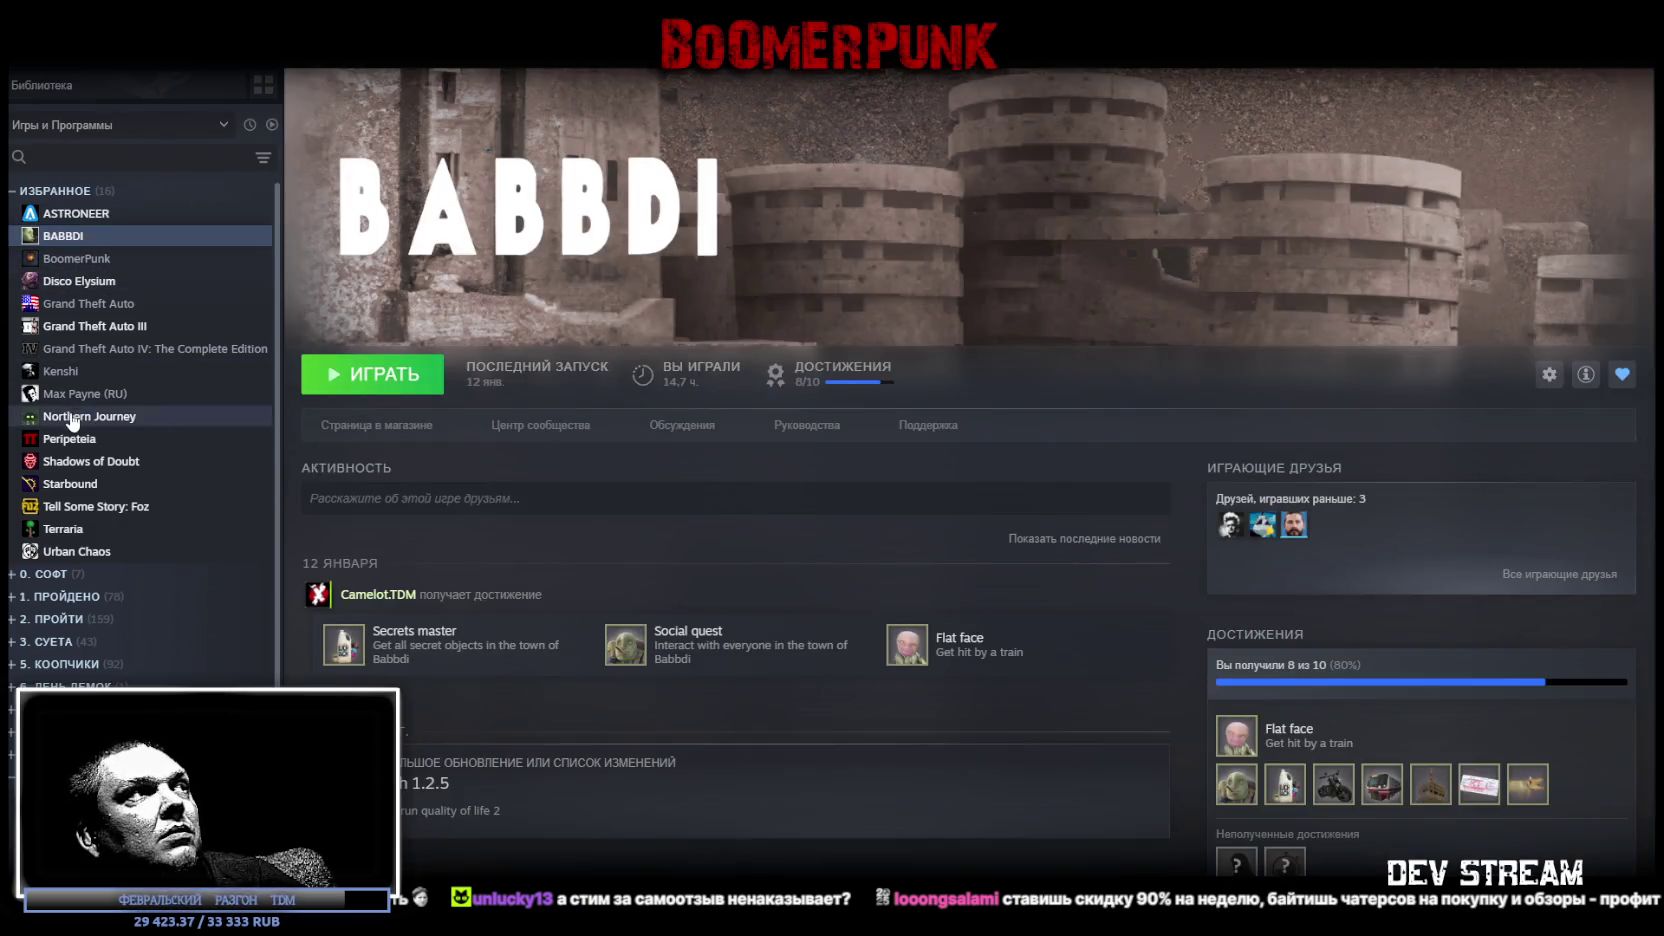
click(72, 418)
click(62, 371)
click(380, 426)
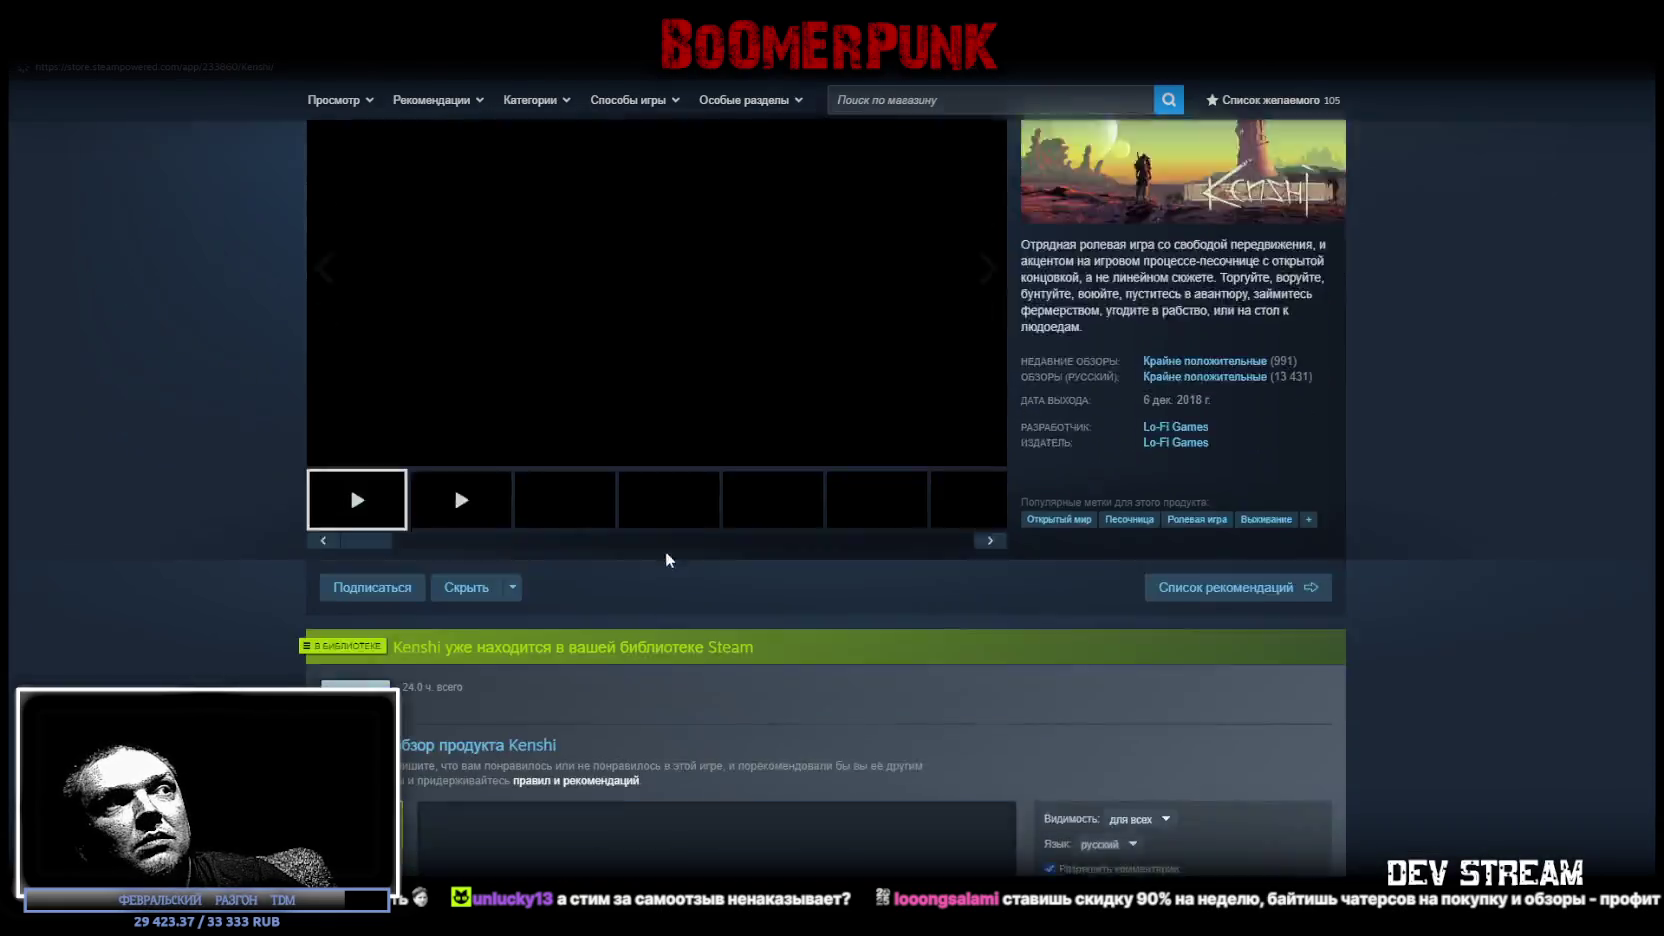
scroll(666, 551, down, 5)
click(620, 537)
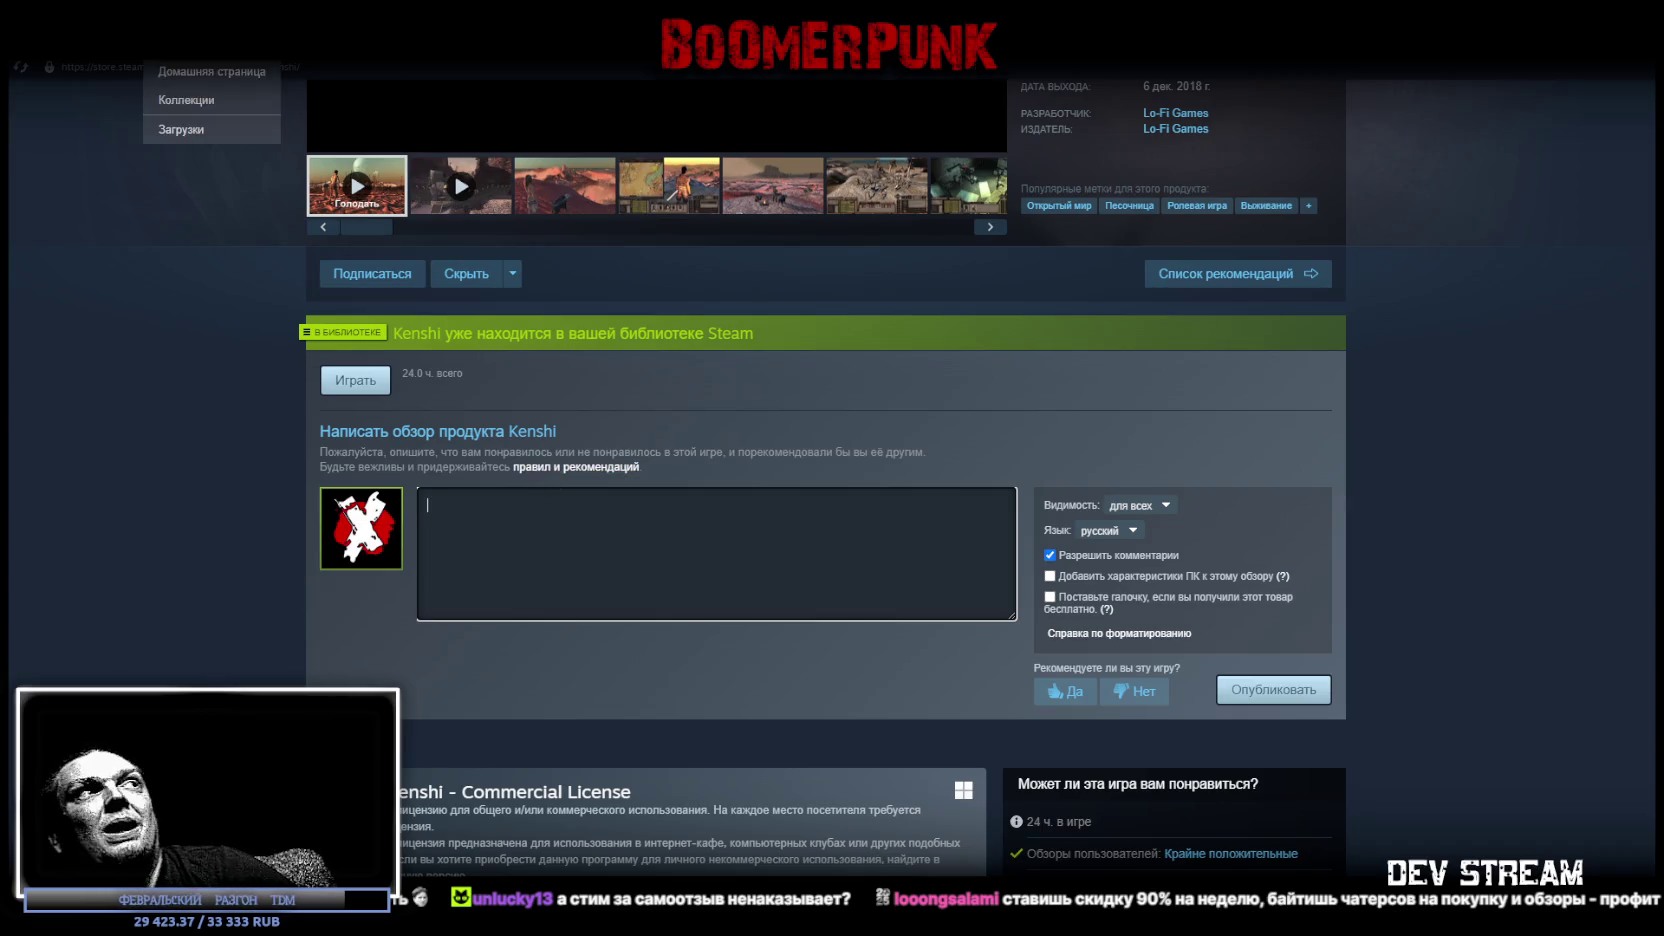
Go back to the library and open the Tell Some Story: Foz store page.
click(205, 45)
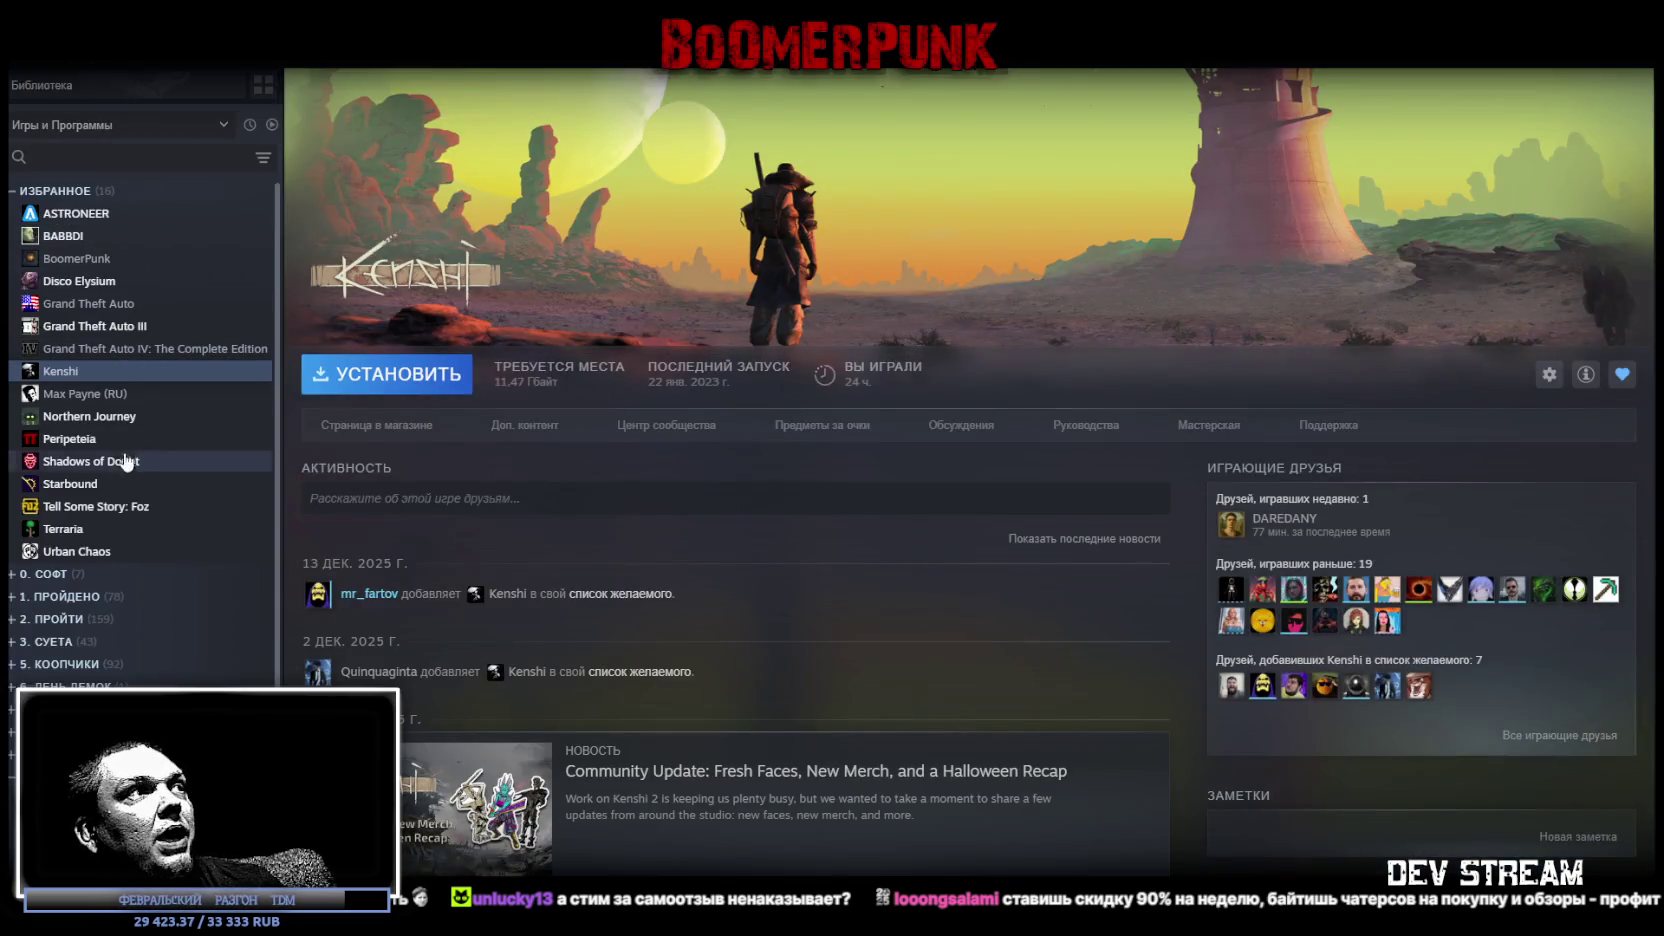
click(90, 506)
click(396, 424)
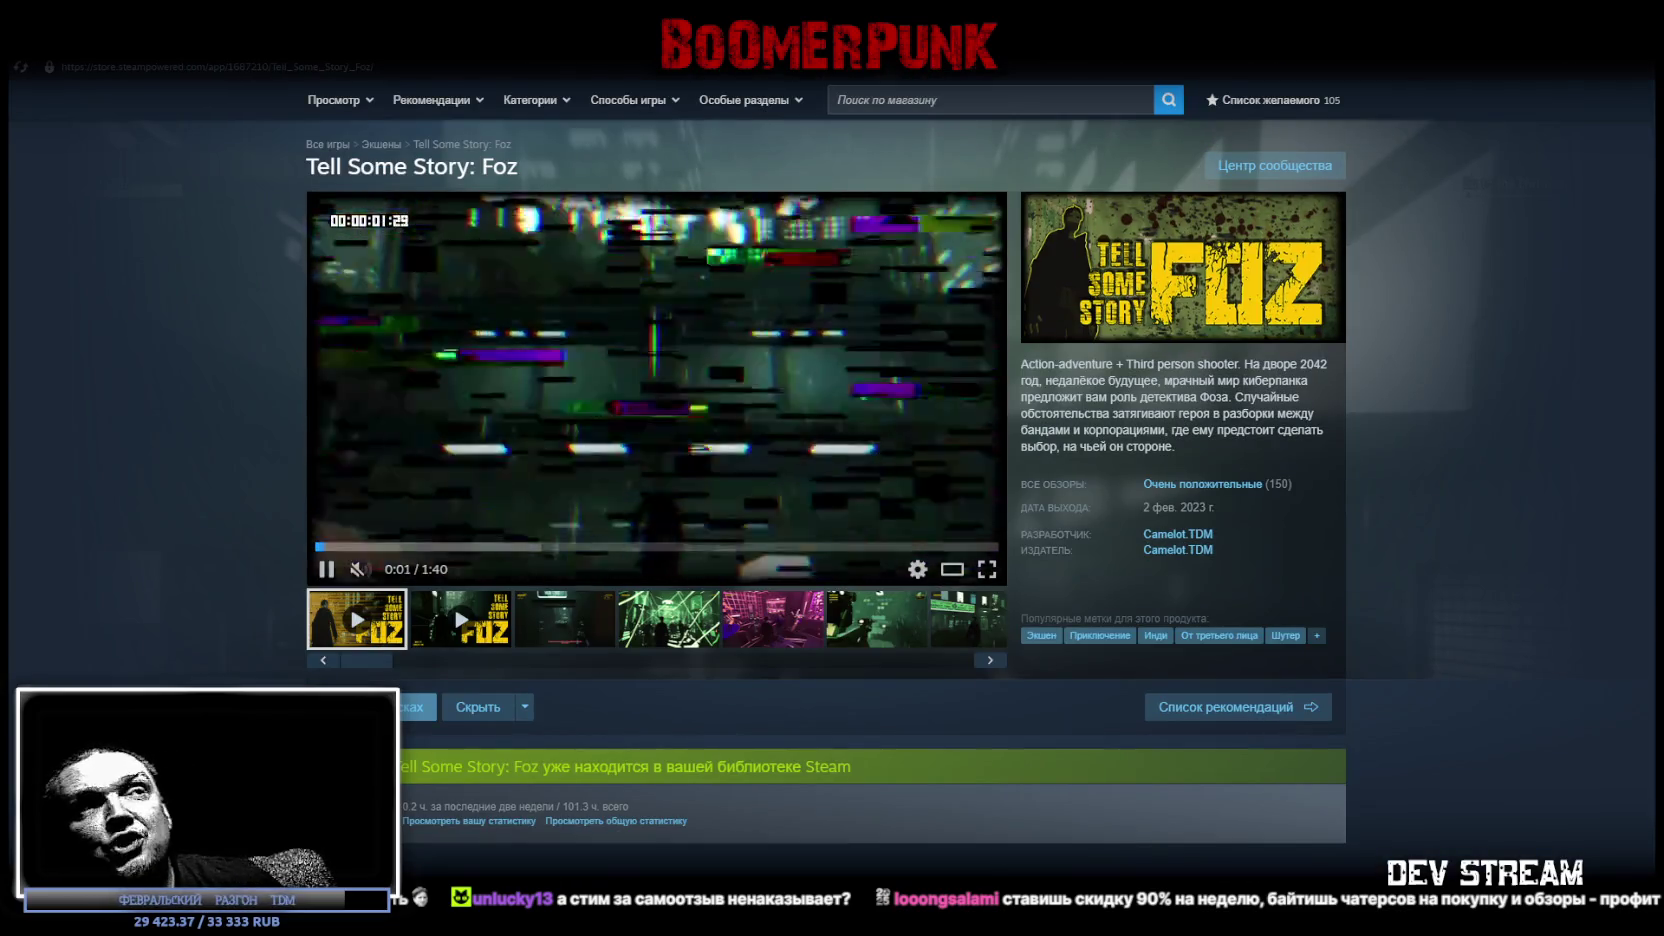
Scroll through the Foz reviews, return to its library page, and restore Steam to a smaller window.
scroll(1127, 722, down, 5)
scroll(1127, 722, down, 3)
scroll(1127, 722, down, 3)
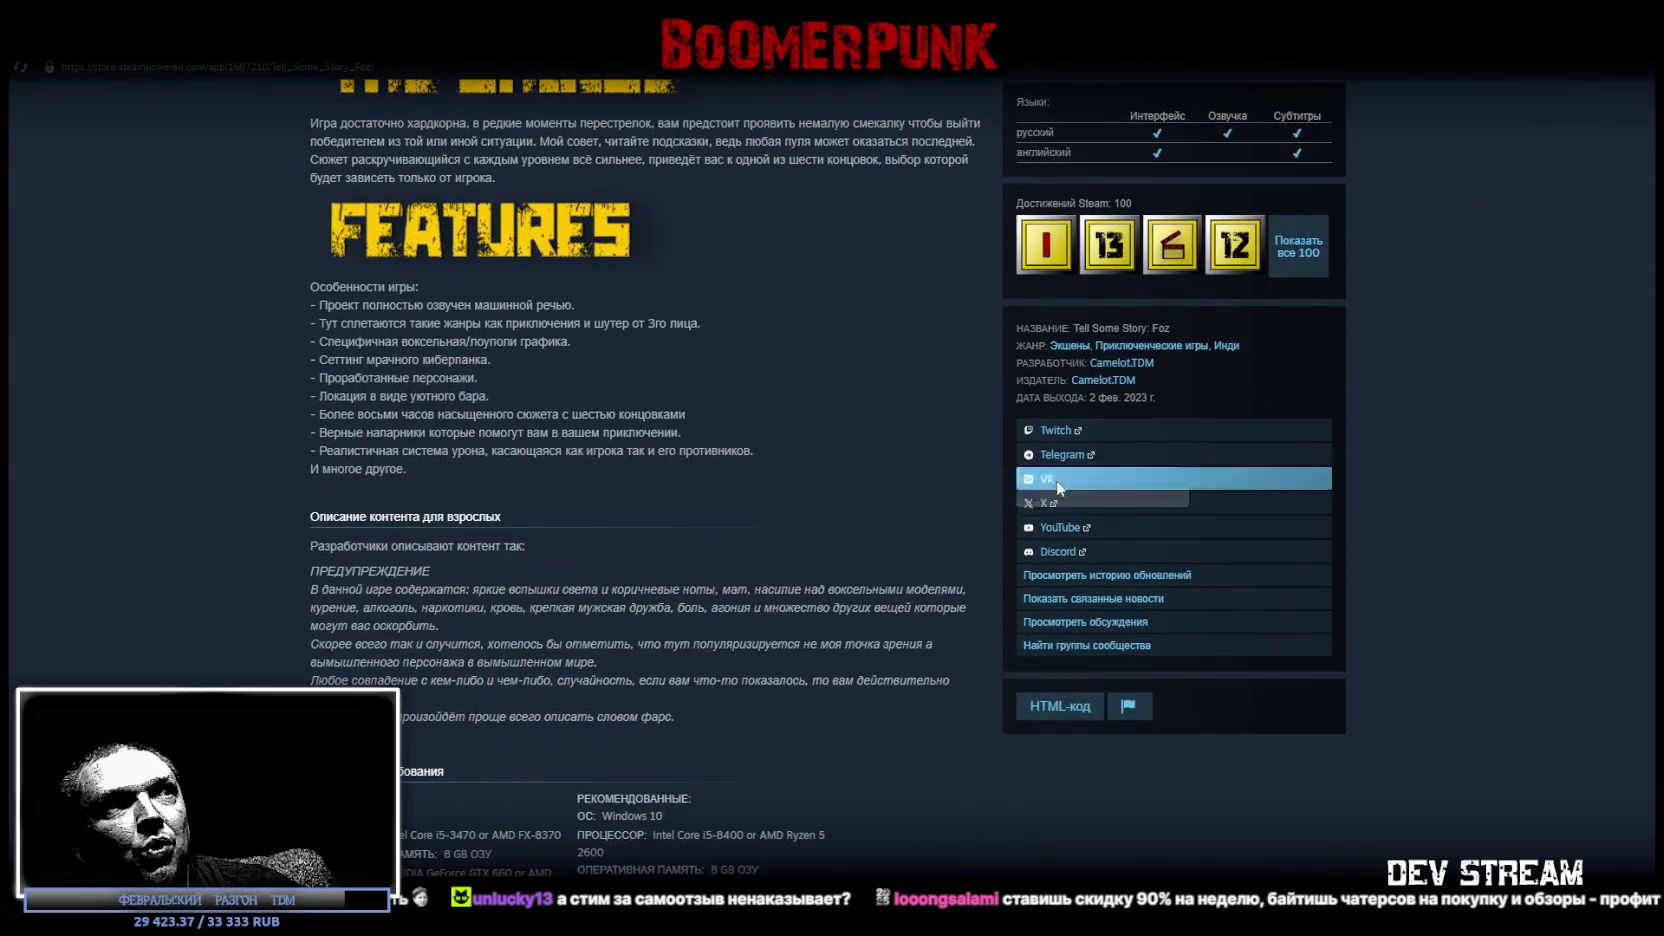
scroll(1030, 480, down, 5)
scroll(910, 388, down, 5)
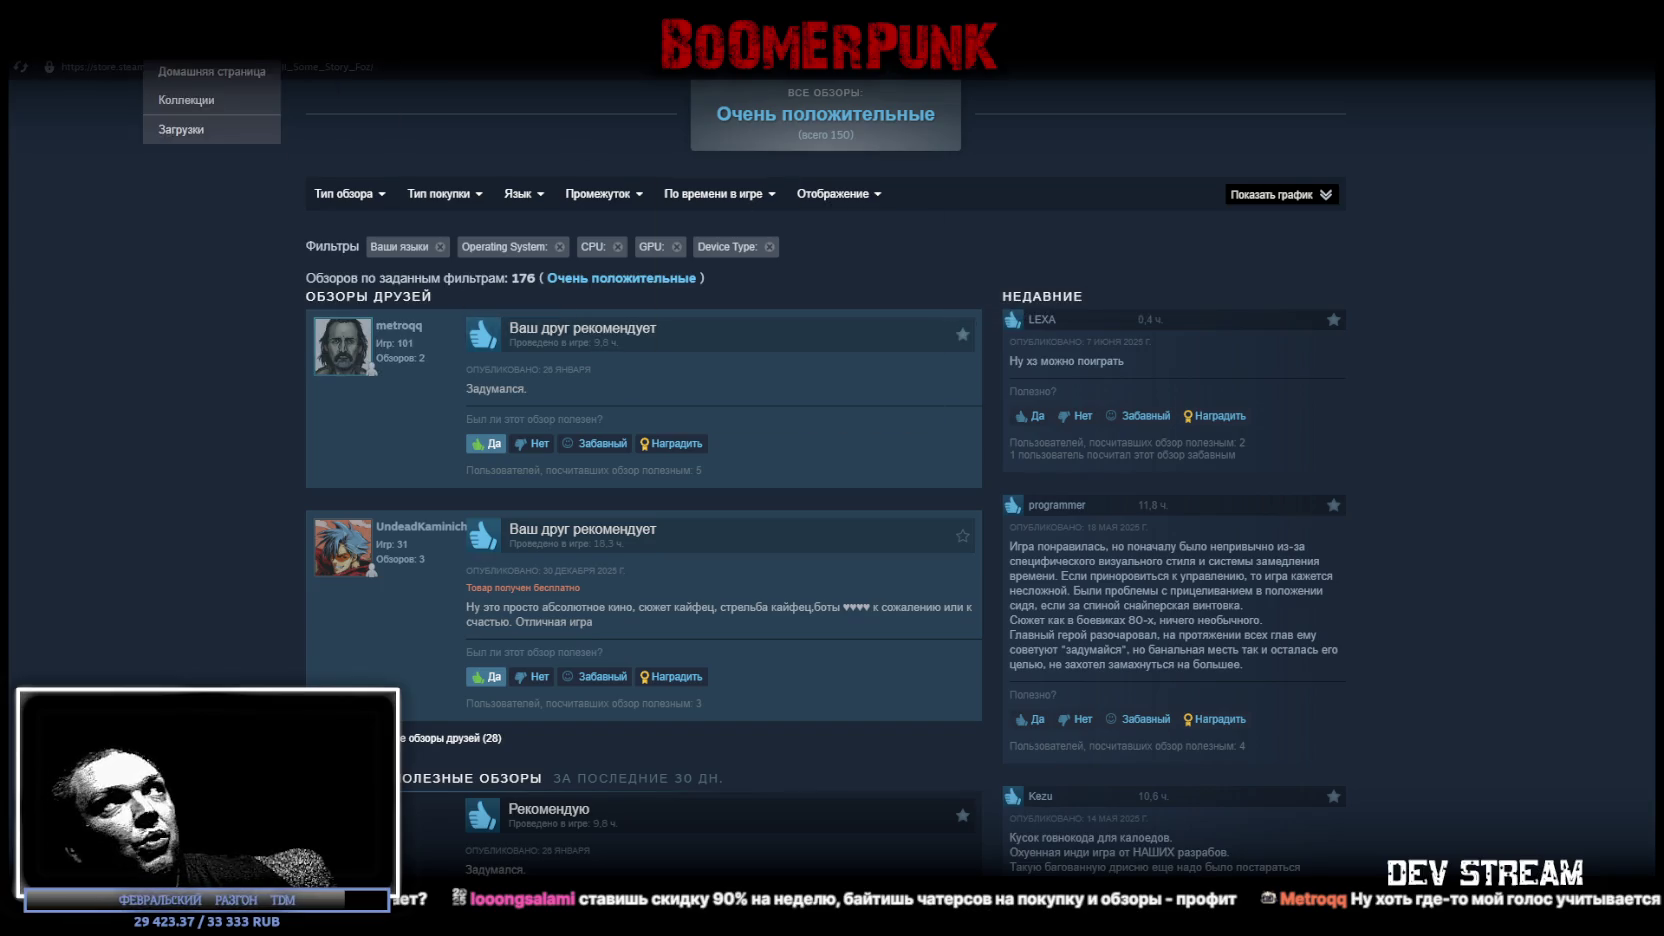
click(190, 93)
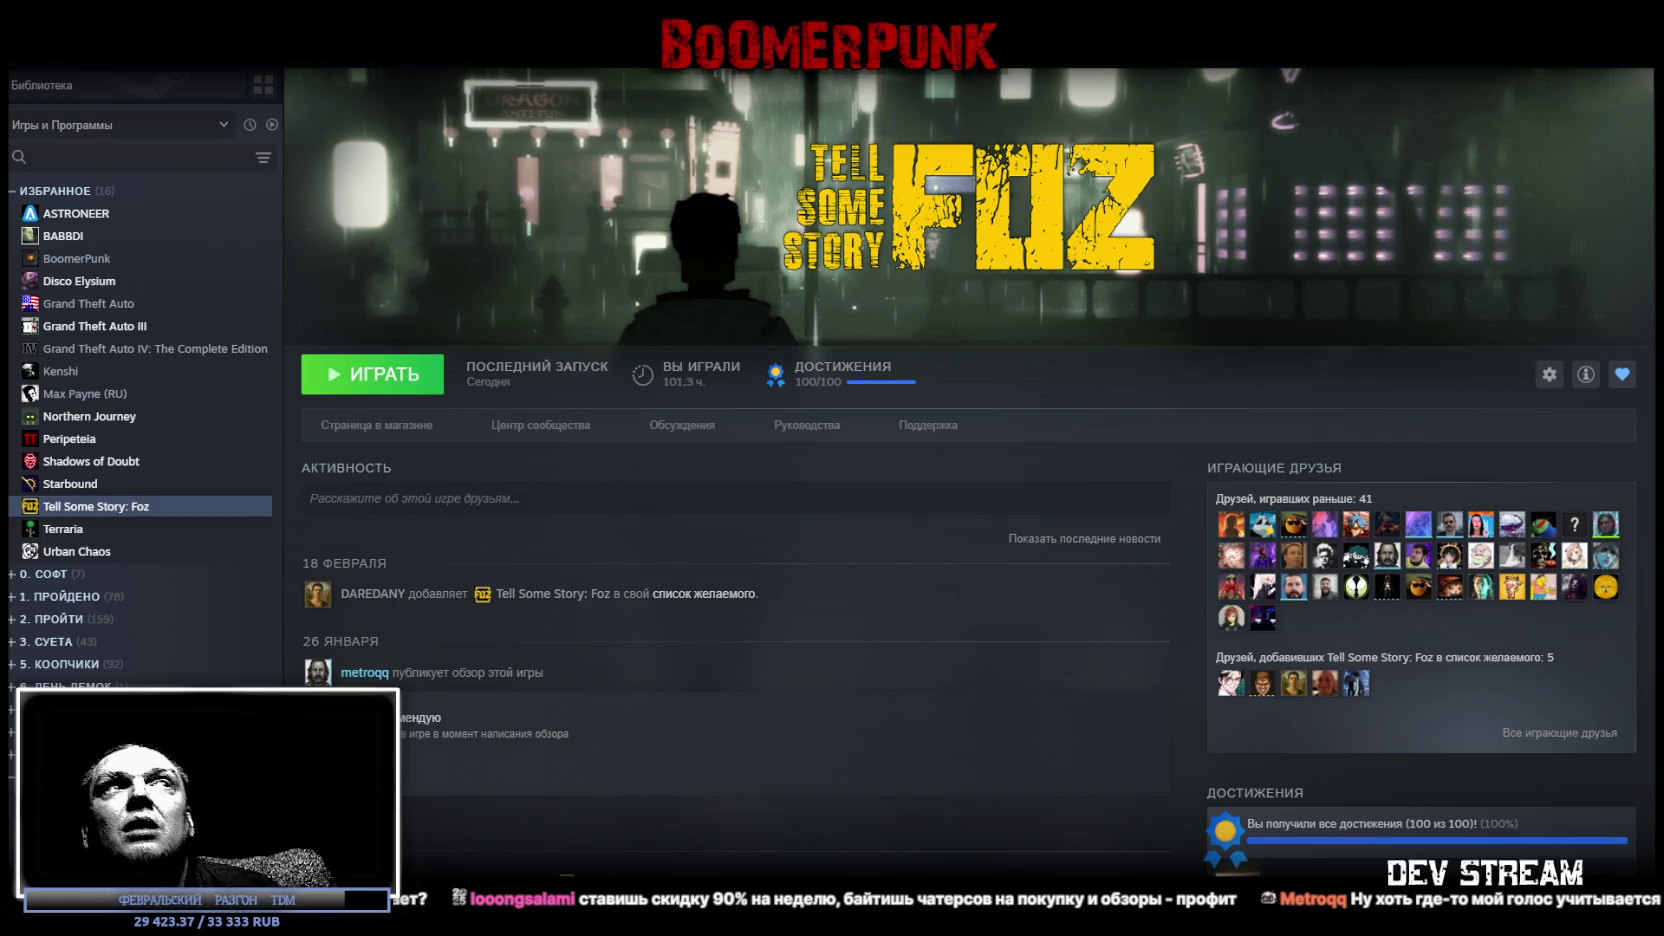
drag(902, 121, 677, 316)
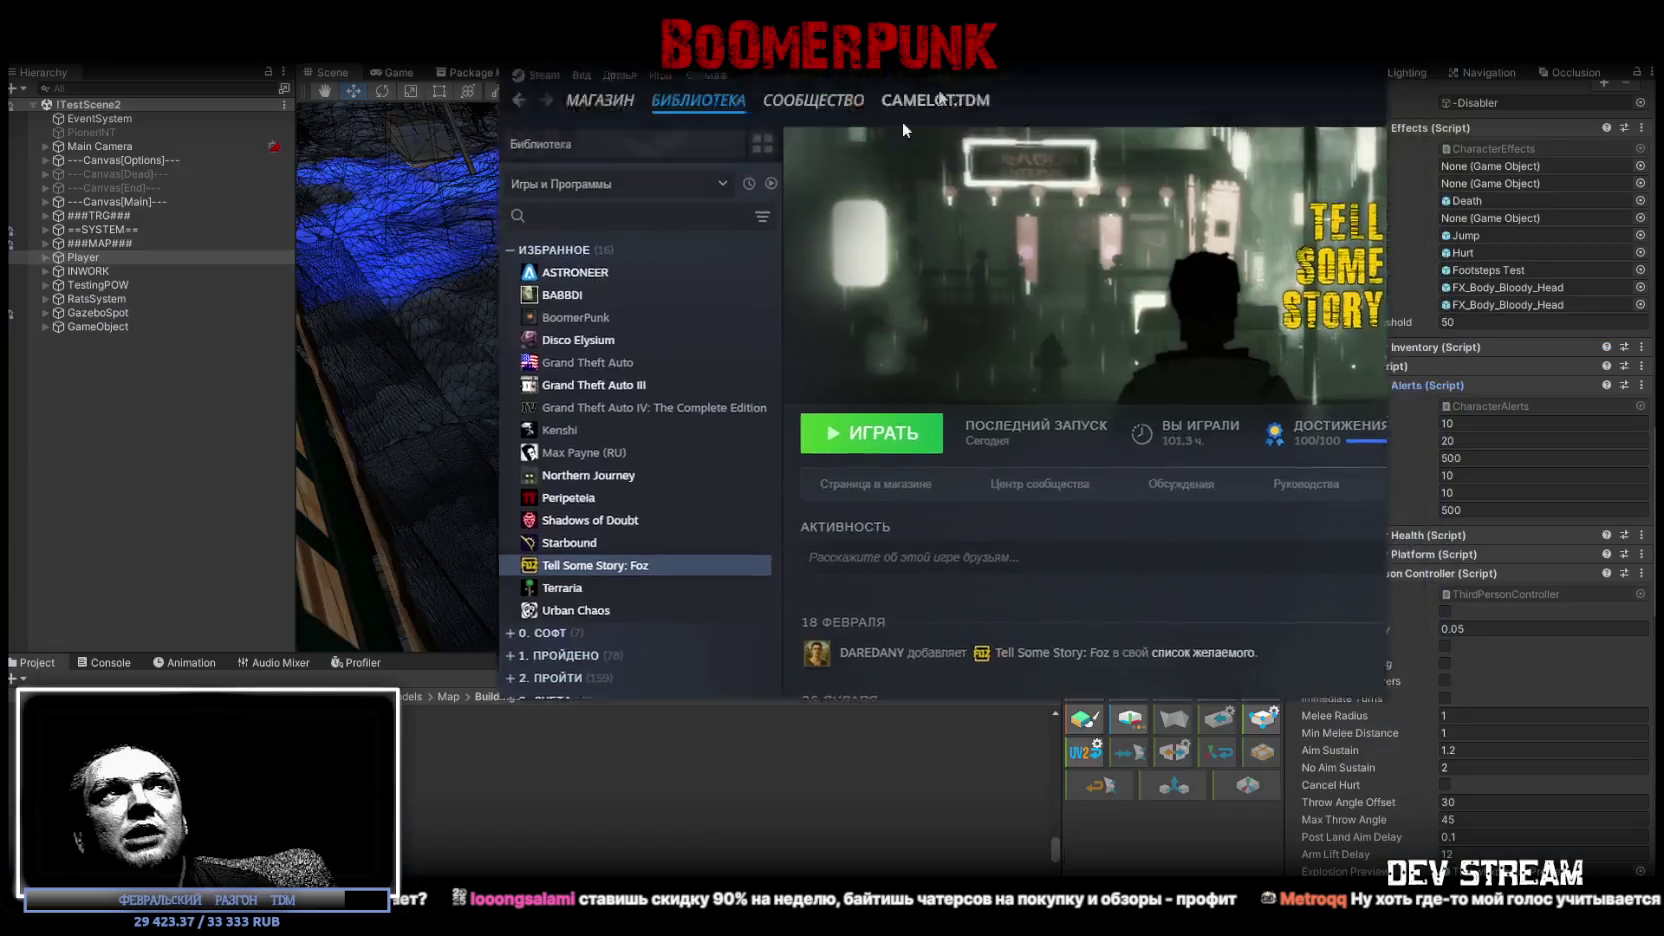
Close Steam to bring up the ITestScene2 scene, turning the view from the roof to the forest.
click(1133, 268)
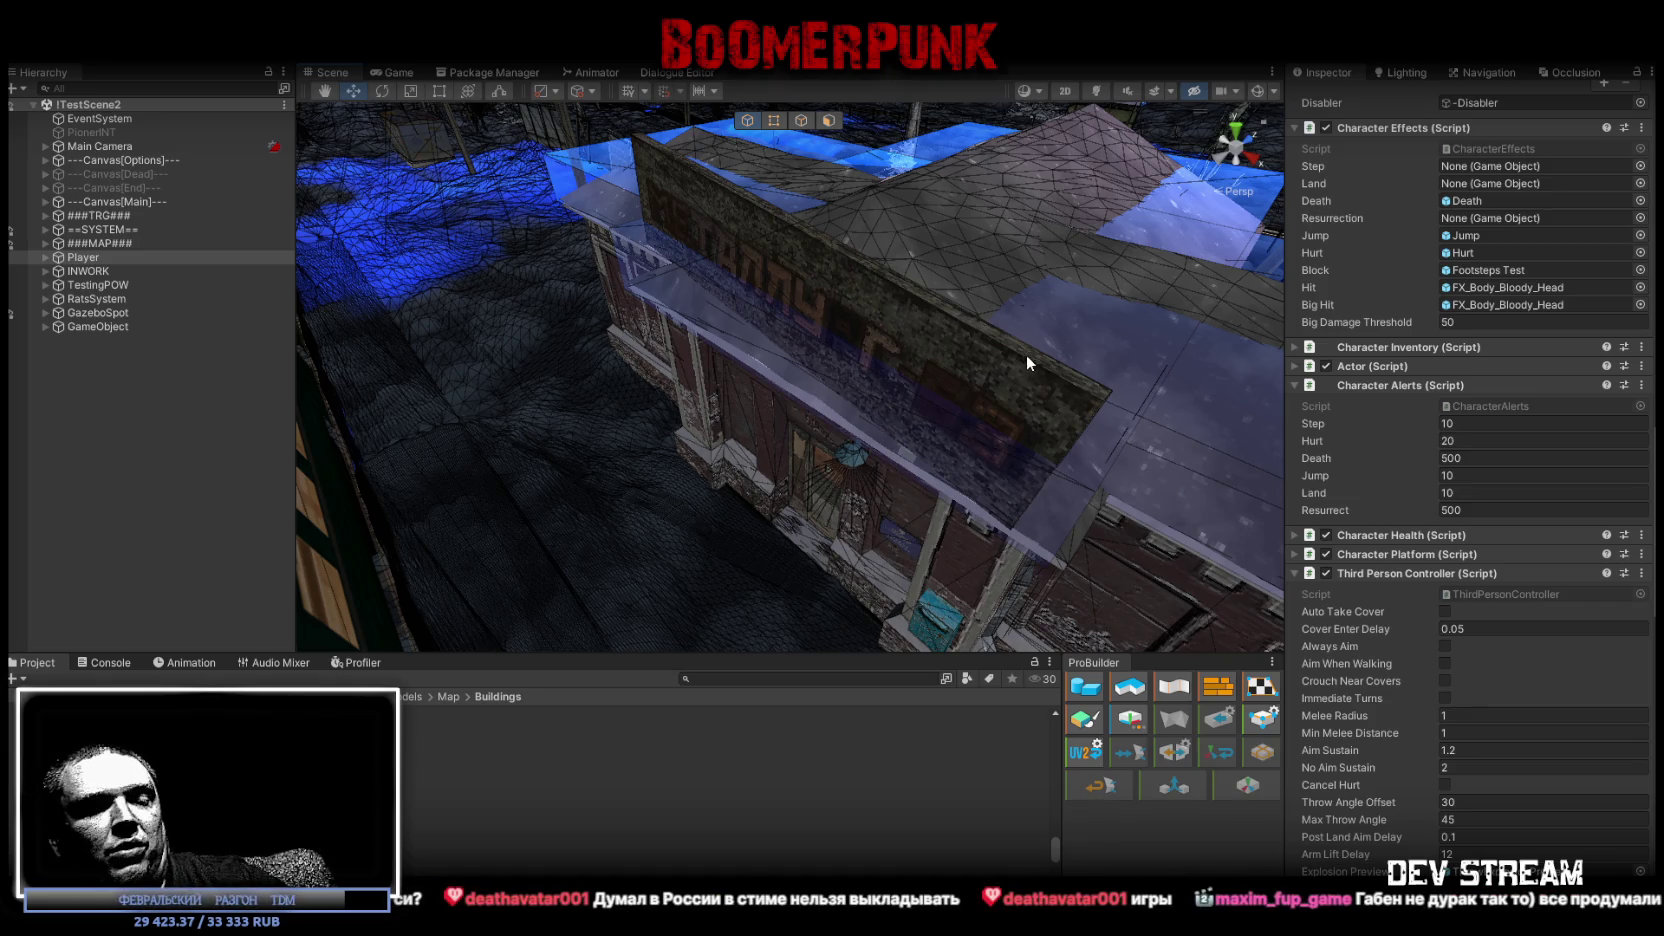
mouse_move(922, 334)
right_down()
mouse_move(872, 271)
mouse_move(782, 236)
mouse_move(1089, 308)
right_up()
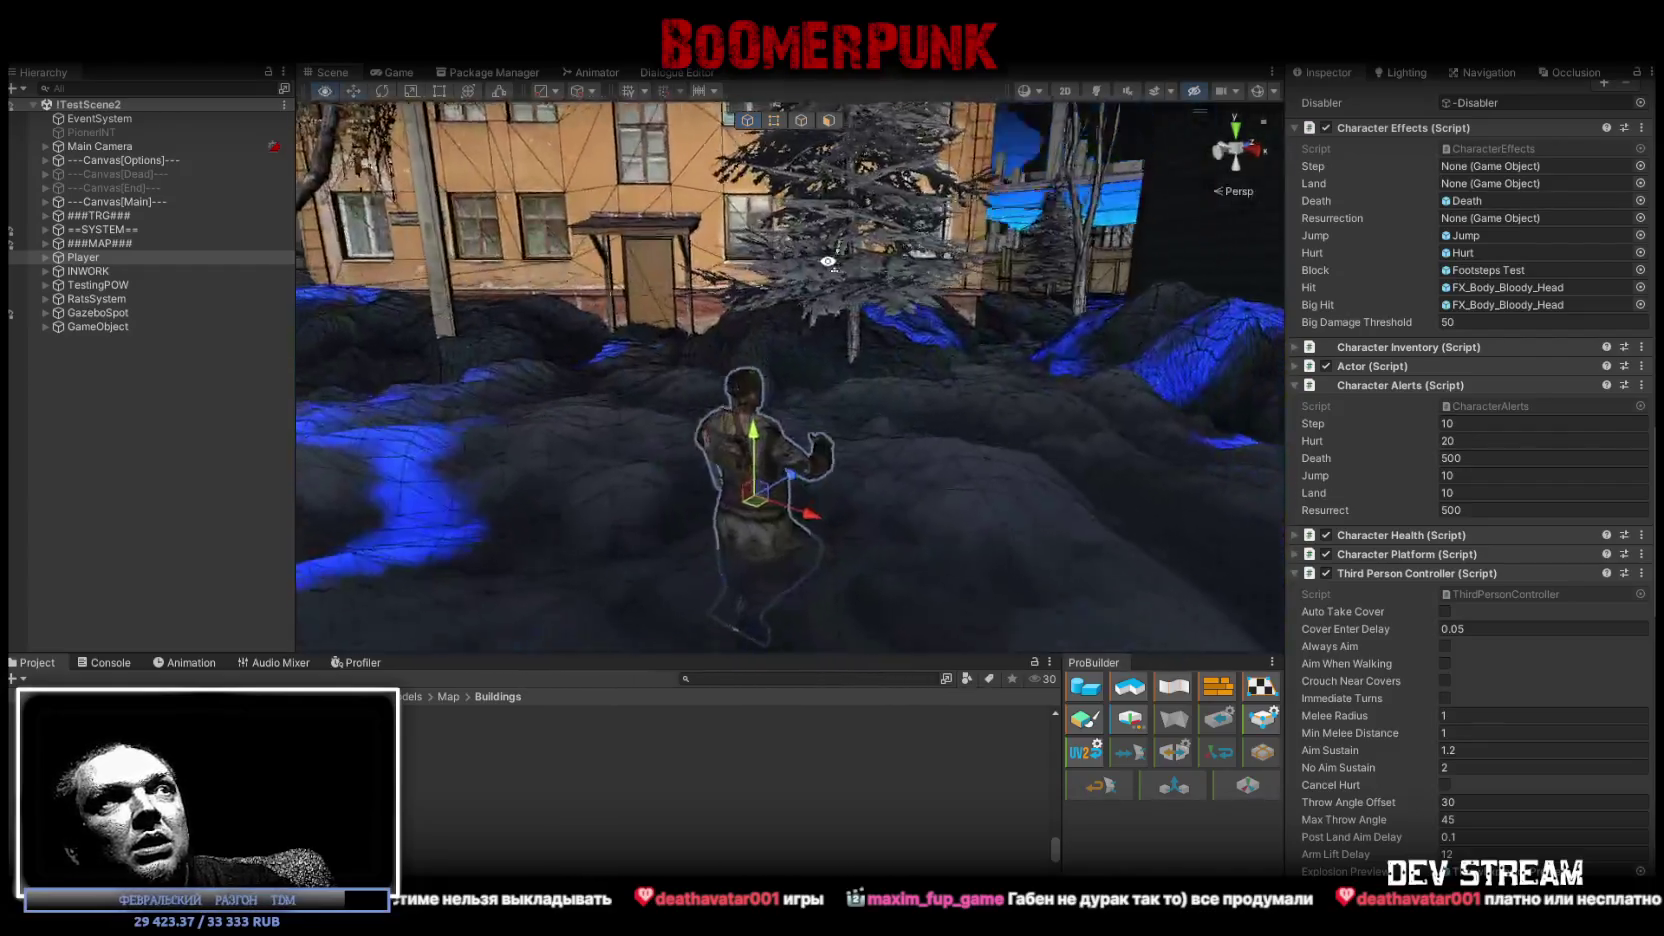
Pull the Scene camera back to an overview of the house, then fly closer to it.
right_drag(1089, 308, 1164, 358)
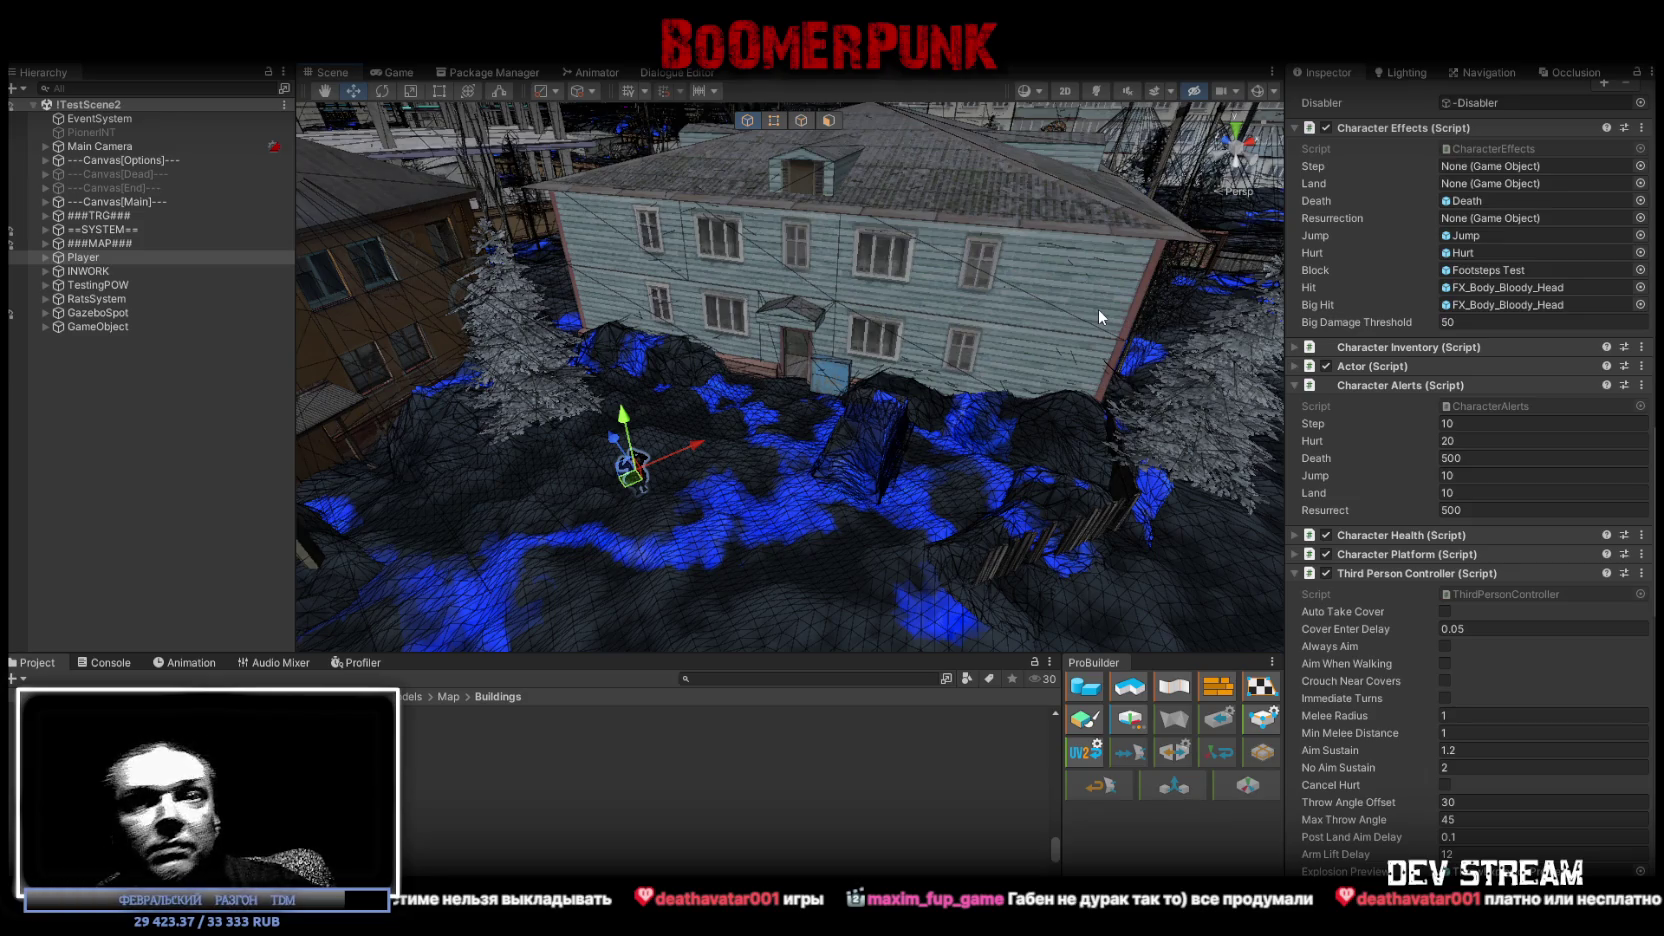
mouse_move(1104, 337)
right_down()
mouse_move(904, 363)
mouse_move(997, 263)
mouse_move(909, 338)
mouse_move(854, 345)
mouse_move(680, 438)
mouse_move(650, 397)
mouse_move(686, 341)
mouse_move(650, 300)
right_up()
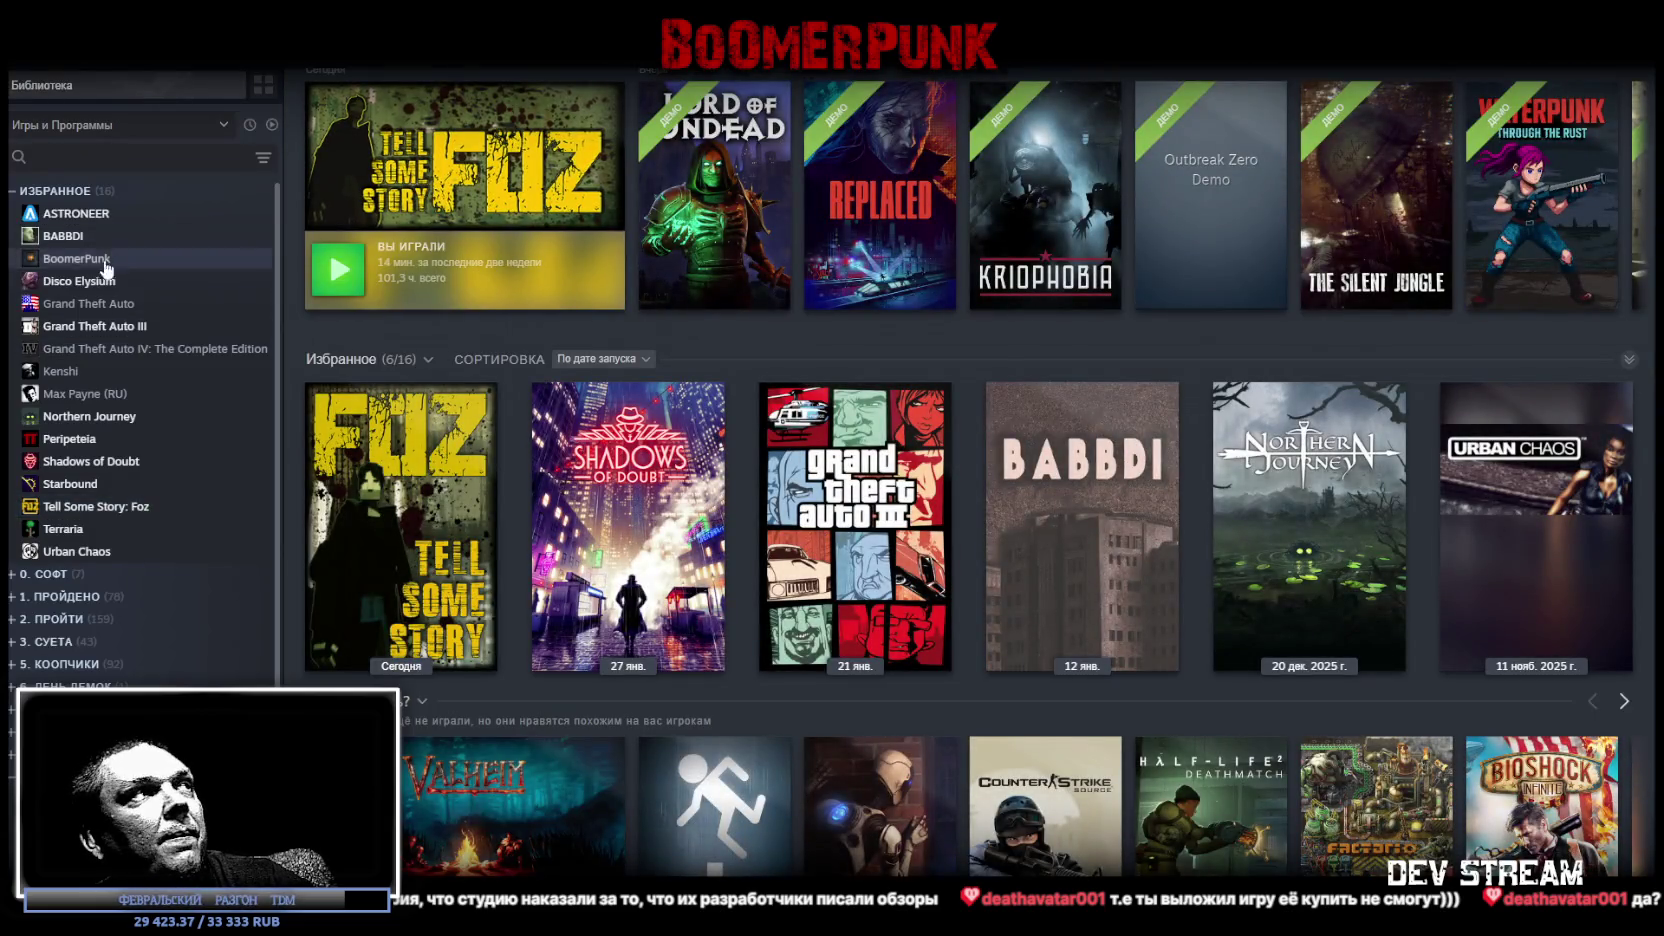
Open the Tell Some Story: Foz store page from the library.
click(95, 506)
click(346, 417)
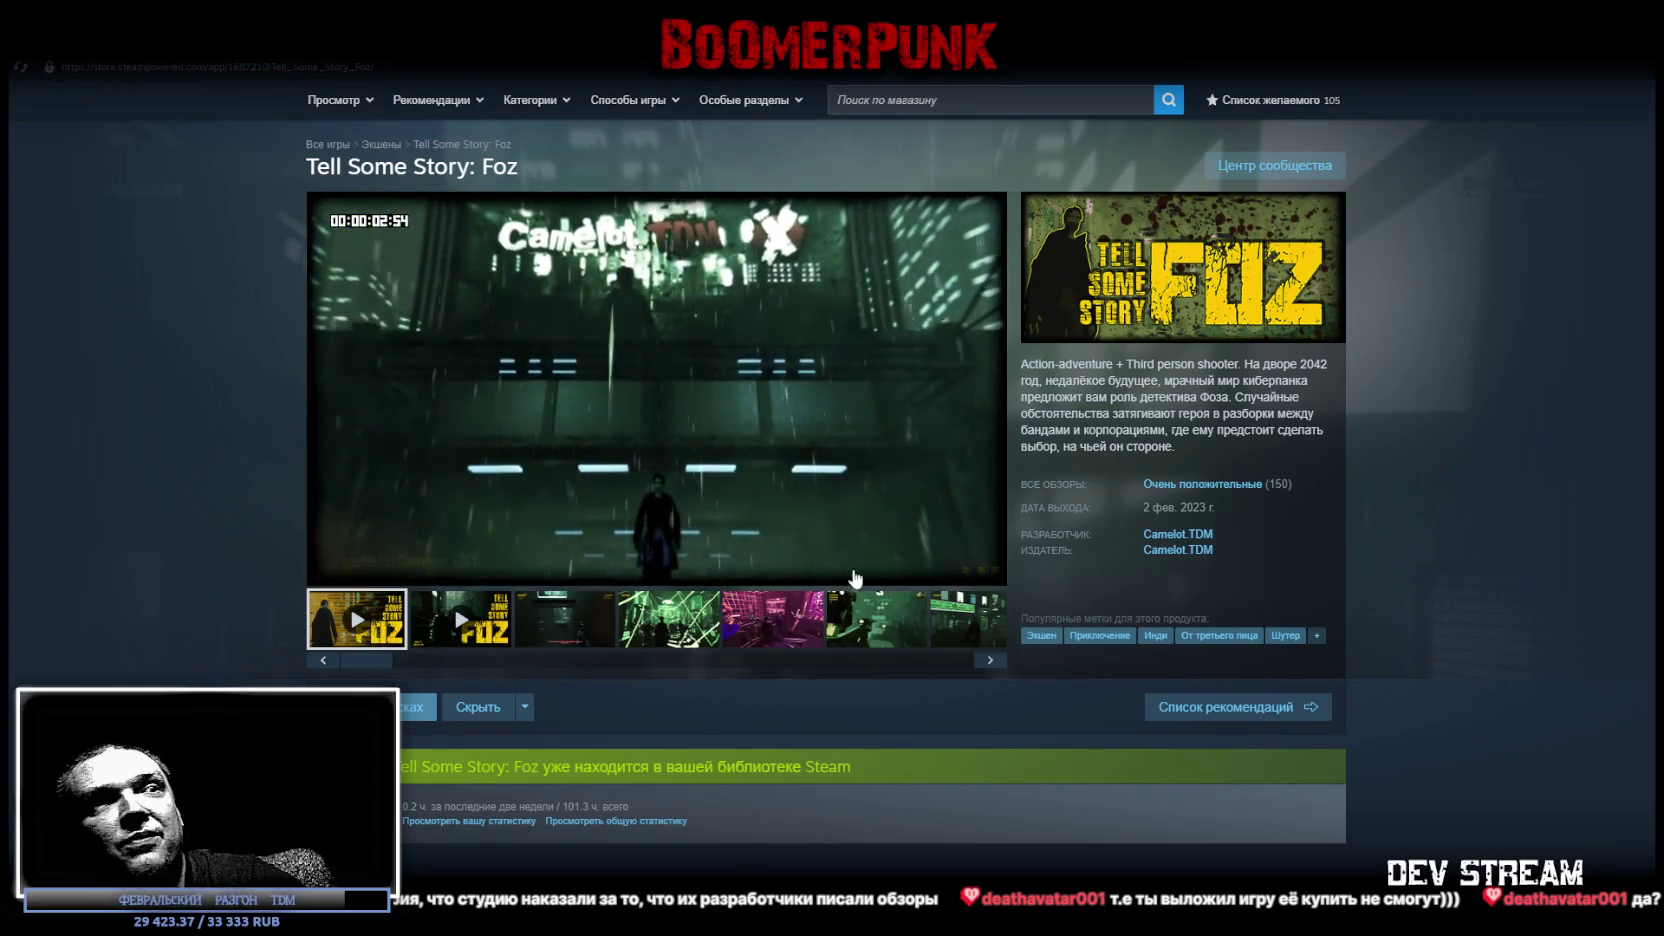
scroll(822, 489, down, 5)
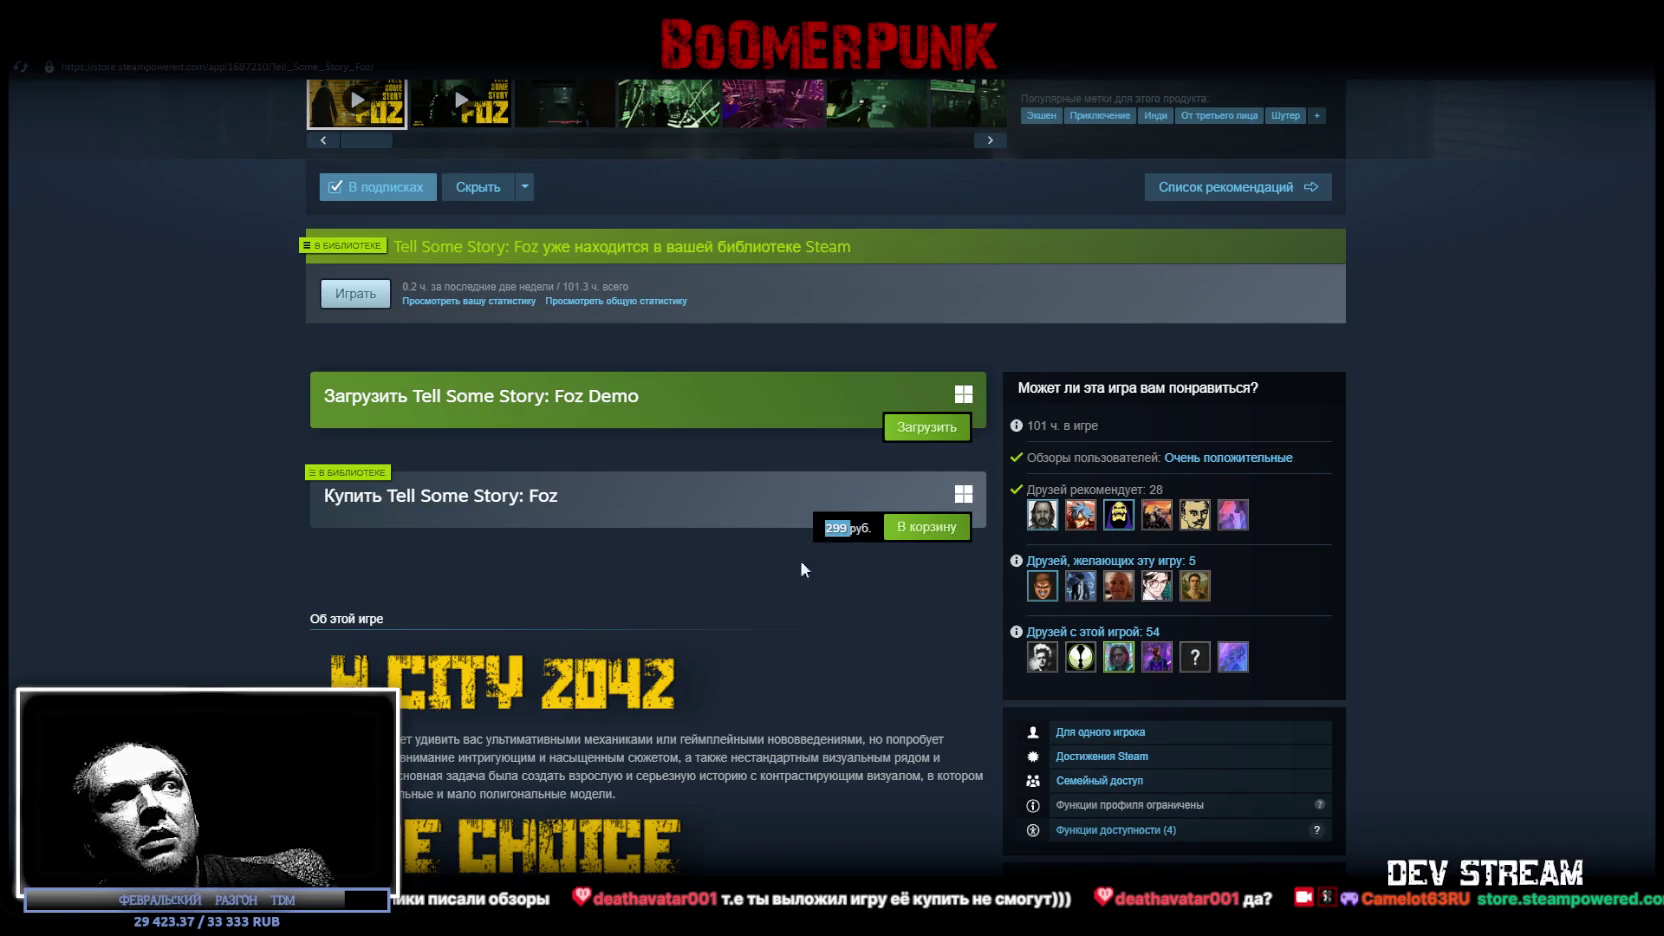
scroll(802, 568, up, 5)
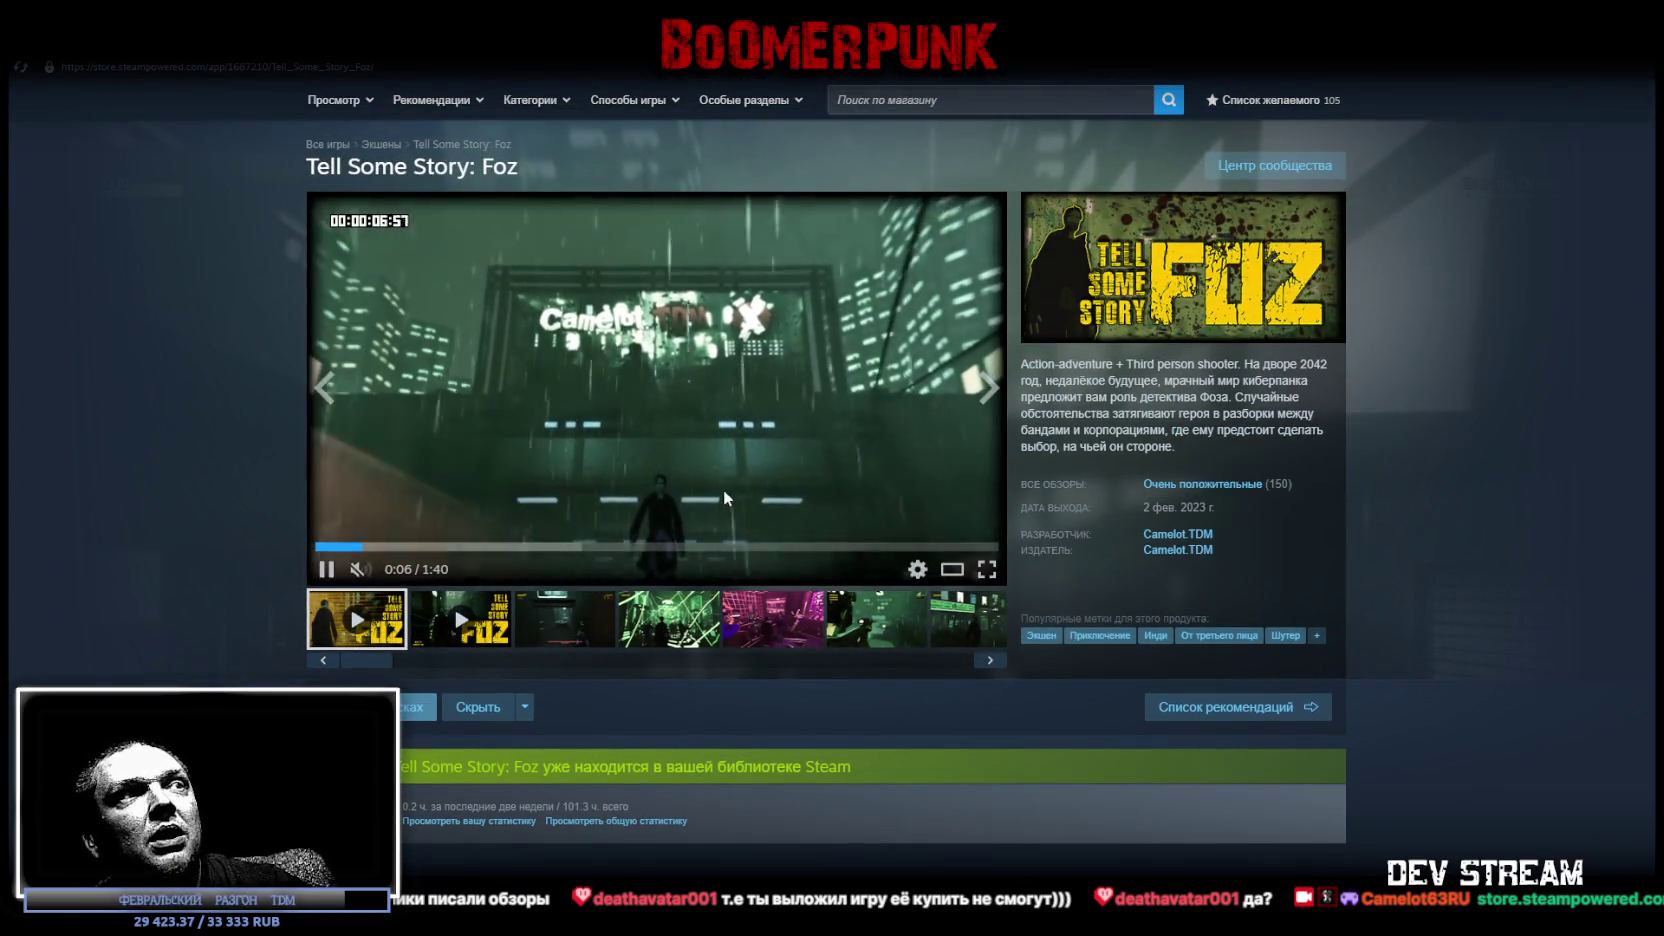
Step forward through the game's trailer and screenshots.
key(Right)
key(Right)
key(Right)
key(Right)
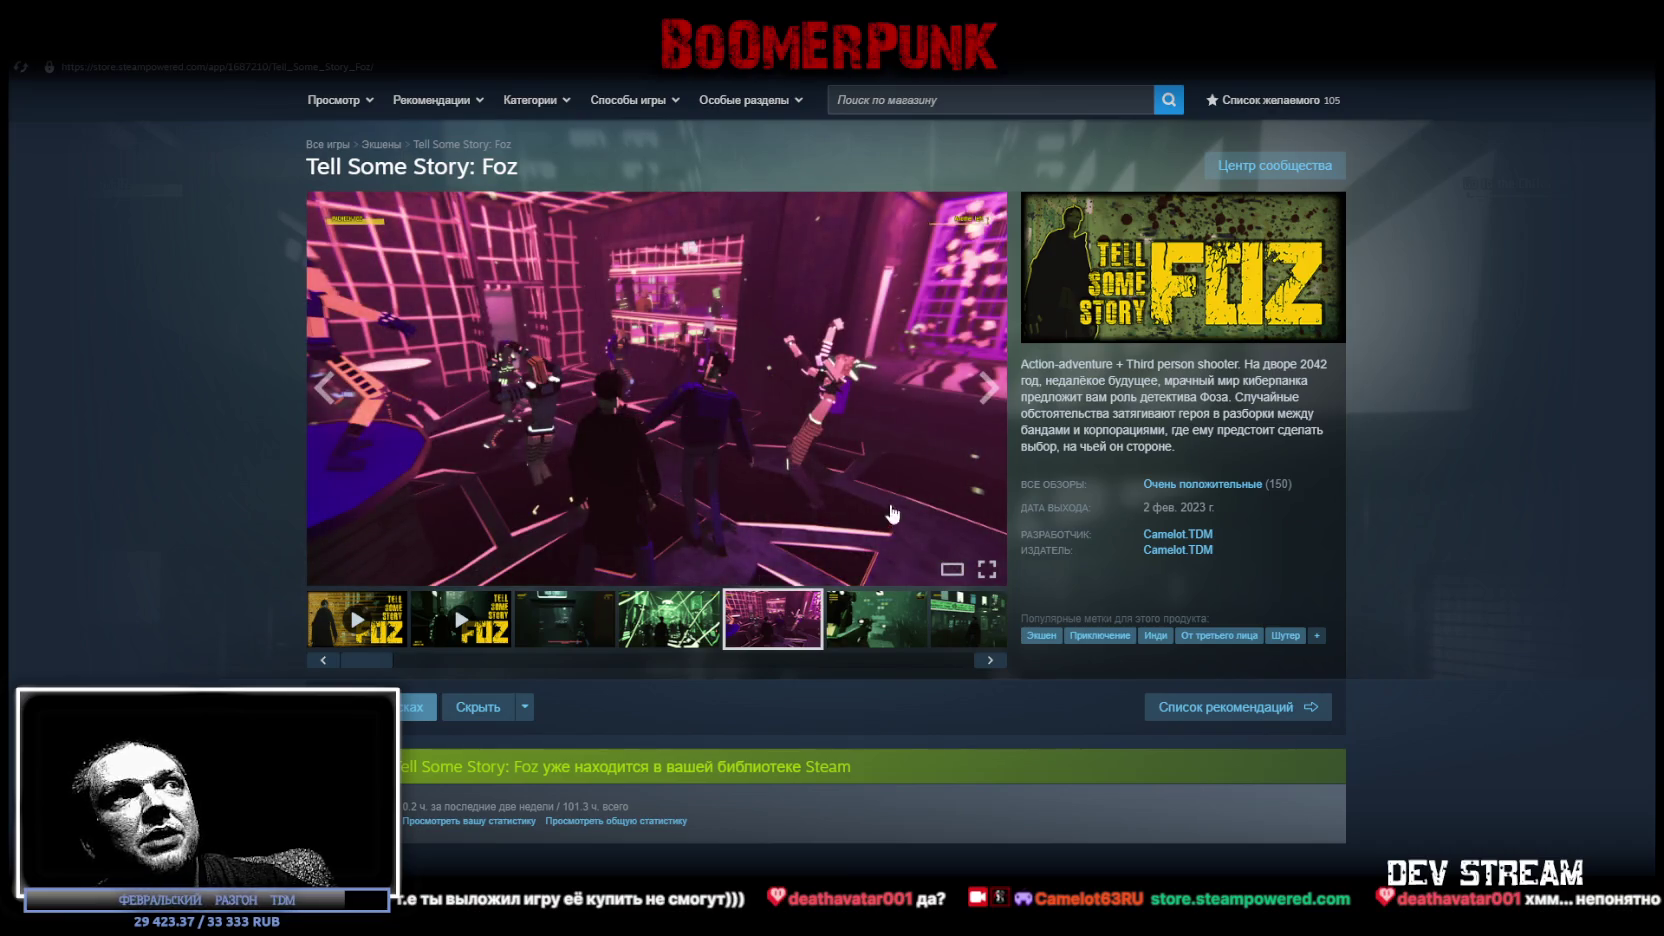
click(886, 628)
click(962, 634)
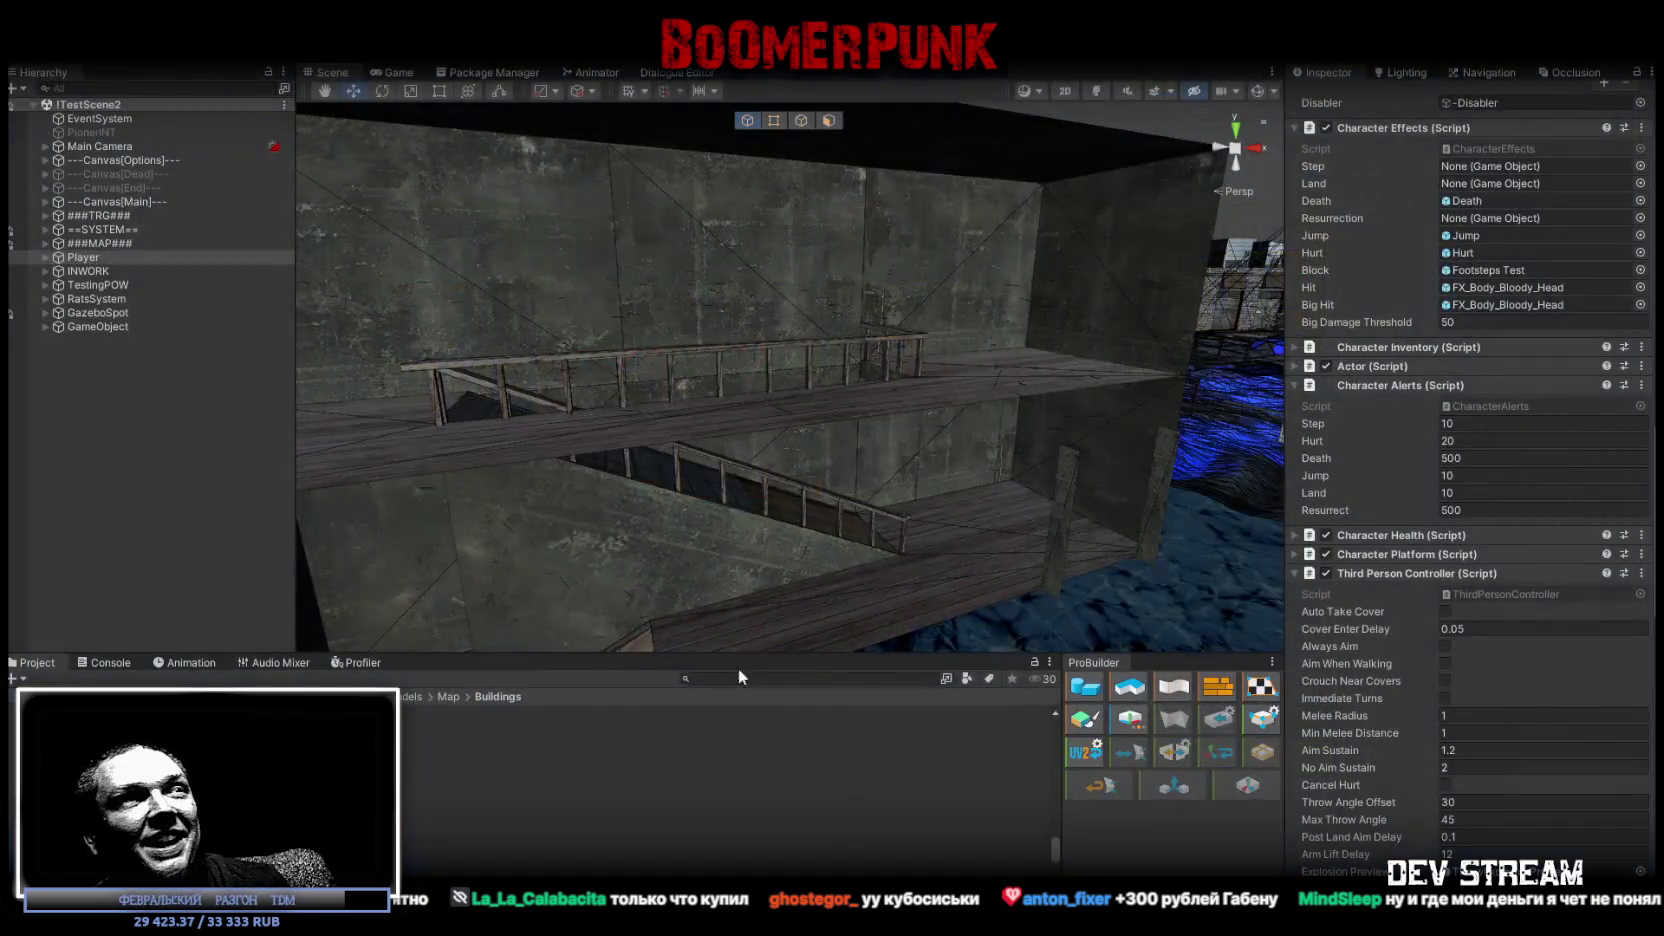
Switch the bottom panel from the Project browser to the Console log.
click(110, 662)
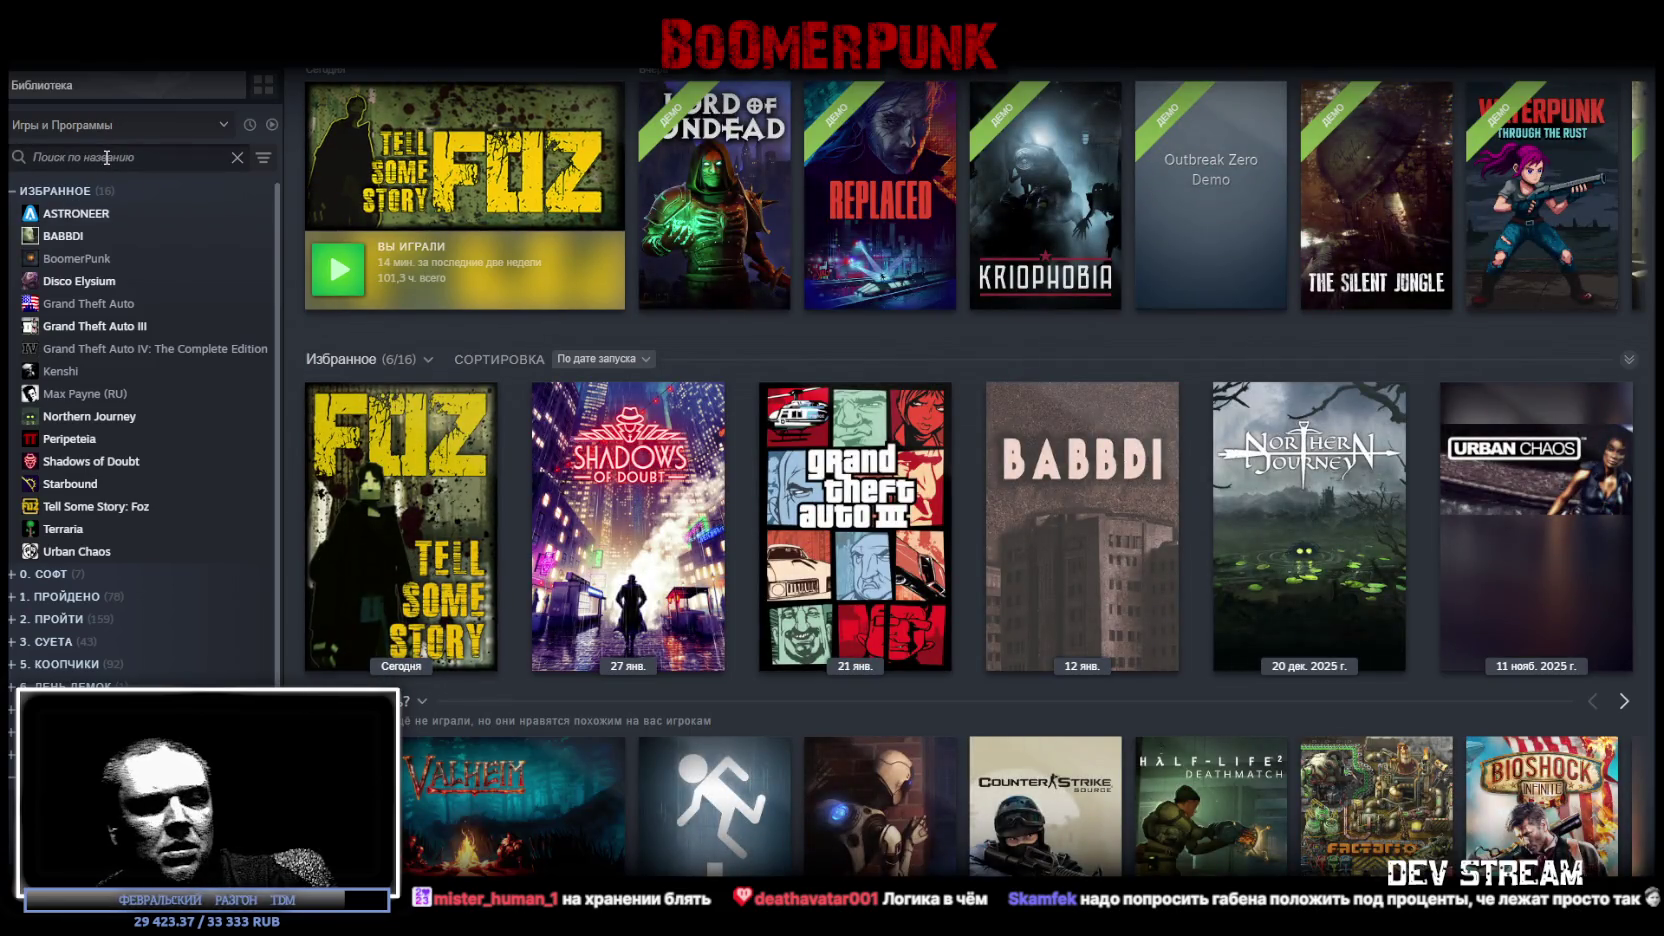
Search the library for 'ве' and open the Ведьмак 3: Дикая Охота store link.
text(wit)
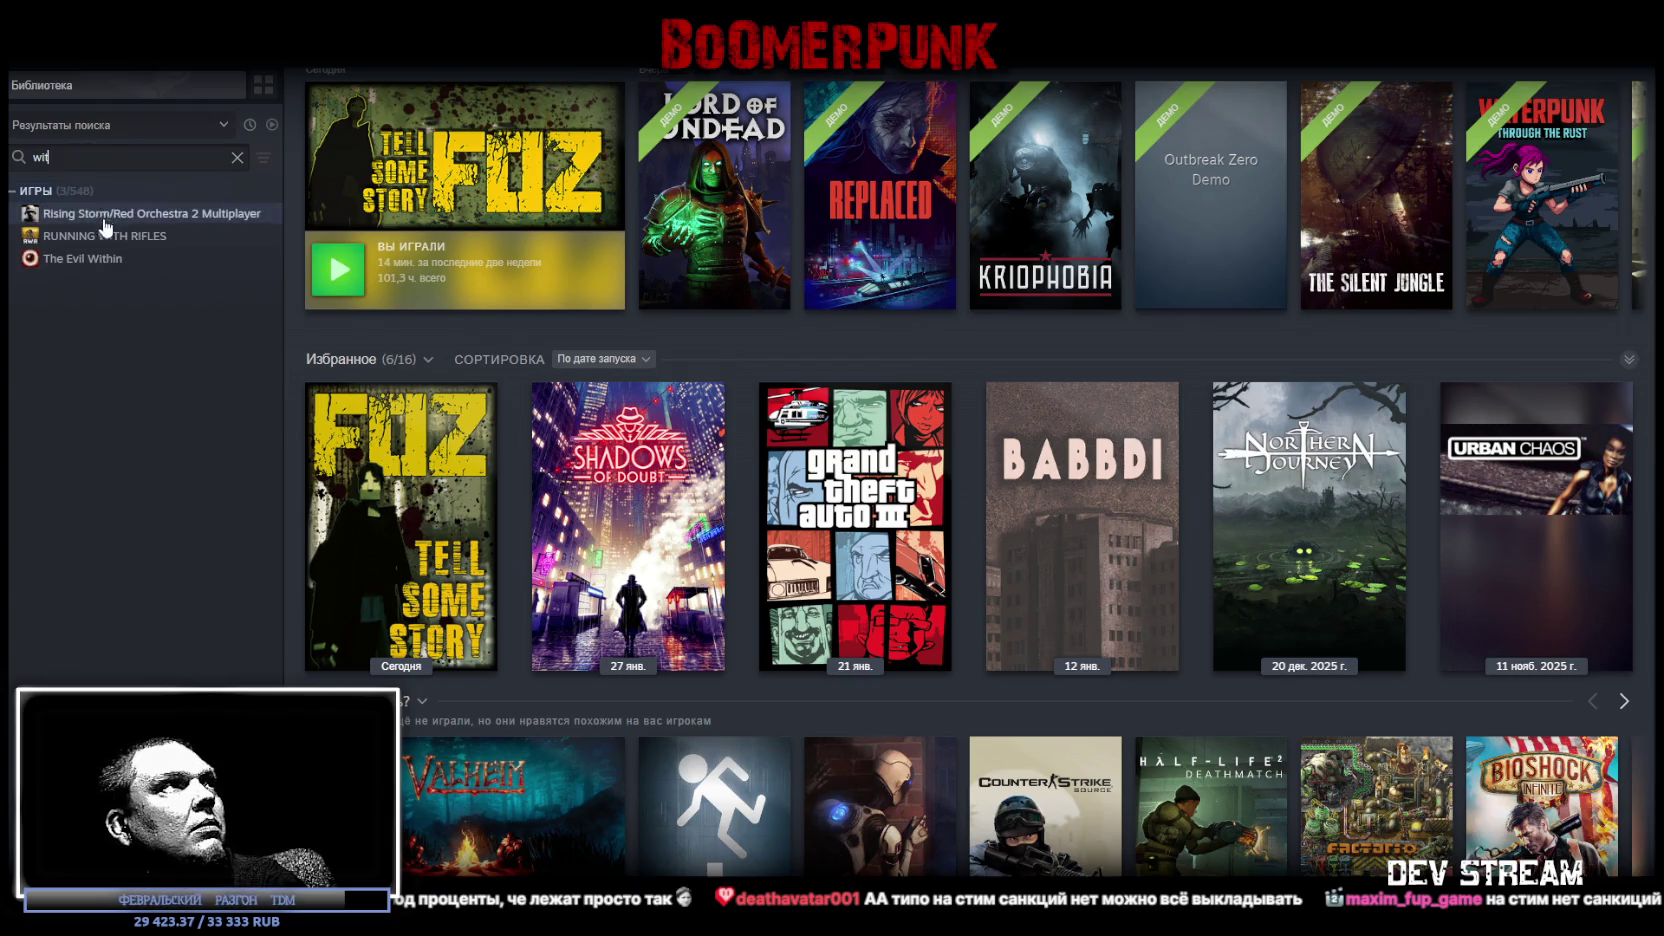
key(BackSpace)
key(BackSpace)
key(BackSpace)
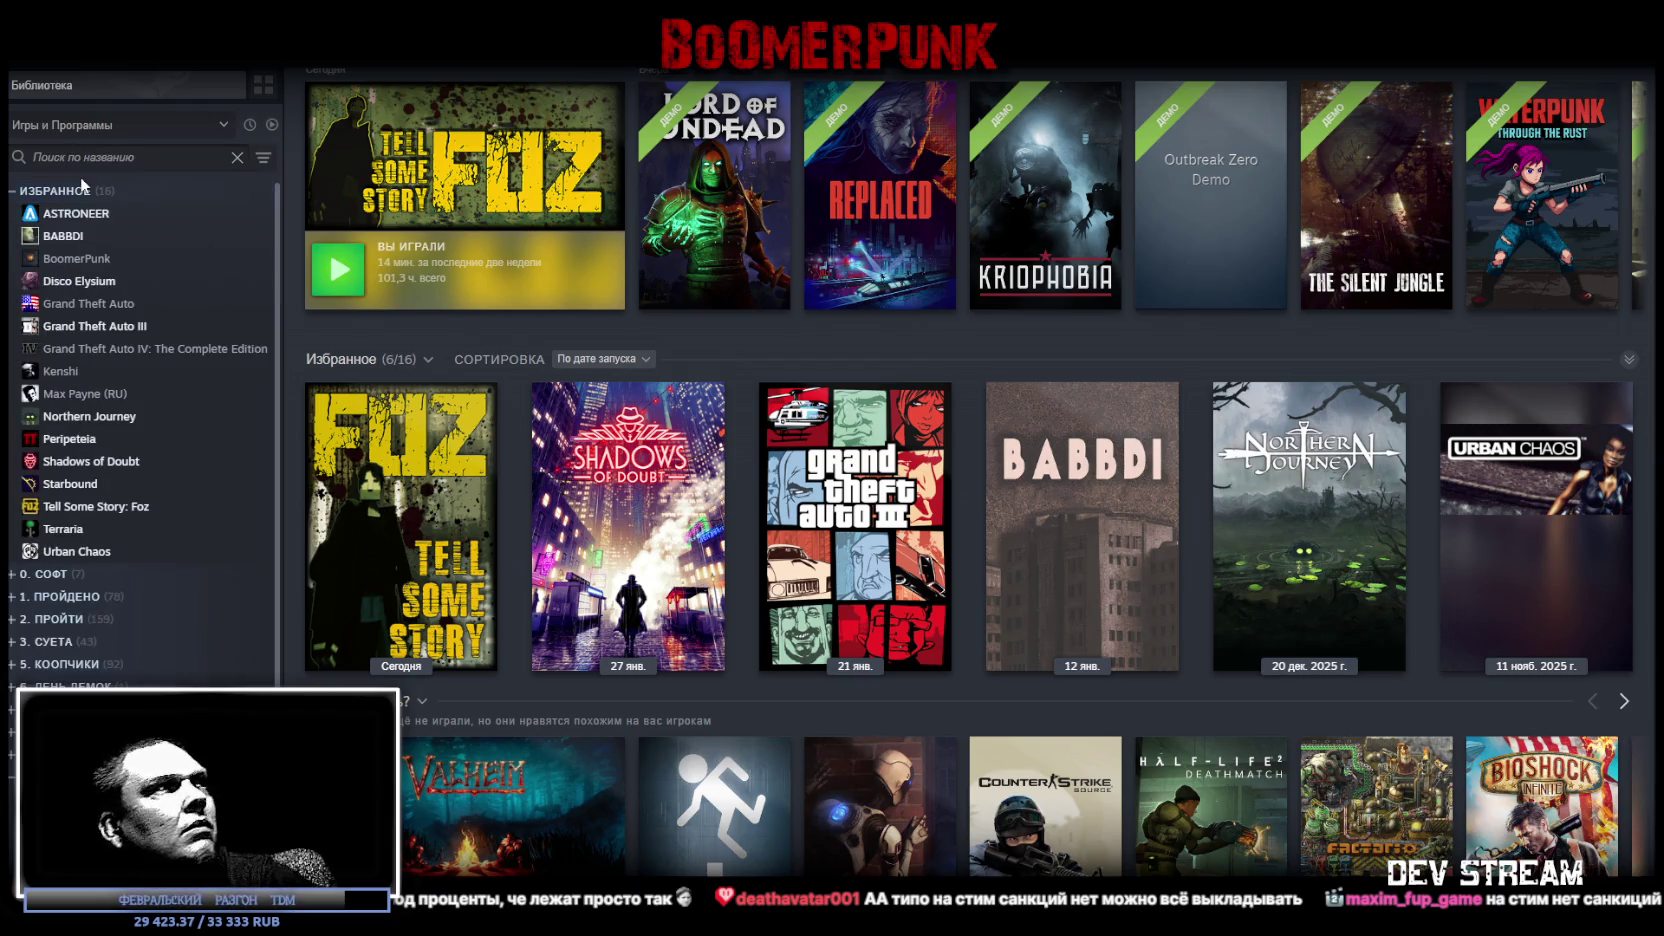
text(ве)
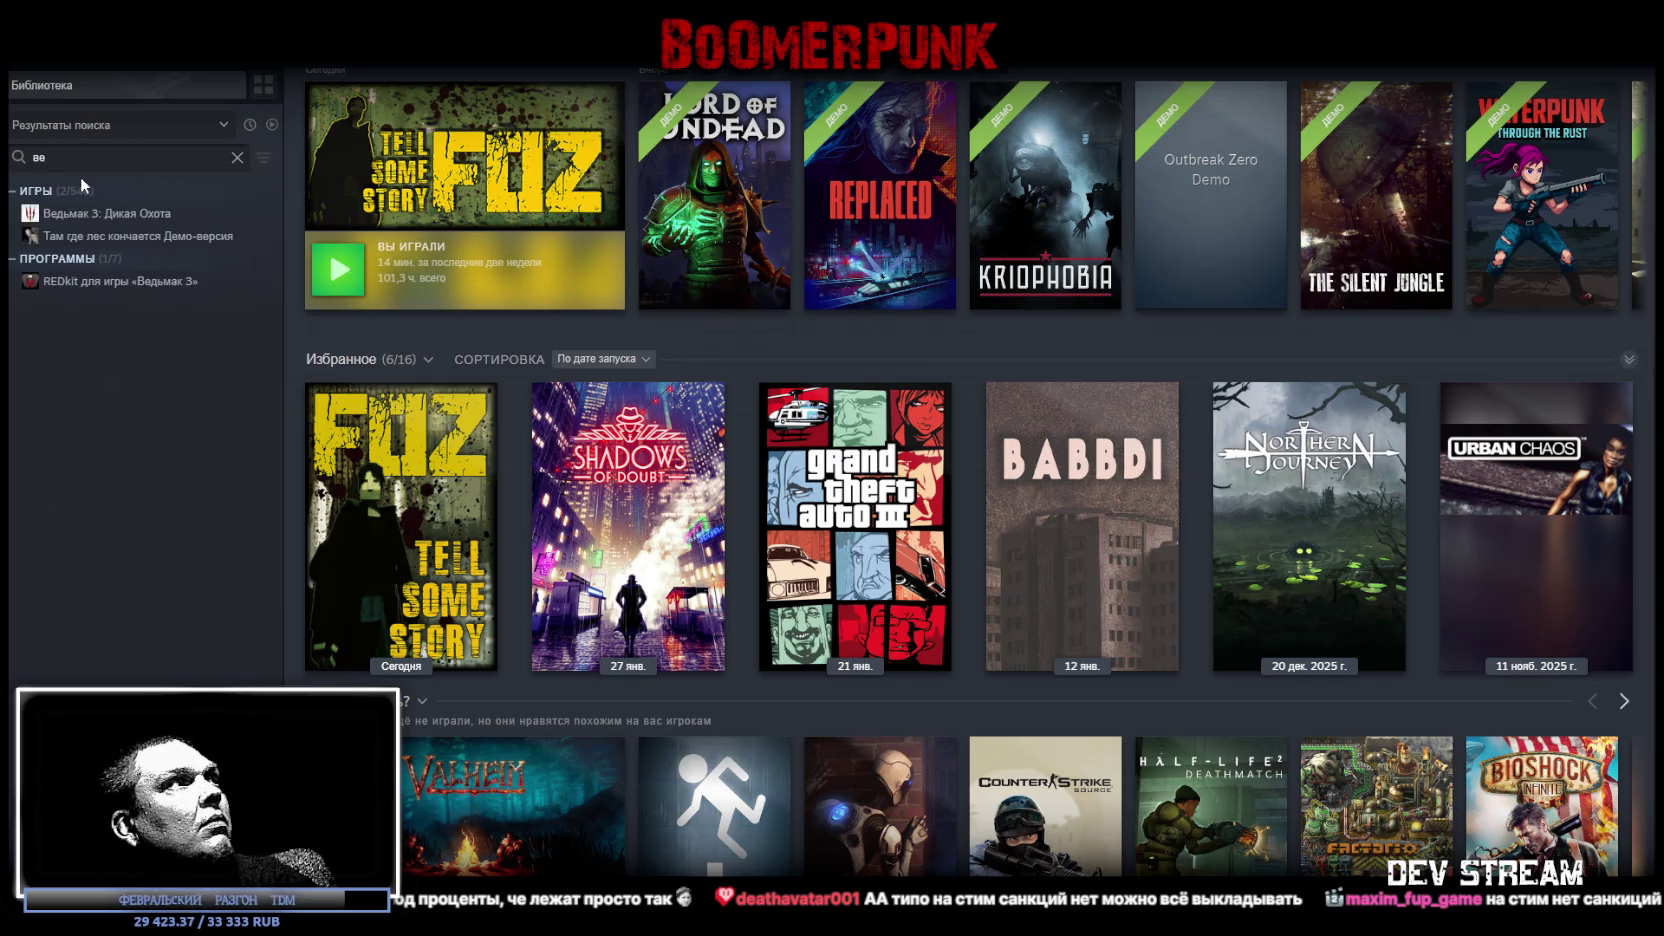
click(100, 214)
click(403, 421)
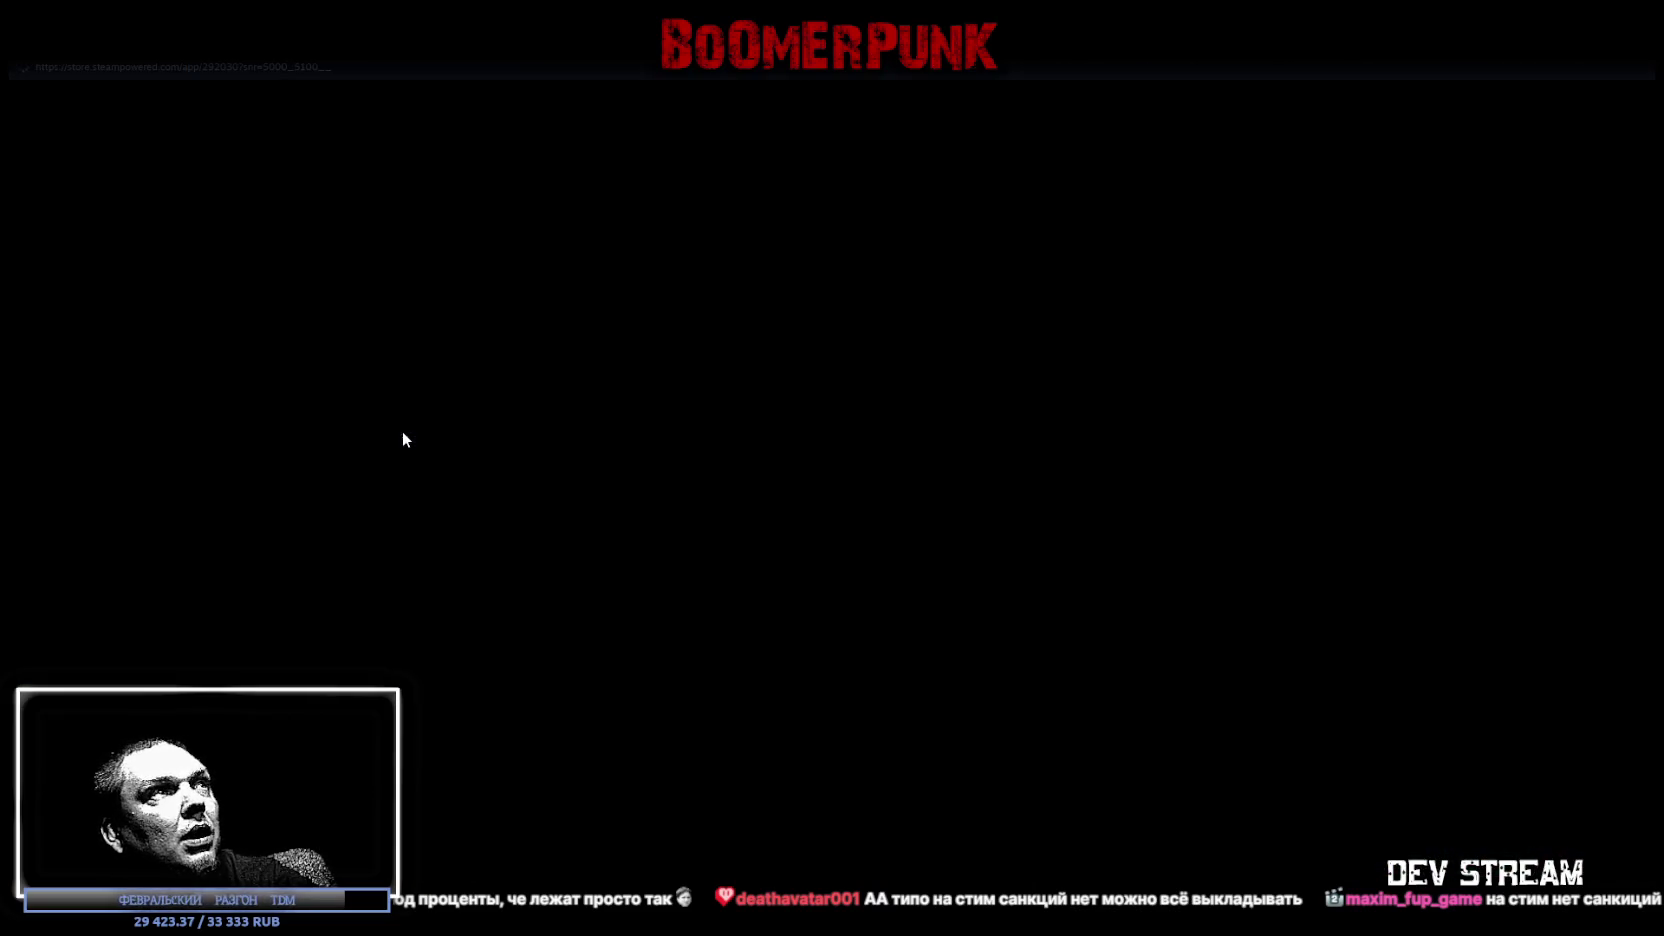
Select the 'Ой, извините!' error heading, go back to the game's library page, and switch to Unity.
drag(320, 178, 560, 188)
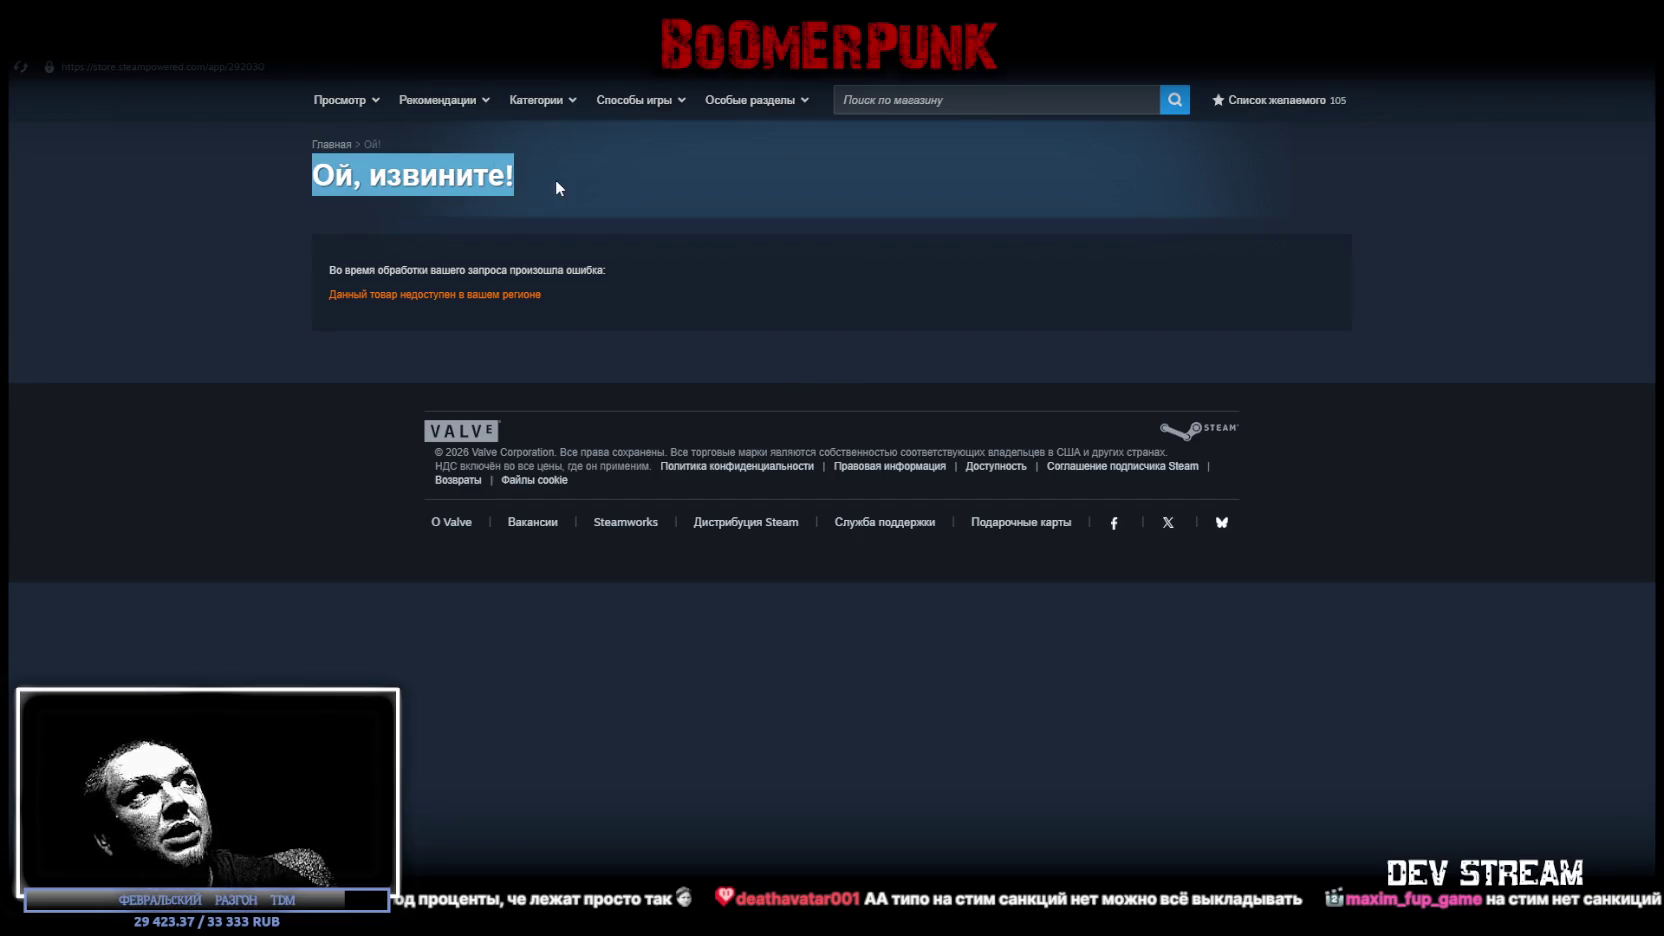
key(alt+Left)
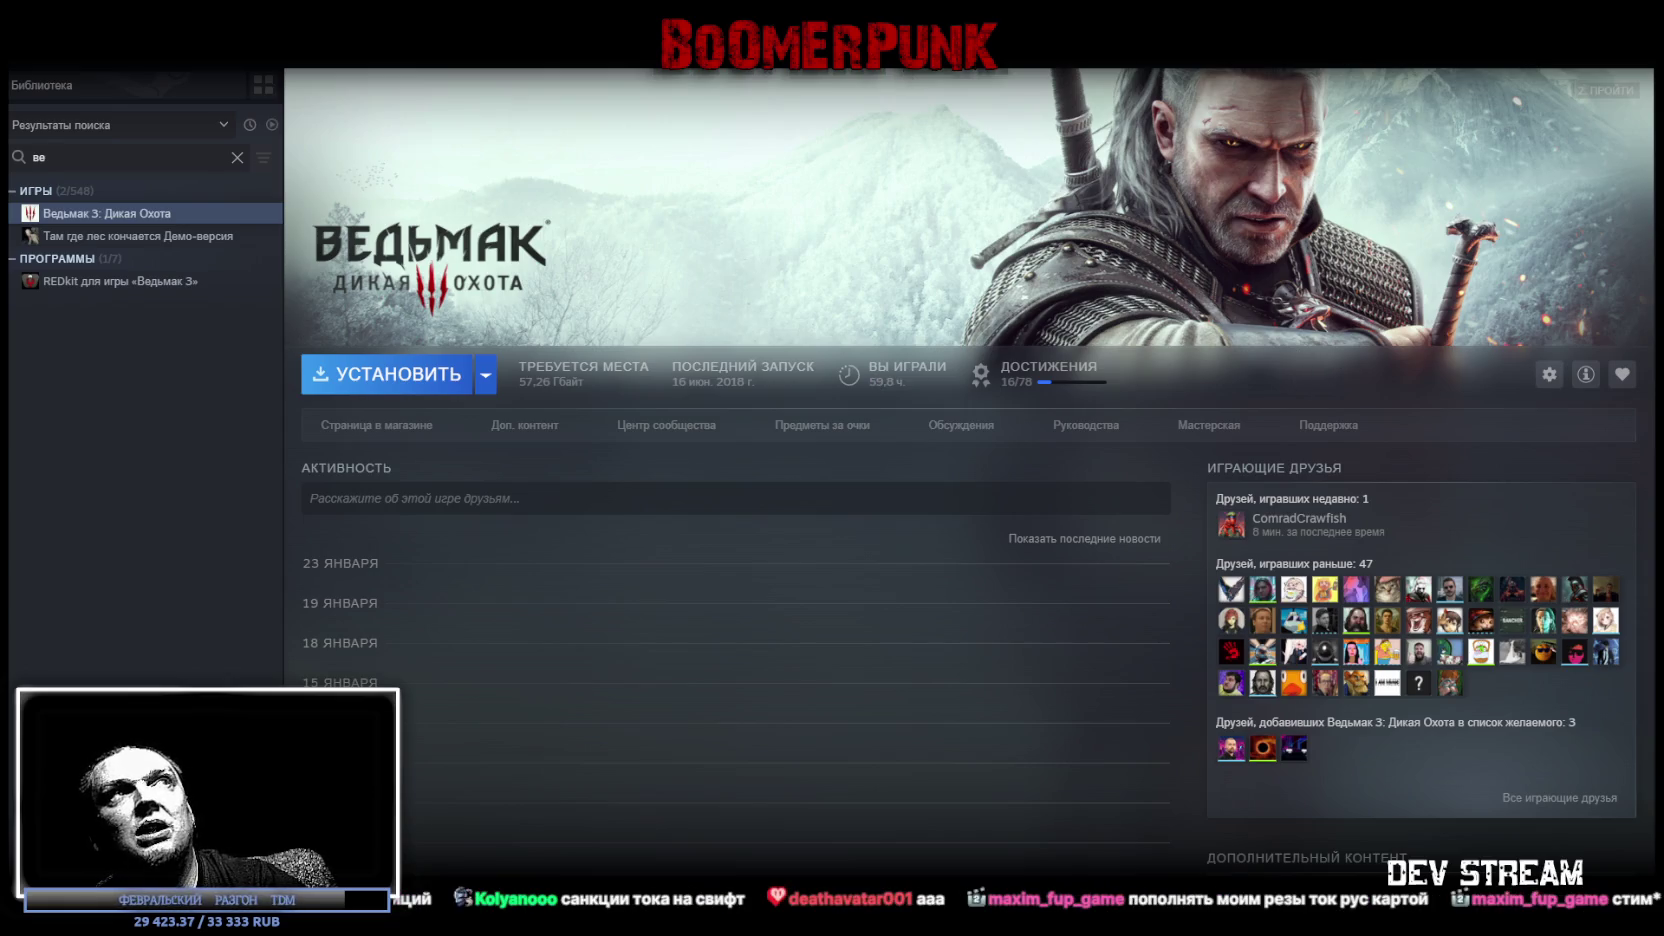
key(alt+Tab)
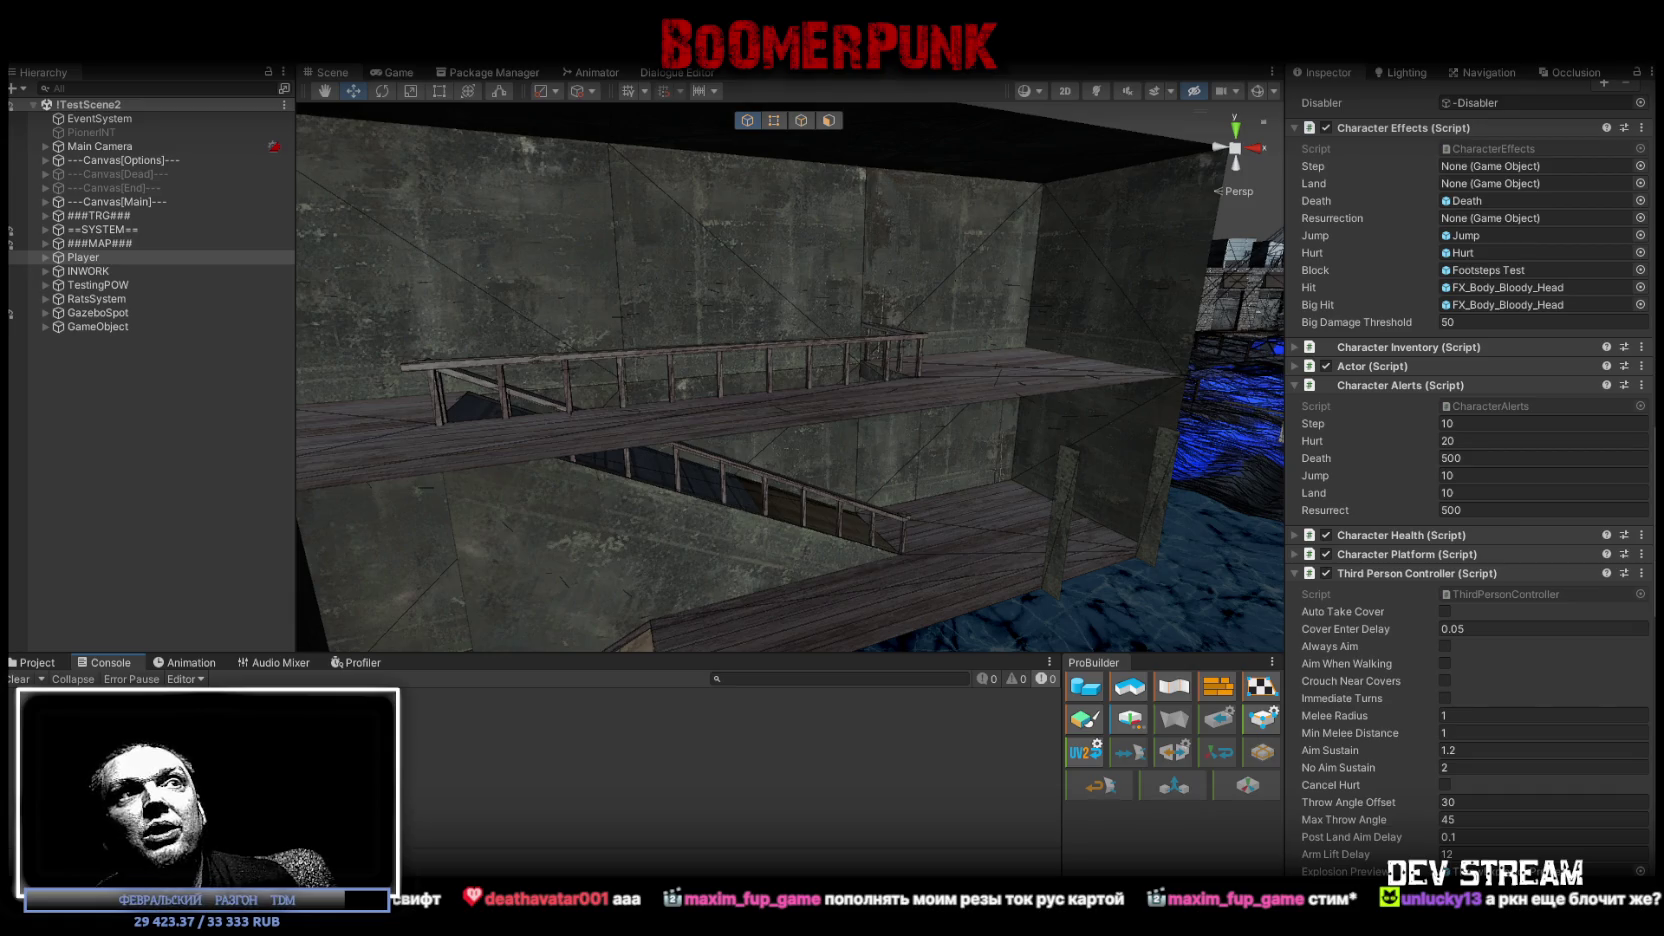
Select the Regroup13_selection_1 wall mesh and fly the camera down toward the floor.
mouse_move(1164, 436)
right_down()
mouse_move(1230, 558)
mouse_move(878, 384)
mouse_move(1145, 492)
right_up()
click(824, 395)
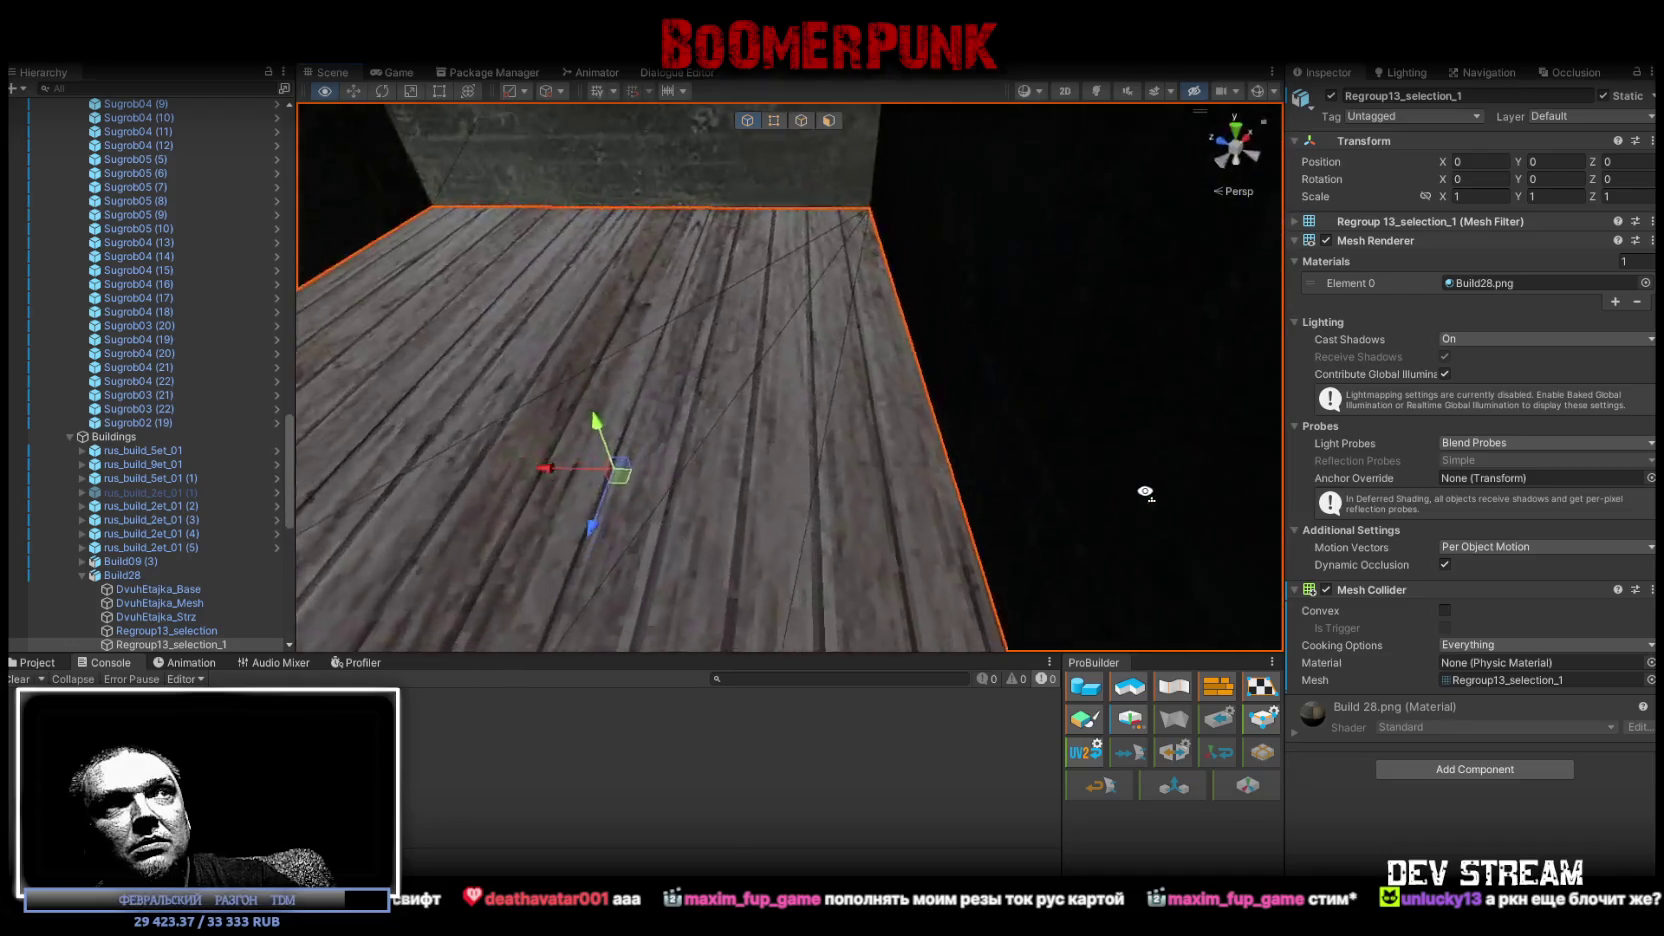
right_drag(1145, 492, 776, 461)
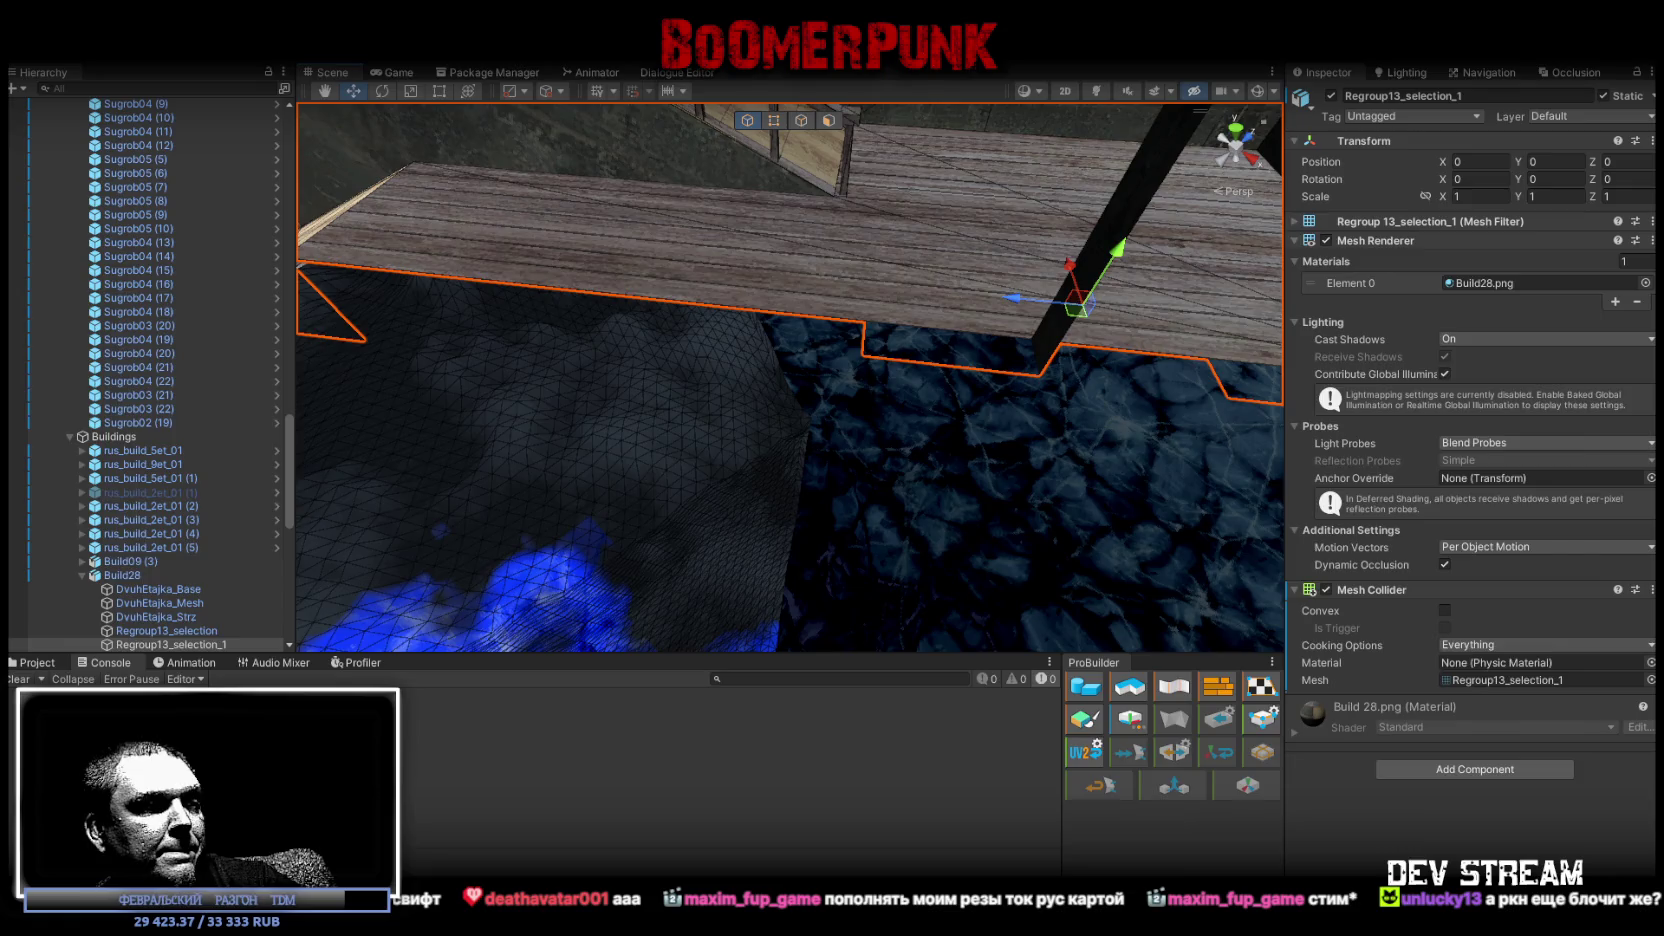
Switch to Blockbench and scroll over the DvuhEtajka building model.
key(alt+Tab)
scroll(998, 576, down, 5)
scroll(871, 692, down, 3)
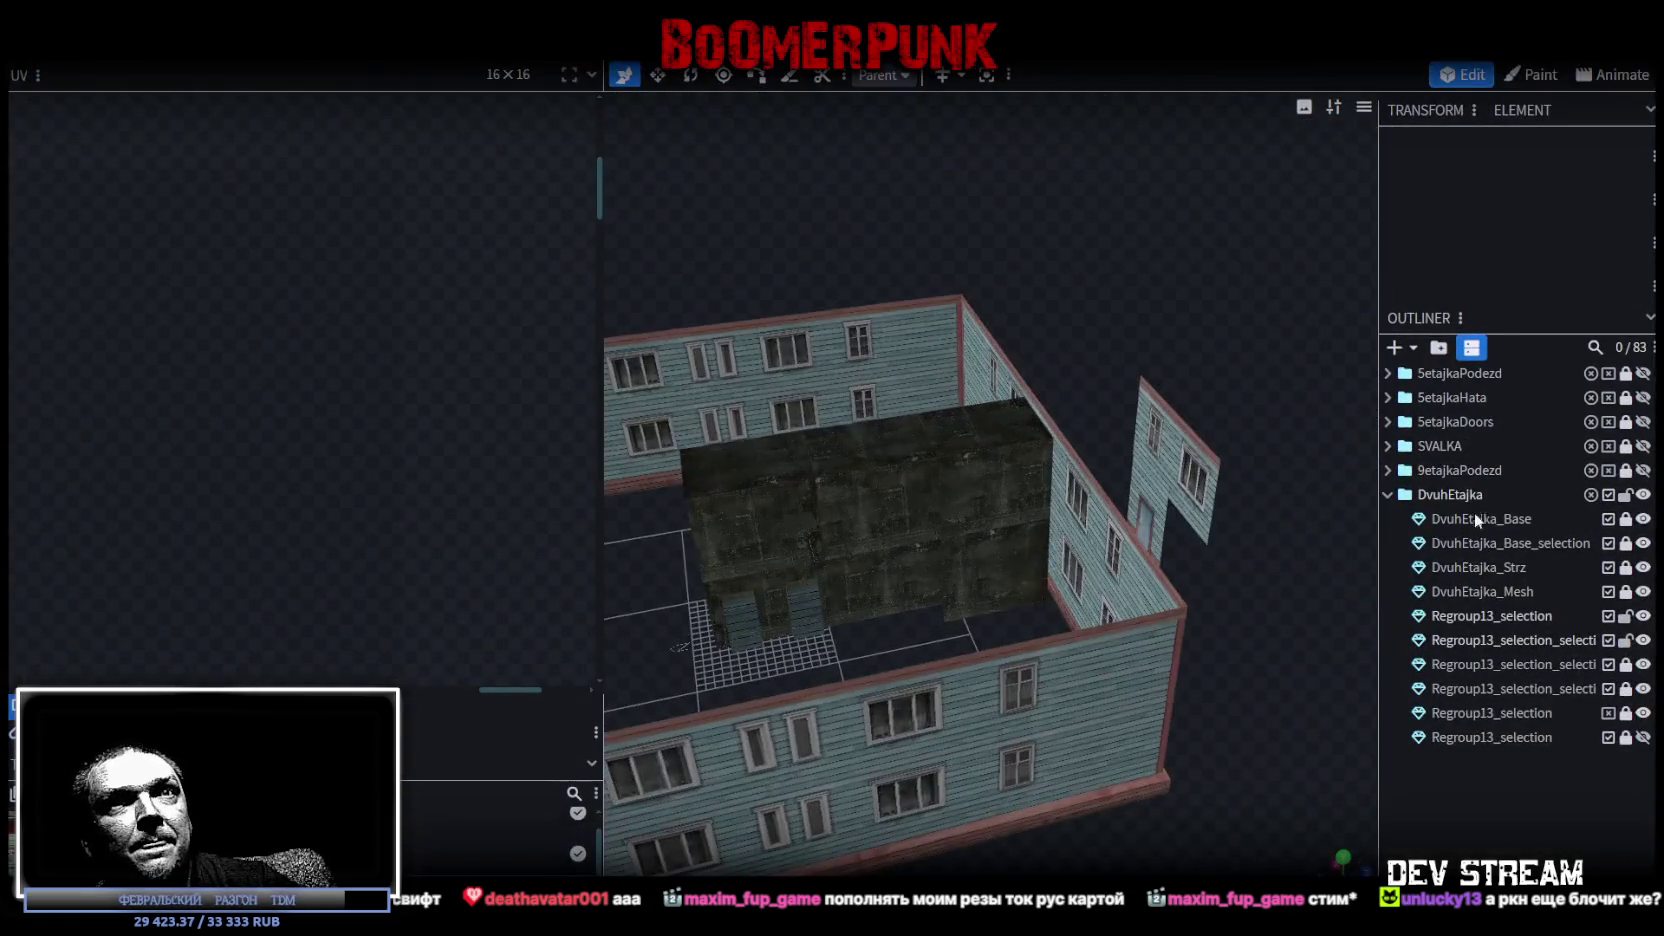
Hide the DvuhEtajka_Base outer walls and bring the remaining building block into view.
click(1643, 518)
right_drag(832, 779, 1047, 679)
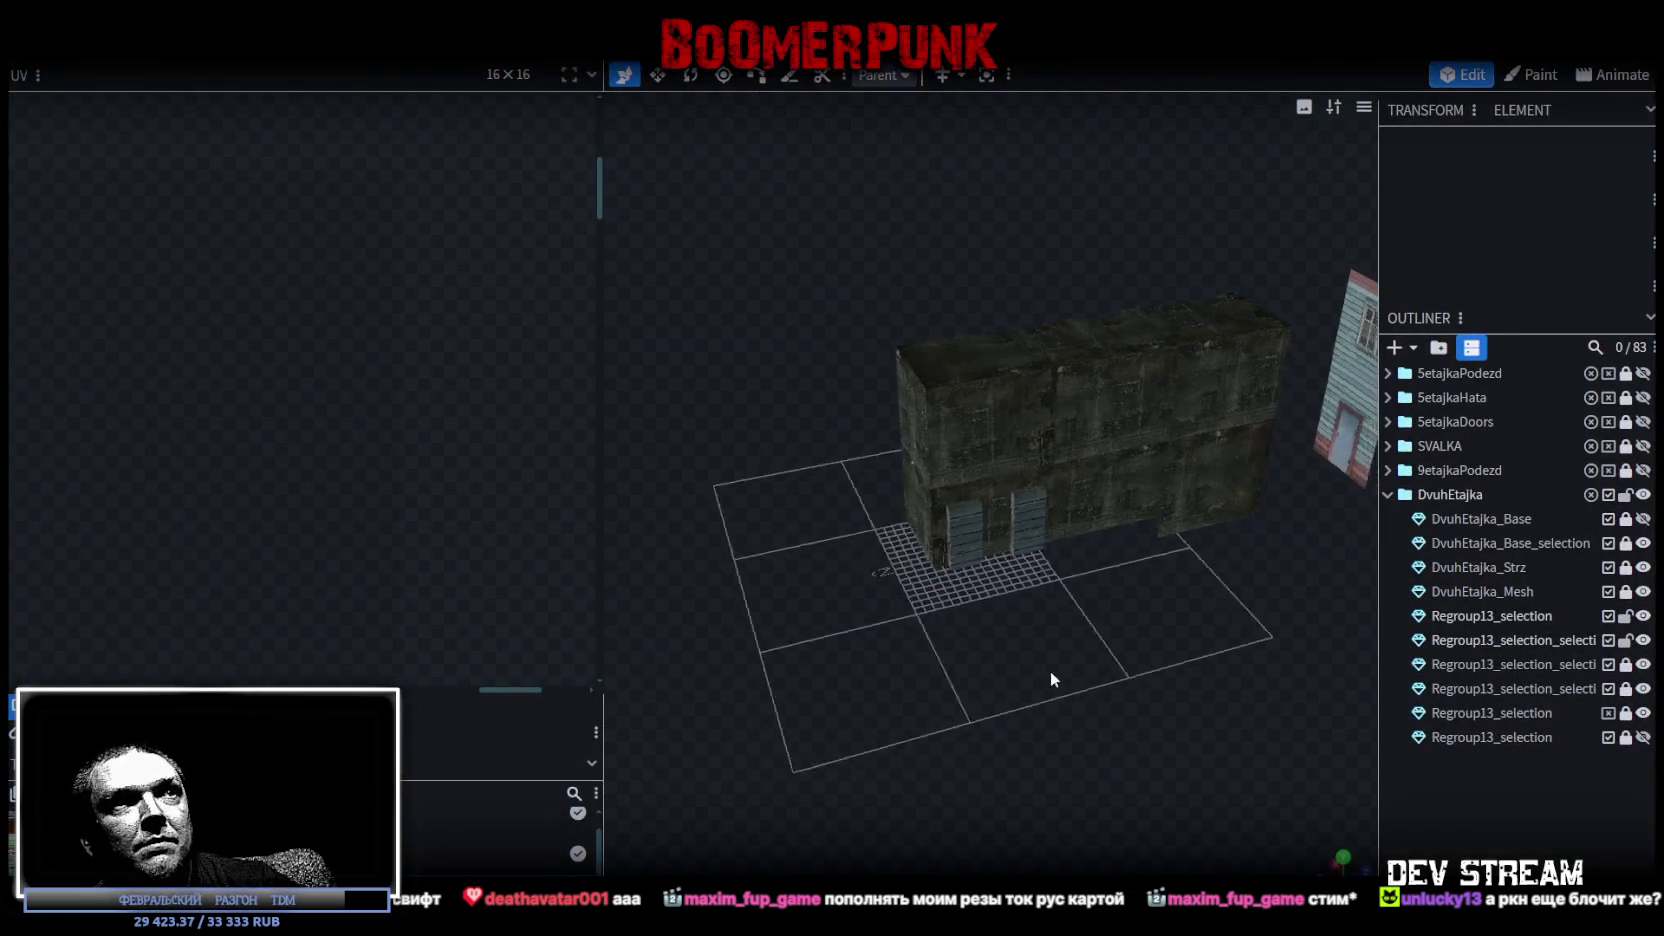
scroll(1045, 679, up, 3)
scroll(1025, 605, up, 2)
Select the door element and nearby wall panels while orbiting to face the doorway head-on.
click(1028, 465)
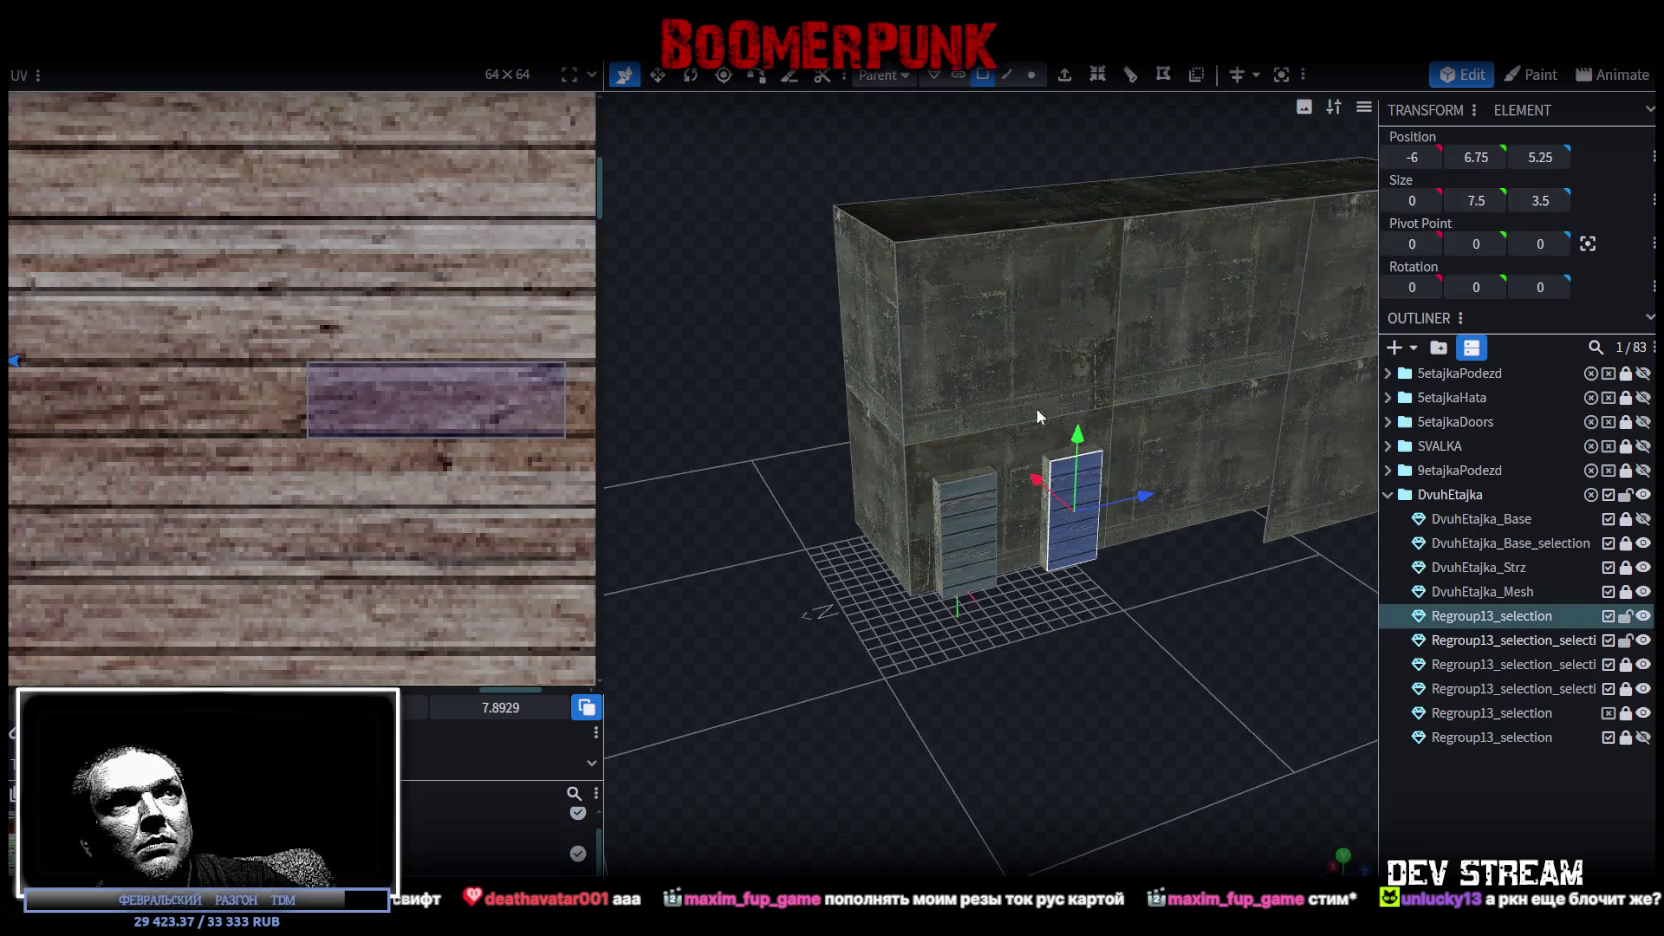
click(1009, 456)
drag(860, 537, 1068, 647)
click(1047, 408)
drag(1152, 558, 979, 670)
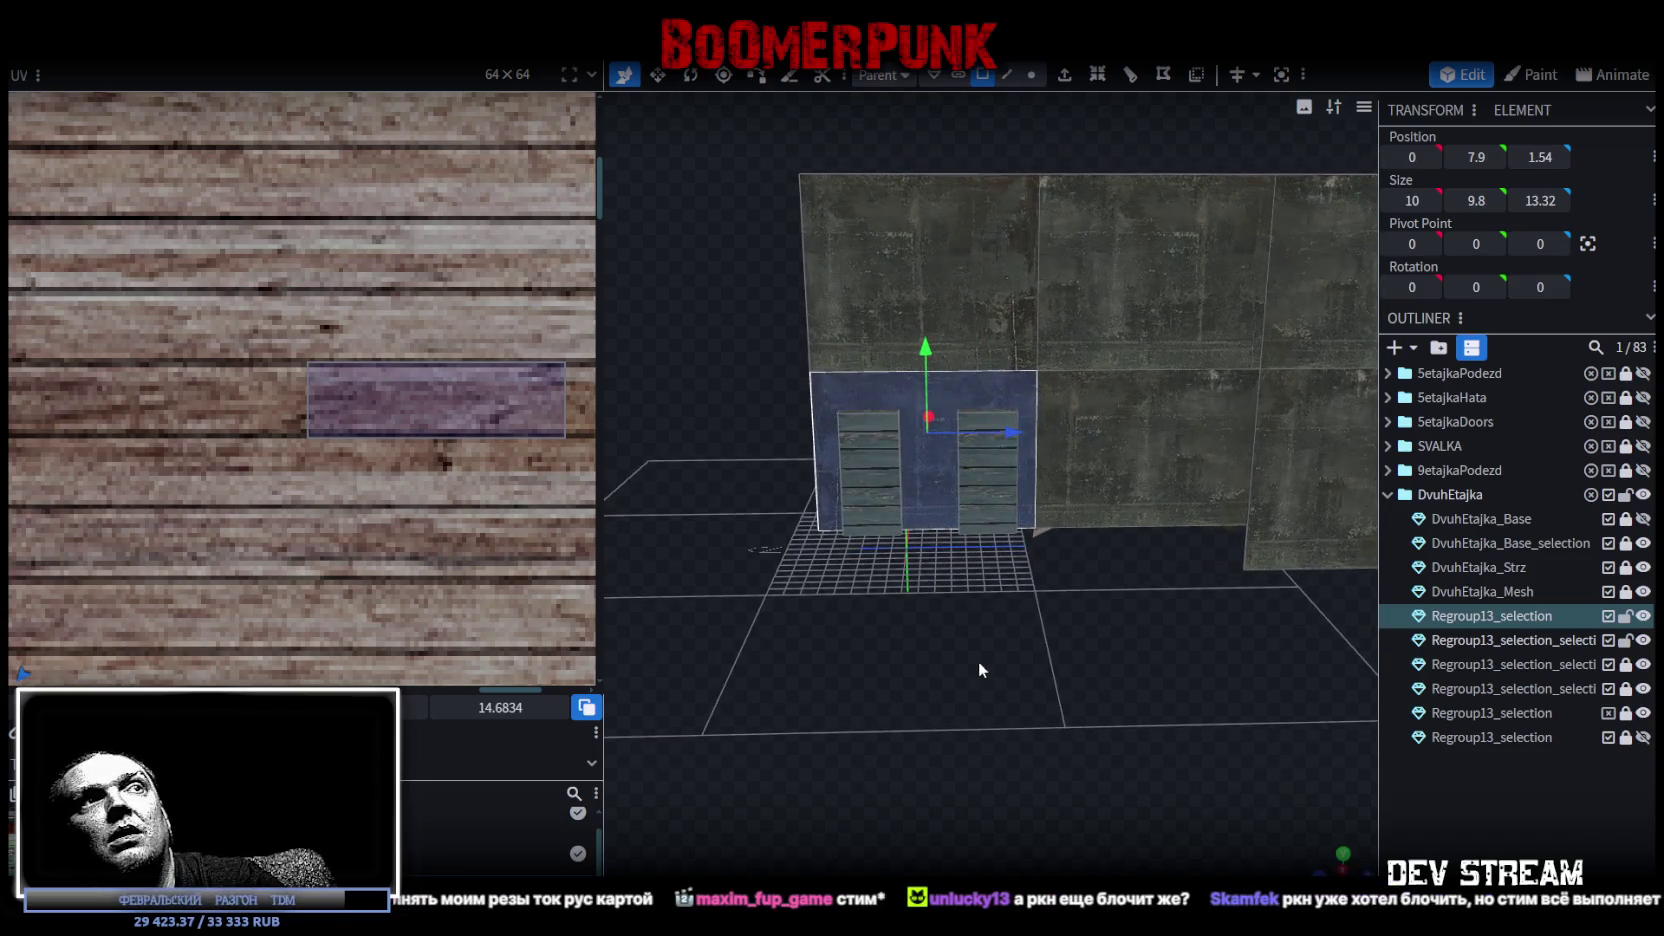
scroll(985, 650, up, 2)
scroll(995, 668, up, 2)
scroll(1040, 660, up, 2)
mouse_move(1040, 660)
mouse_down()
mouse_move(976, 644)
mouse_move(1000, 686)
mouse_move(884, 725)
mouse_up()
scroll(956, 680, up, 2)
In edge mode, pick the doorway jambs, door plank, piece above the doorway and surrounding box.
click(1007, 74)
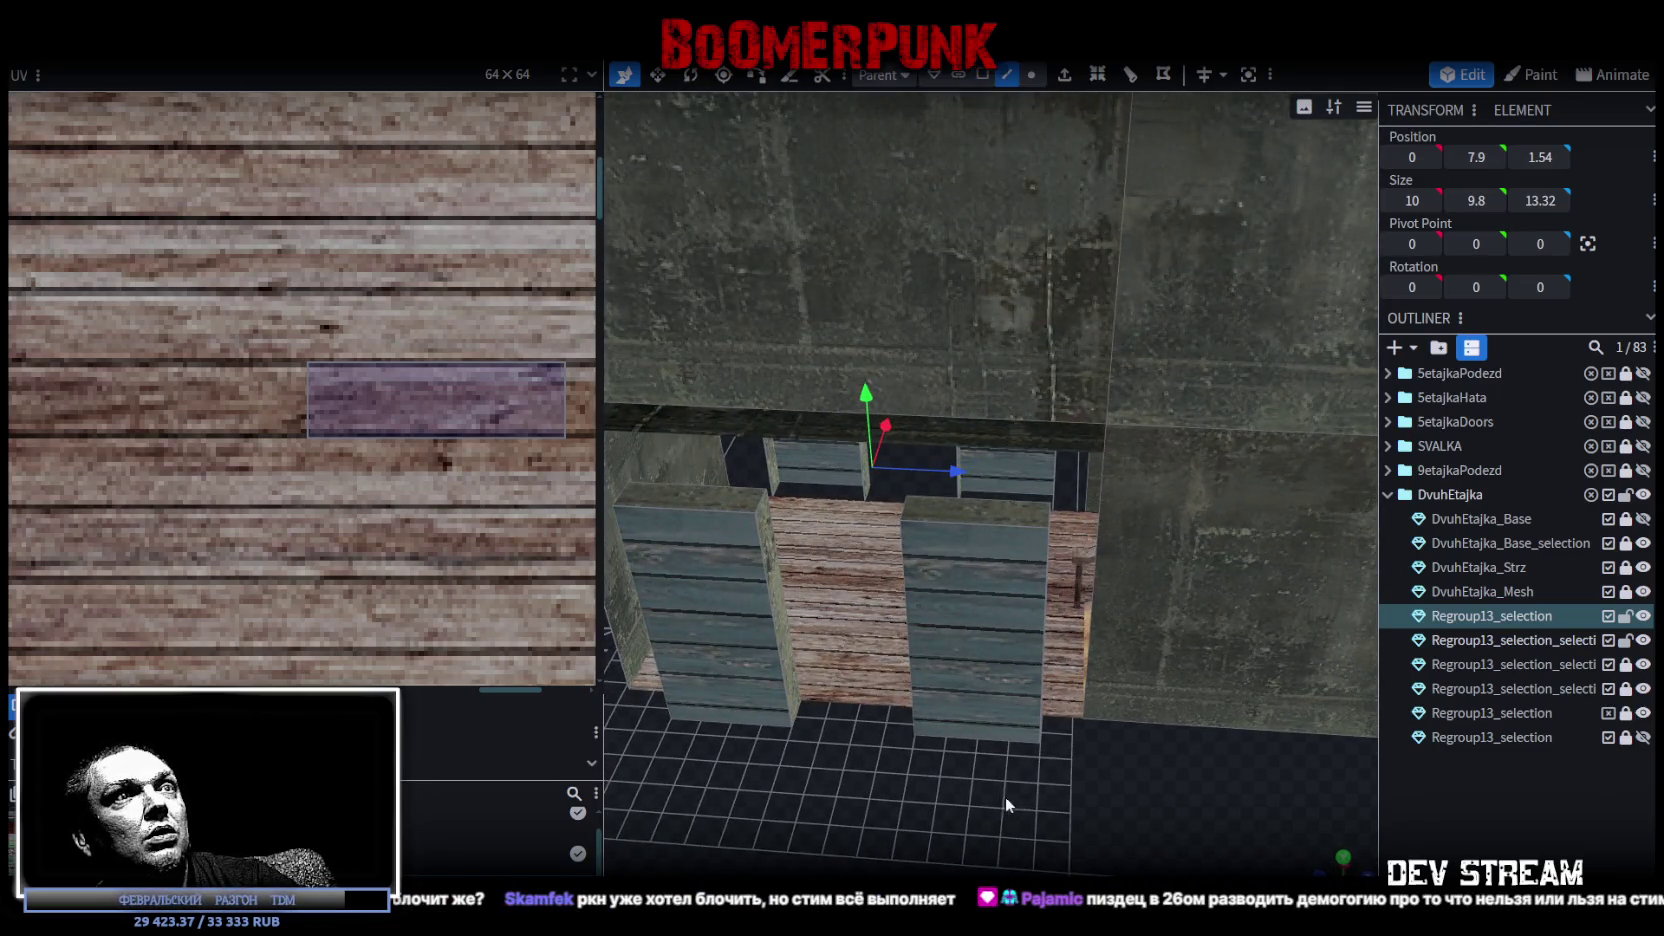
drag(1006, 804, 882, 604)
click(882, 604)
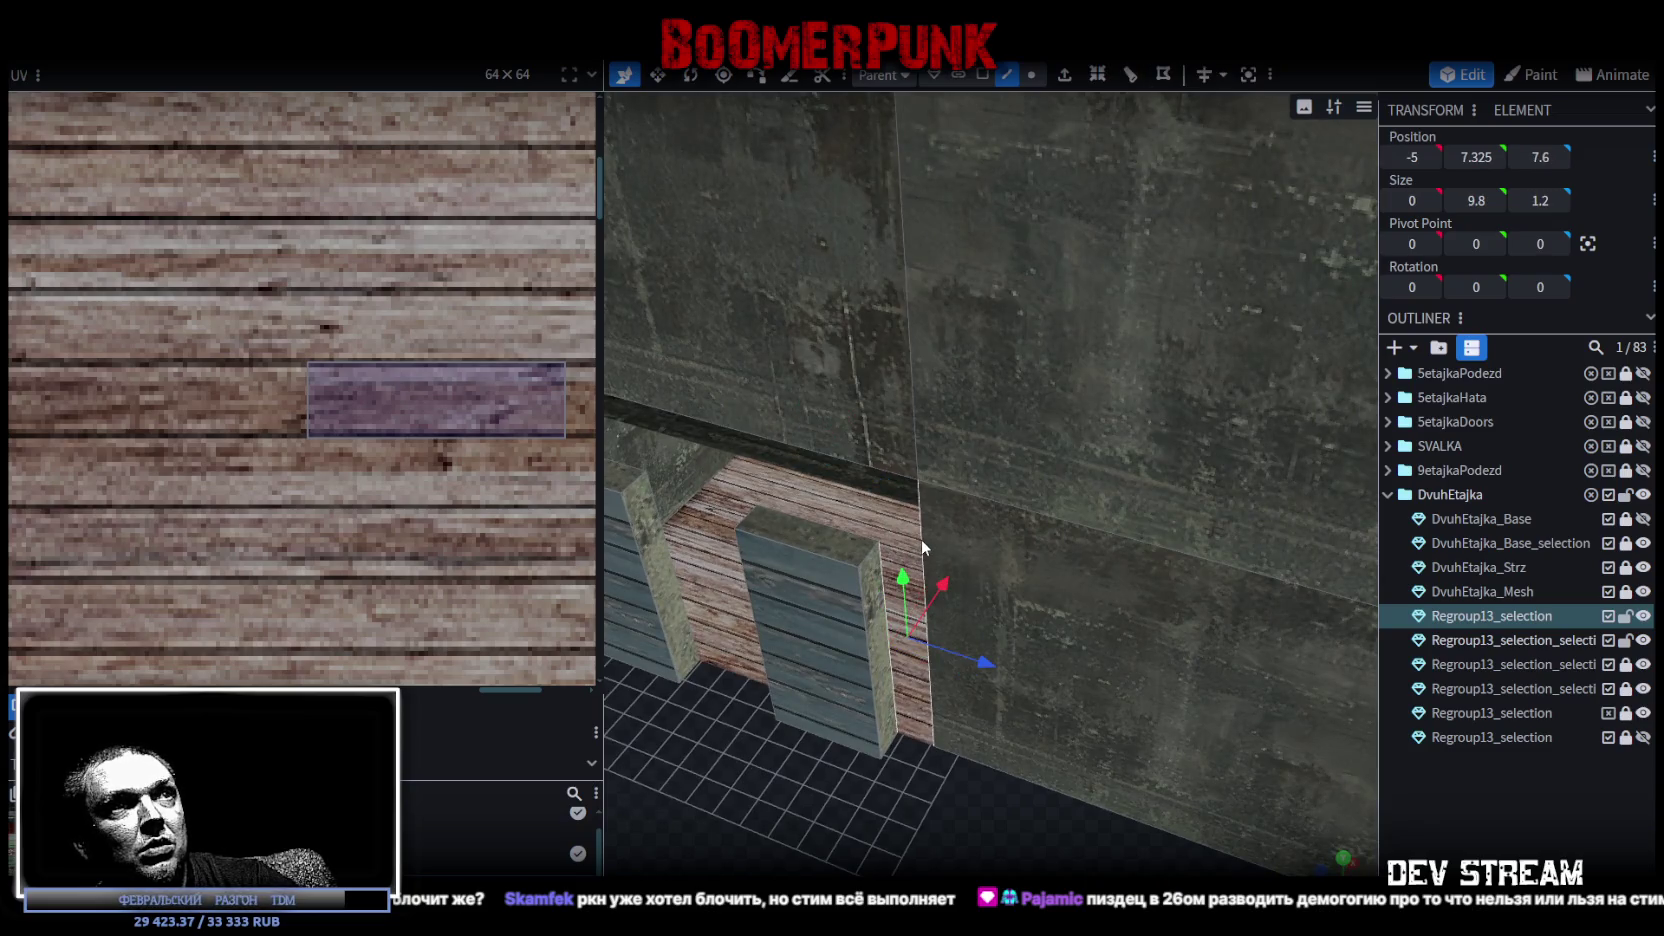
drag(922, 547, 1040, 660)
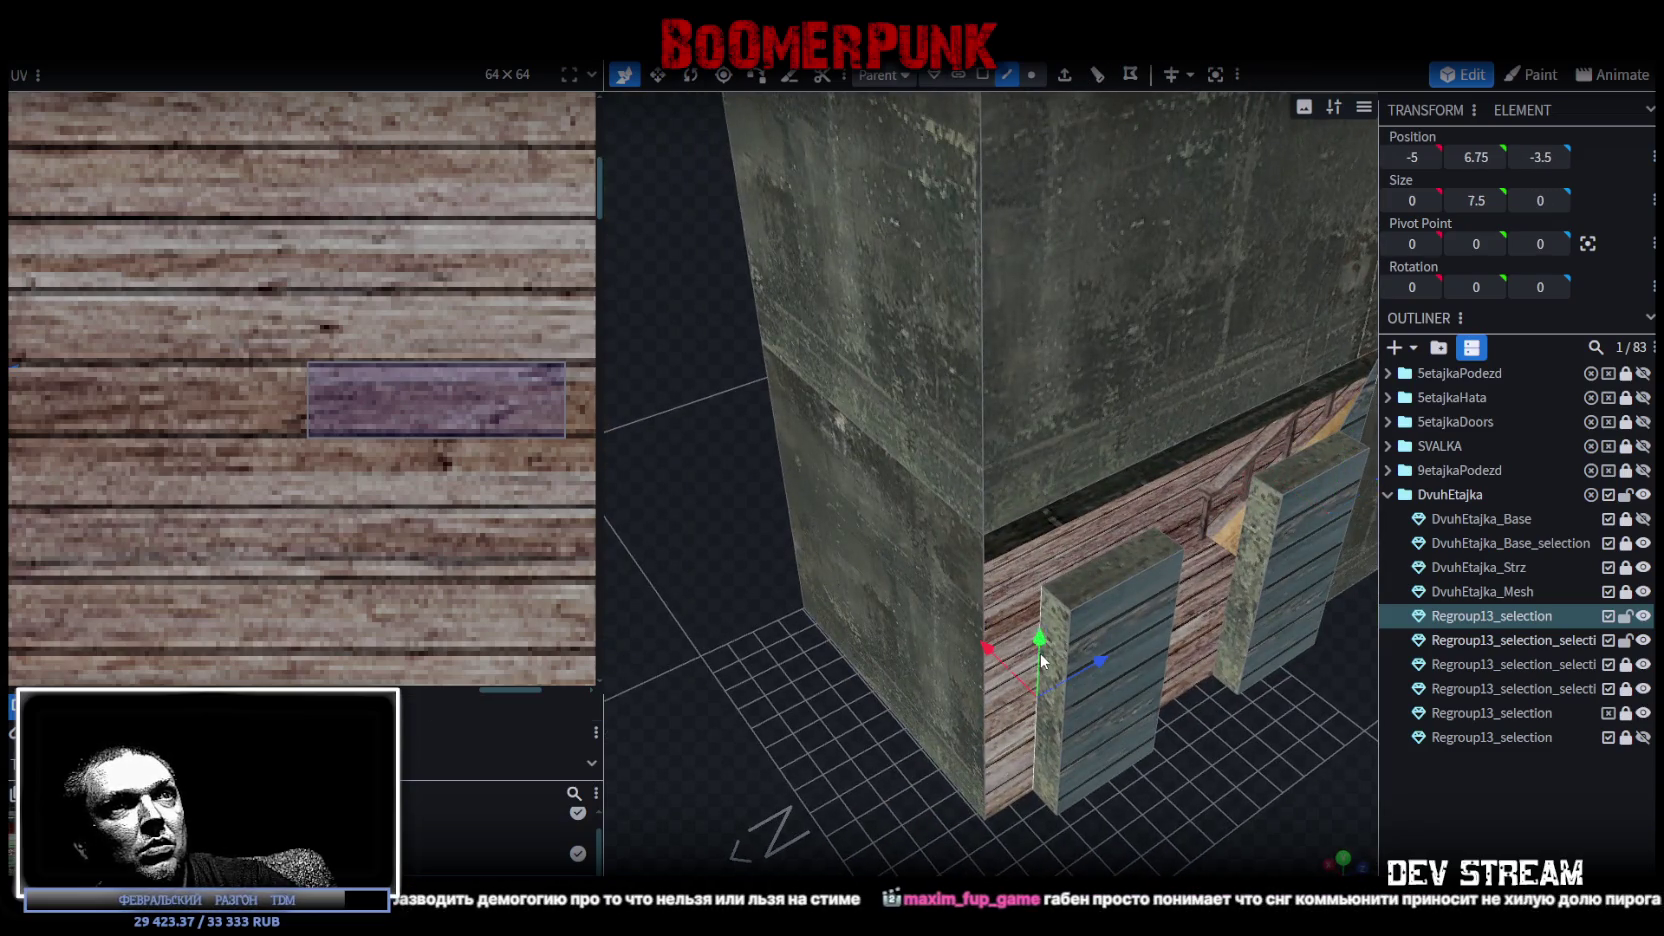
click(1040, 660)
mouse_move(1040, 660)
mouse_down()
mouse_move(746, 595)
mouse_move(942, 824)
mouse_move(1030, 782)
mouse_up()
click(746, 595)
click(1004, 551)
drag(1004, 551, 1175, 510)
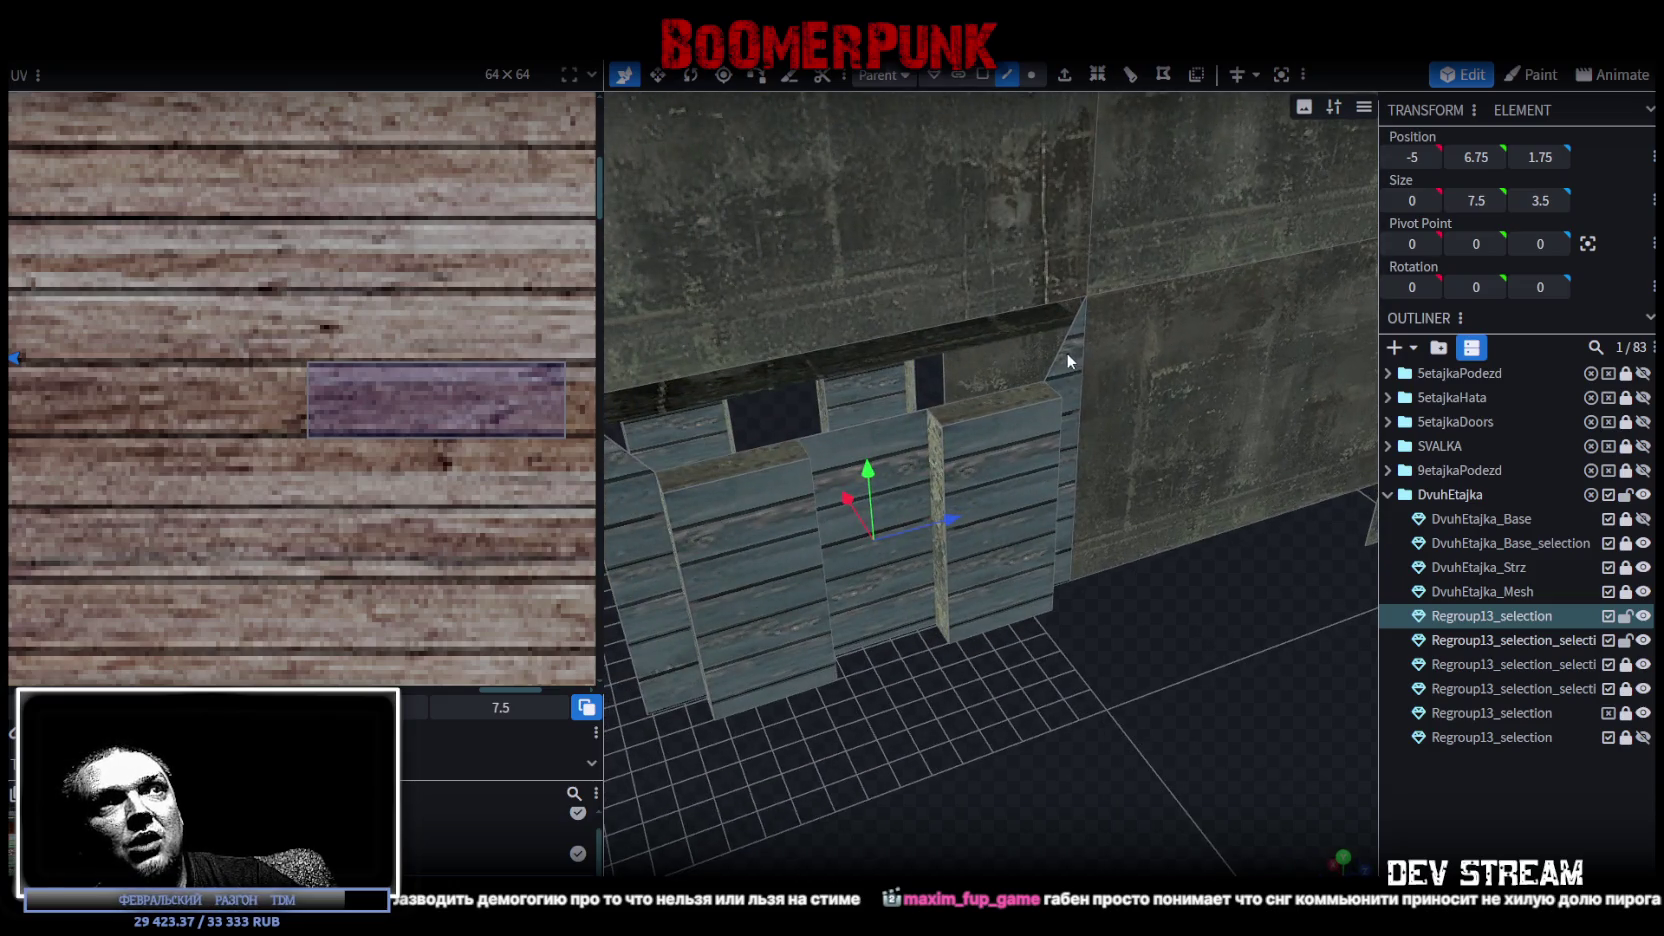
click(1066, 354)
drag(1020, 356, 1020, 604)
click(935, 445)
mouse_move(935, 445)
mouse_down()
mouse_move(987, 685)
mouse_move(913, 628)
mouse_move(947, 690)
mouse_up()
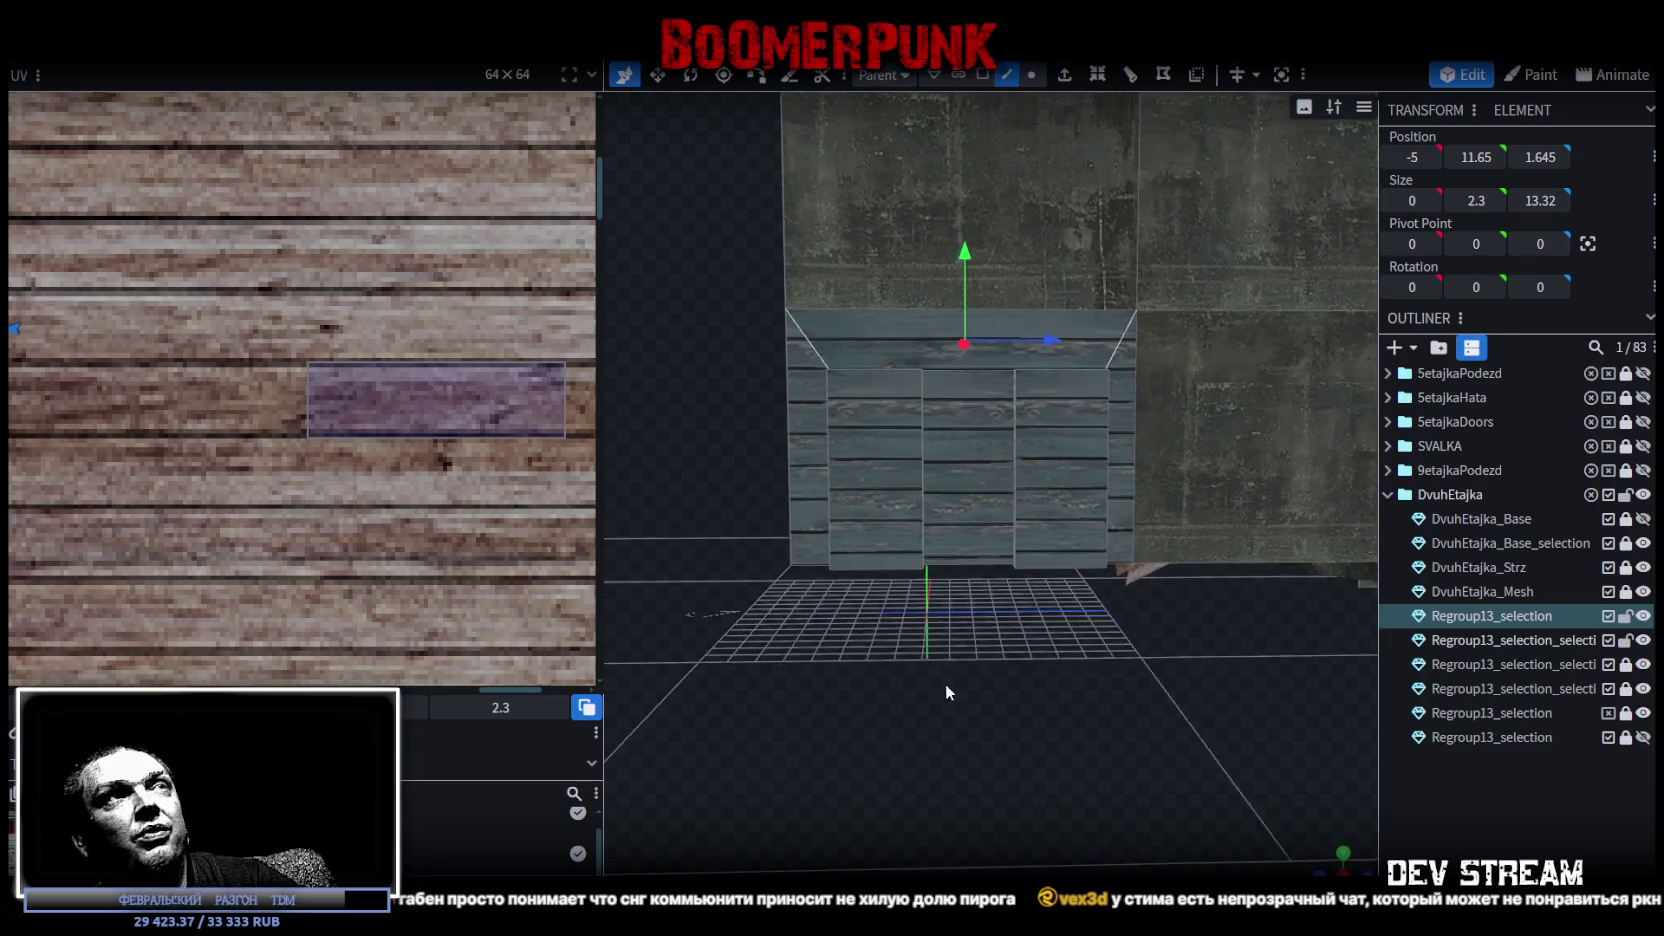
Select the doorway box's top, left, front and right faces, then the lower box face.
click(985, 75)
shift+click(810, 395)
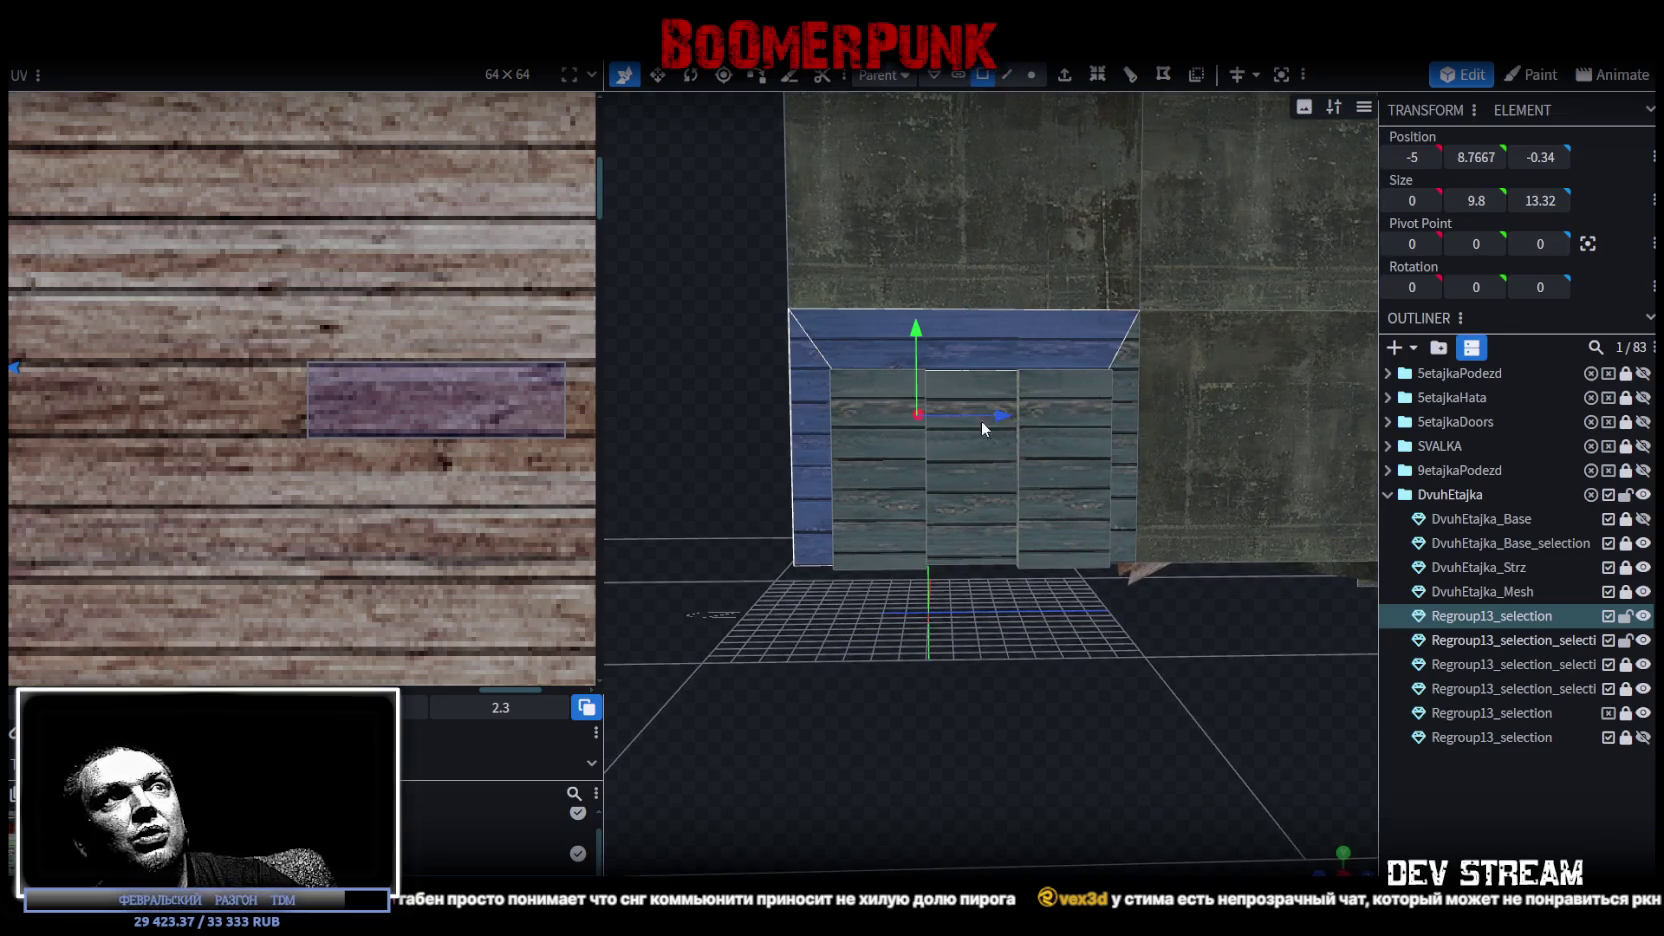
shift+click(988, 517)
shift+click(1128, 462)
mouse_move(1118, 640)
mouse_down()
mouse_move(1210, 786)
mouse_move(1196, 769)
mouse_up()
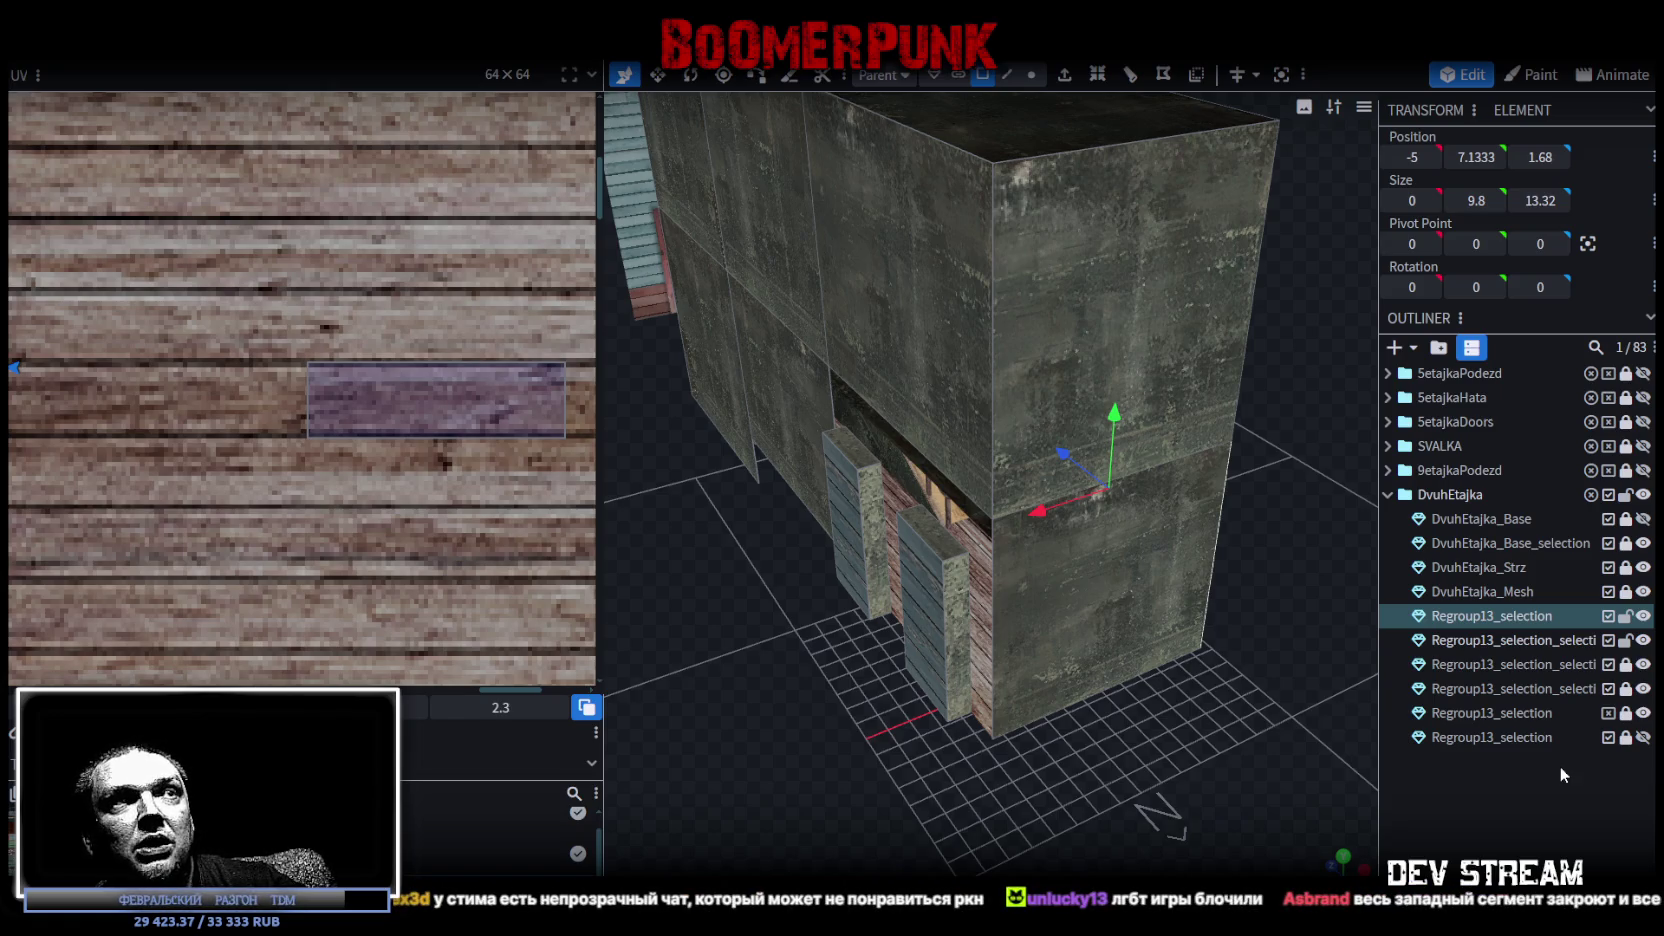
click(1017, 706)
scroll(1150, 734, up, 5)
drag(998, 757, 1118, 753)
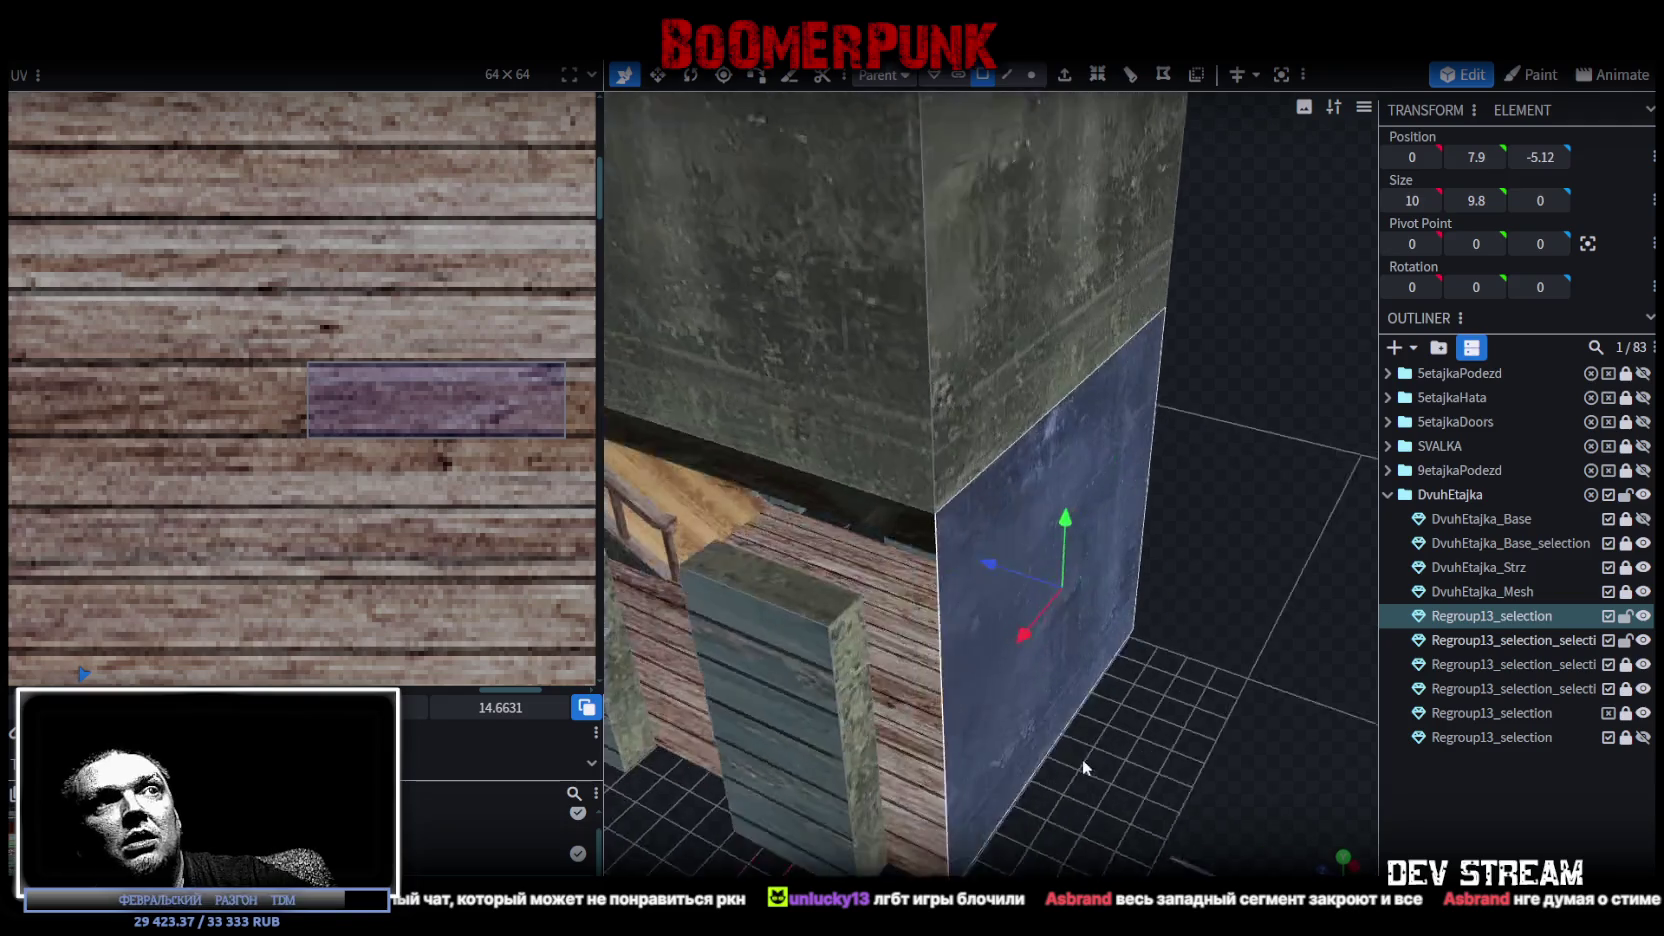
In edge mode, select pairs of vertical edges on the plank and beside the doorway.
click(1007, 74)
click(948, 600)
shift+click(1025, 547)
mouse_move(1000, 705)
mouse_down()
mouse_move(1025, 789)
mouse_move(1010, 700)
mouse_up()
scroll(1010, 650, up, 3)
click(992, 566)
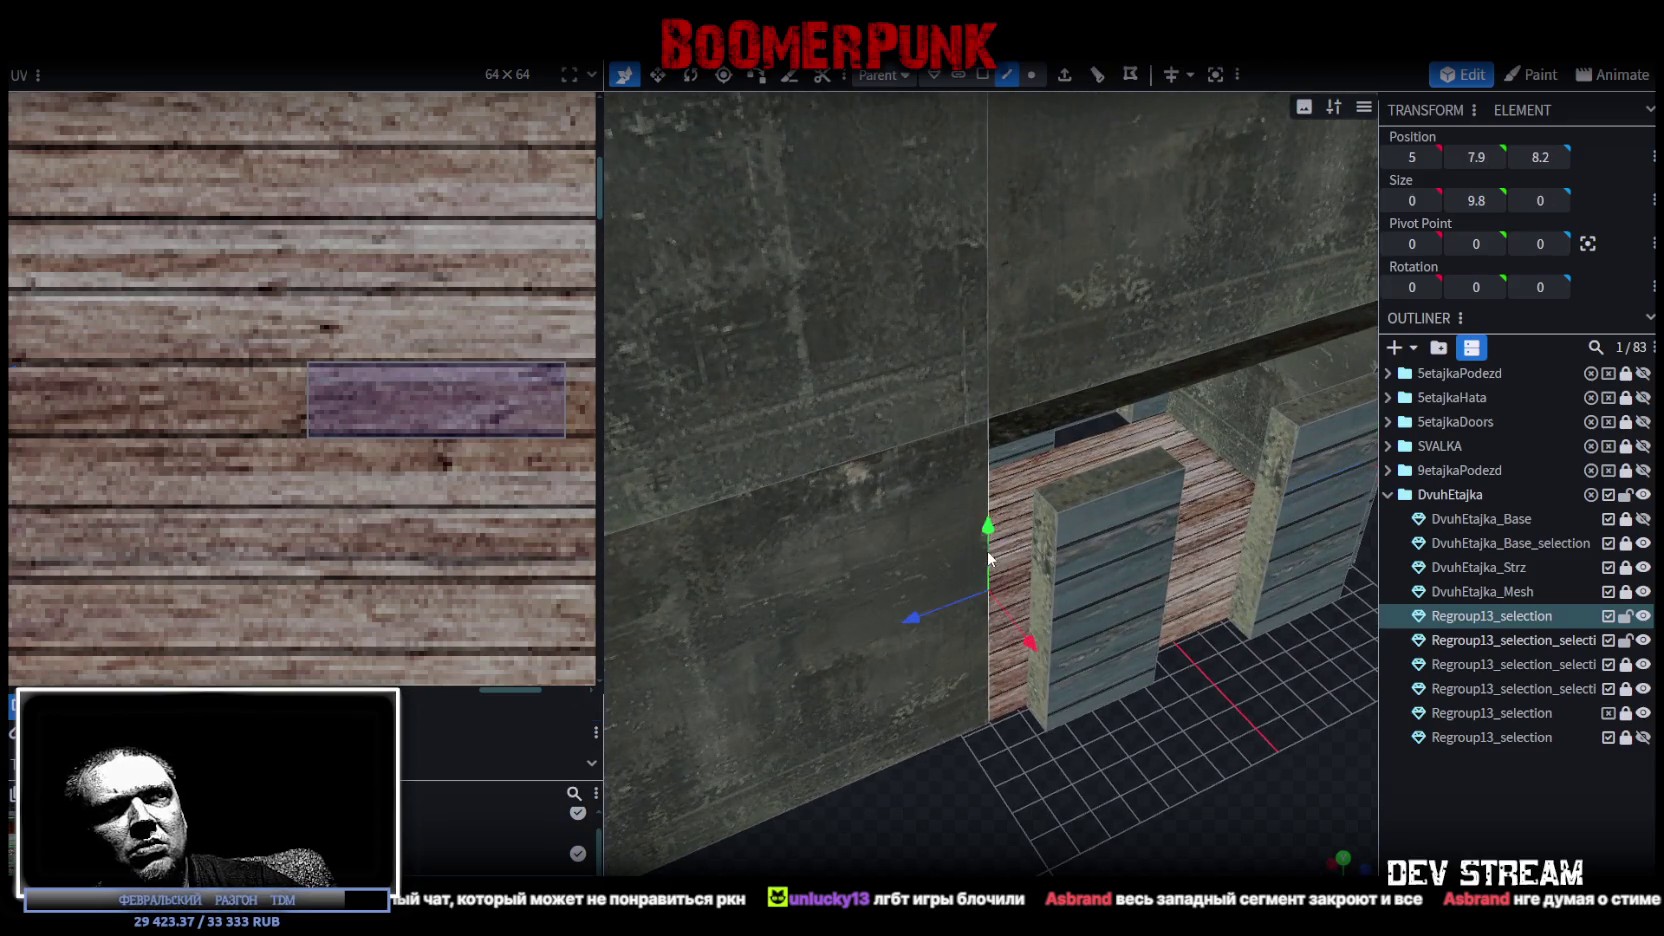
shift+click(1037, 541)
drag(1040, 560, 1080, 730)
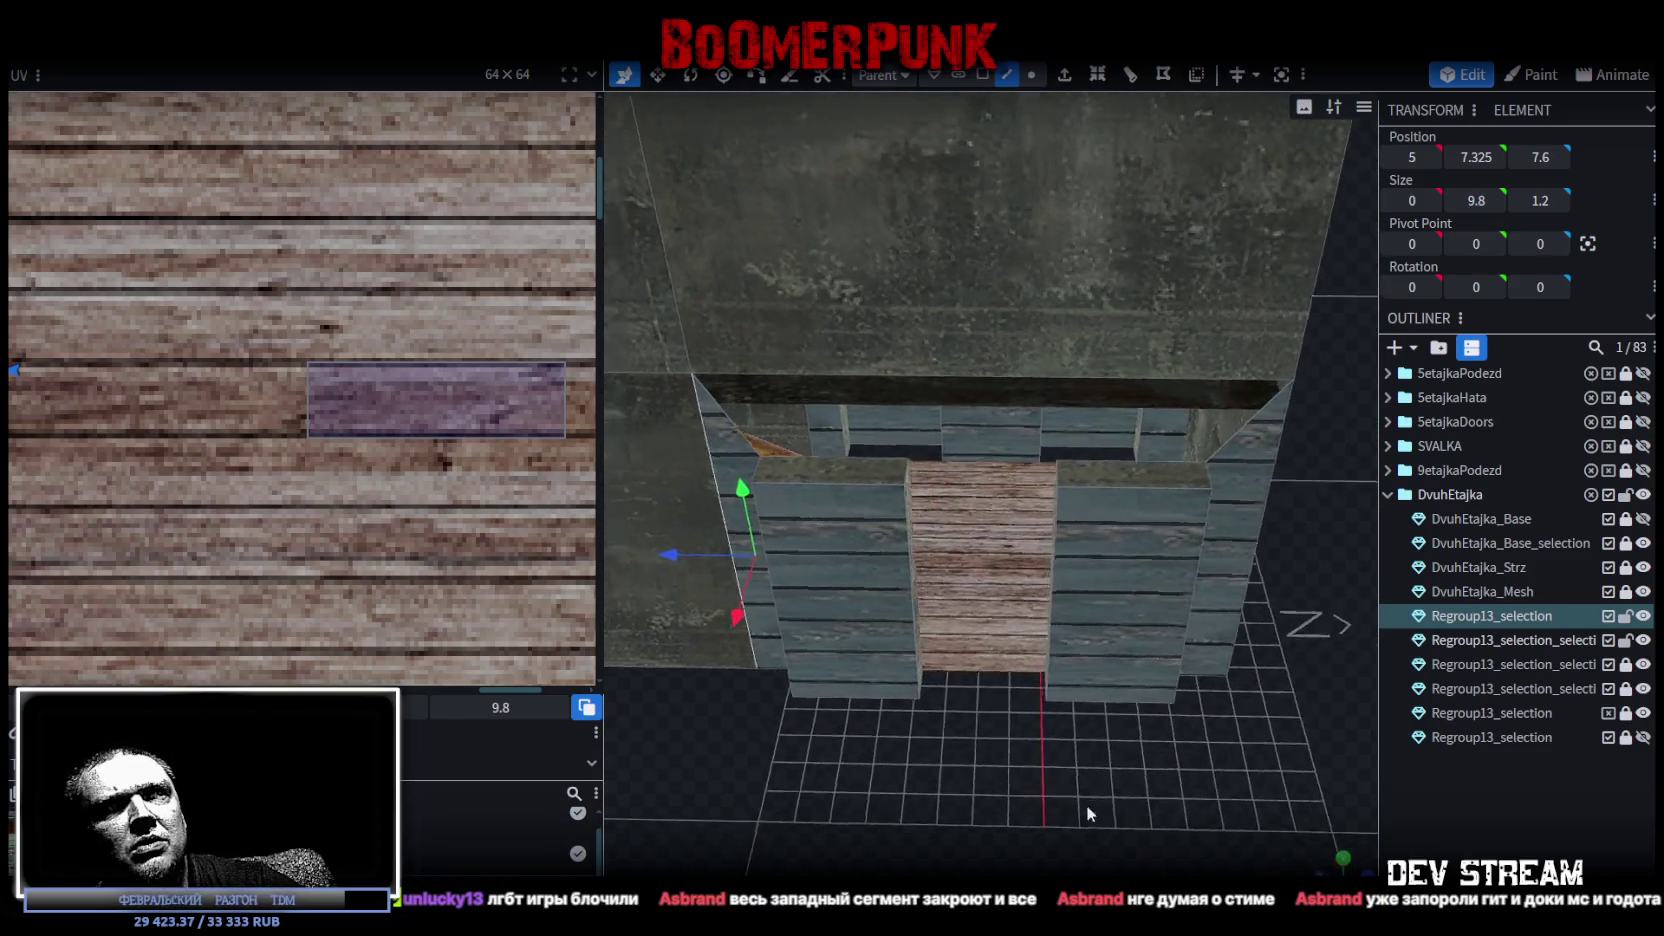
Select the doorway pillar edges, the piece above the doorway and the surrounding box.
click(980, 503)
mouse_move(980, 503)
mouse_down()
mouse_move(895, 512)
mouse_move(1140, 528)
mouse_up()
click(850, 520)
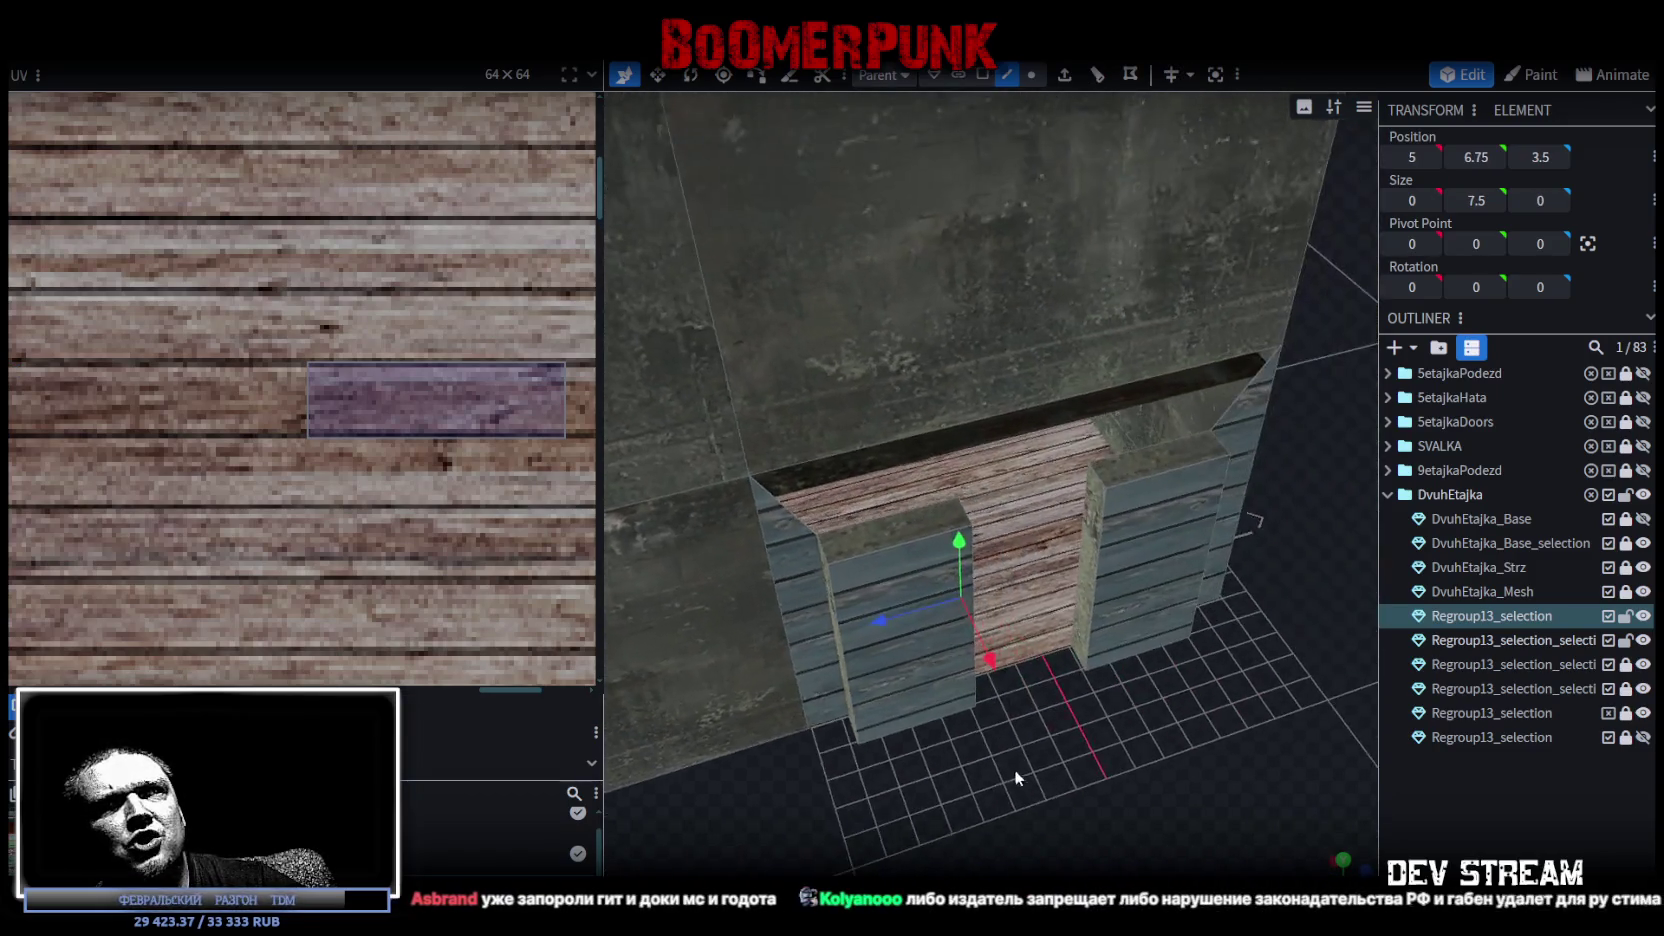
shift+click(1118, 500)
click(1260, 395)
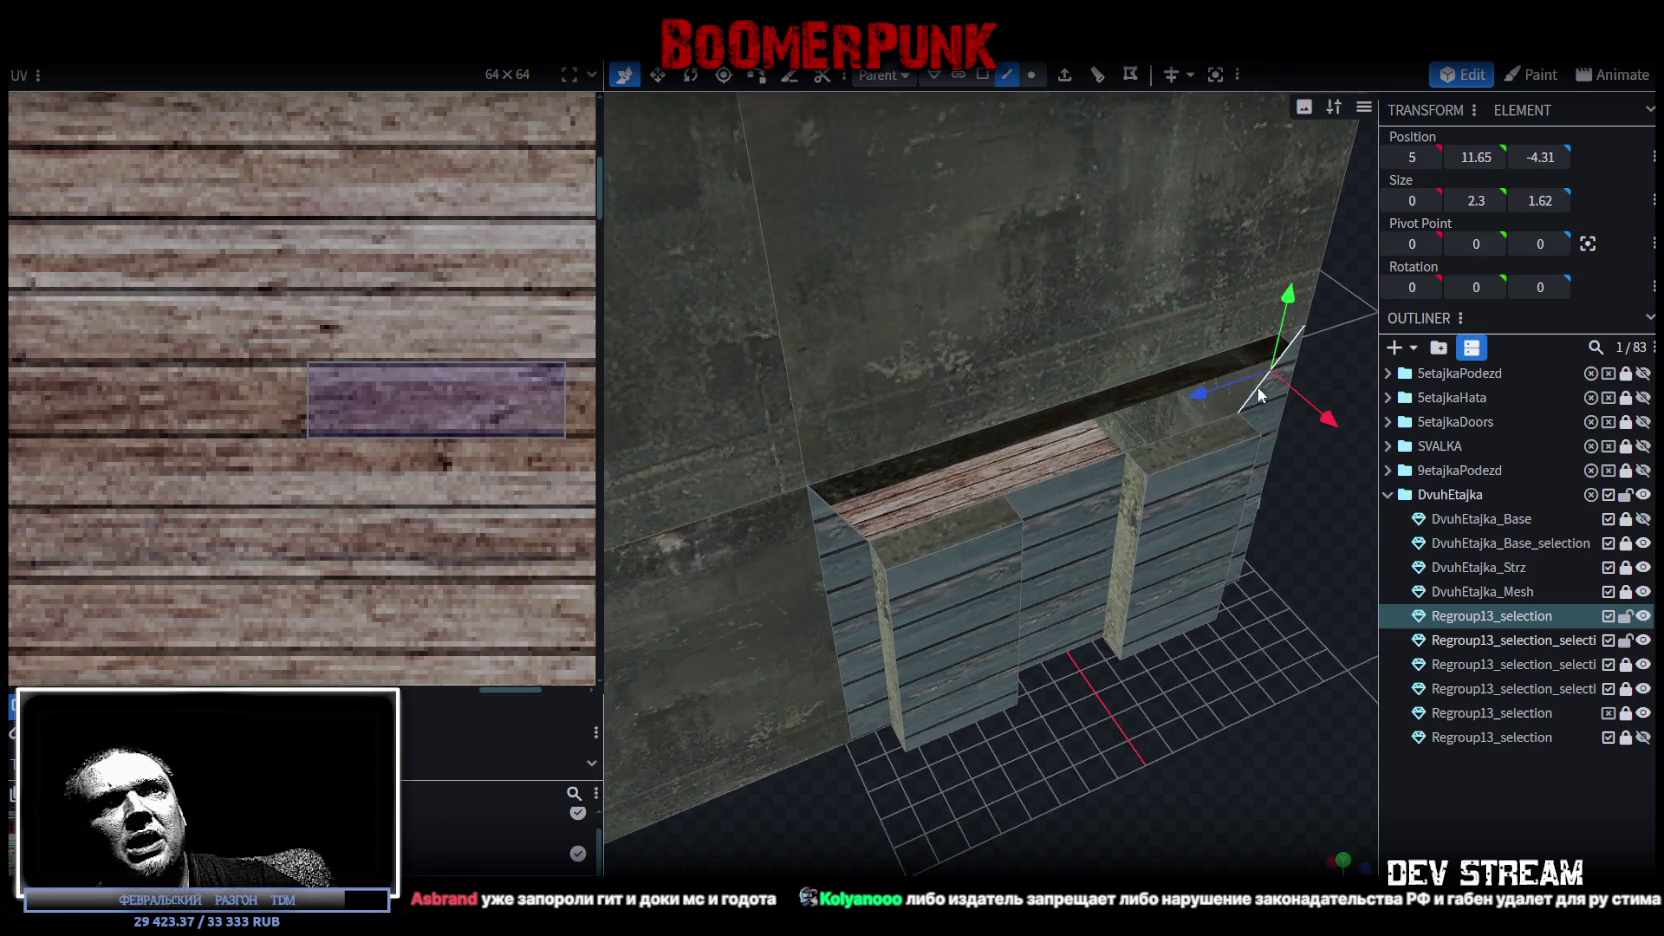
click(855, 528)
mouse_move(855, 528)
mouse_down()
mouse_move(1184, 660)
mouse_move(714, 668)
mouse_move(871, 764)
mouse_up()
In face mode, select the recessed door surround and add its further faces.
click(984, 84)
click(872, 467)
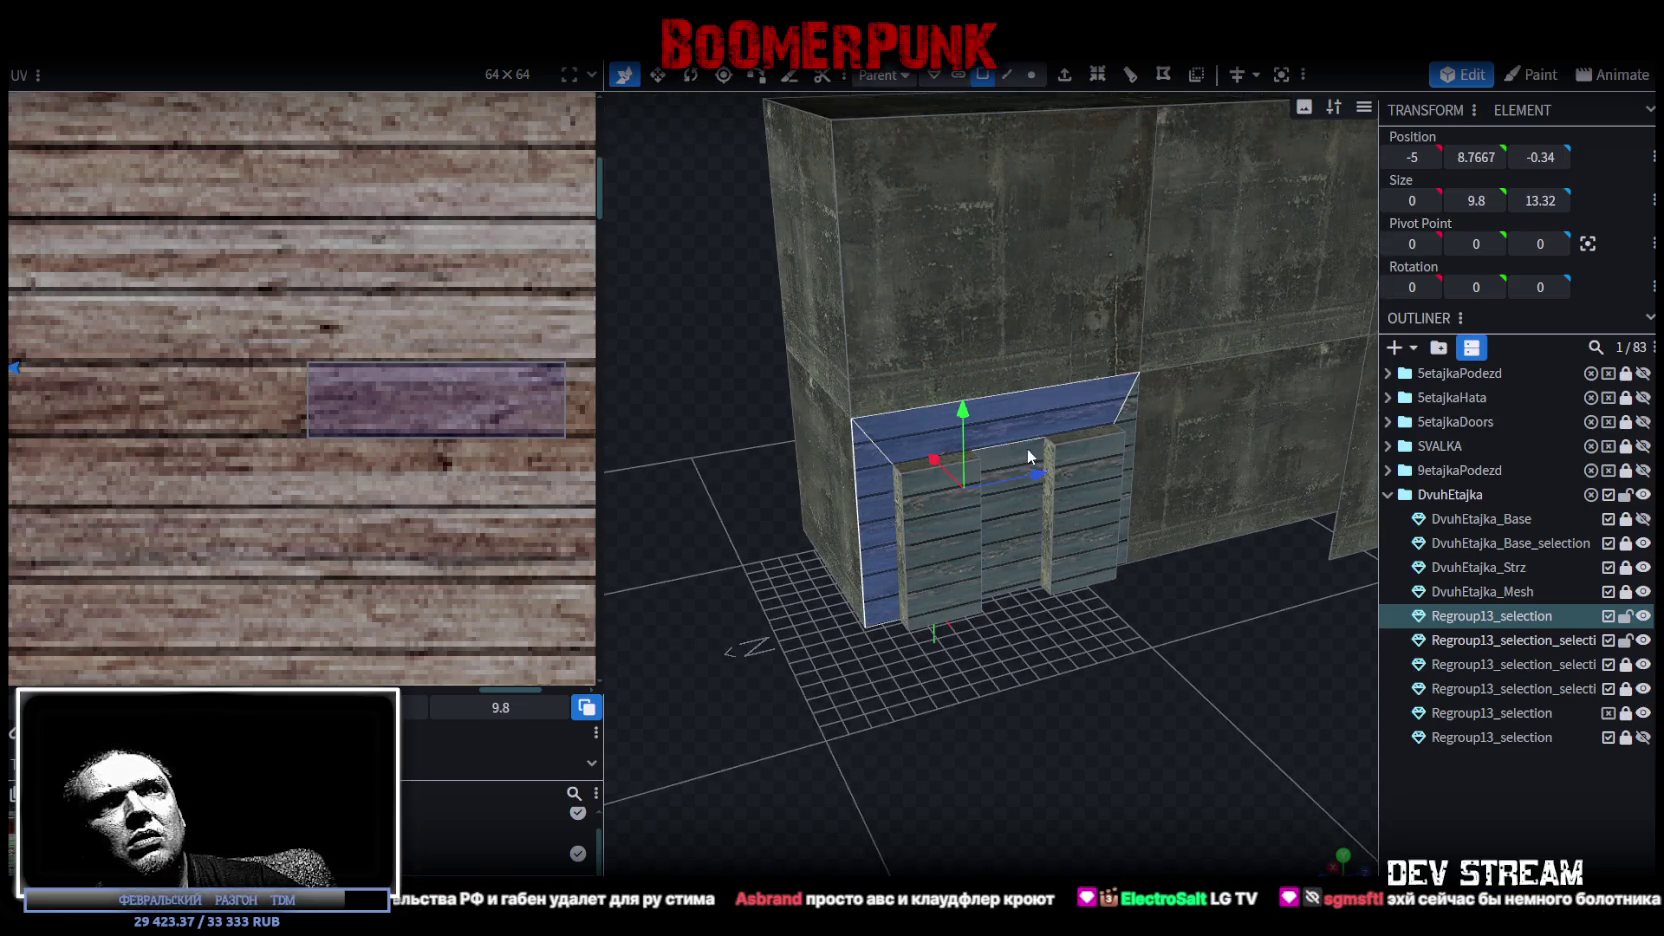
mouse_move(982, 555)
mouse_down()
mouse_move(1138, 749)
mouse_move(953, 478)
mouse_up()
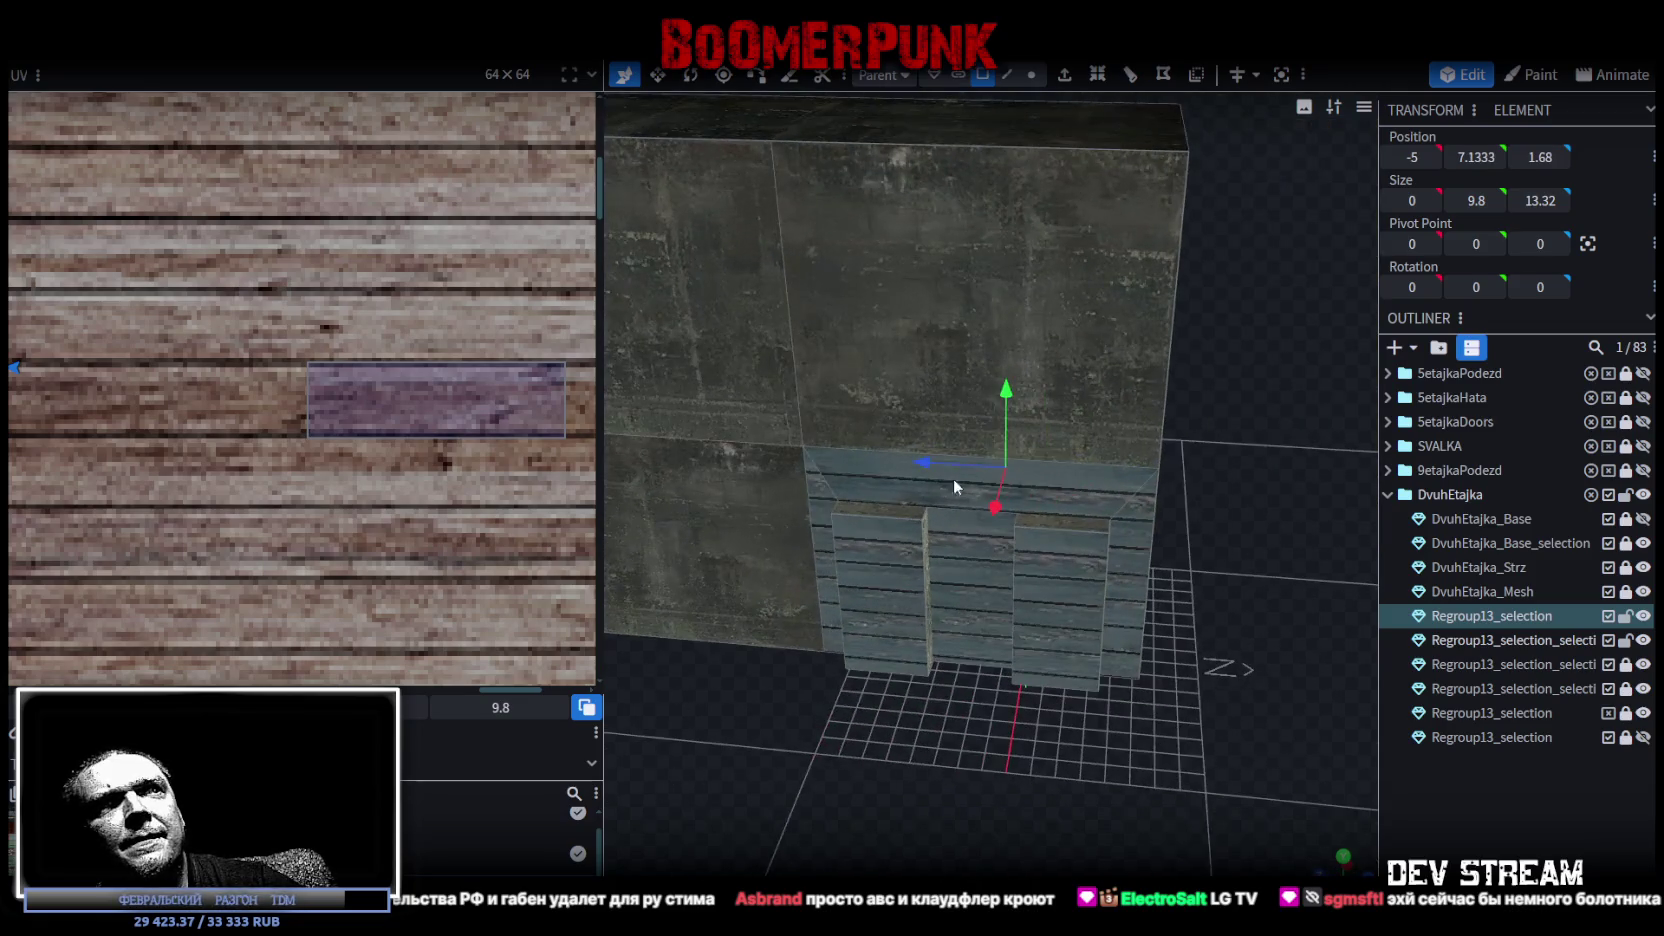
shift+click(809, 497)
shift+click(1128, 543)
Add the last door surround faces and switch to the flat front view (numpad 1).
shift+click(985, 593)
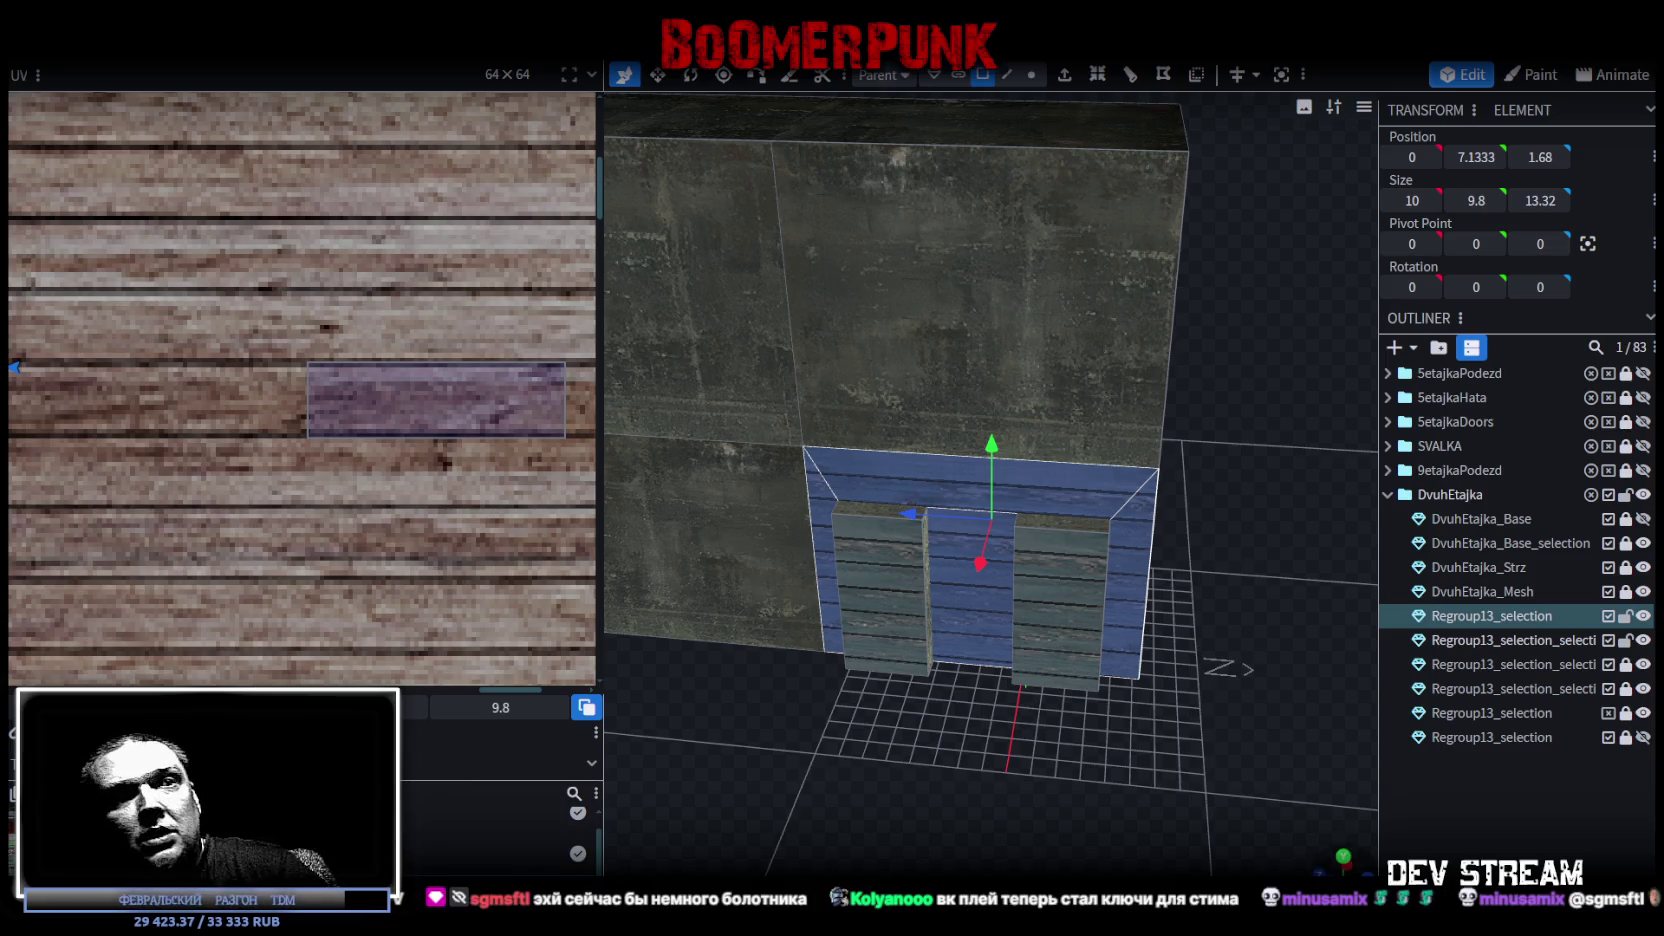
key(KP_1)
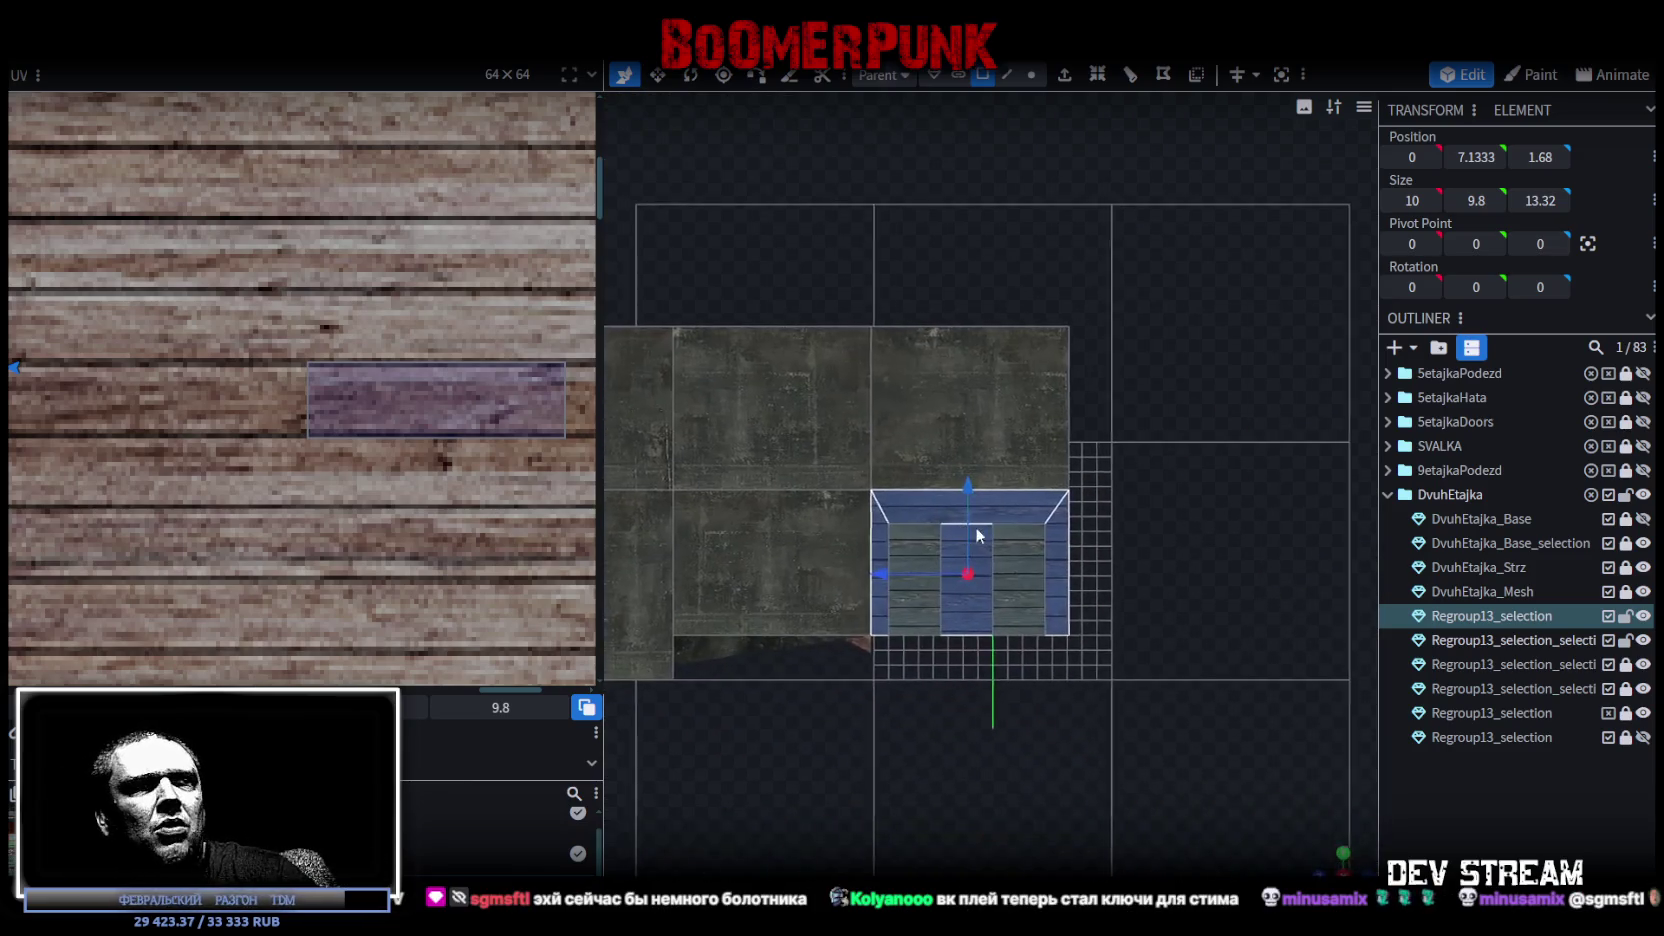
Drag the door surround's UV faces onto the blue painted area of the atlas.
scroll(353, 397, down, 3)
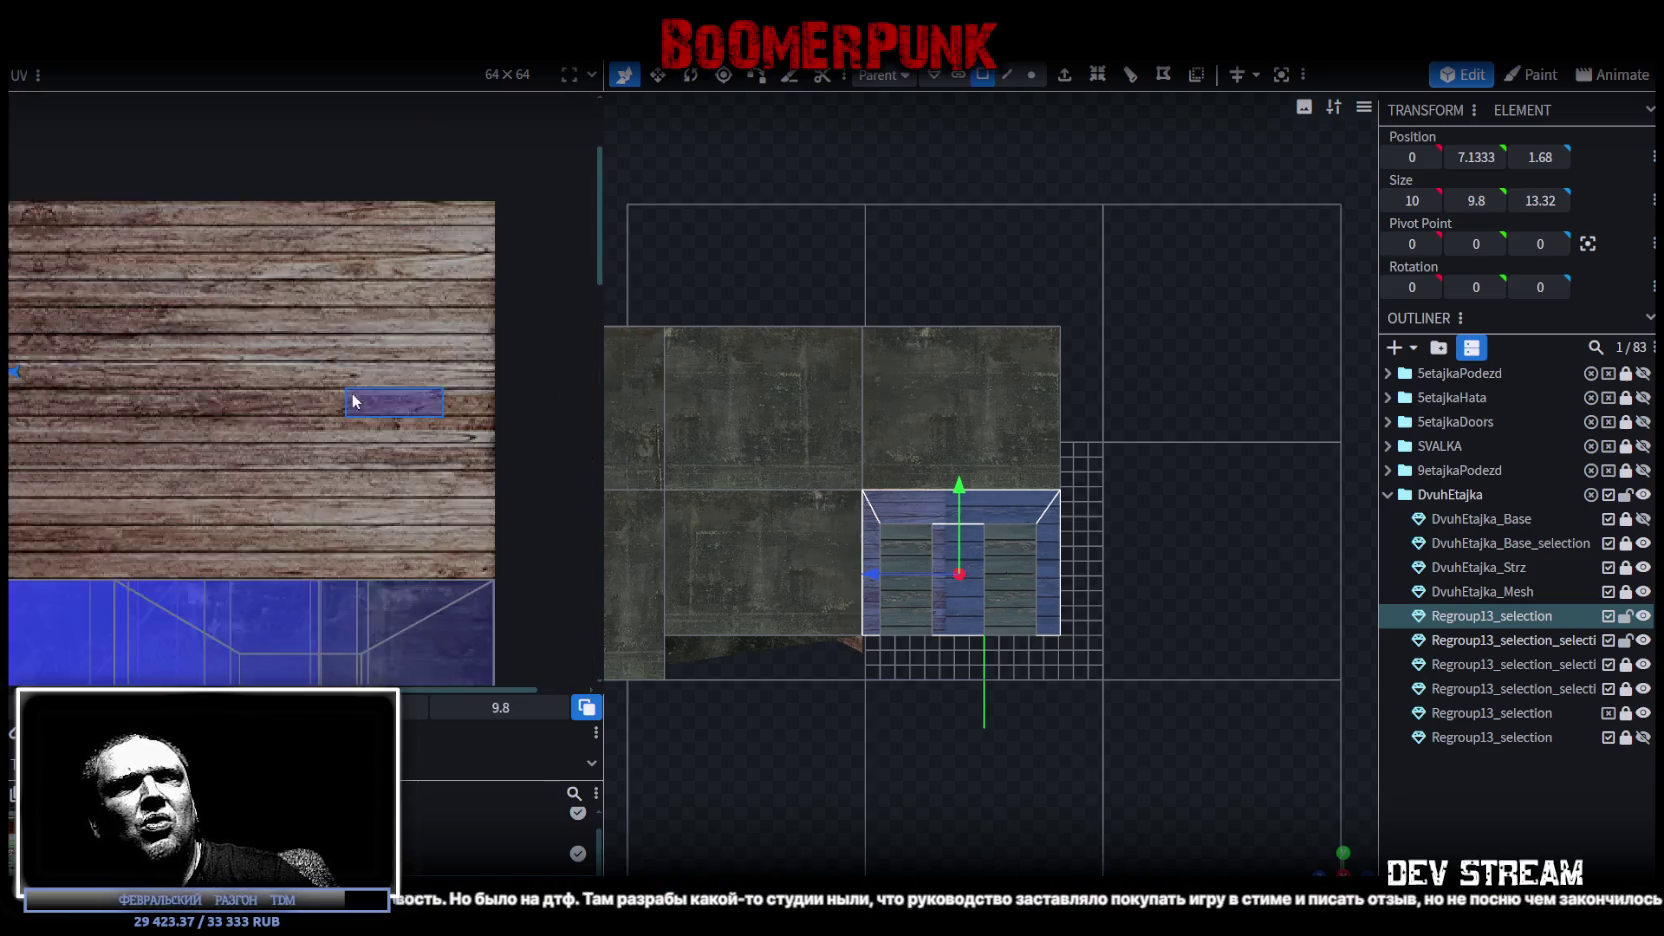
scroll(299, 373, down, 2)
scroll(205, 413, up, 2)
scroll(205, 413, down, 2)
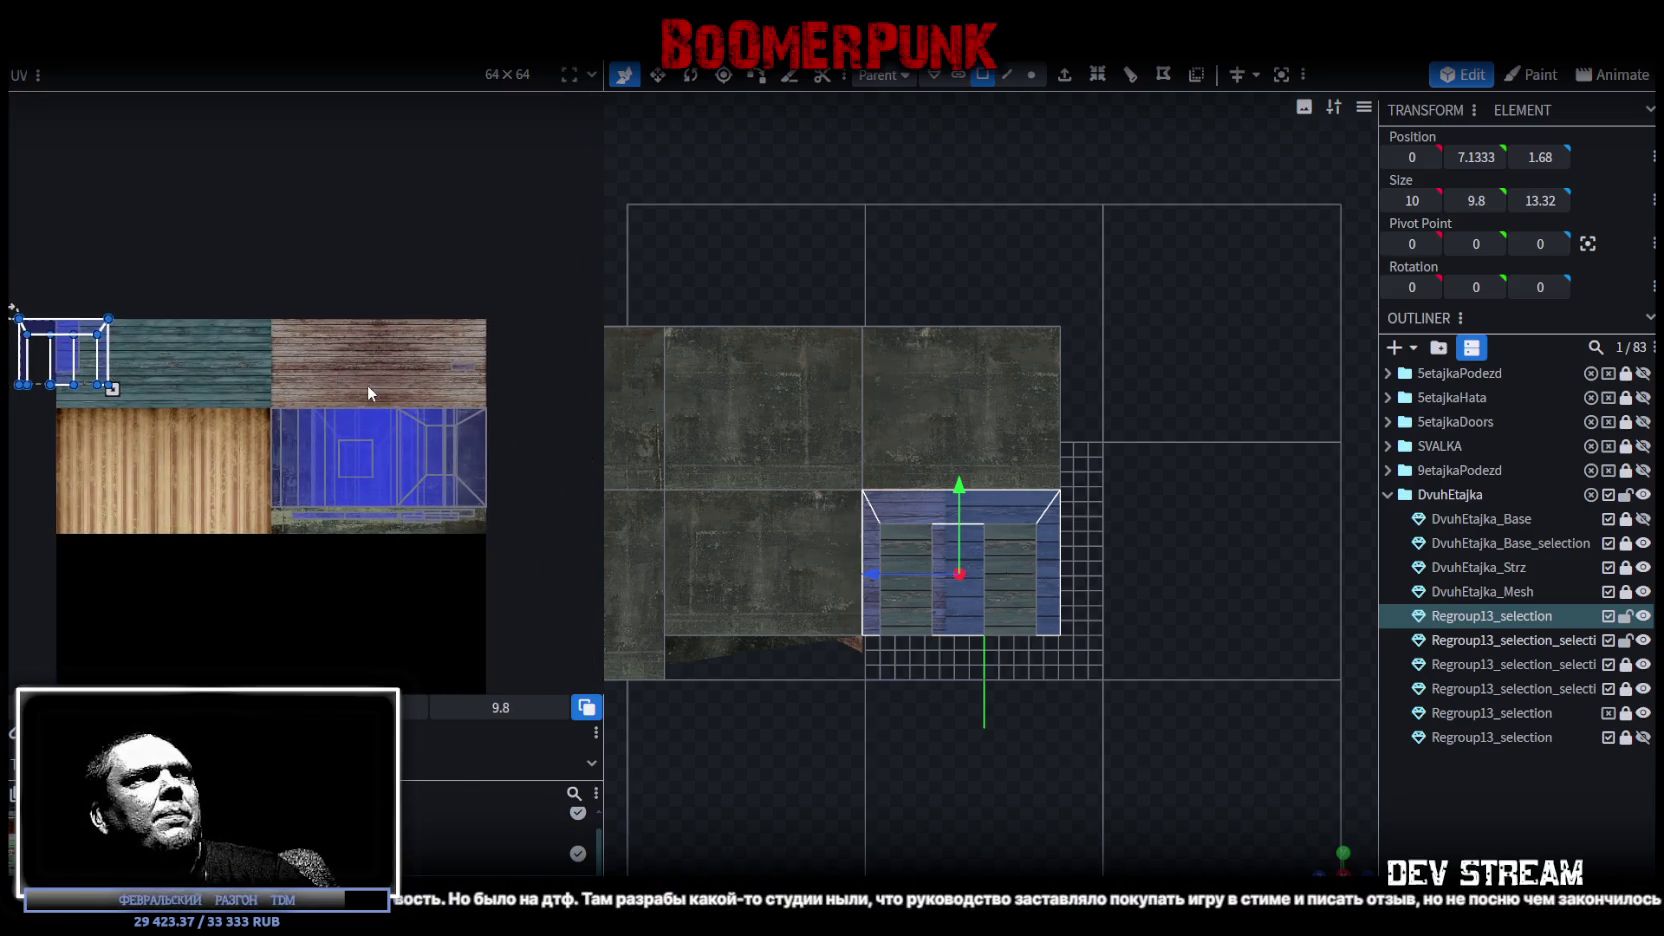
drag(66, 332, 360, 432)
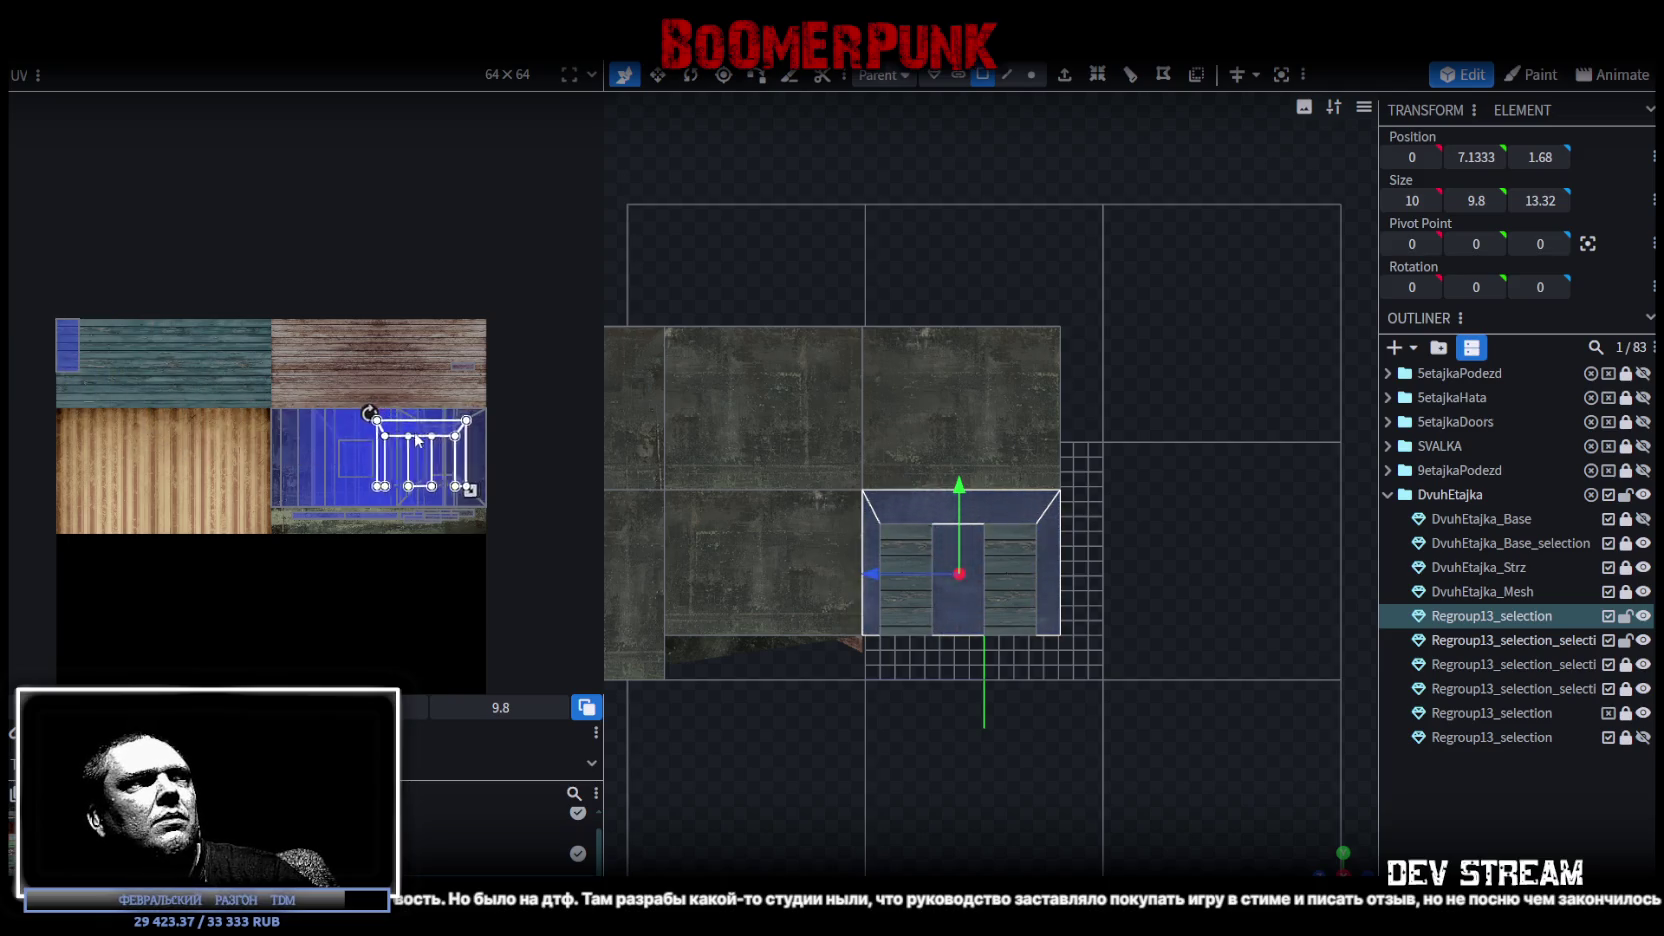
scroll(360, 432, up, 3)
scroll(340, 395, up, 1)
scroll(270, 368, up, 1)
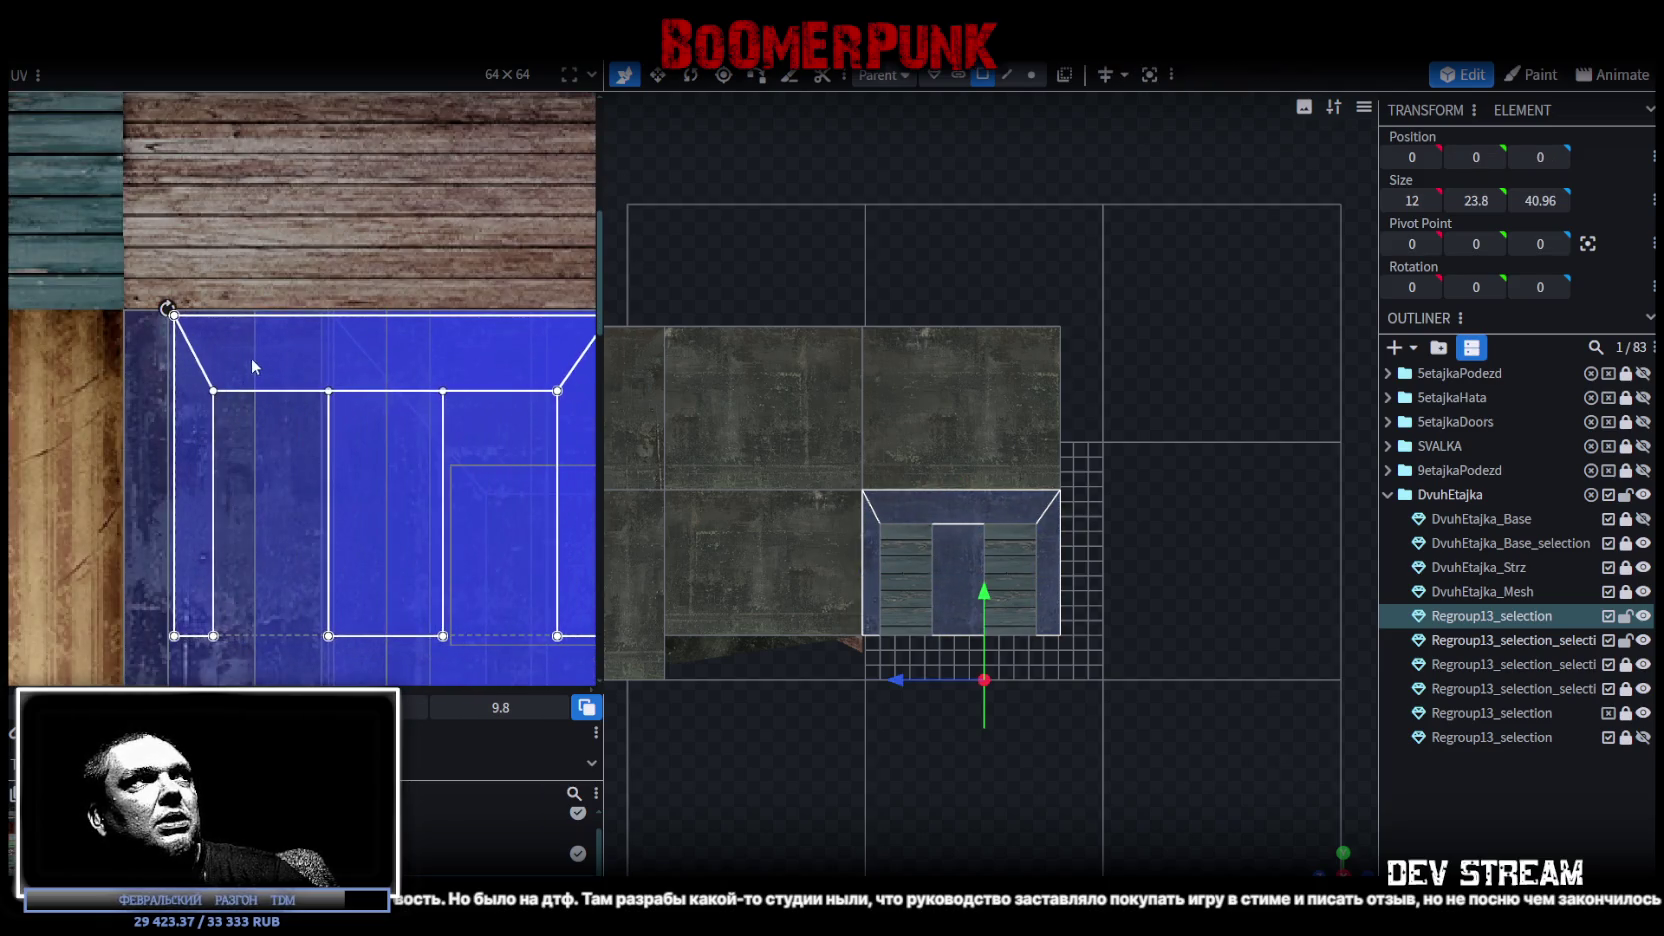
scroll(253, 362, up, 1)
scroll(225, 335, up, 1)
drag(213, 316, 240, 306)
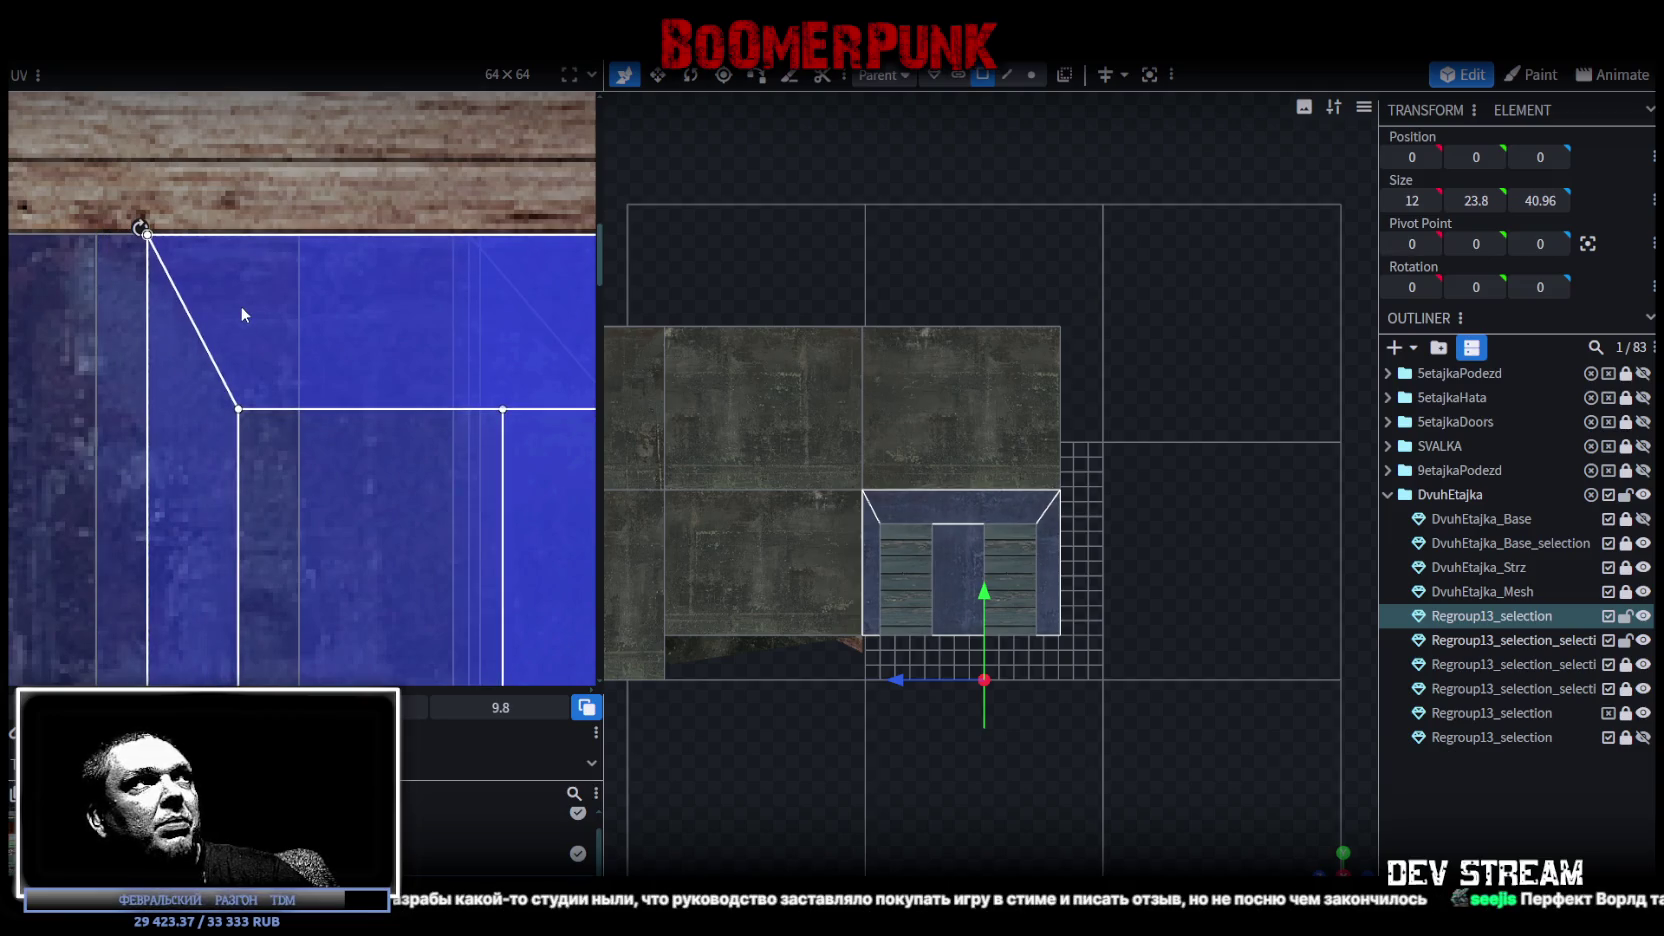
Enlarge the UV face so it covers more of the blue texture.
scroll(243, 313, down, 2)
scroll(255, 330, down, 2)
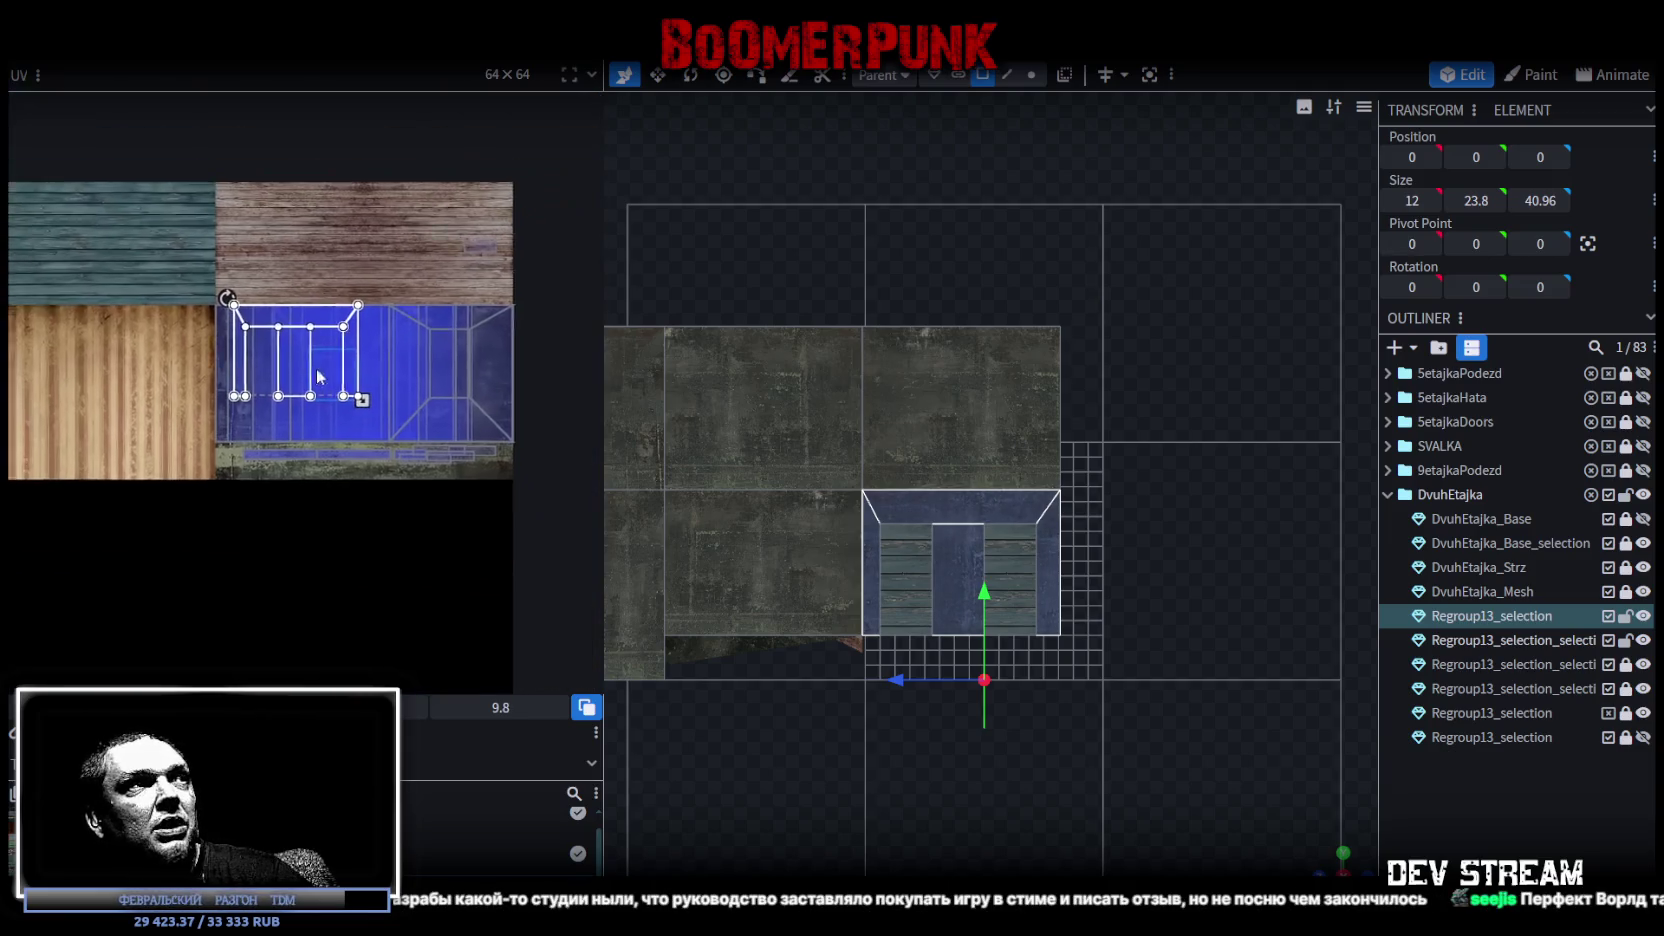
scroll(272, 355, down, 2)
drag(292, 363, 360, 405)
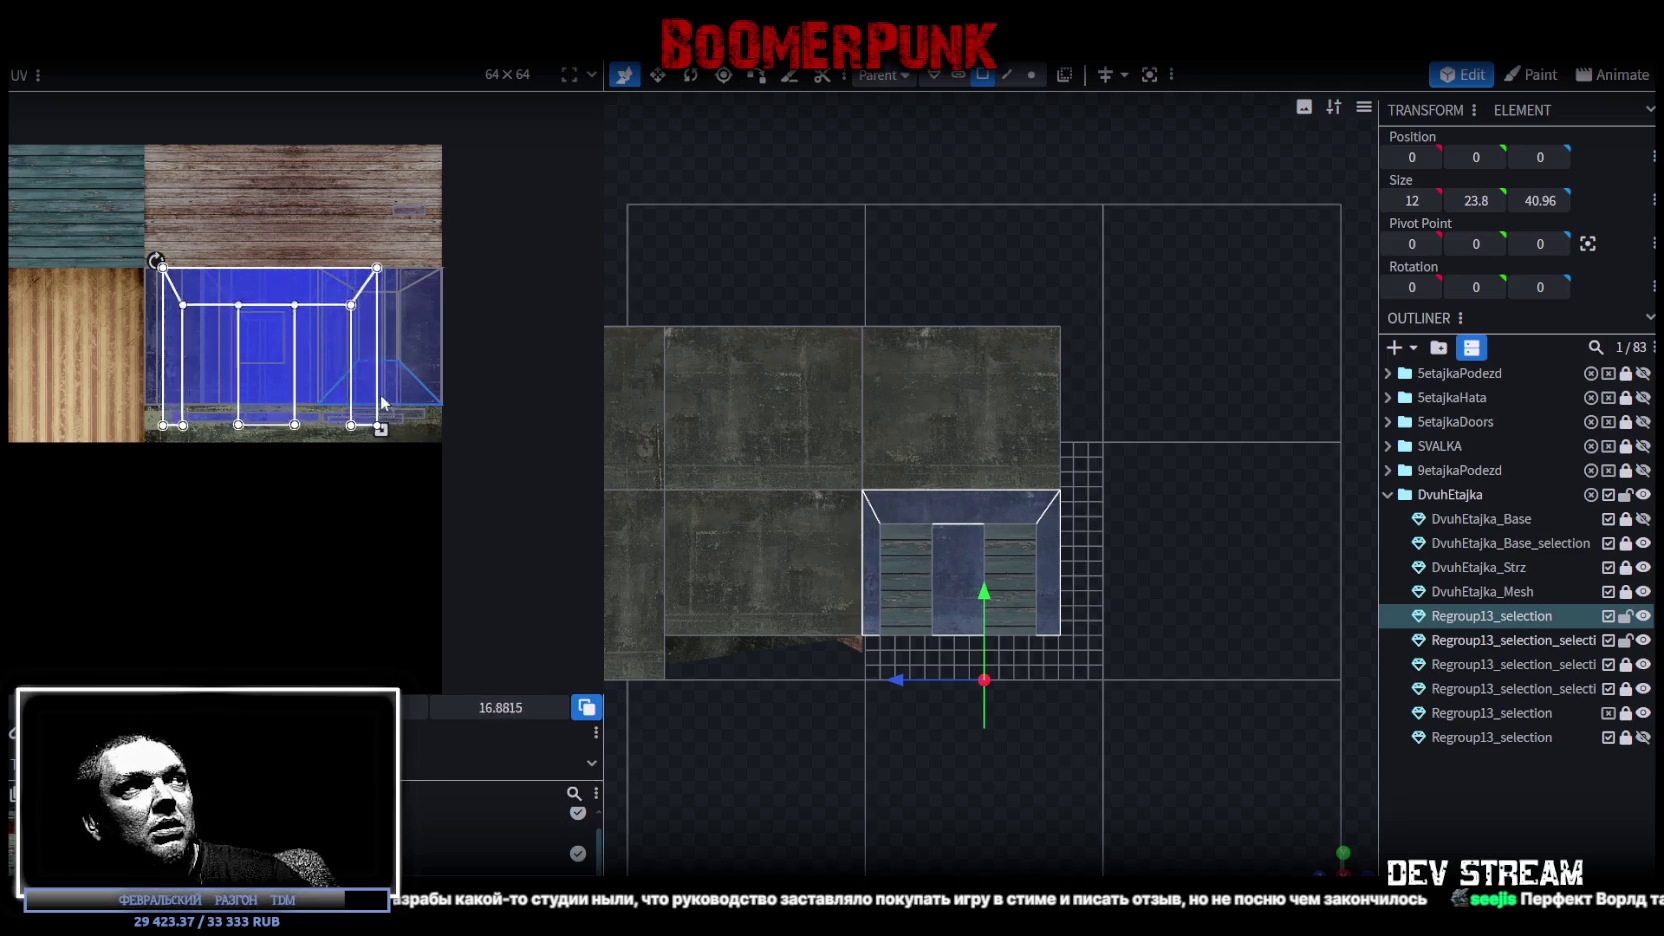
scroll(380, 405, up, 2)
scroll(400, 402, up, 2)
scroll(405, 400, up, 2)
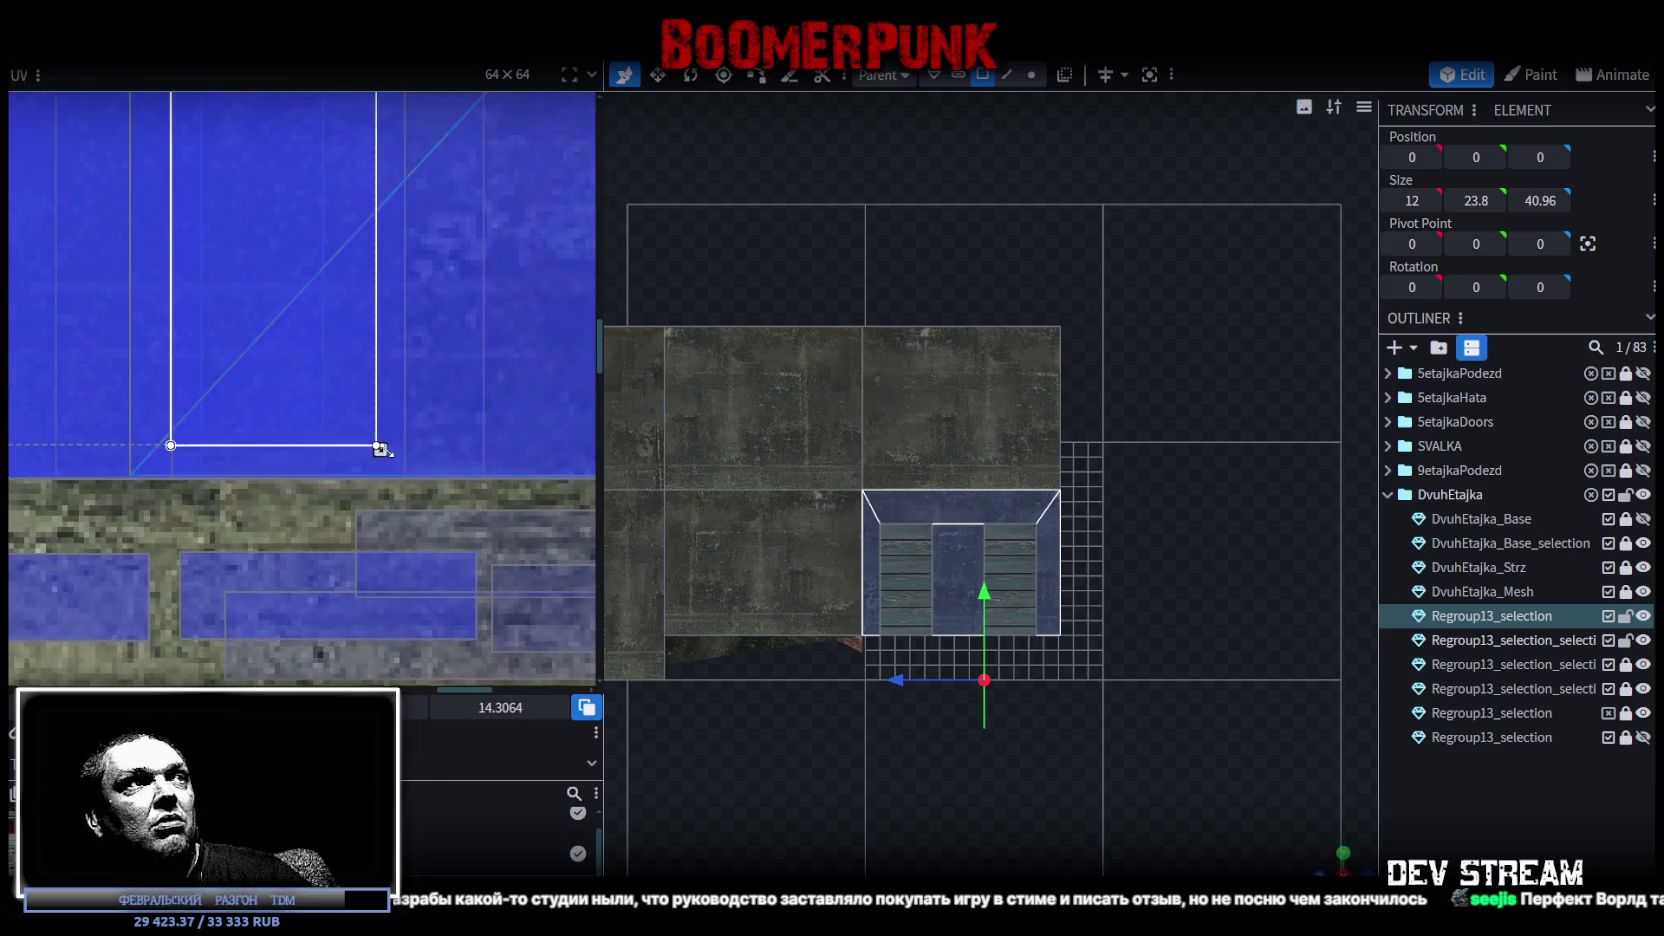
drag(380, 450, 425, 475)
scroll(426, 474, up, 1)
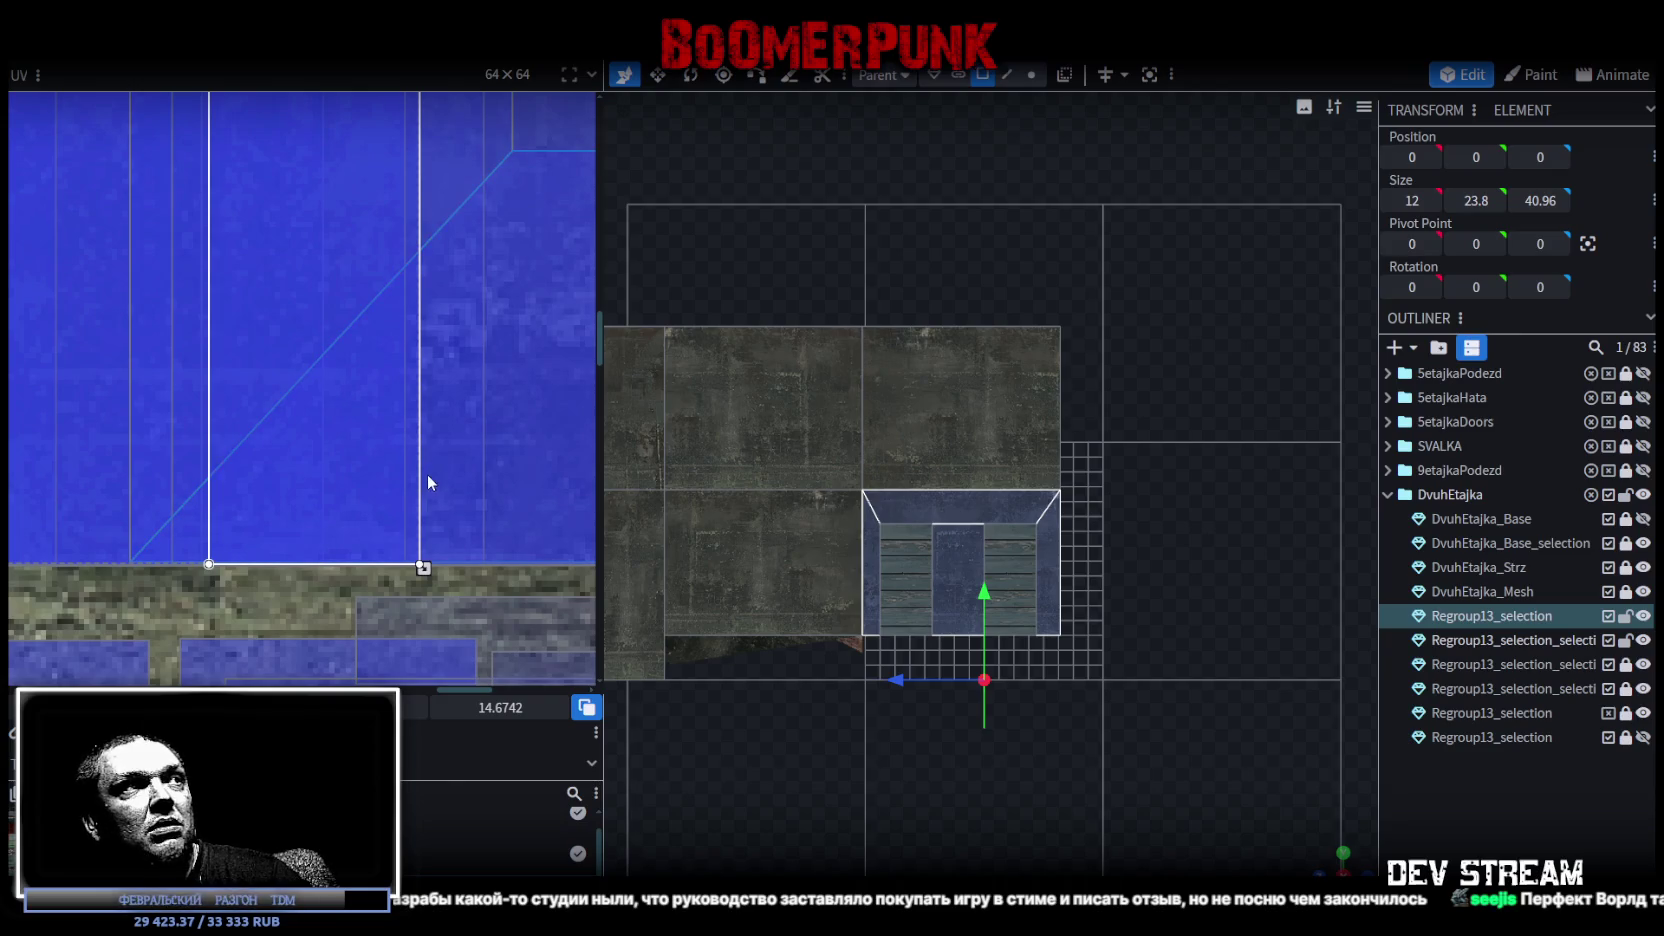
scroll(1075, 664, down, 3)
Reselect the door surround faces and whole mesh in perspective, nudging the UV into place.
mouse_move(1326, 853)
mouse_down()
mouse_move(1130, 776)
mouse_move(1184, 696)
mouse_move(781, 614)
mouse_up()
scroll(803, 612, up, 3)
scroll(781, 614, up, 2)
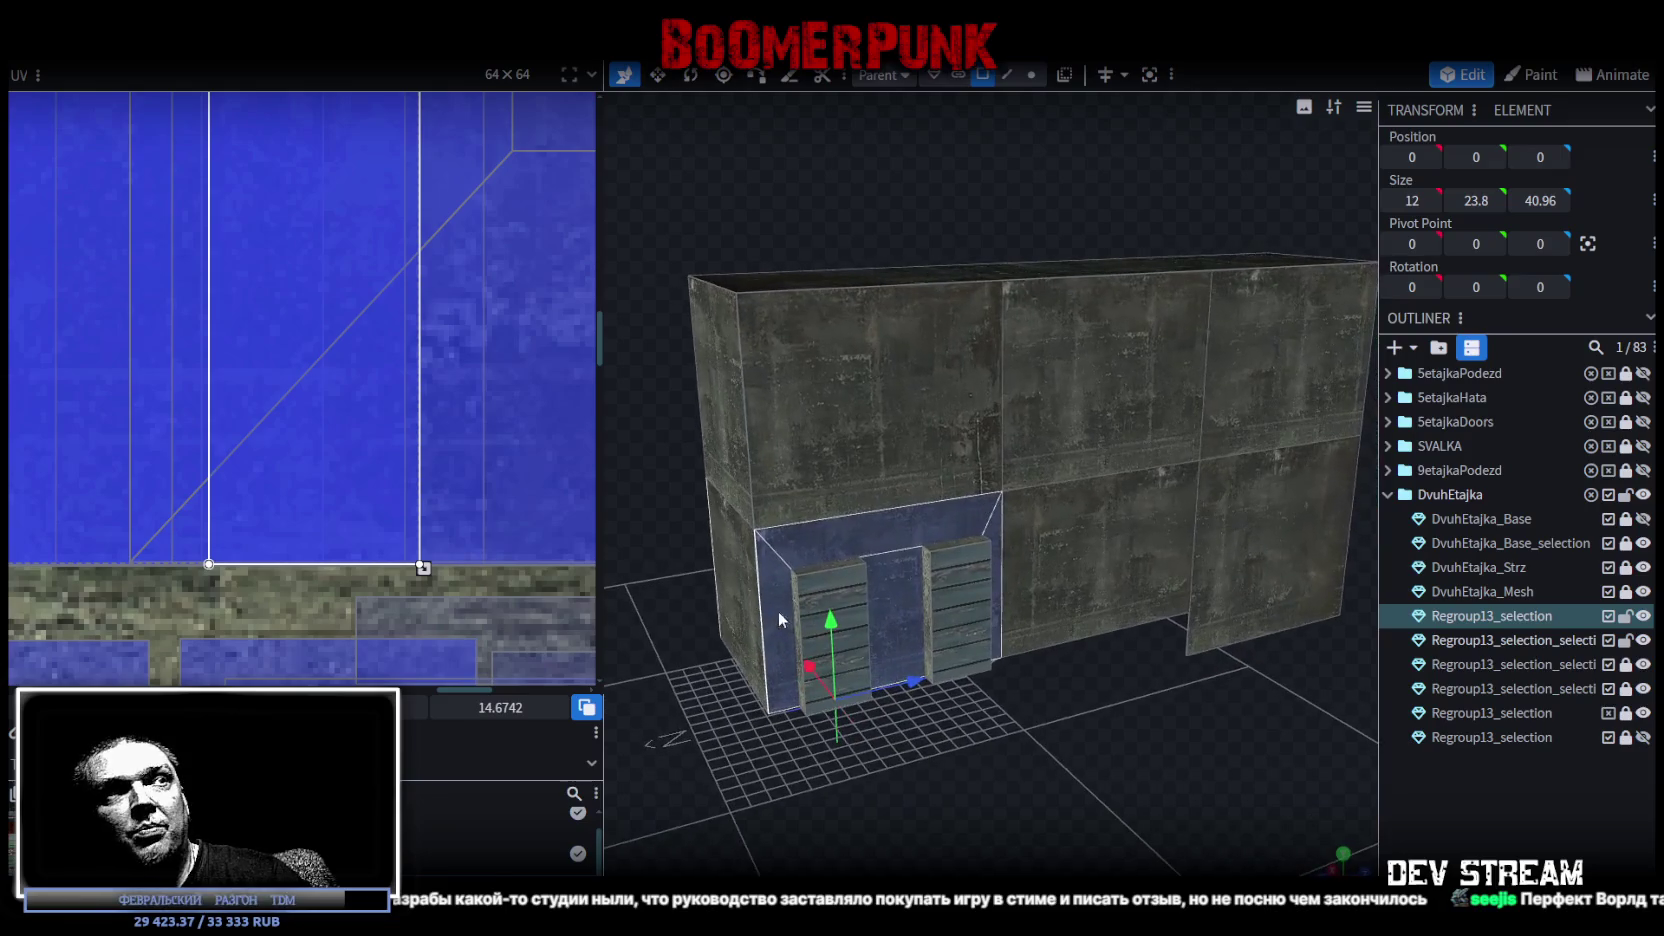
click(890, 517)
click(989, 524)
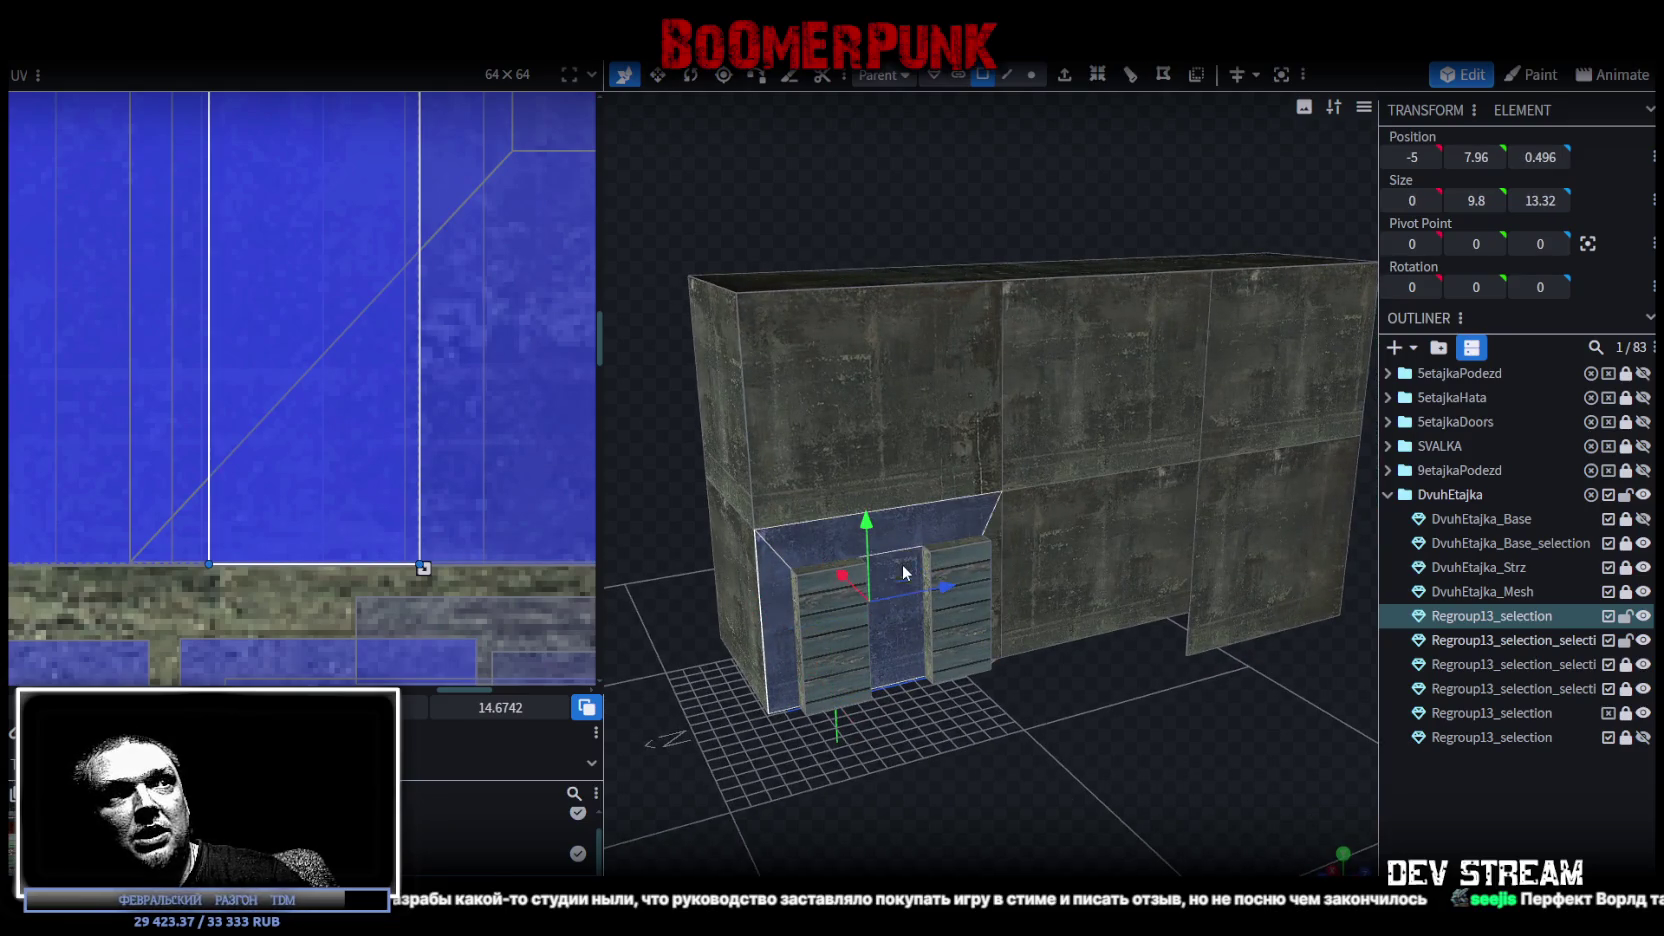
click(989, 524)
scroll(458, 257, down, 3)
scroll(335, 334, down, 2)
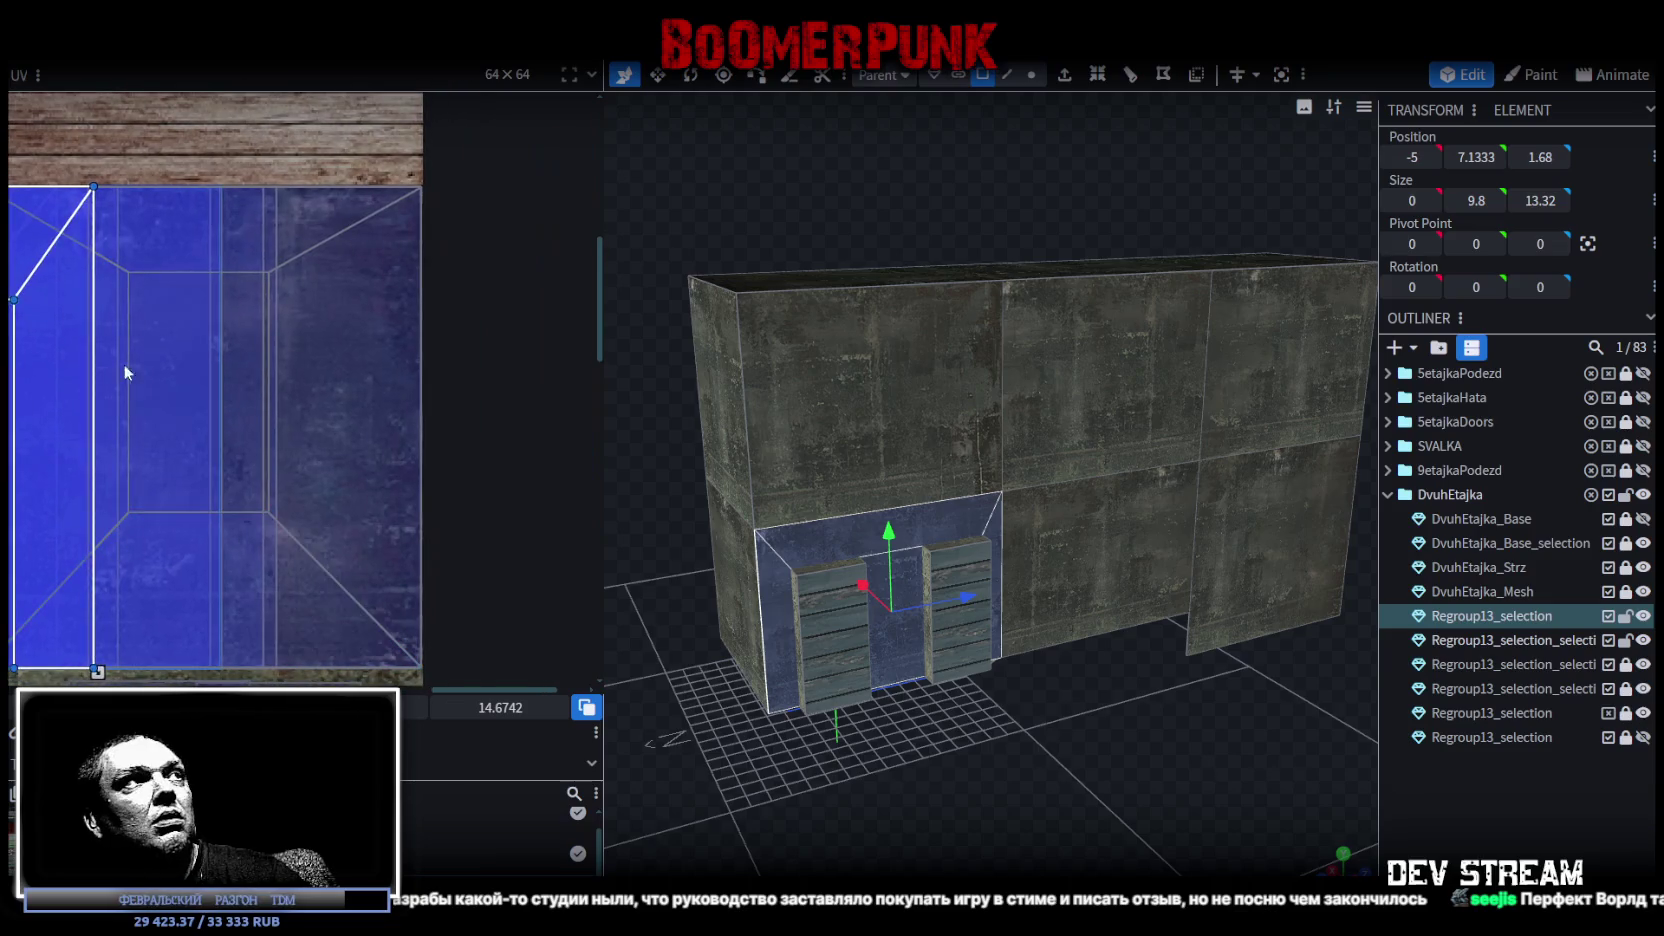
scroll(403, 228, up, 3)
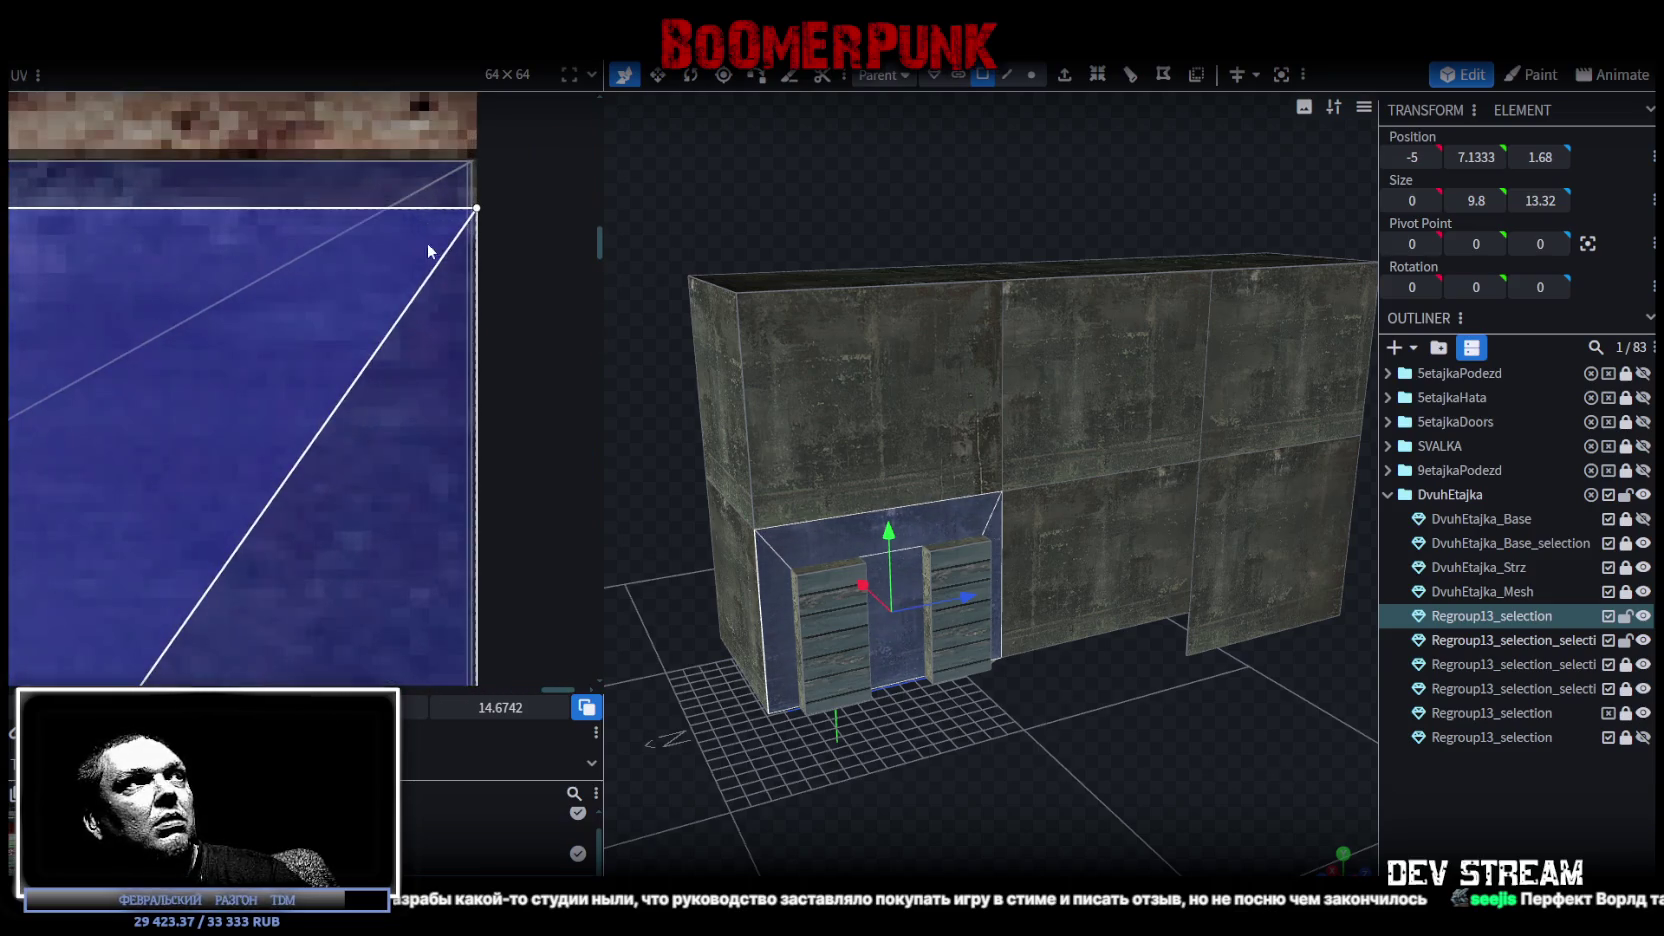
click(416, 322)
drag(439, 306, 434, 307)
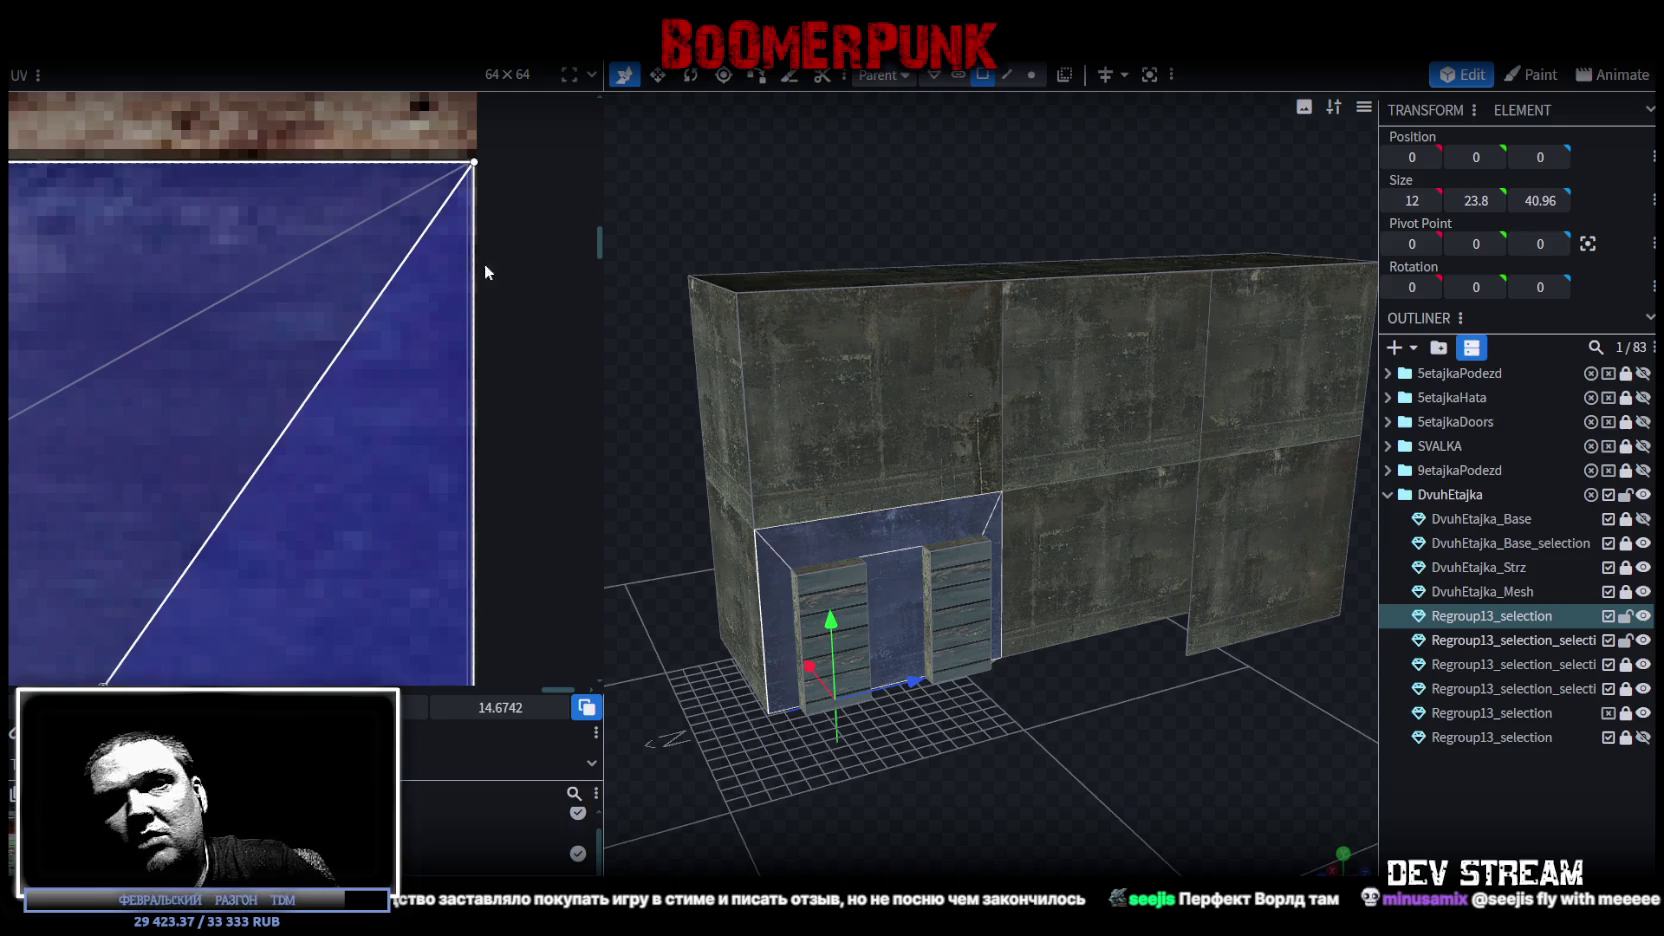
scroll(819, 452, down, 2)
Select the wall pieces around the door and nudge their UVs slightly right, then deselect.
mouse_move(819, 452)
mouse_down()
mouse_move(1095, 653)
mouse_move(1164, 646)
mouse_move(982, 725)
mouse_up()
scroll(1043, 692, up, 5)
click(862, 488)
click(1017, 452)
click(1020, 528)
drag(1254, 554, 1144, 475)
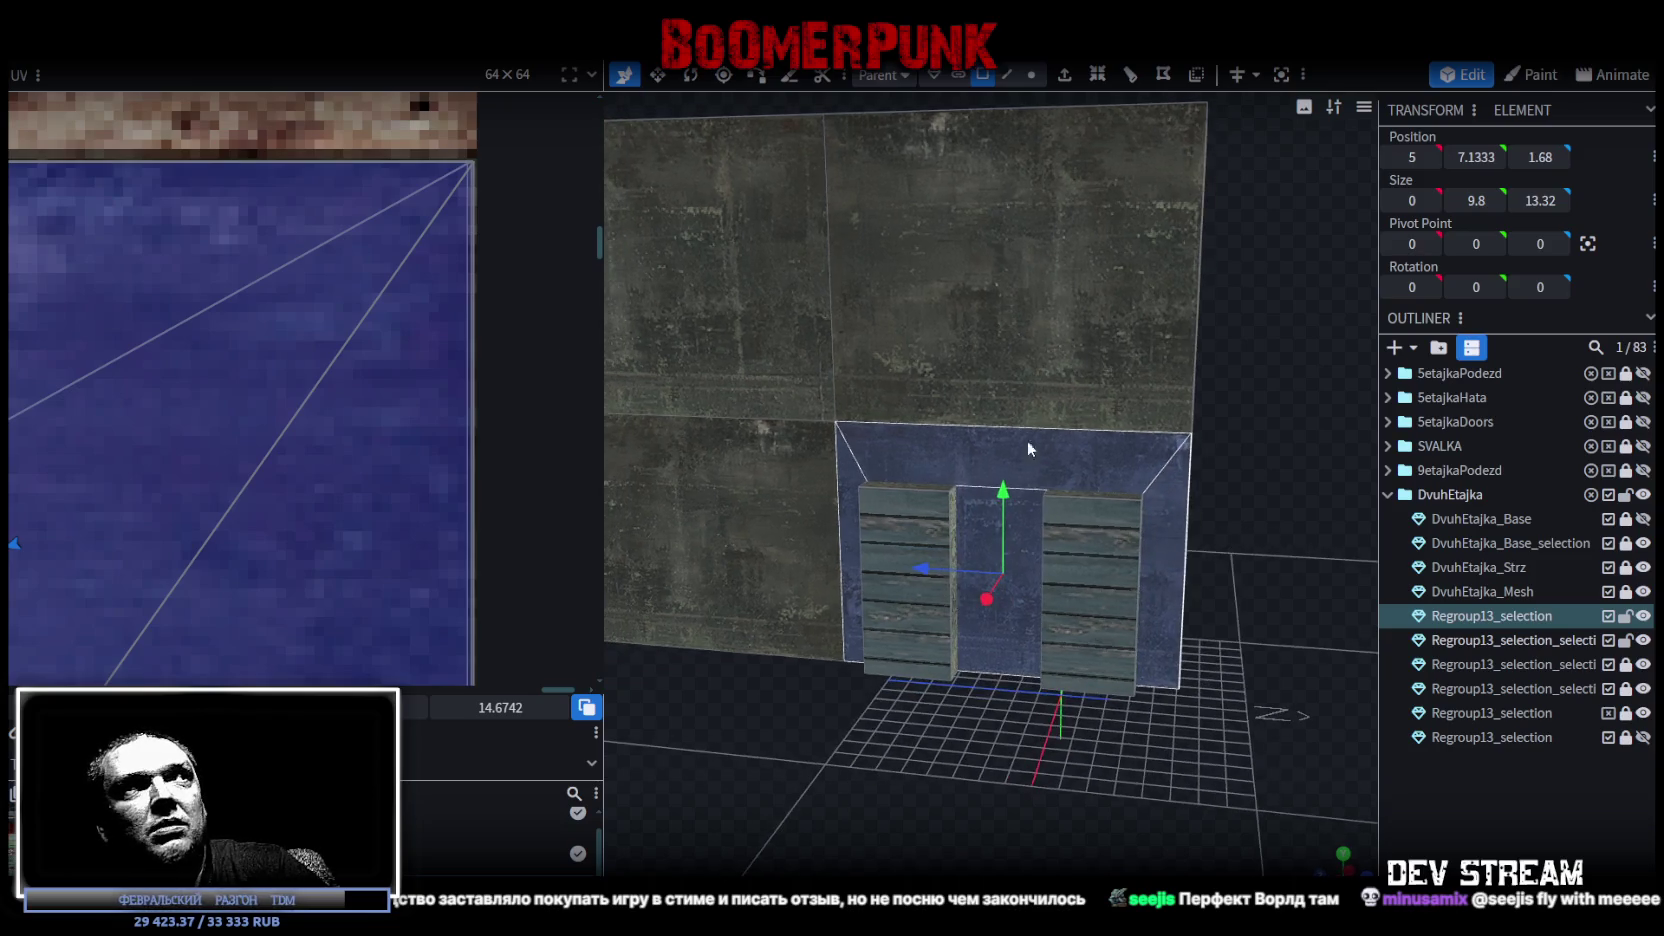
scroll(244, 304, down, 3)
scroll(77, 335, down, 2)
scroll(333, 330, up, 2)
scroll(333, 330, up, 2)
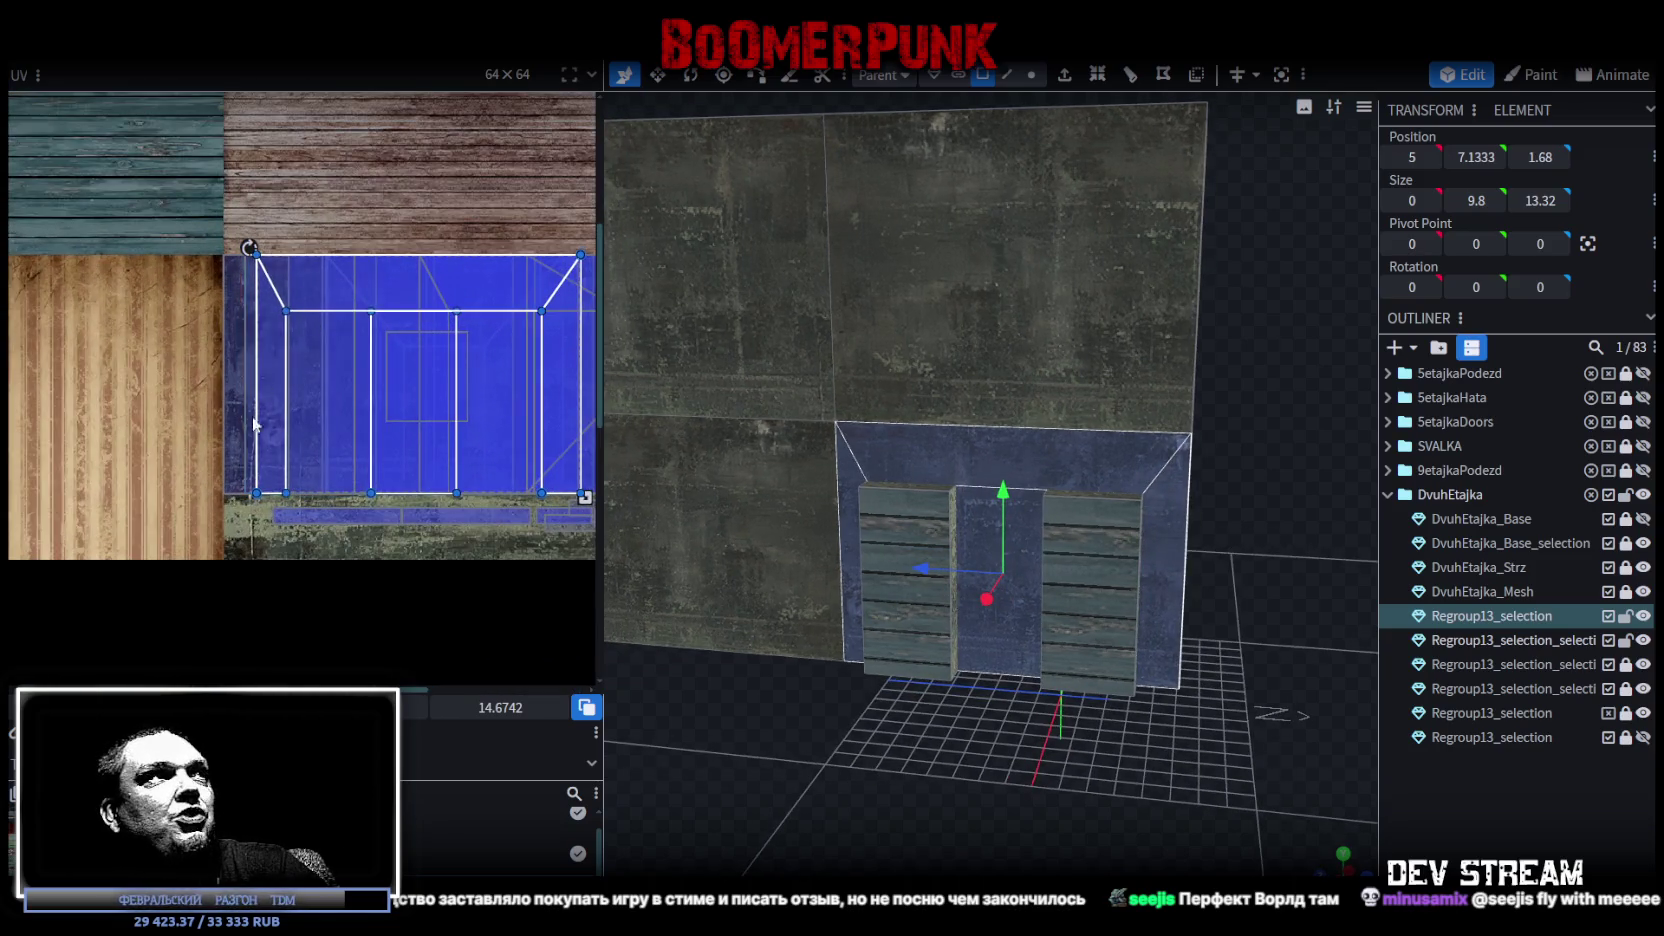
scroll(304, 320, up, 2)
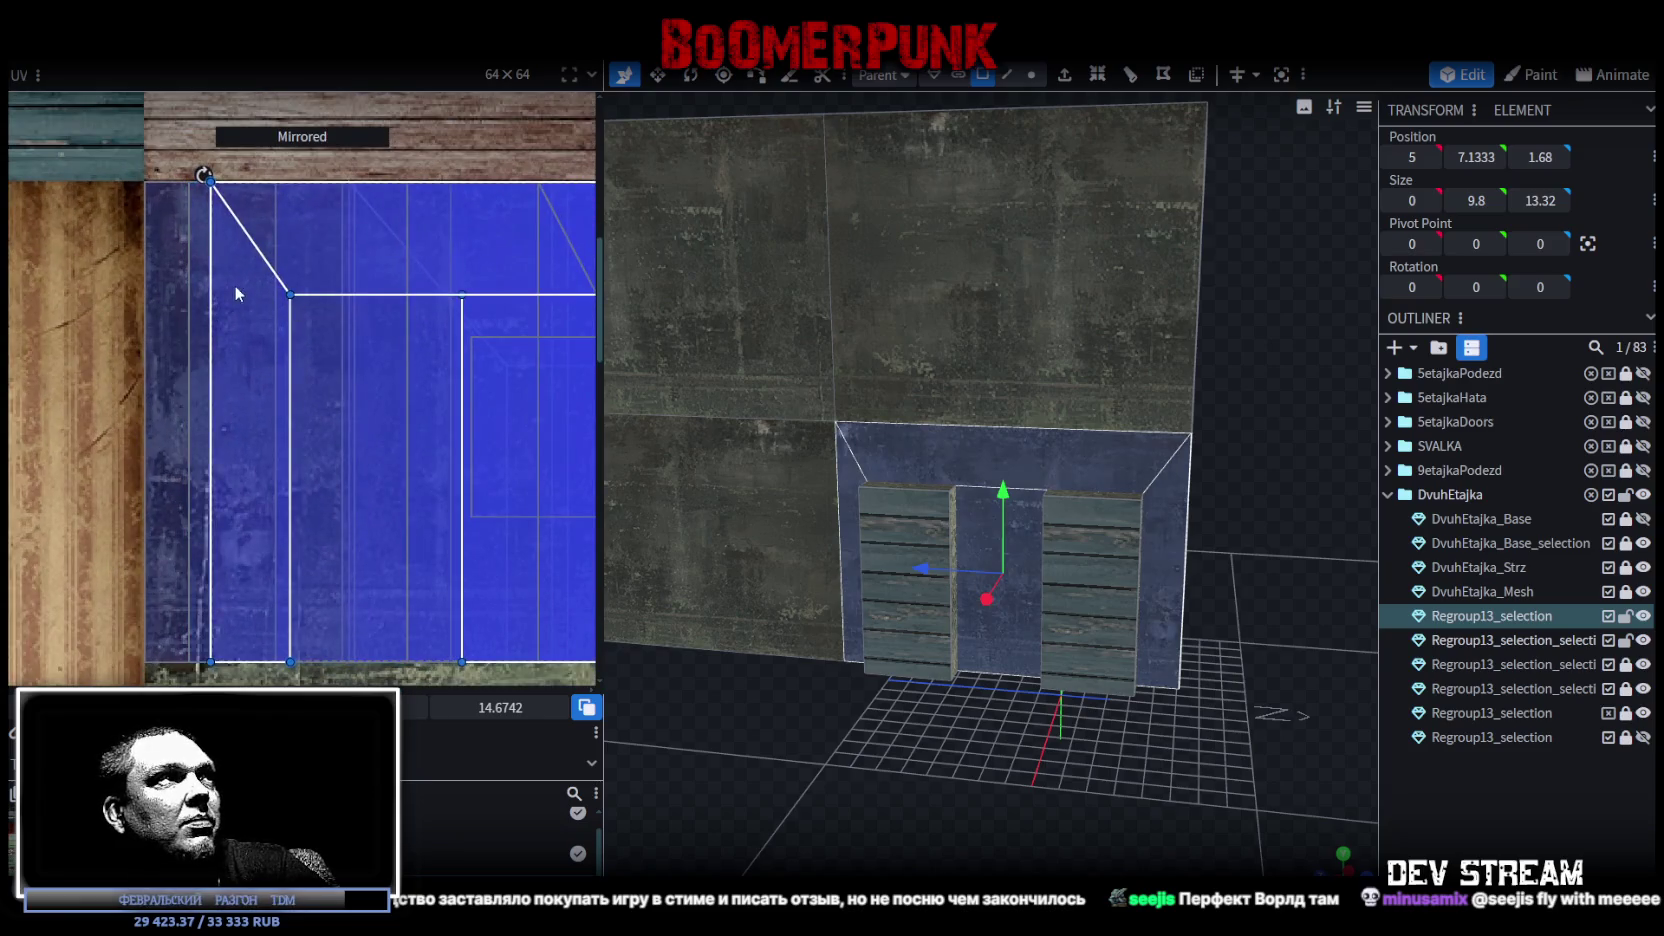
scroll(234, 285, up, 1)
scroll(169, 285, up, 1)
drag(183, 292, 186, 292)
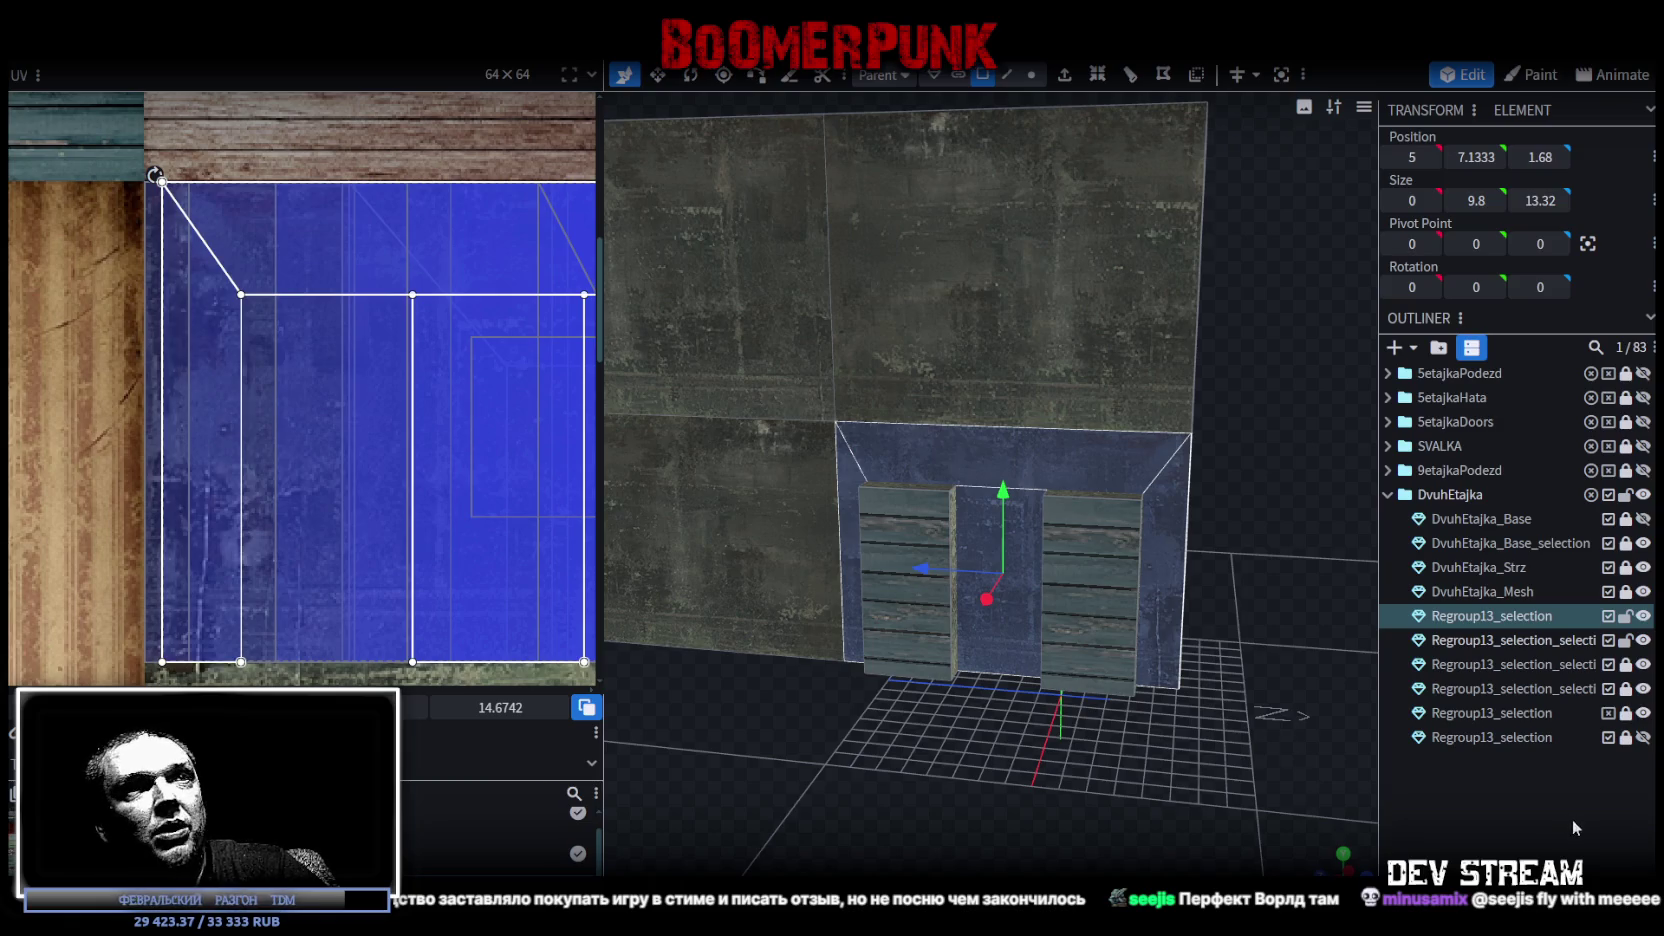
click(1080, 681)
Shift the lower front wall face's UVs left across the blue painted area.
mouse_move(1160, 686)
mouse_down()
mouse_move(702, 710)
mouse_move(1188, 758)
mouse_move(994, 750)
mouse_move(1197, 748)
mouse_move(1017, 612)
mouse_up()
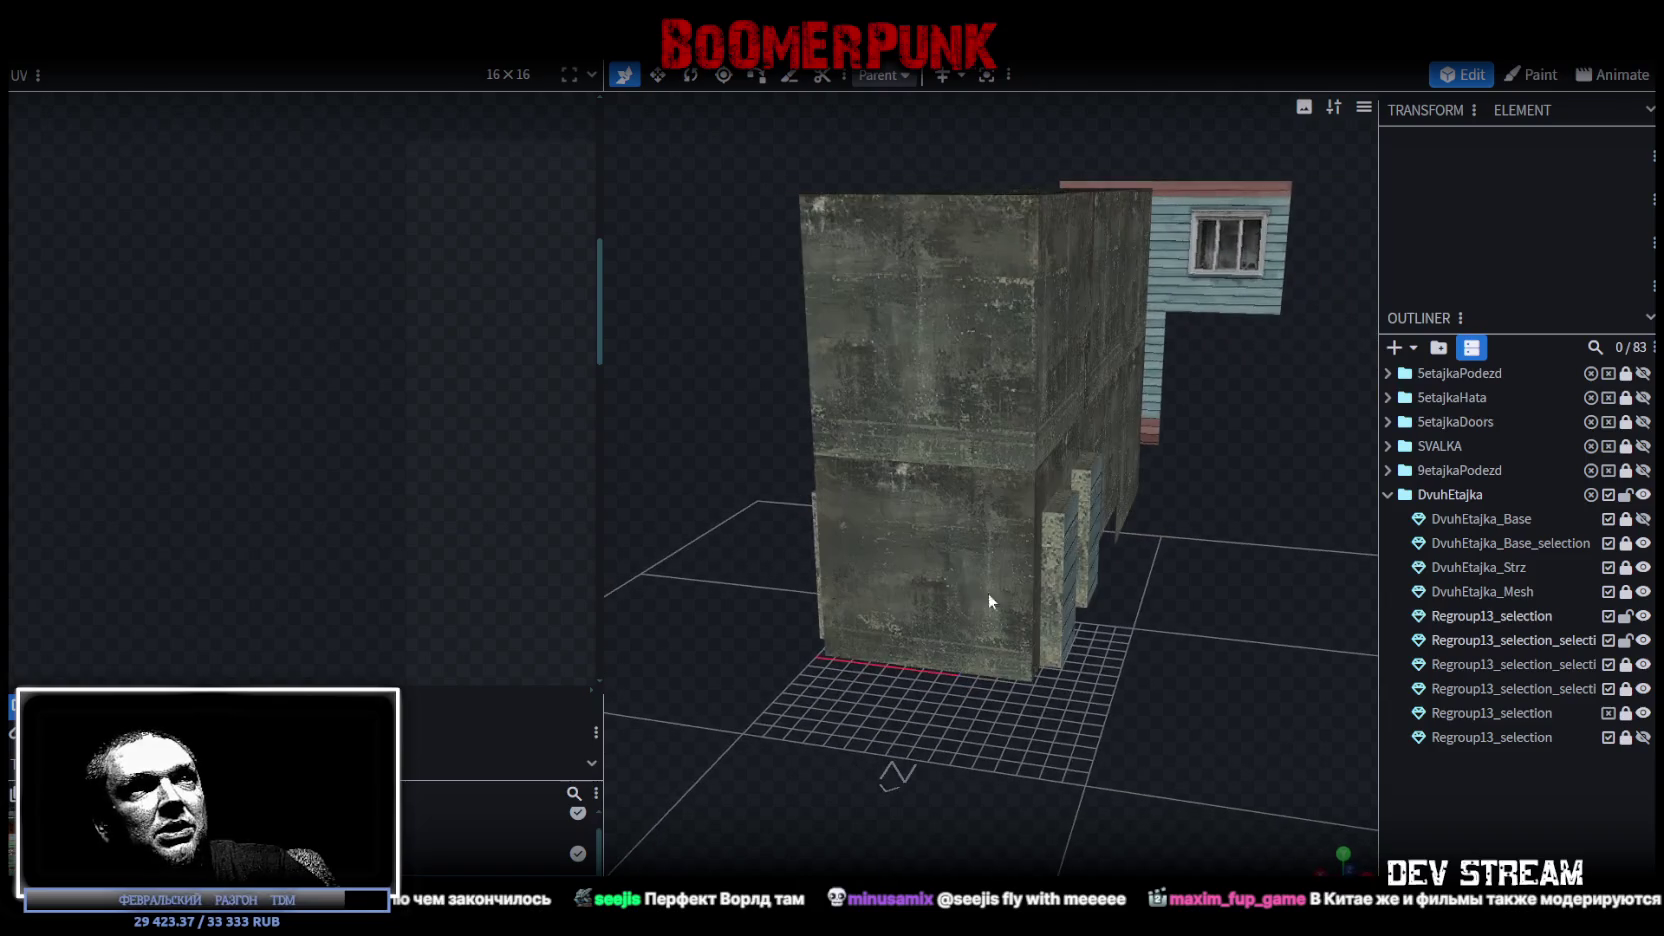
click(956, 575)
click(956, 575)
drag(510, 398, 390, 391)
middle_drag(390, 391, 286, 386)
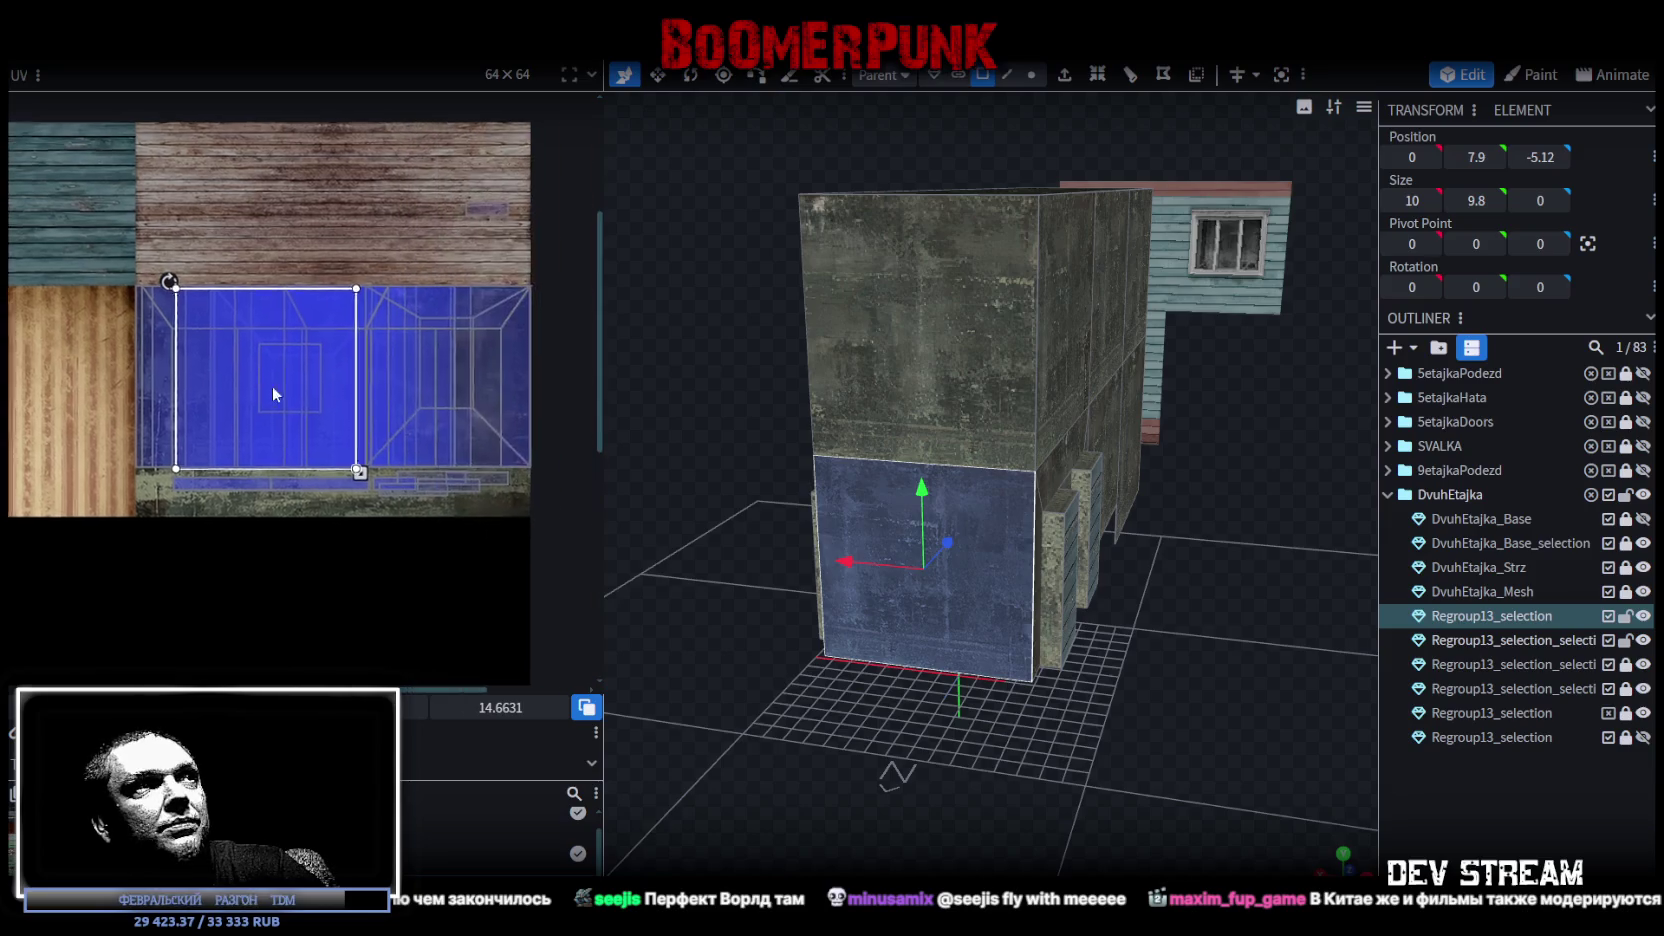
drag(282, 389, 380, 378)
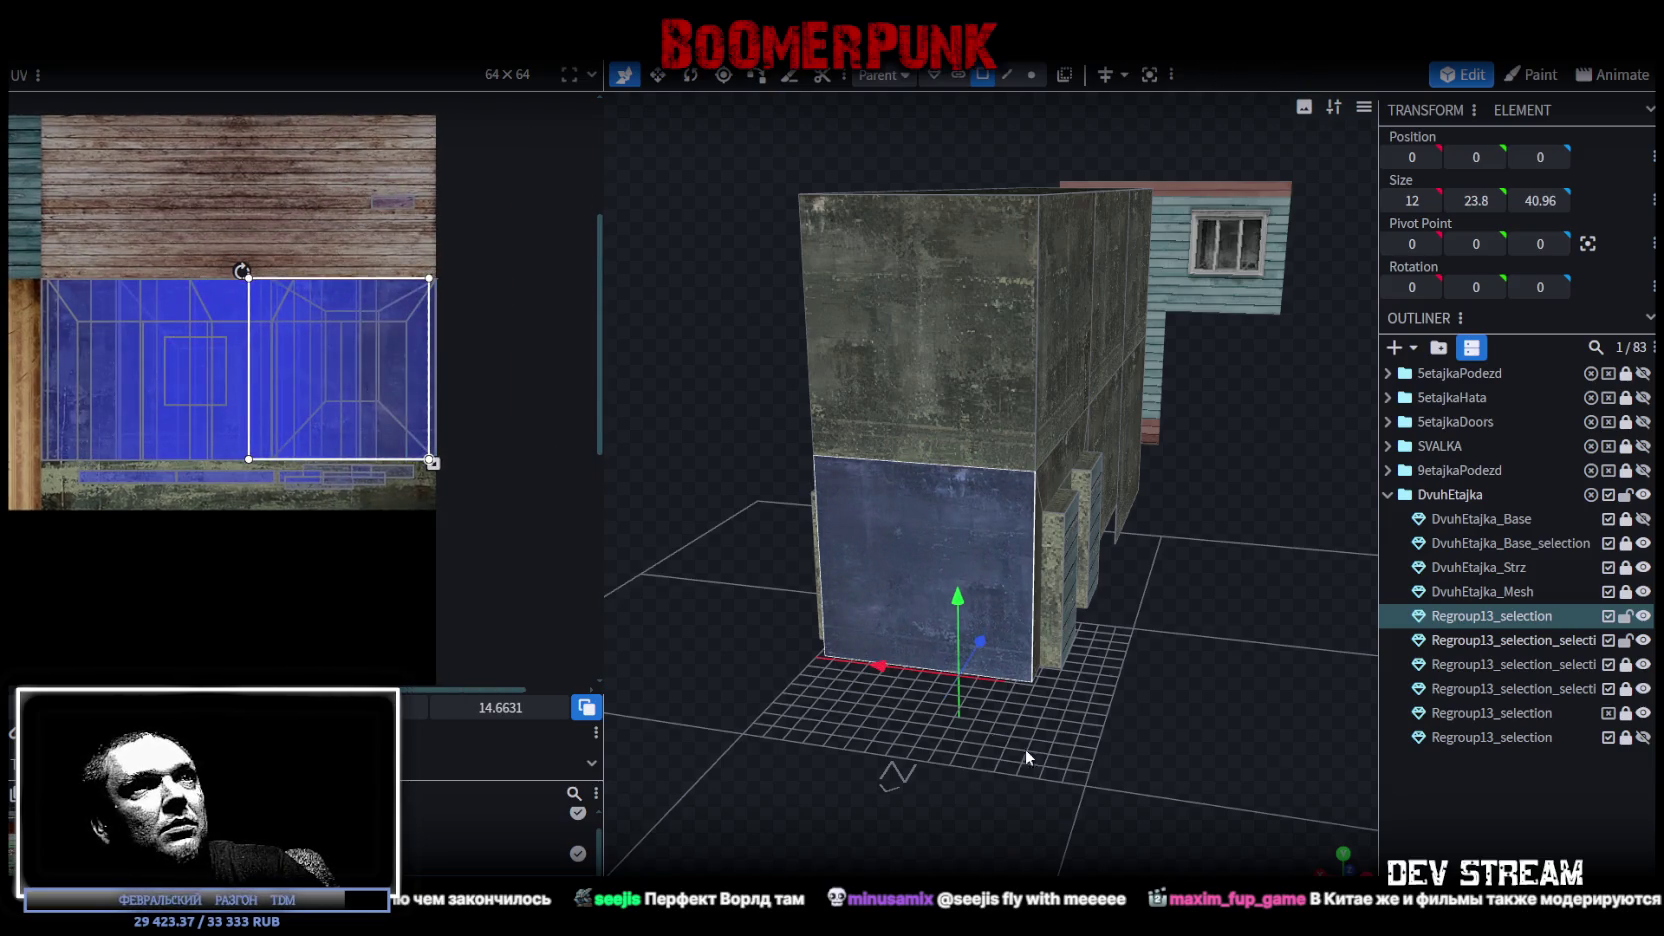
drag(1027, 757, 808, 768)
scroll(446, 258, up, 3)
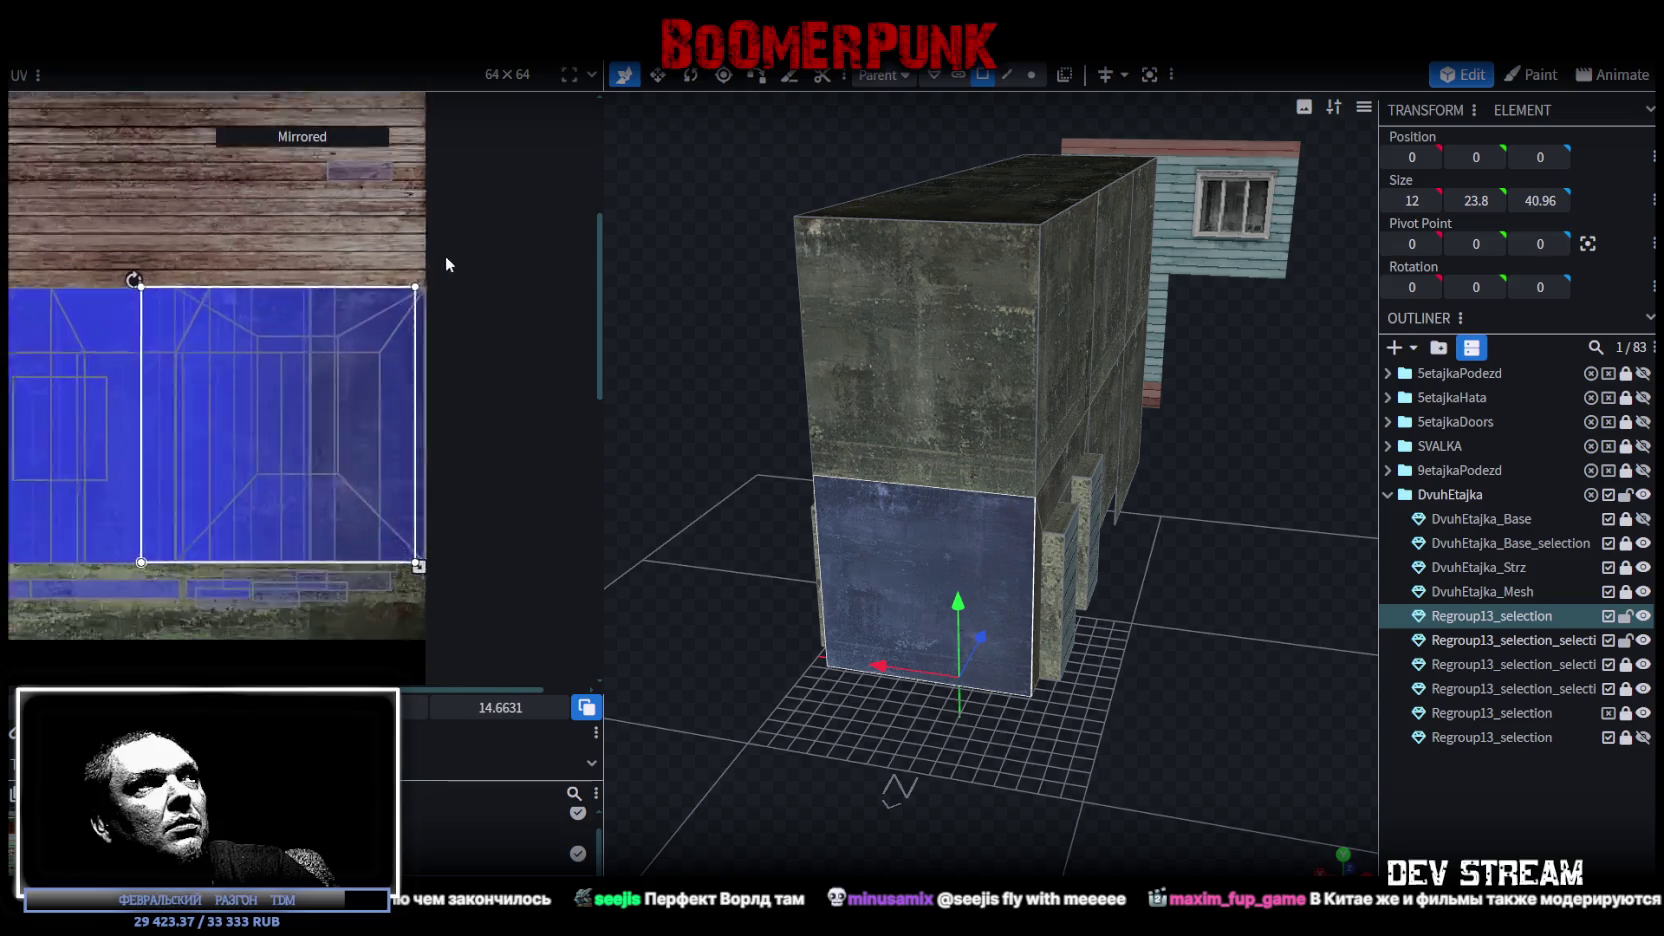
scroll(390, 321, up, 2)
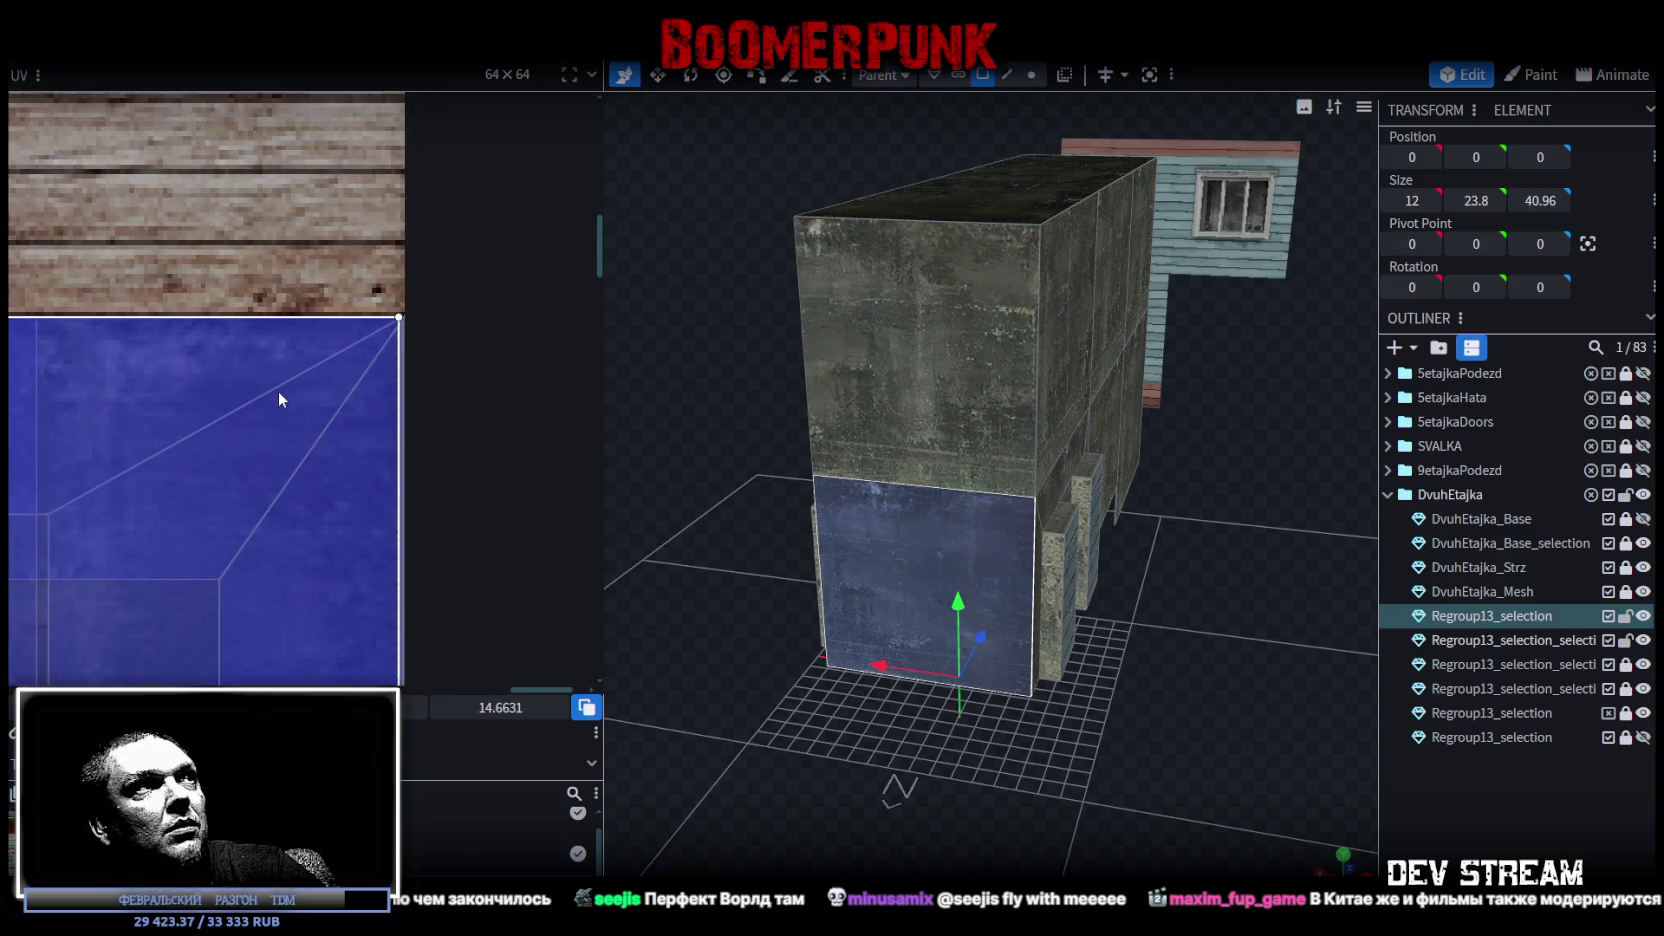
click(1505, 822)
Reselect the lower front wall face to check it, then deselect and orbit around.
mouse_move(1199, 760)
mouse_down()
mouse_move(1086, 738)
mouse_move(1149, 719)
mouse_up()
click(884, 530)
click(884, 533)
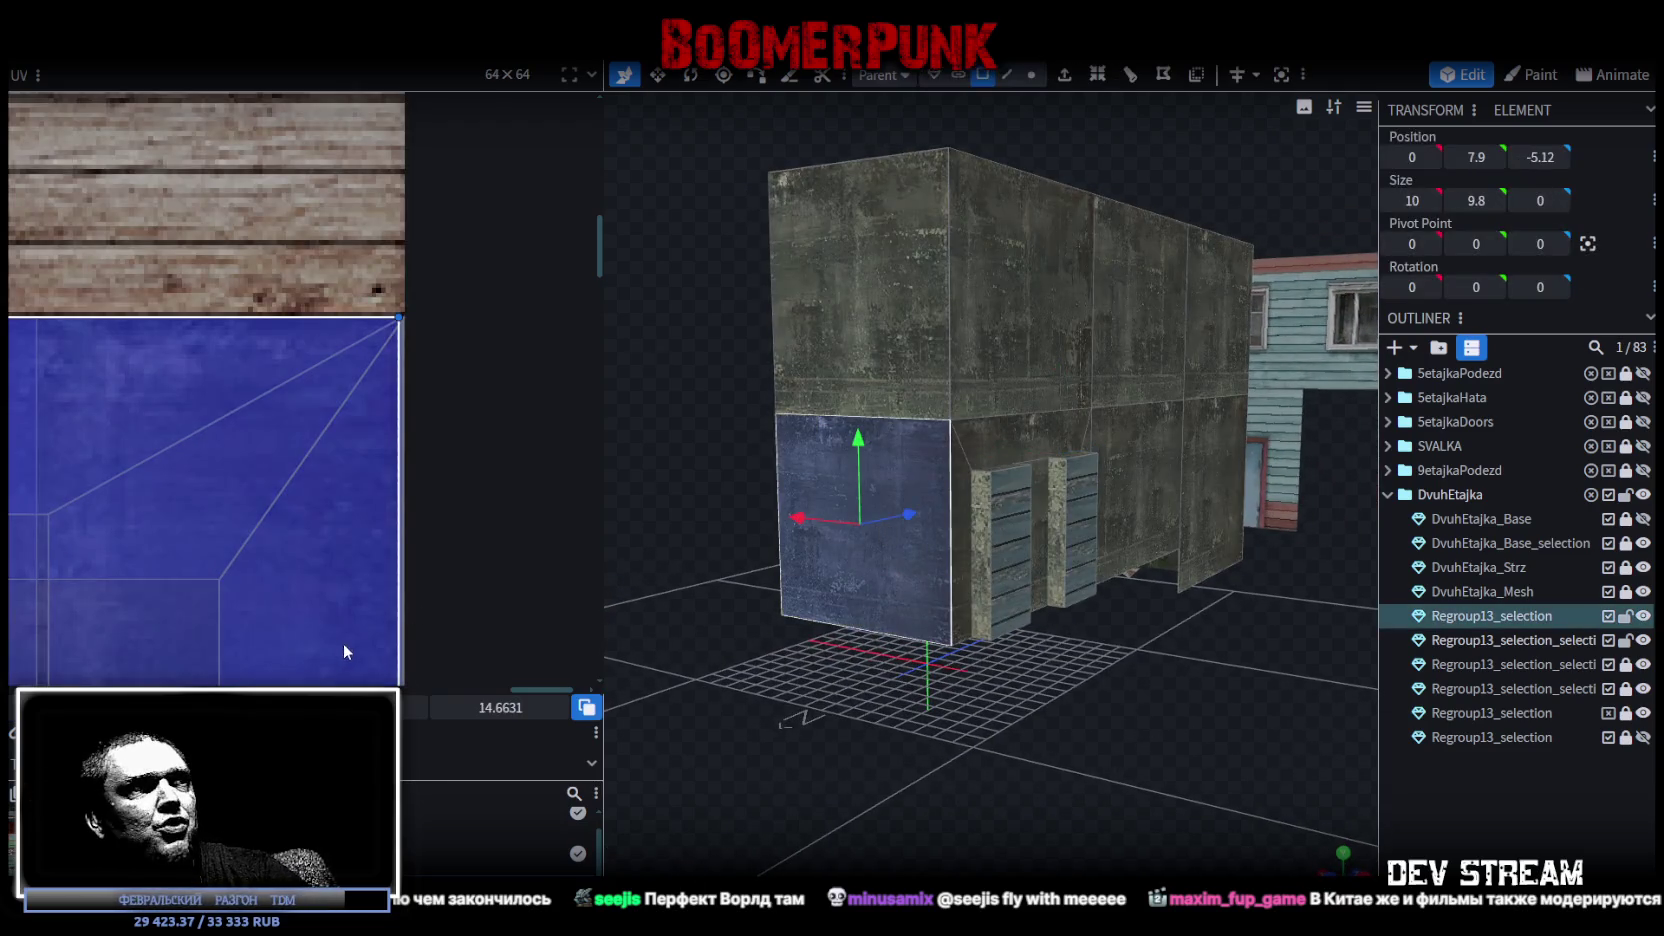
click(1517, 838)
mouse_move(1106, 770)
mouse_down()
mouse_move(1034, 786)
mouse_move(1199, 786)
mouse_move(1067, 701)
mouse_up()
scroll(1108, 696, up, 3)
scroll(1157, 433, up, 2)
Select the door surround's side, lintel, back and left faces, then deselect and inspect the building.
click(1180, 517)
click(1183, 514)
shift+click(1069, 448)
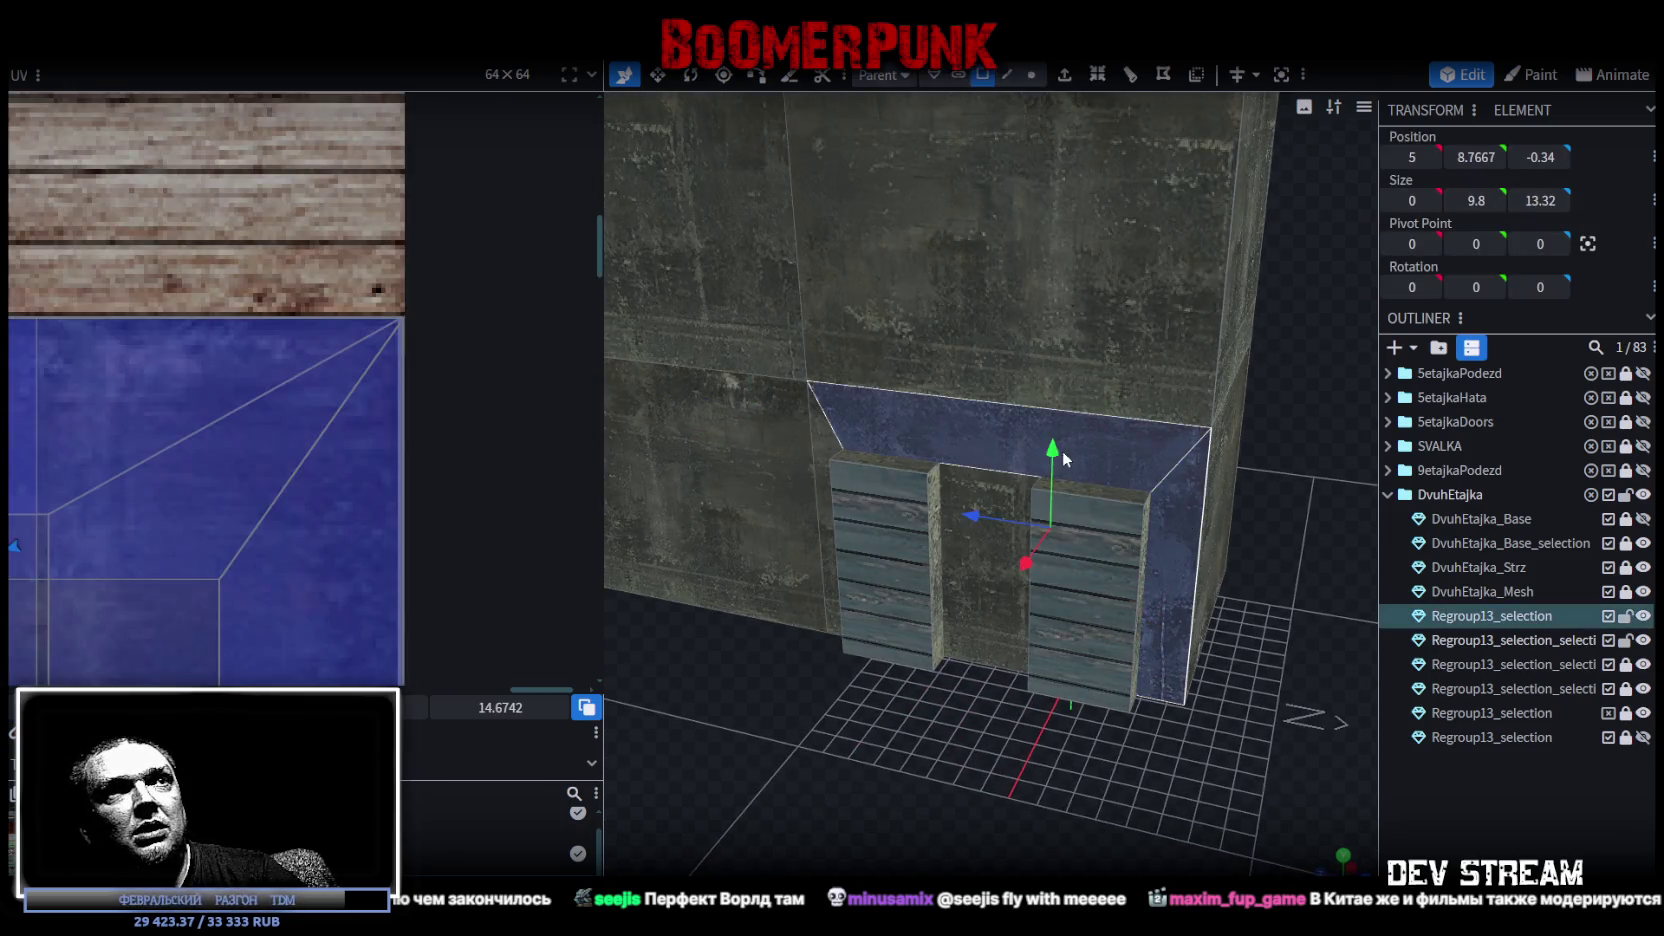
shift+click(957, 483)
shift+click(822, 425)
scroll(311, 458, down, 2)
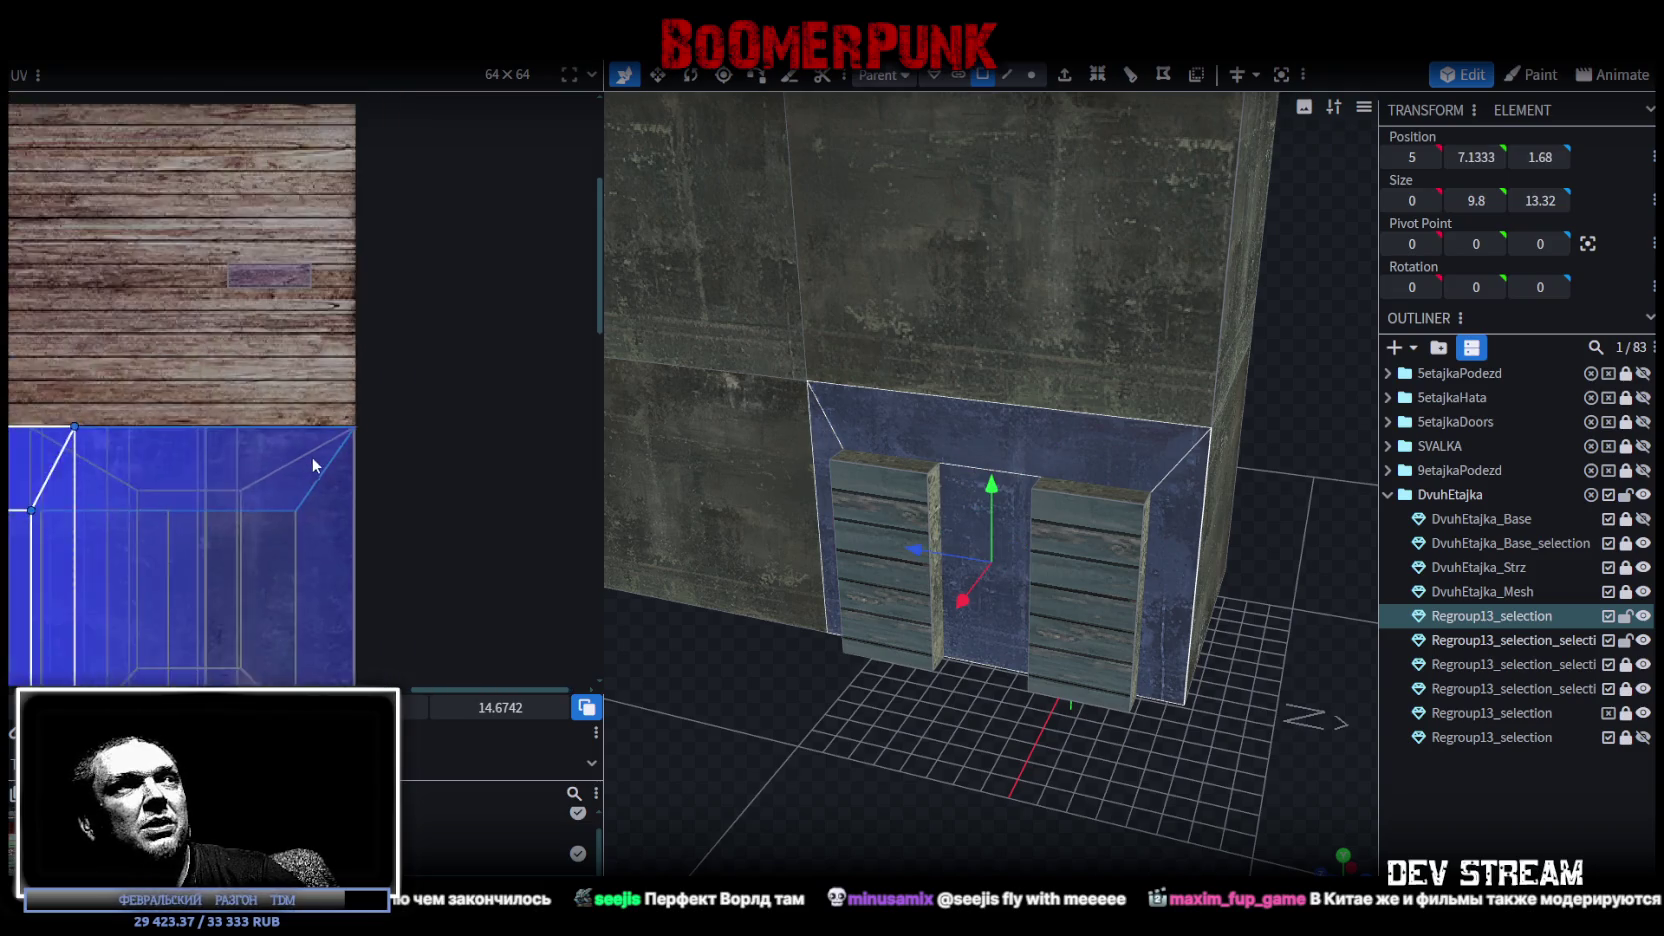
scroll(333, 503, down, 2)
scroll(186, 502, up, 2)
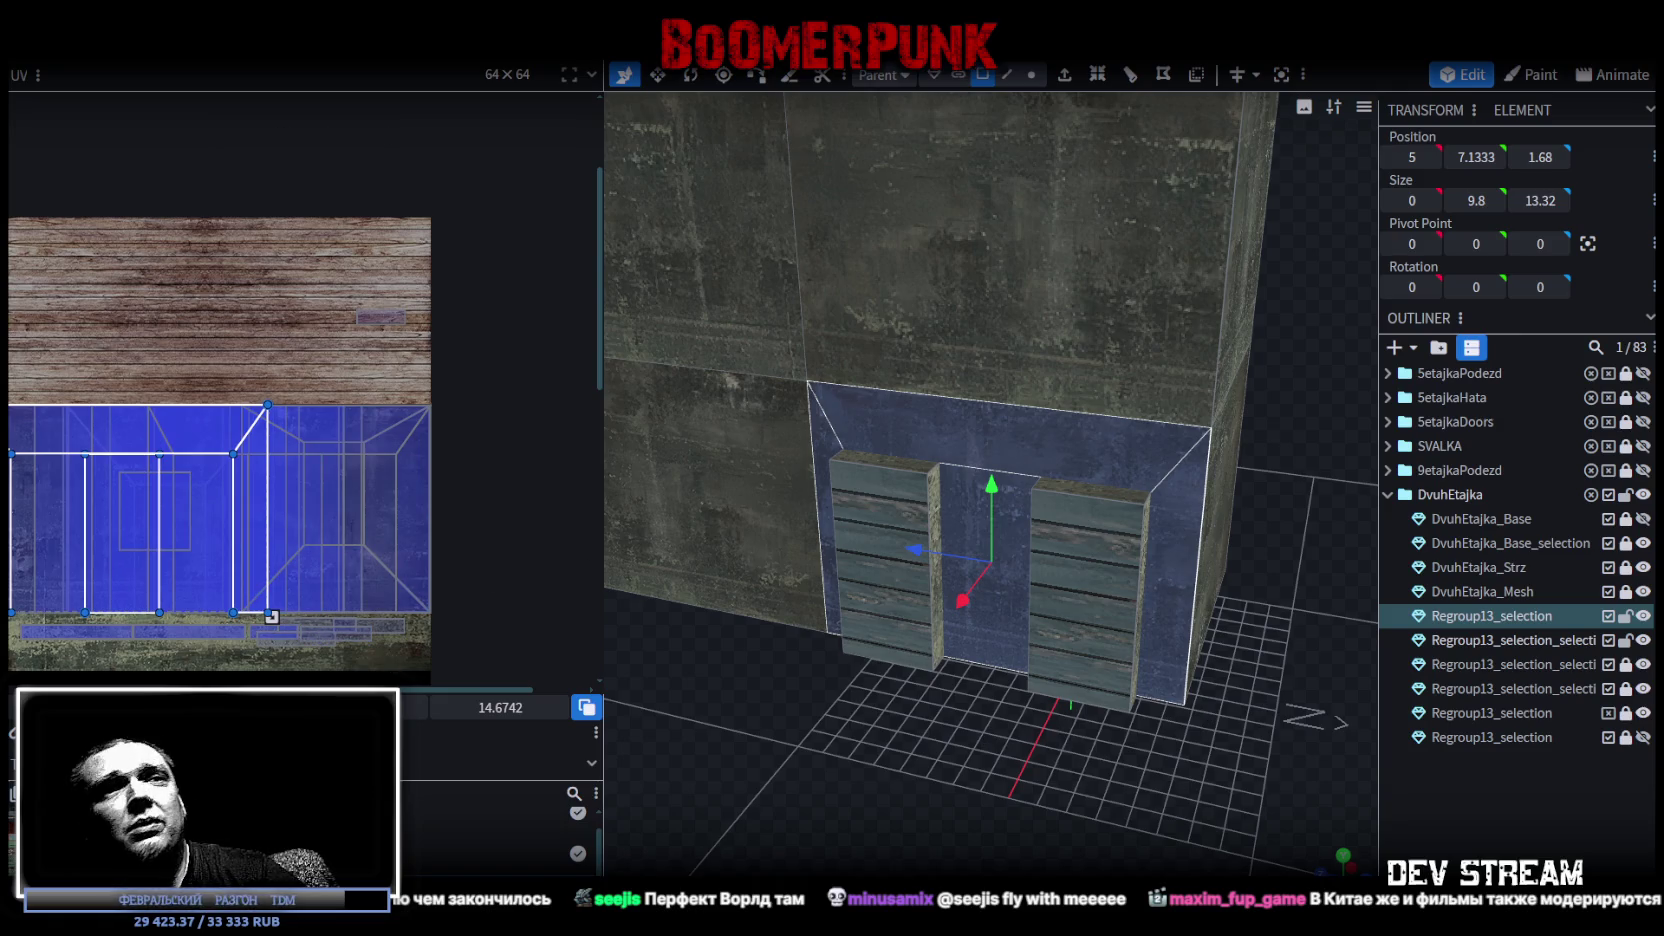
click(1566, 809)
mouse_move(1180, 798)
mouse_down()
mouse_move(942, 750)
mouse_move(810, 759)
mouse_move(878, 772)
mouse_move(812, 785)
mouse_move(1274, 816)
mouse_move(975, 750)
mouse_move(1265, 600)
mouse_move(1214, 566)
mouse_move(1296, 505)
mouse_move(1336, 541)
mouse_move(1334, 525)
mouse_move(1264, 554)
mouse_move(1176, 555)
mouse_up()
scroll(1264, 566, down, 5)
scroll(1268, 566, down, 2)
scroll(1100, 560, down, 5)
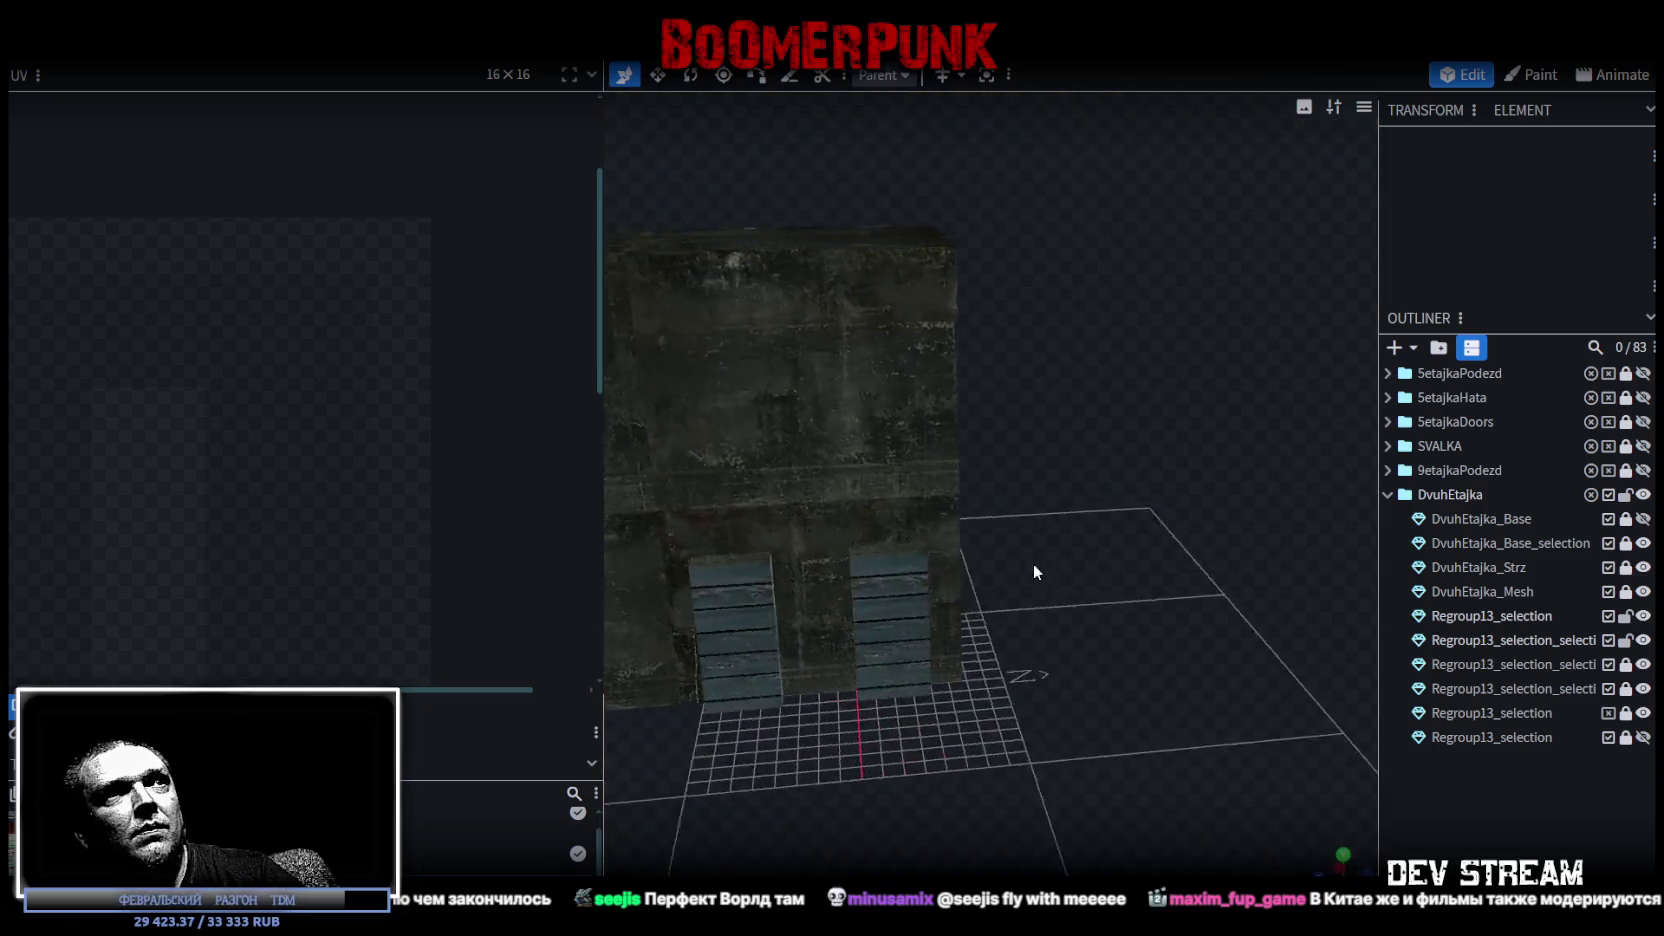
Orbit and zoom the view until the building's front wall faces the camera head-on.
drag(1031, 796, 1034, 745)
scroll(1034, 745, up, 5)
scroll(1072, 762, up, 3)
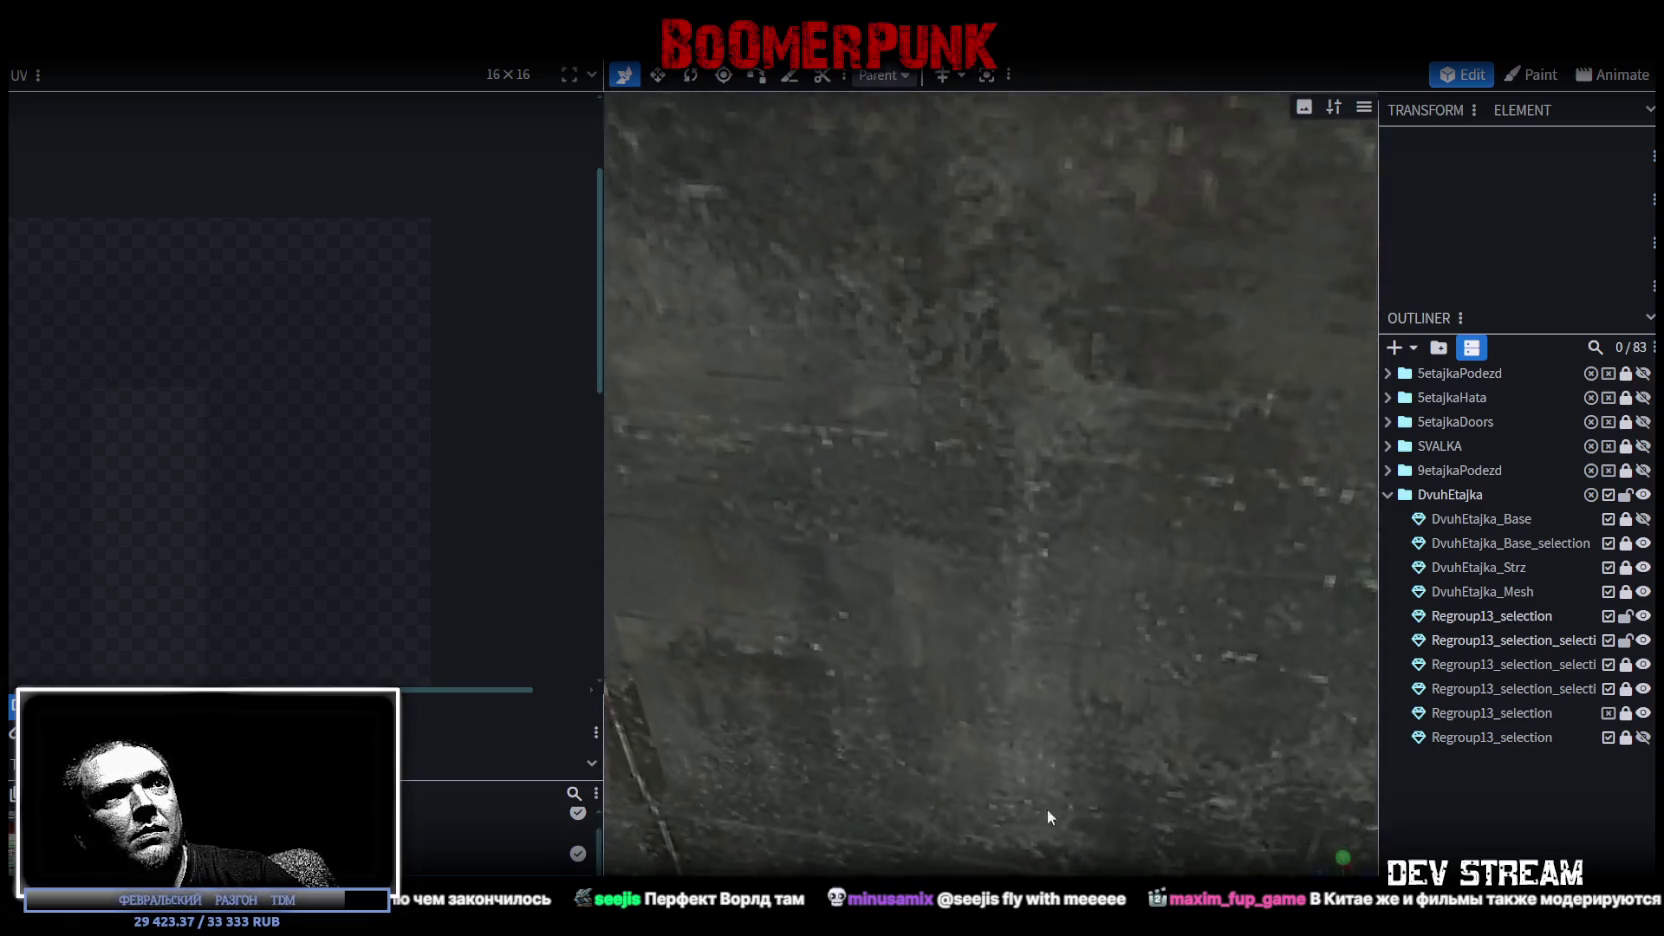
scroll(1046, 809, up, 3)
scroll(1196, 663, down, 3)
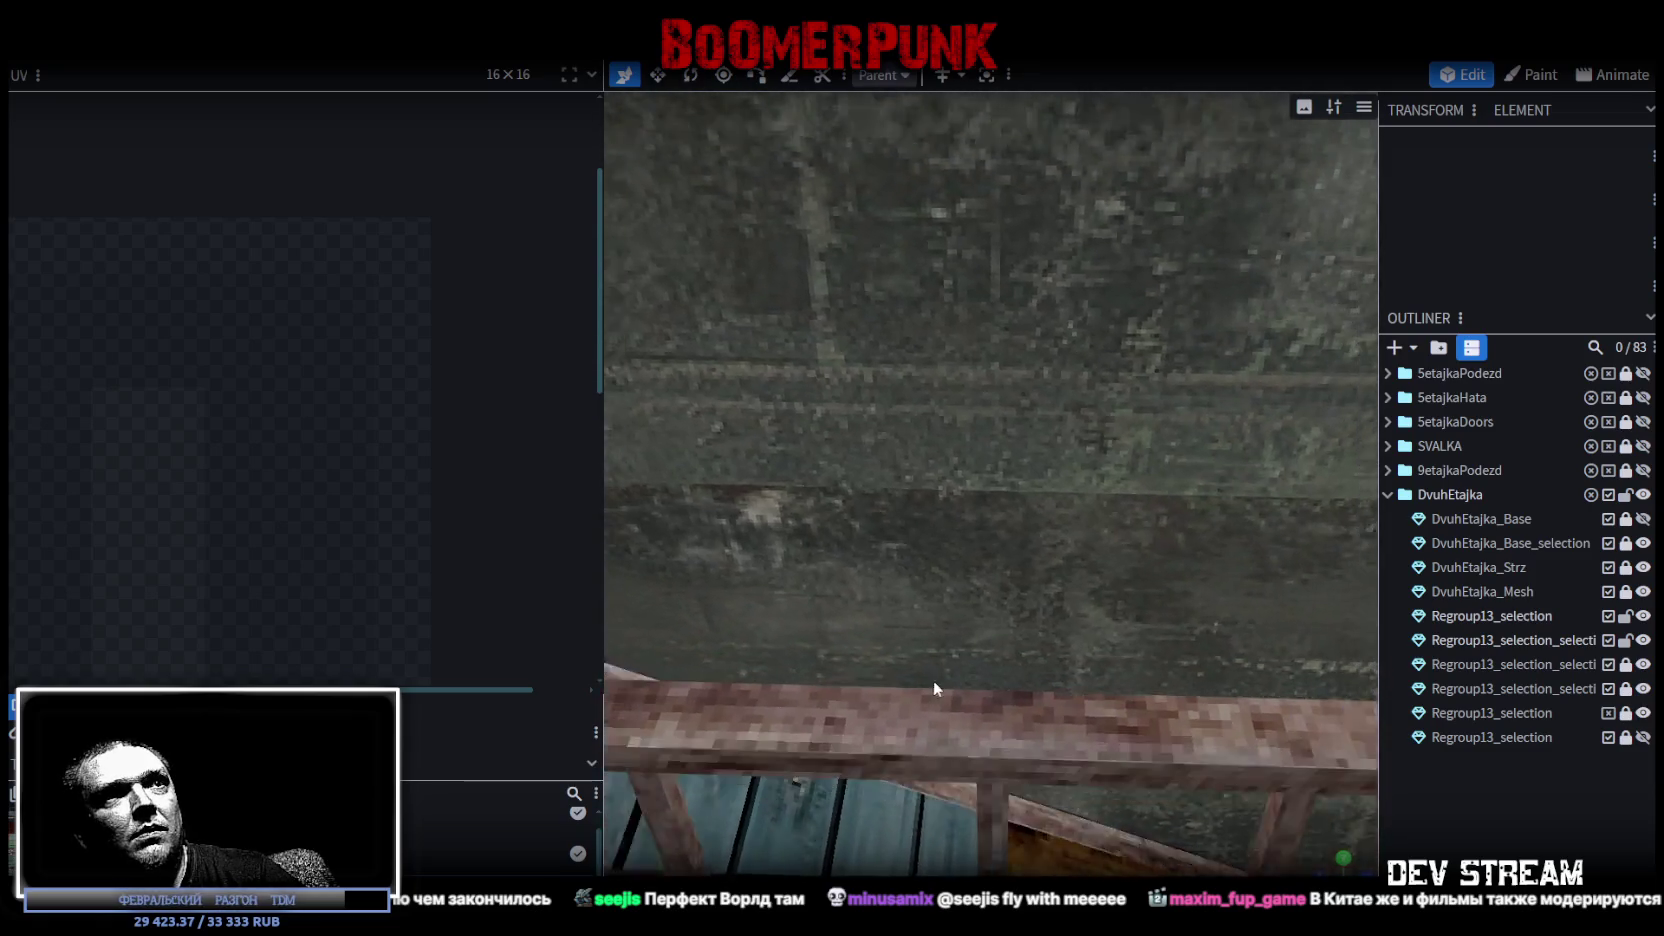
scroll(976, 676, up, 3)
scroll(980, 672, down, 3)
scroll(1108, 793, down, 3)
drag(1108, 793, 712, 738)
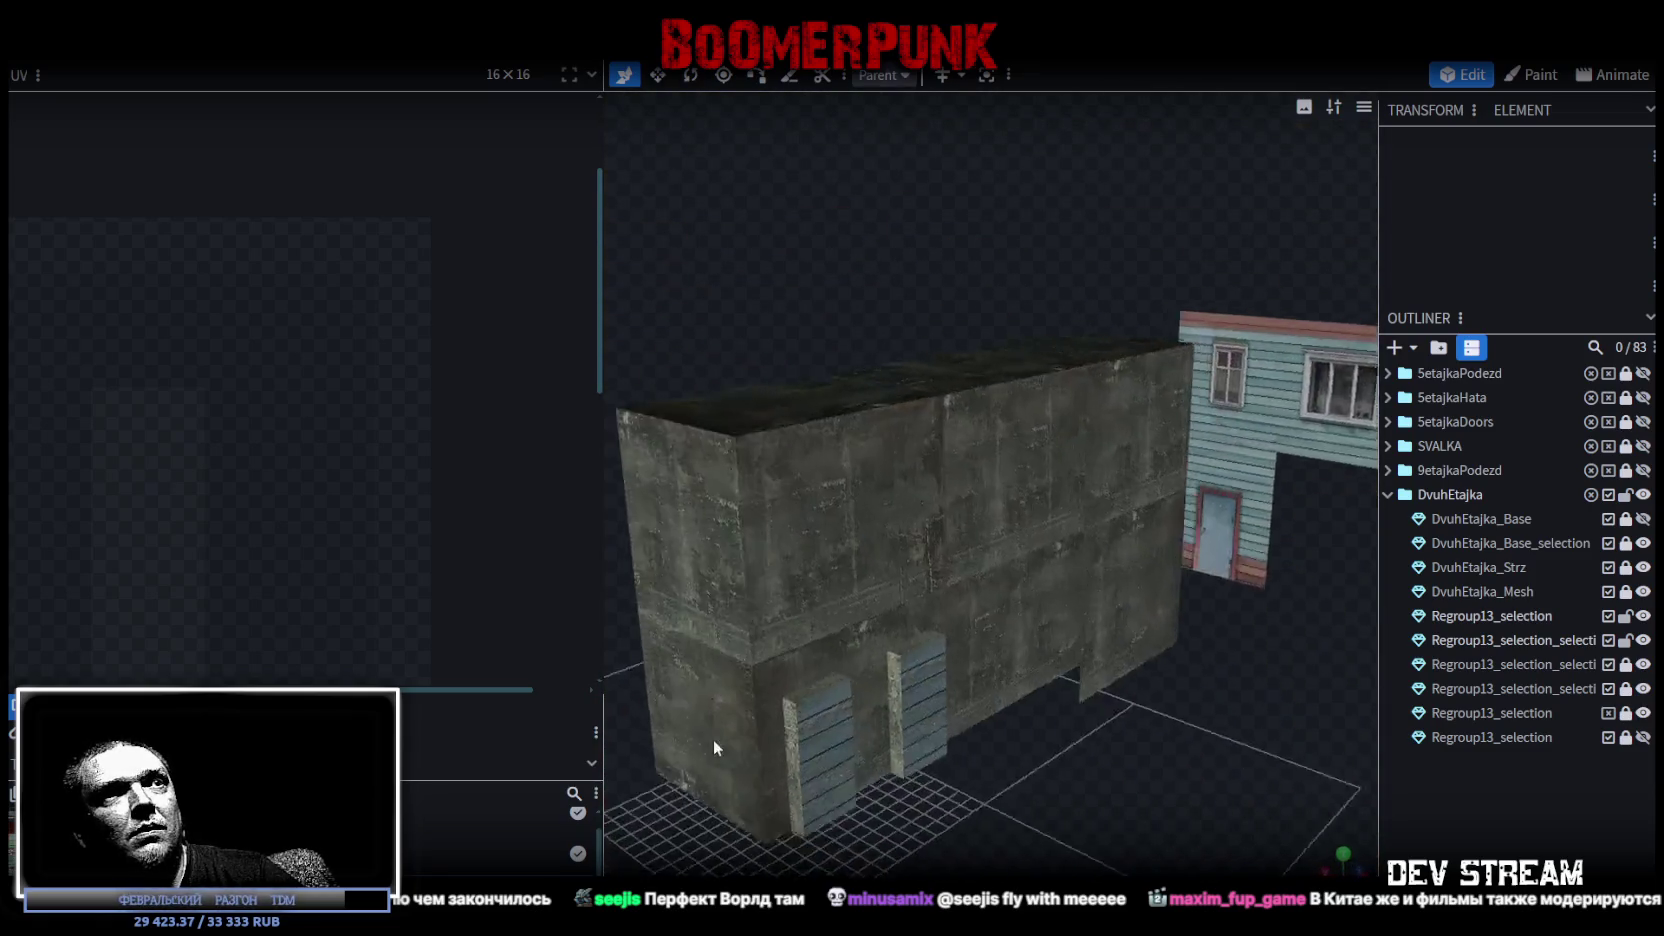
mouse_move(1139, 680)
mouse_down()
mouse_move(1032, 696)
mouse_move(1013, 540)
mouse_up()
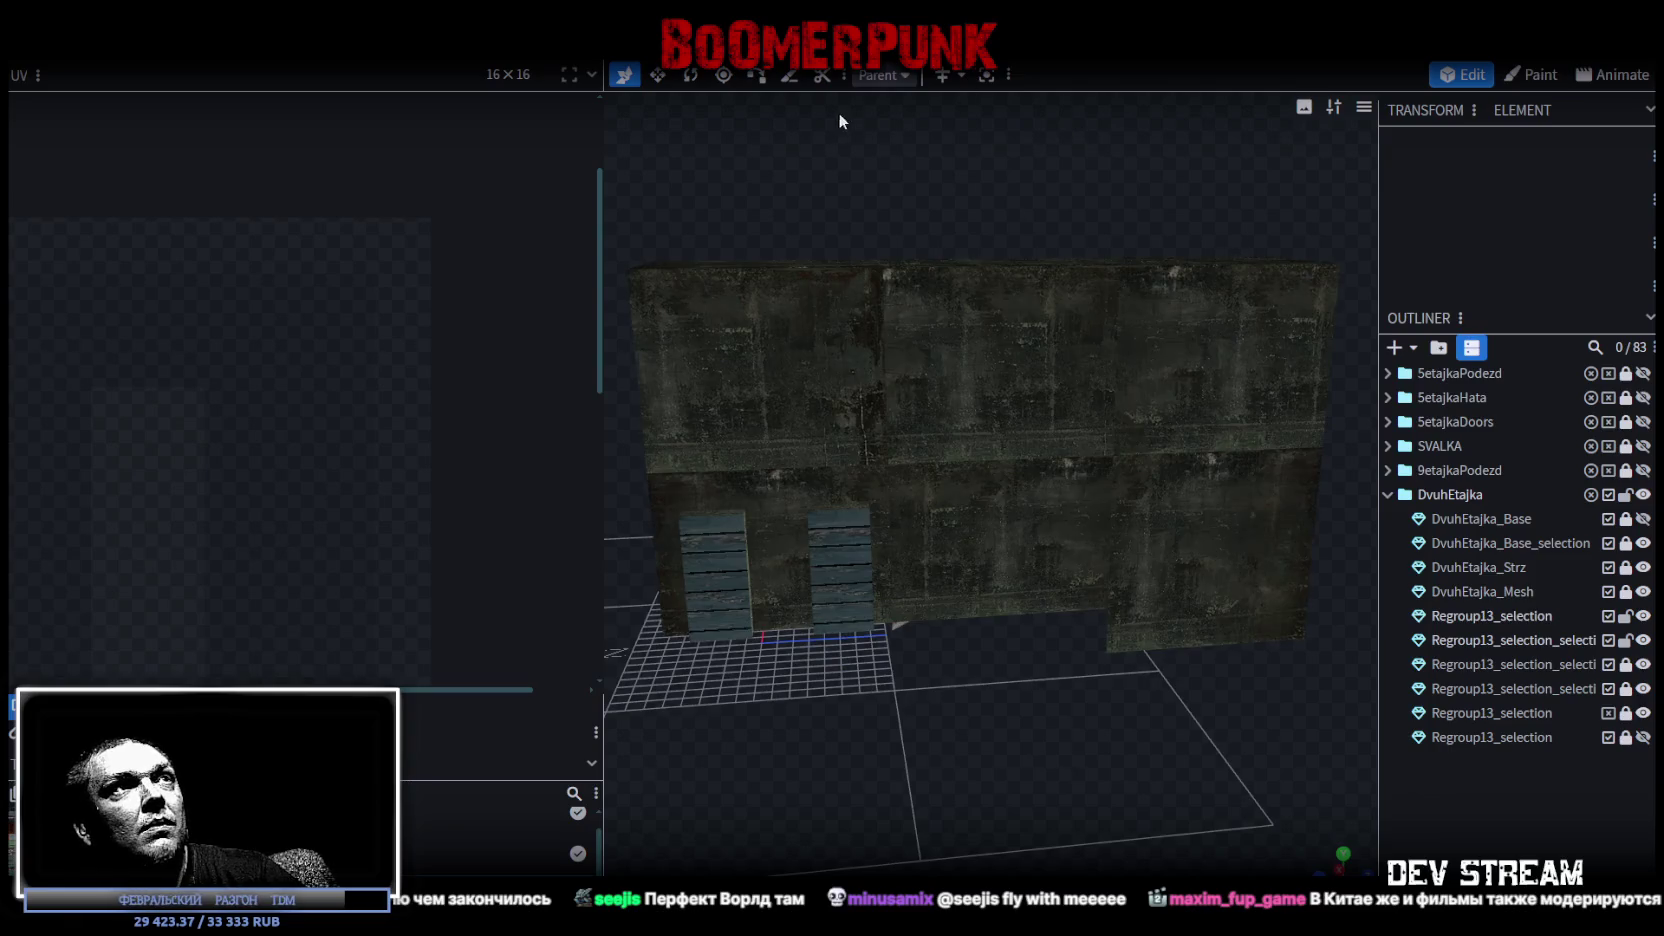
Select the top, front, left, middle and right lower wall faces and mirror their UV mapping.
click(764, 488)
click(766, 487)
shift+click(755, 532)
shift+click(660, 515)
shift+click(930, 493)
shift+click(1217, 584)
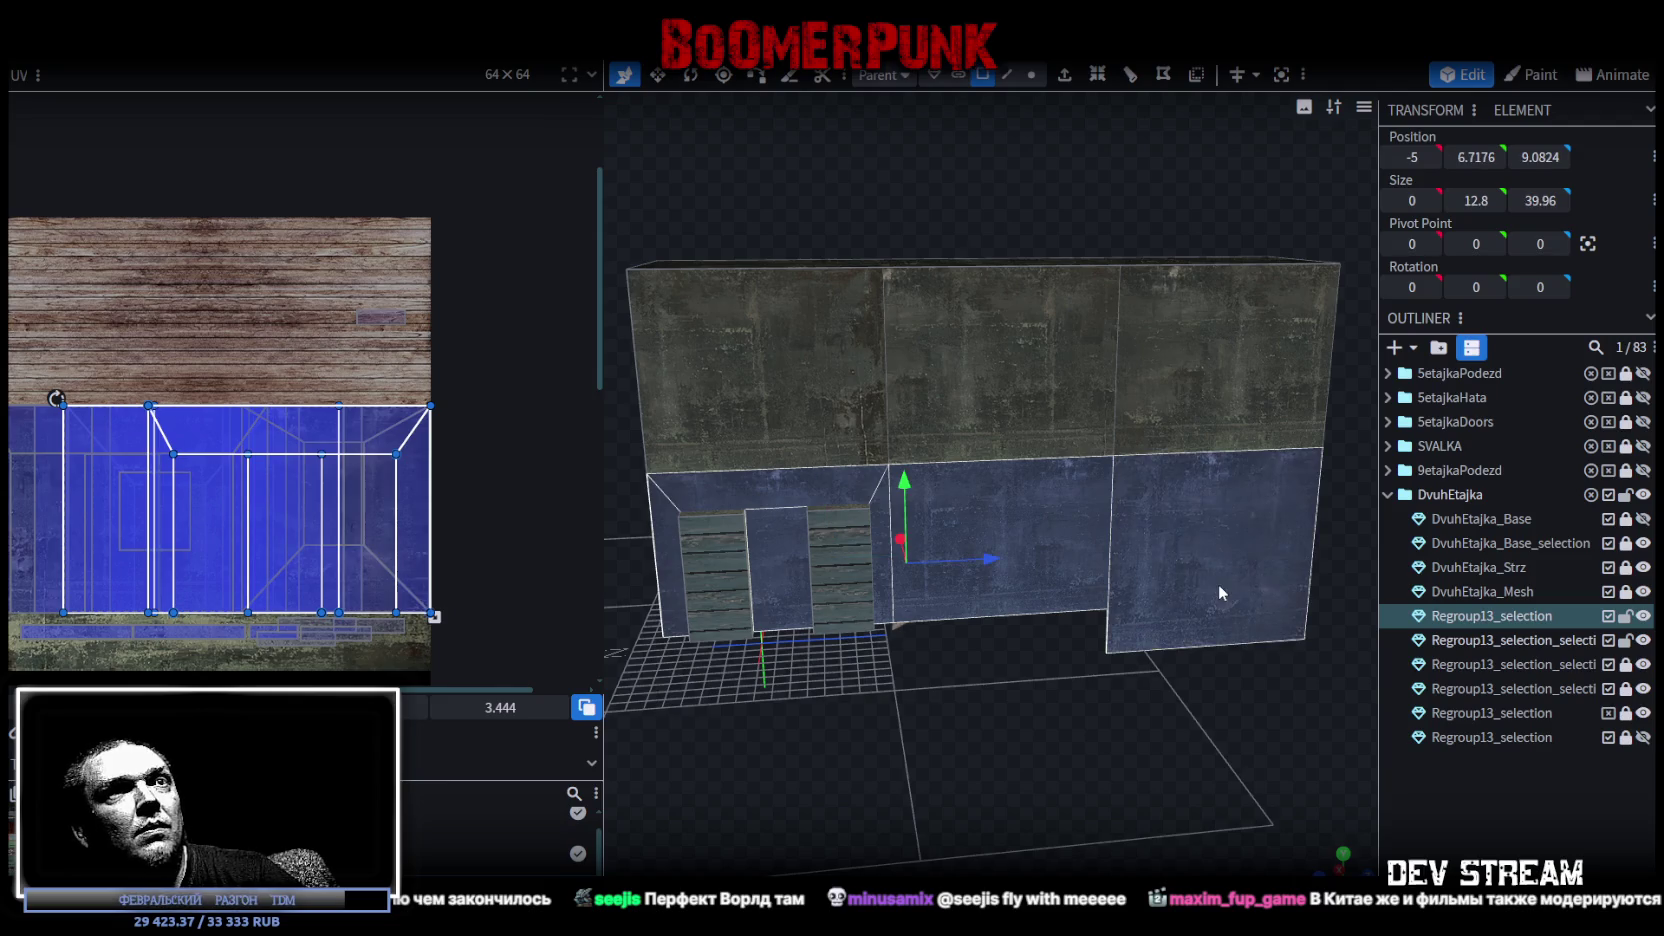
click(300, 740)
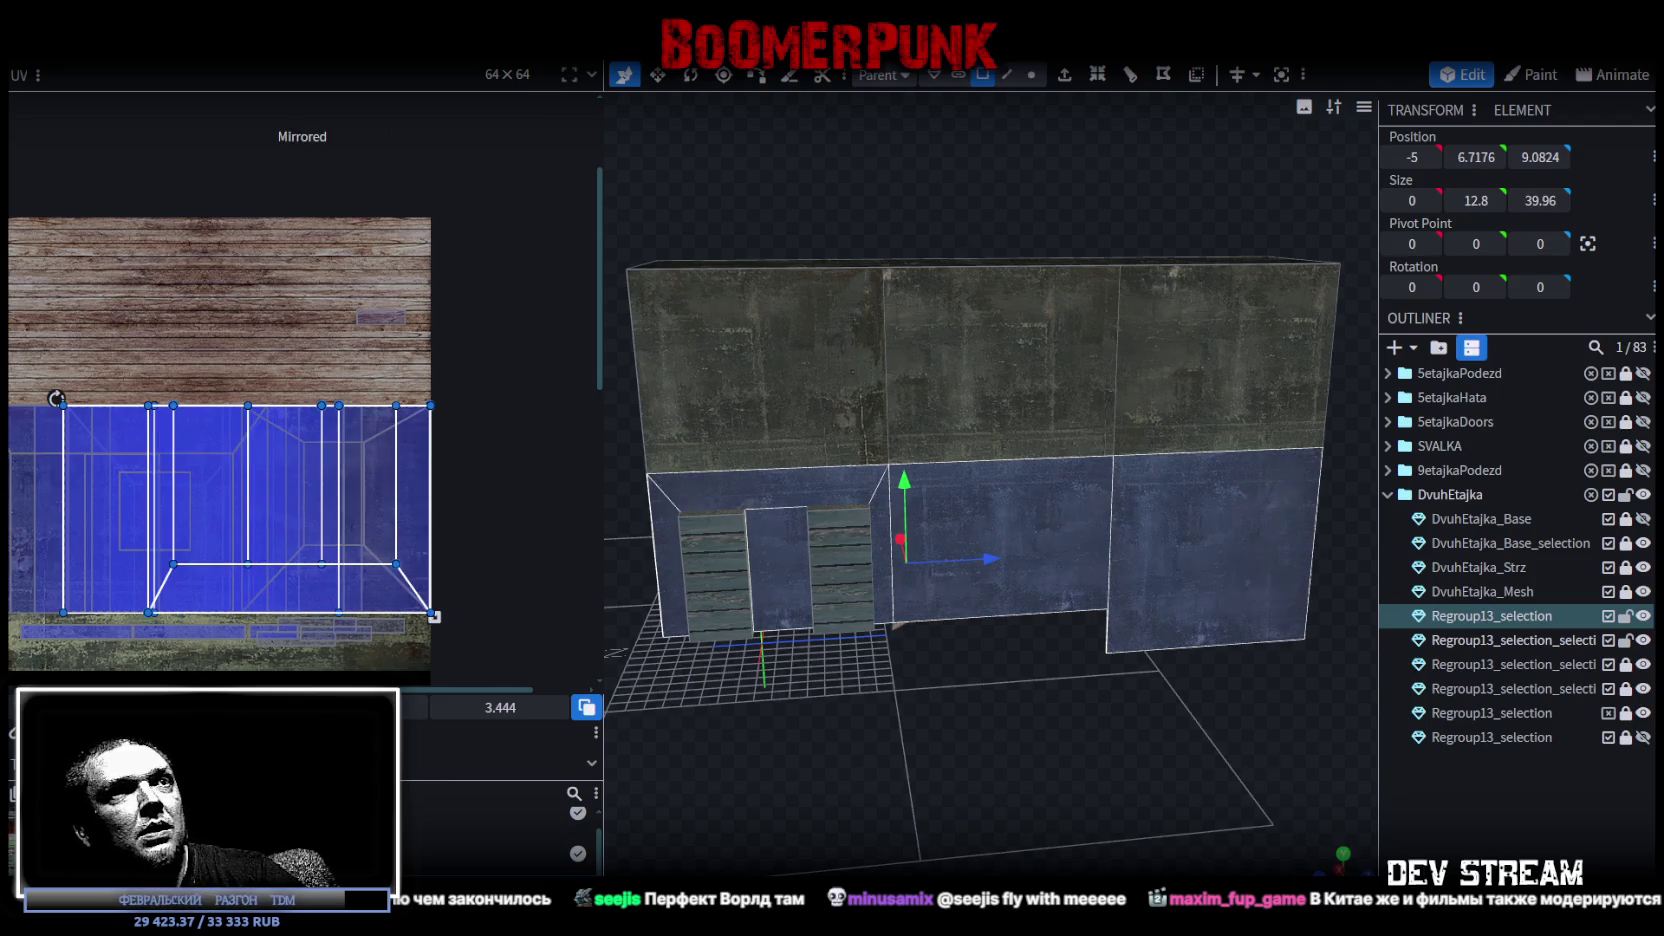
Shift a single lower wall face's UV rectangle to the right in the UV editor.
click(998, 754)
scroll(1011, 755, up, 5)
scroll(946, 710, up, 2)
click(964, 600)
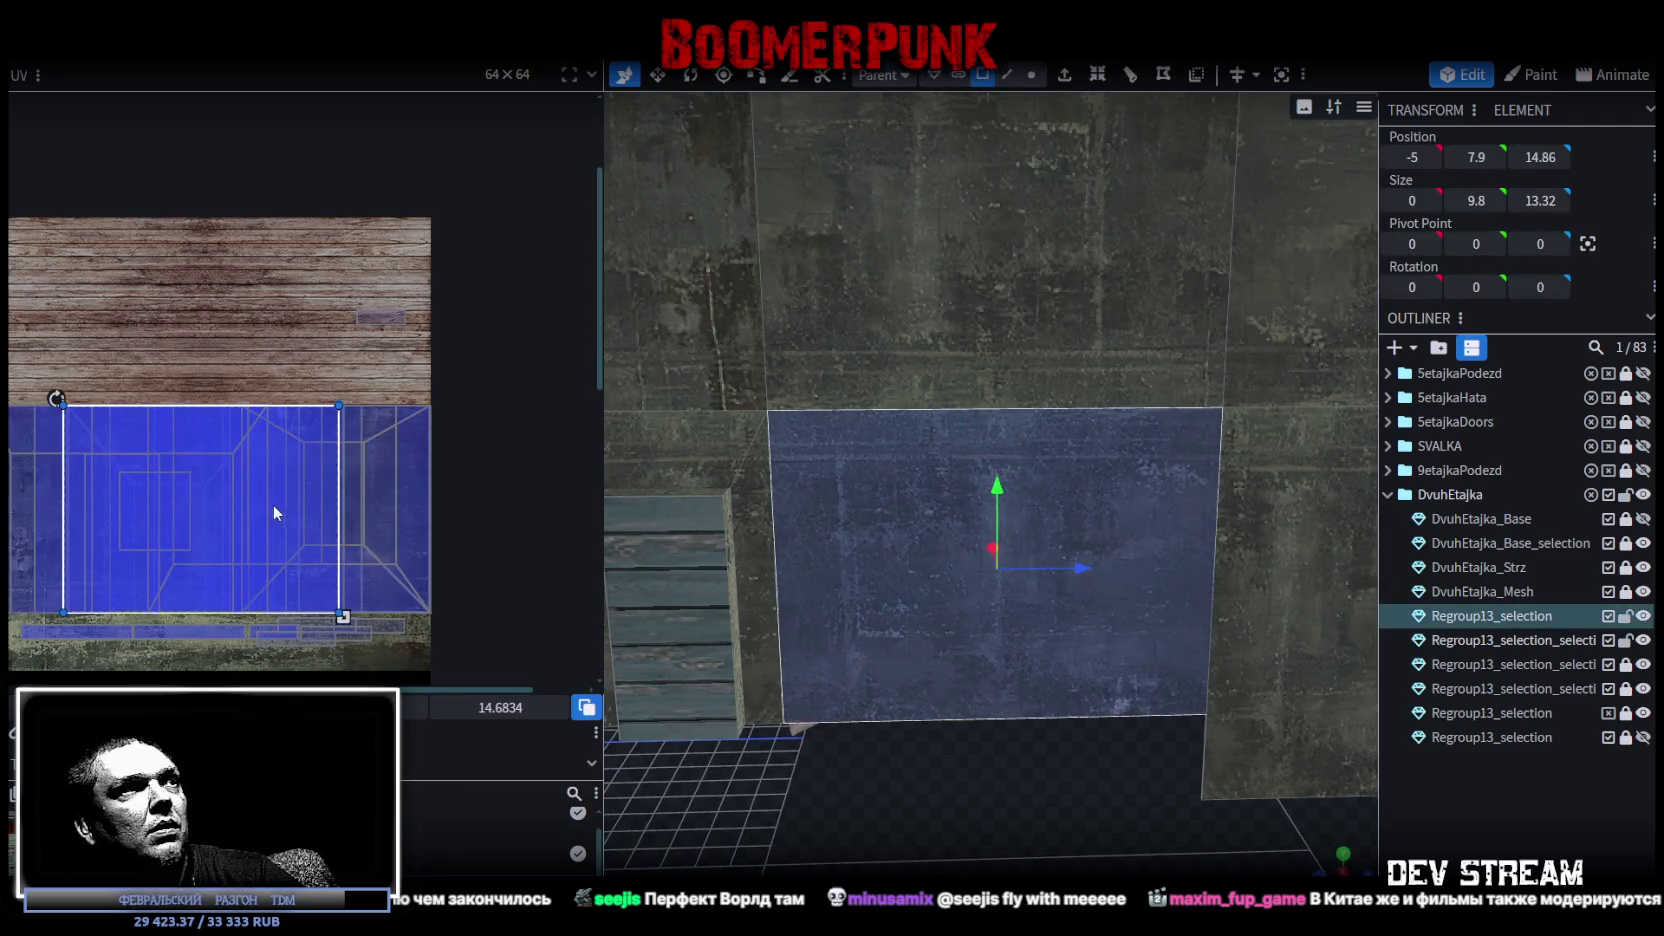
drag(273, 504, 373, 504)
scroll(309, 485, up, 3)
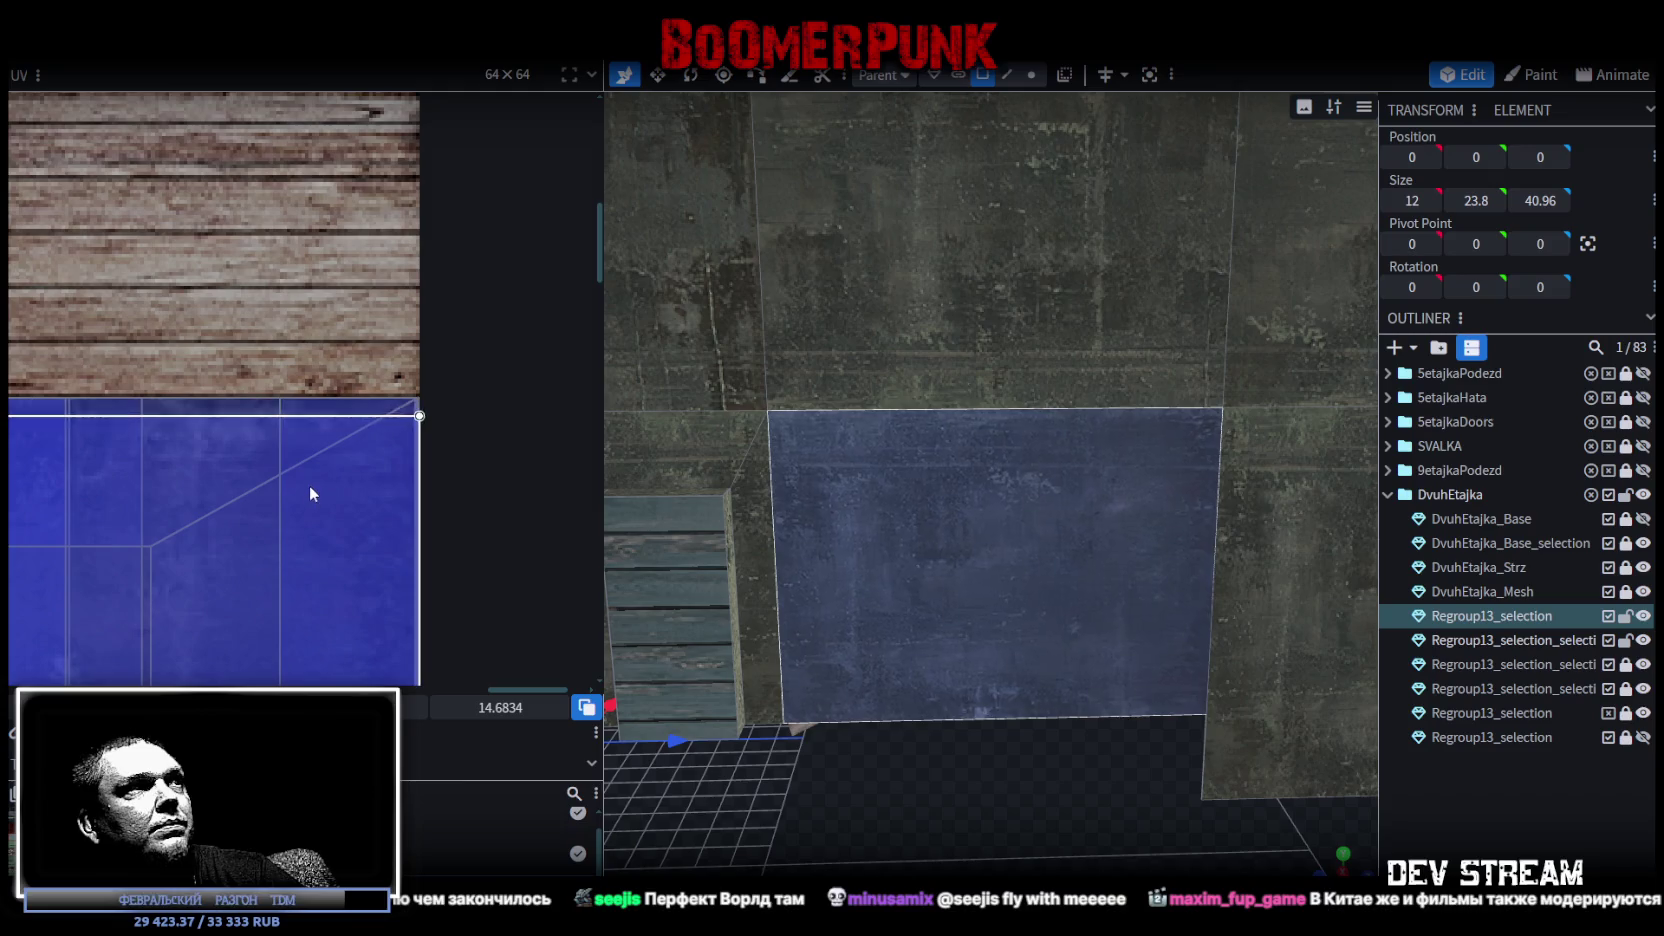
scroll(373, 396, up, 3)
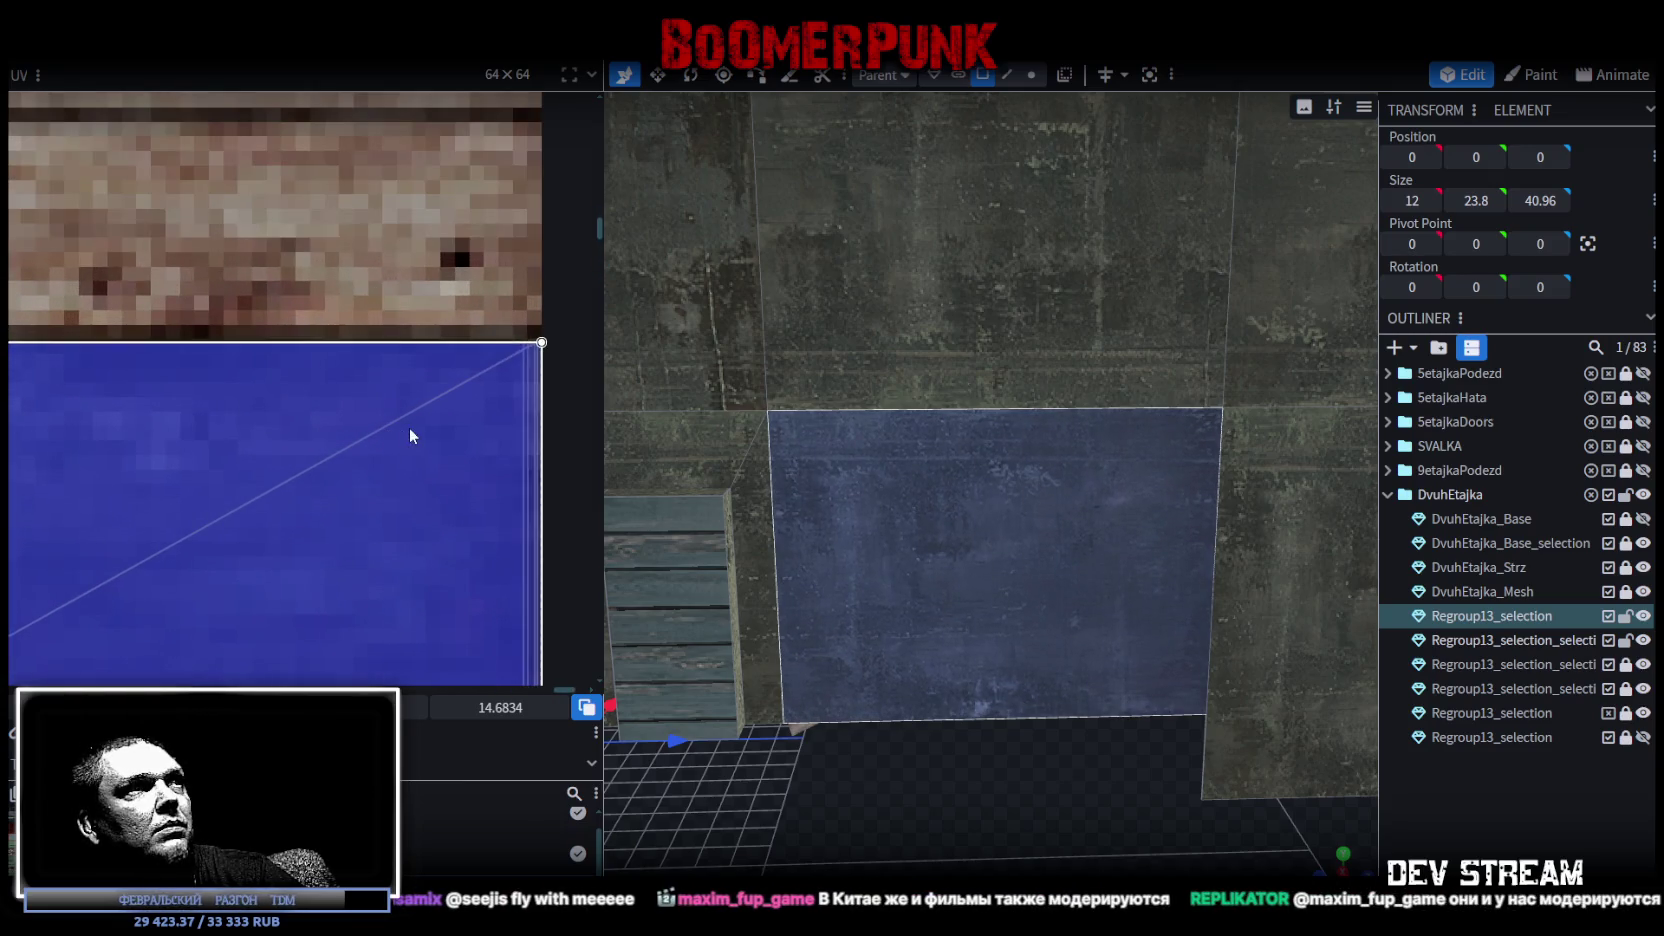
Orbit around the building to inspect the lower-right wall face, planks and door blocks.
mouse_move(1060, 835)
mouse_down()
mouse_move(1010, 826)
mouse_move(1001, 785)
mouse_move(994, 807)
mouse_move(1060, 800)
mouse_move(994, 807)
mouse_move(1019, 586)
mouse_move(904, 811)
mouse_move(1027, 536)
mouse_up()
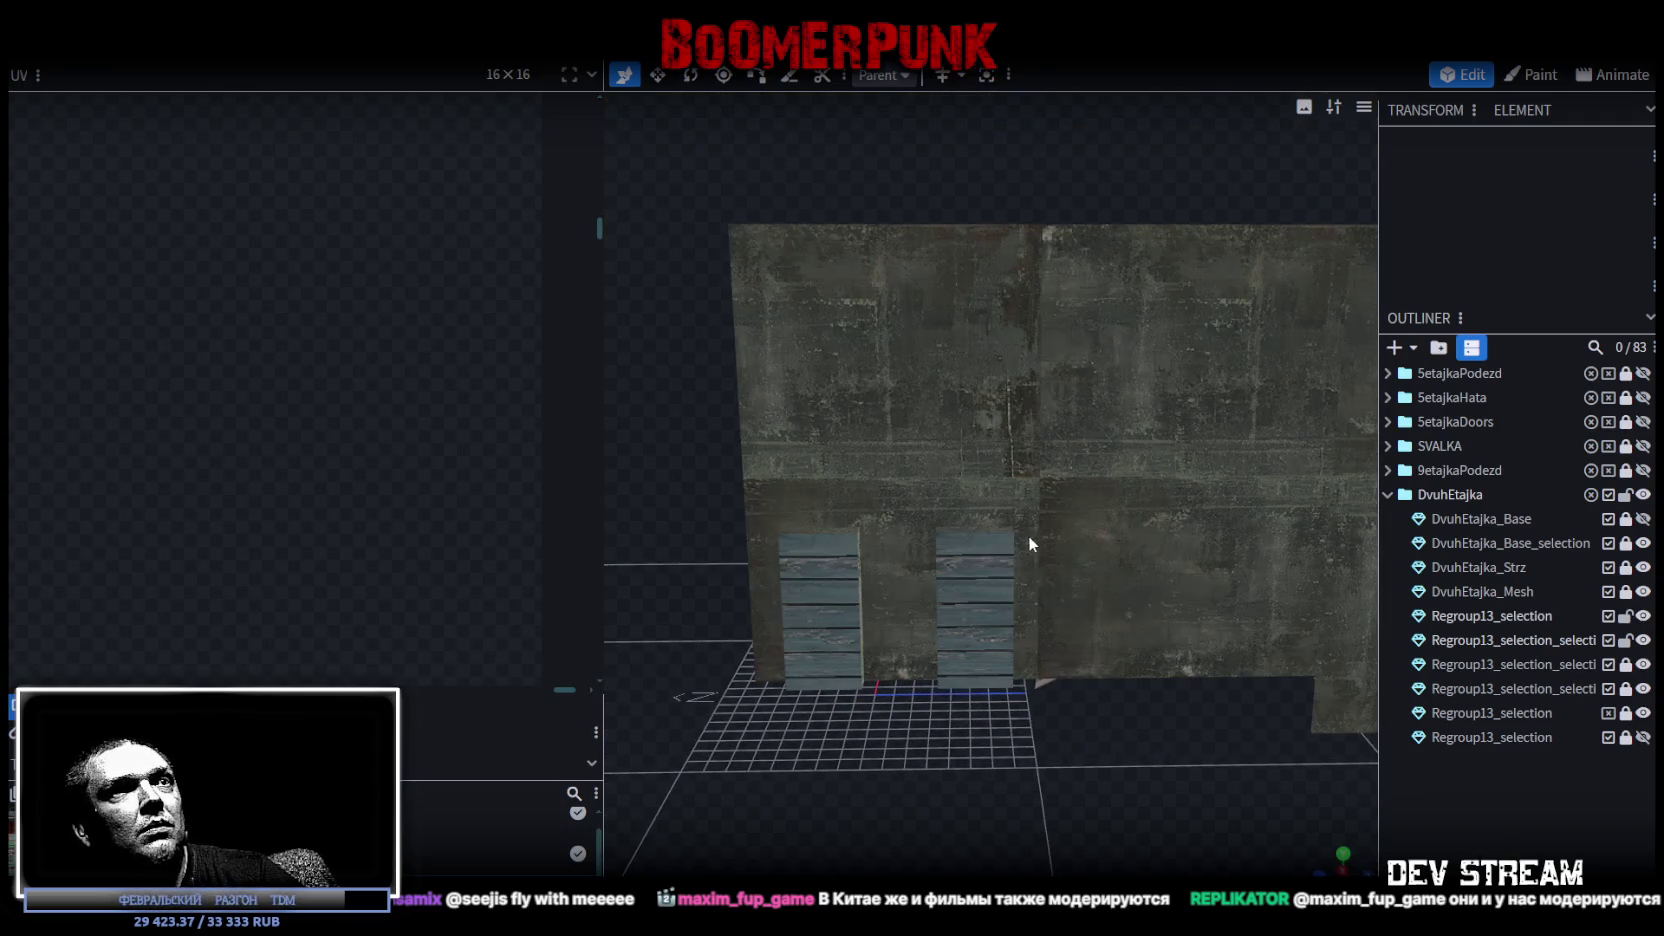
click(1024, 536)
click(1105, 569)
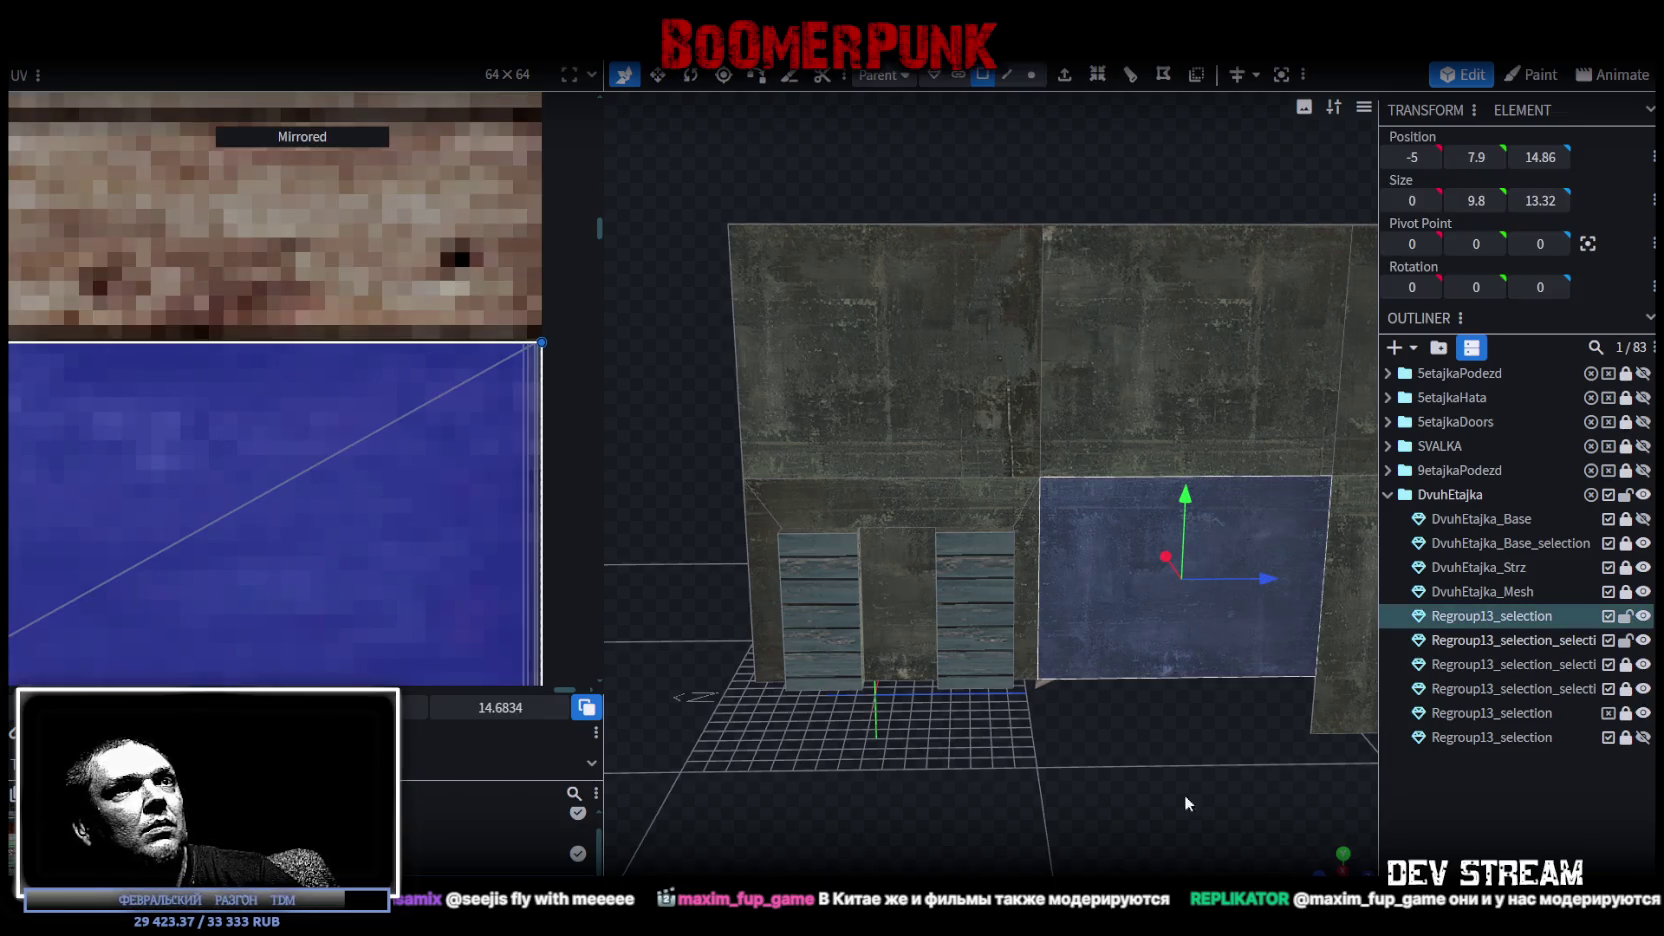
click(881, 827)
click(1199, 575)
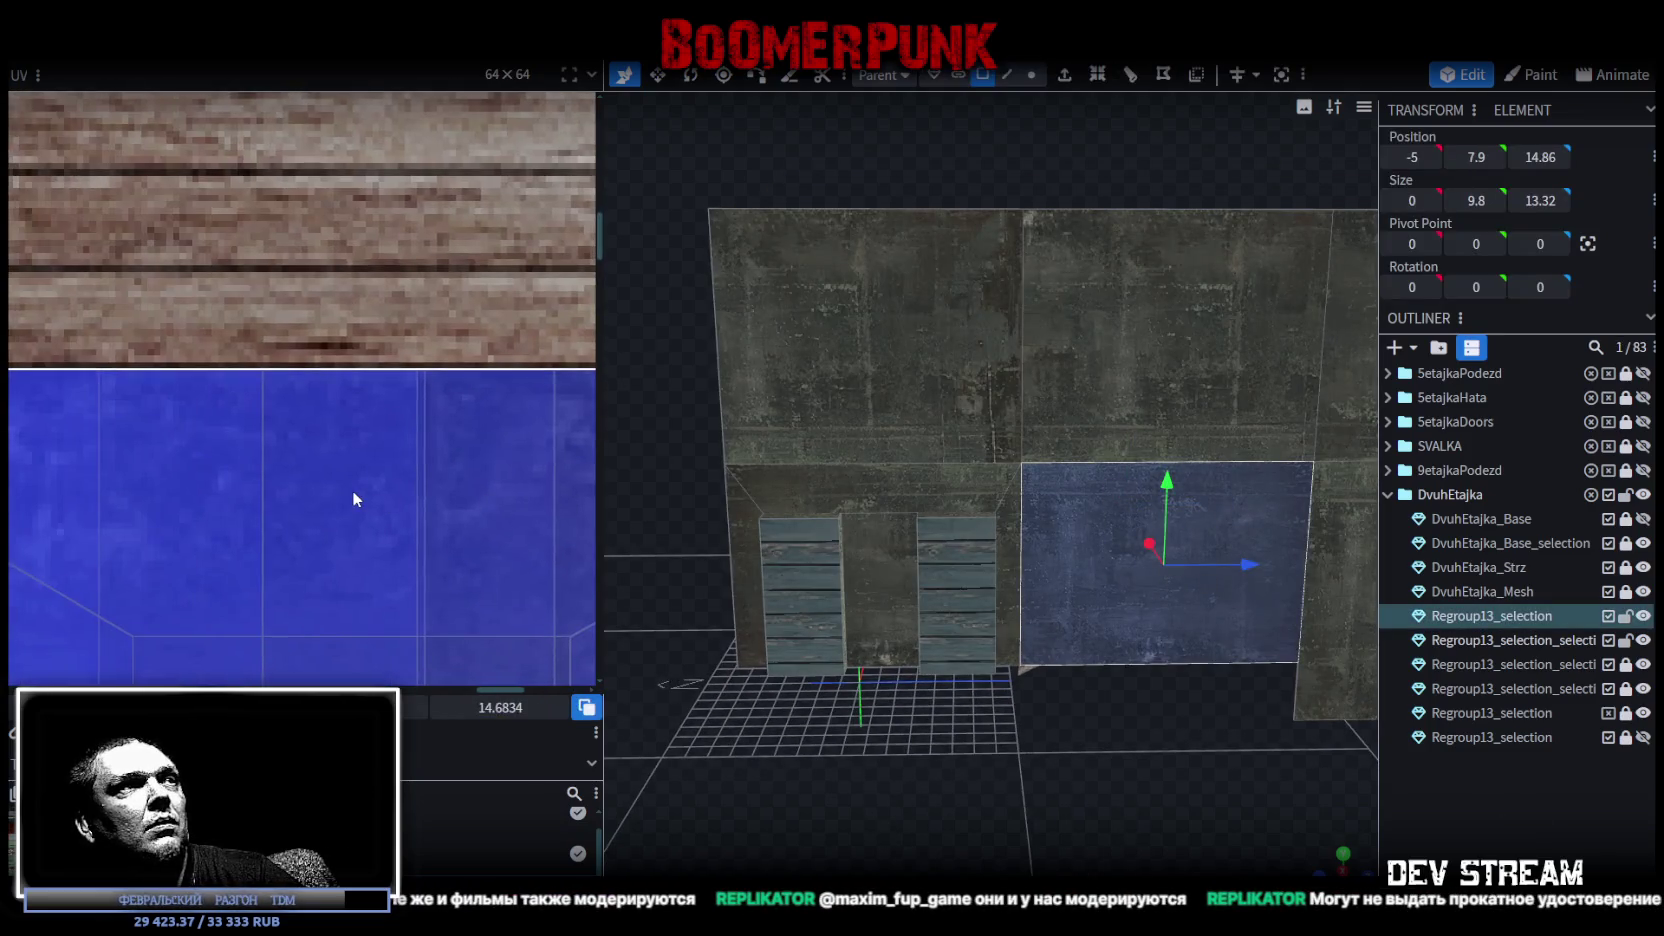
scroll(353, 494, down, 2)
scroll(279, 513, down, 2)
scroll(431, 464, up, 4)
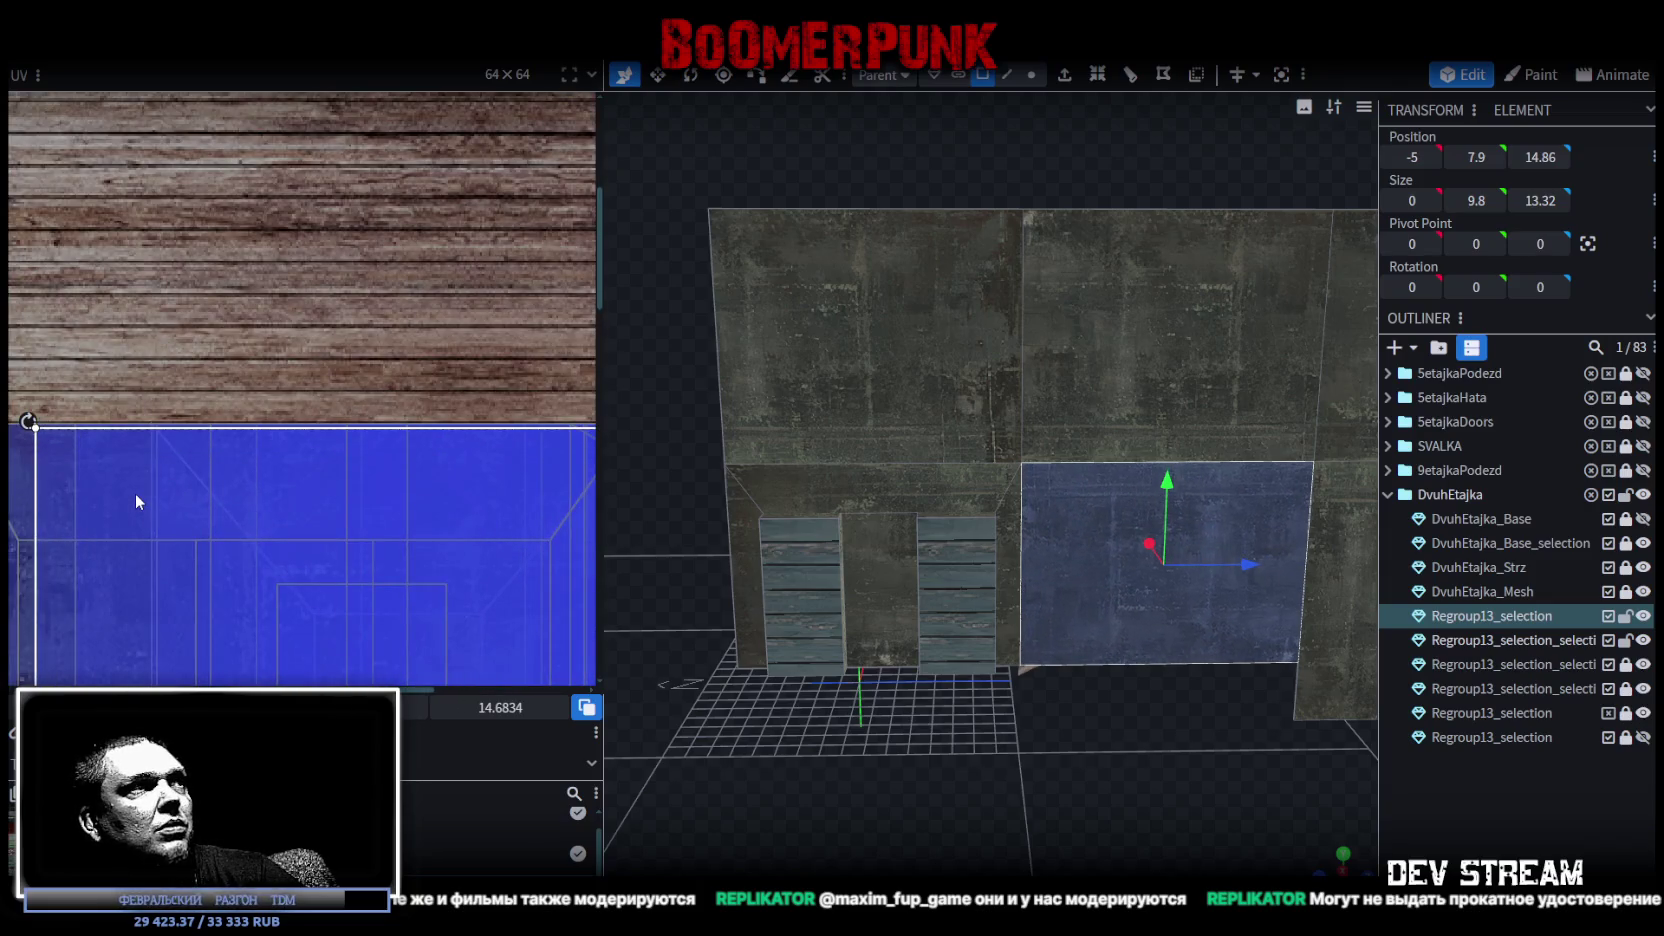
scroll(101, 465, up, 2)
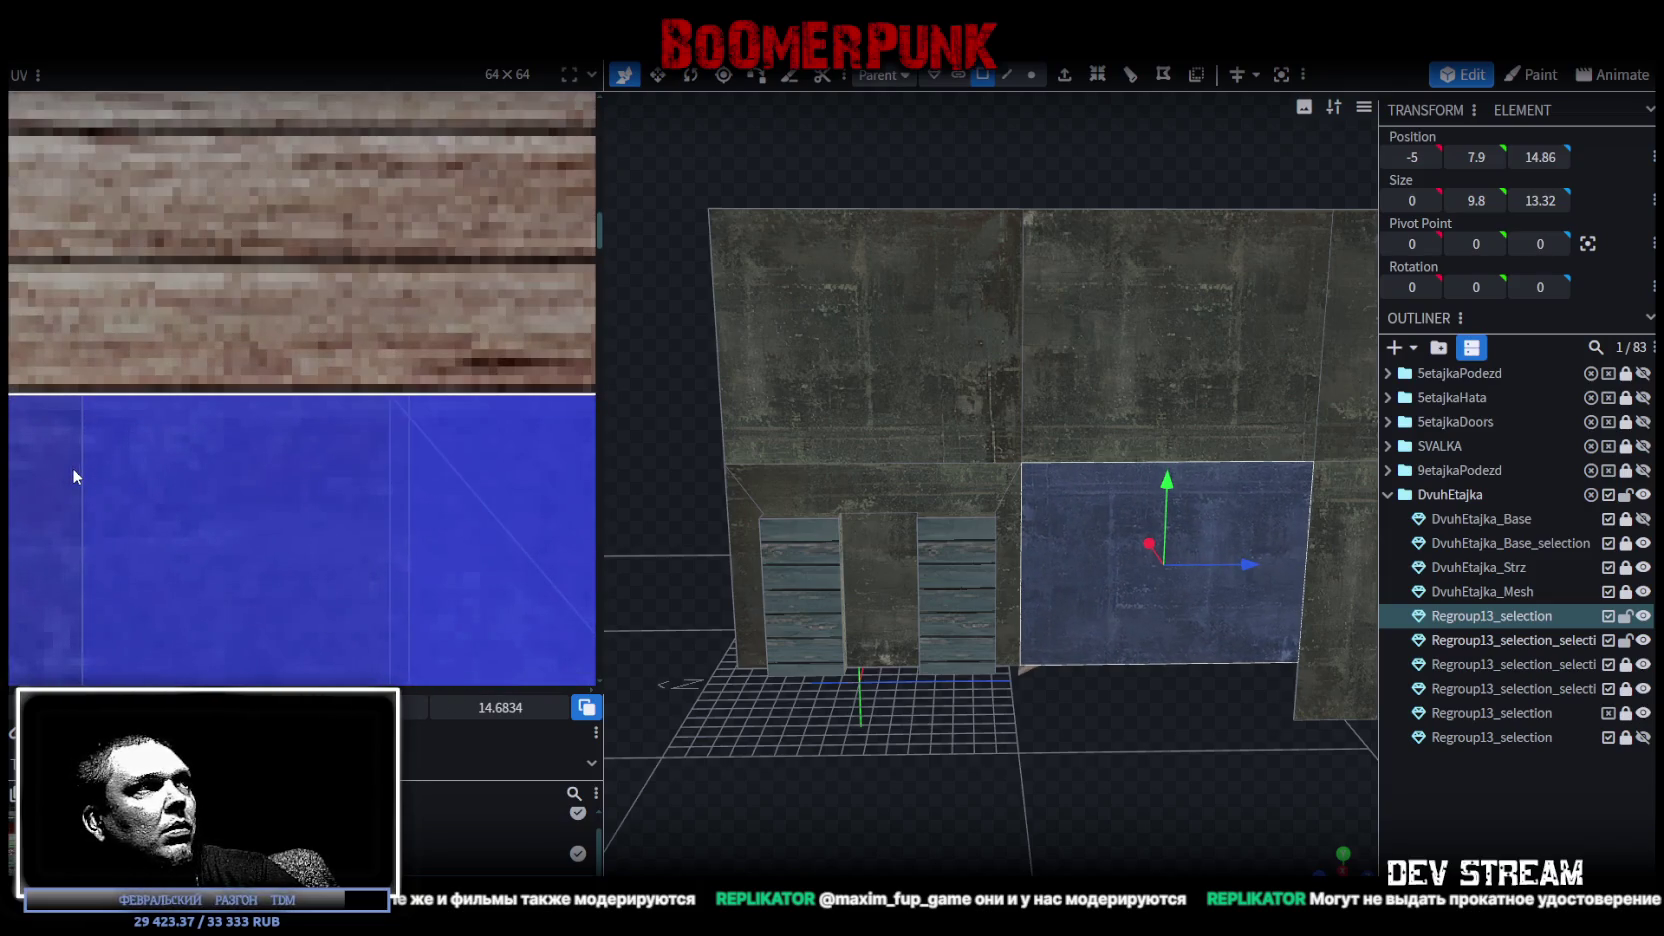
click(1060, 796)
scroll(1080, 760, up, 2)
mouse_move(1106, 715)
mouse_down()
mouse_move(696, 792)
mouse_move(760, 812)
mouse_move(1060, 692)
mouse_move(1312, 750)
mouse_move(1251, 720)
mouse_move(1169, 719)
mouse_up()
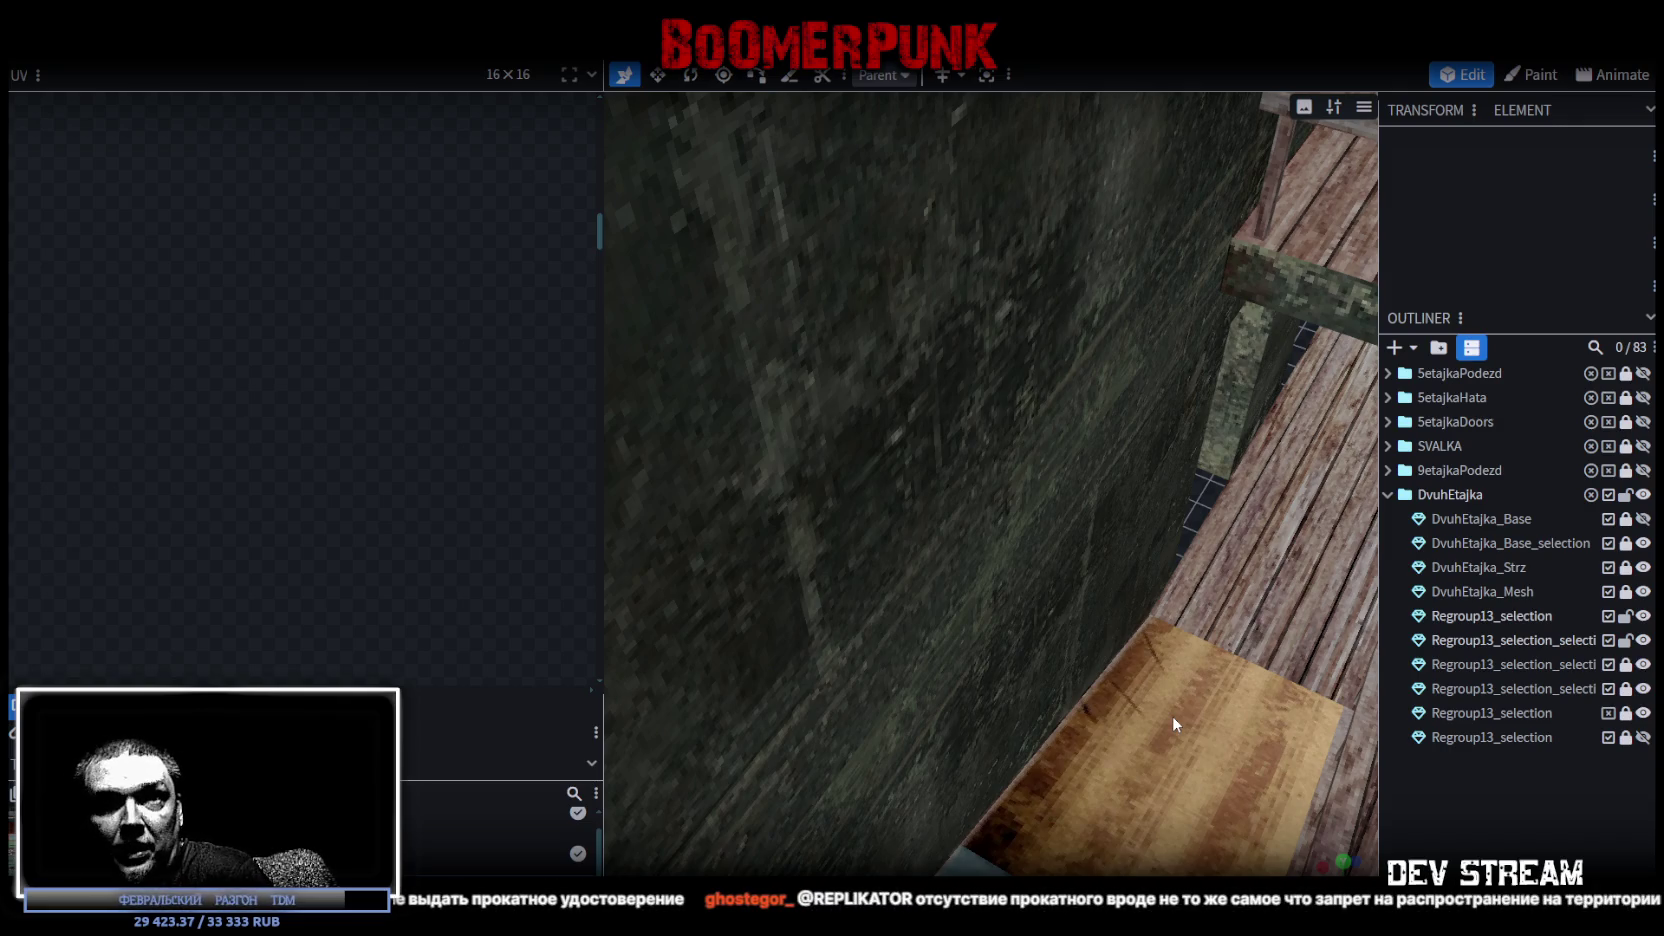
mouse_move(1173, 715)
mouse_down()
mouse_move(996, 685)
mouse_move(1001, 722)
mouse_up()
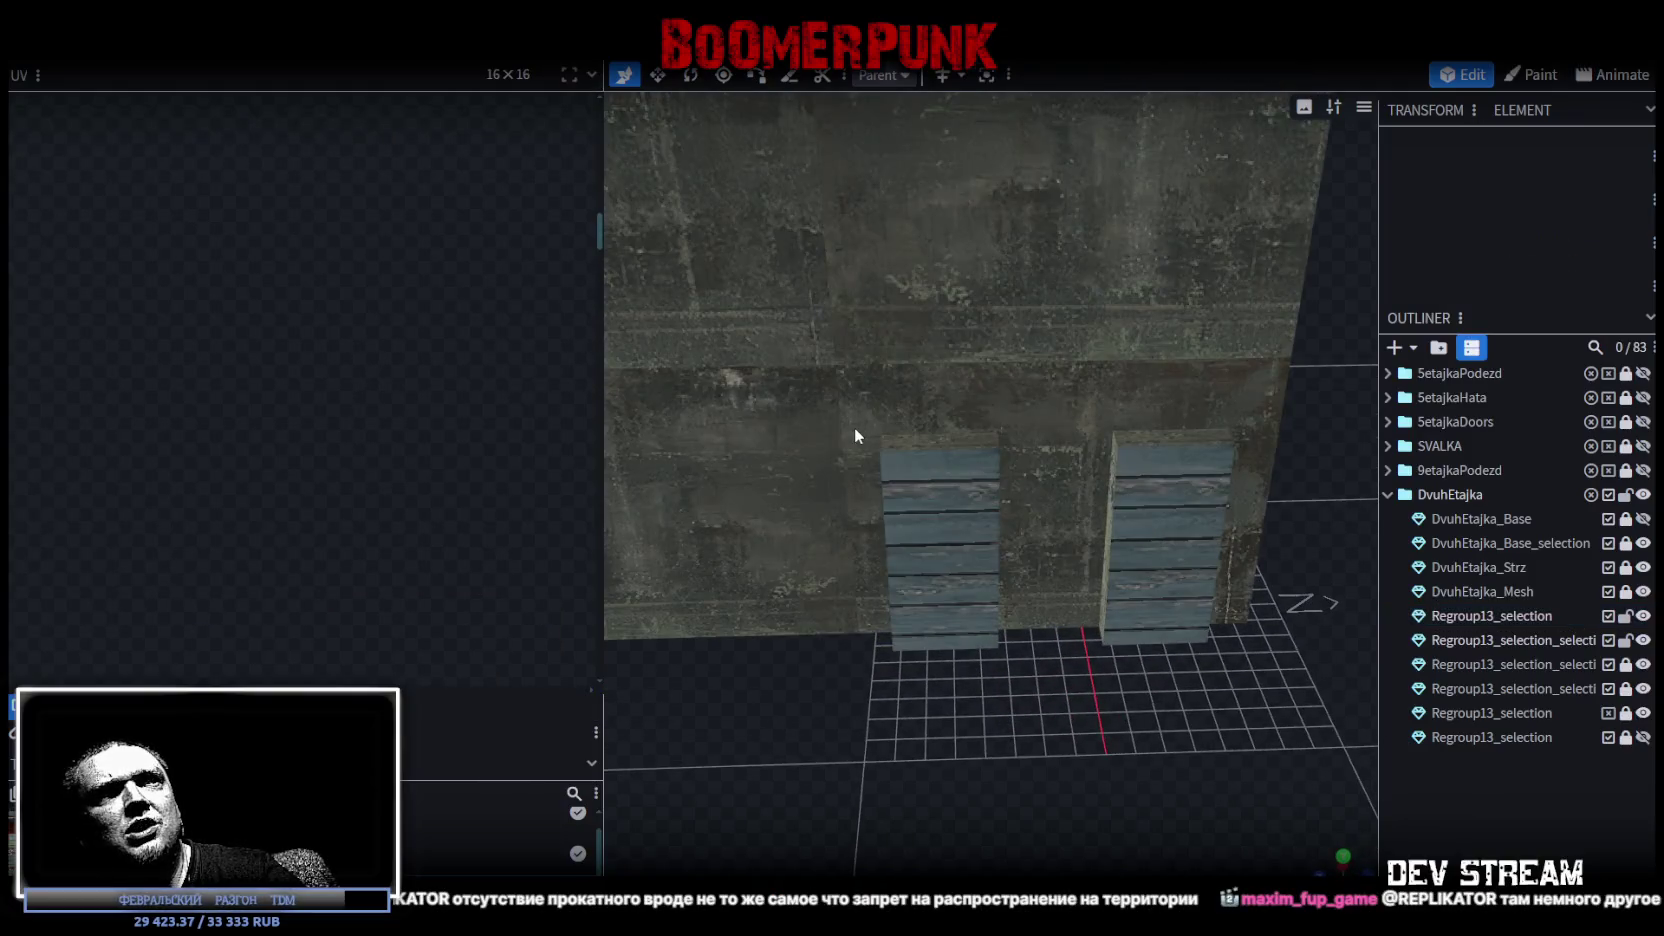
Select faces of the recessed doorway, then the whole wall element.
click(854, 426)
click(862, 446)
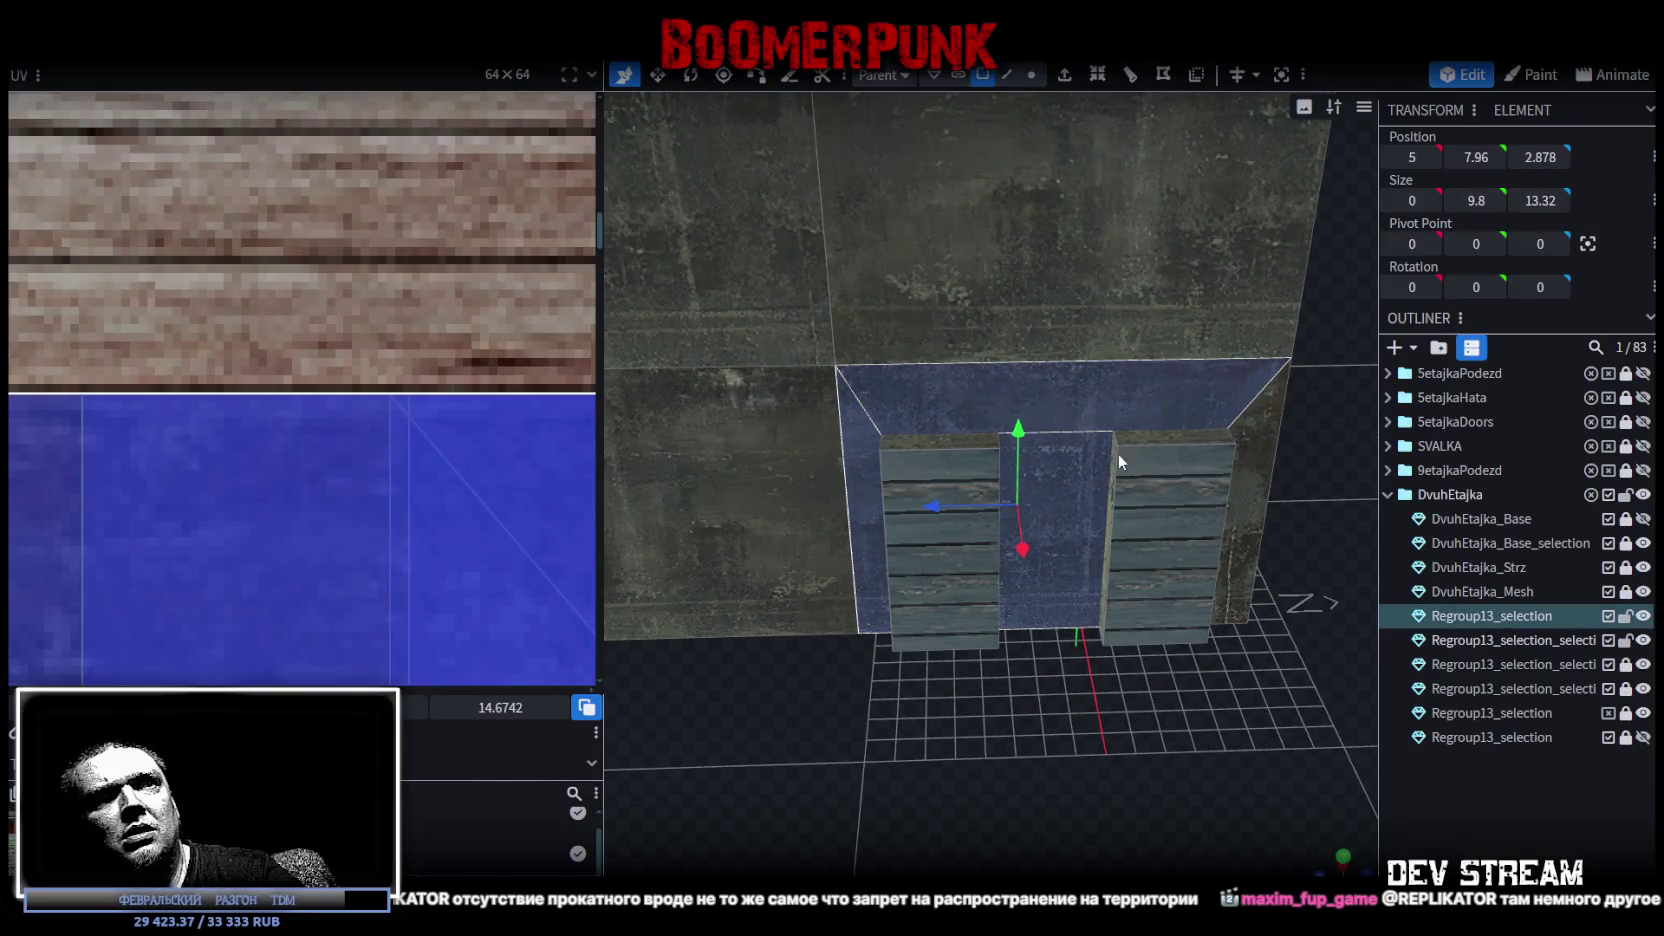
click(1250, 432)
scroll(125, 488, down, 3)
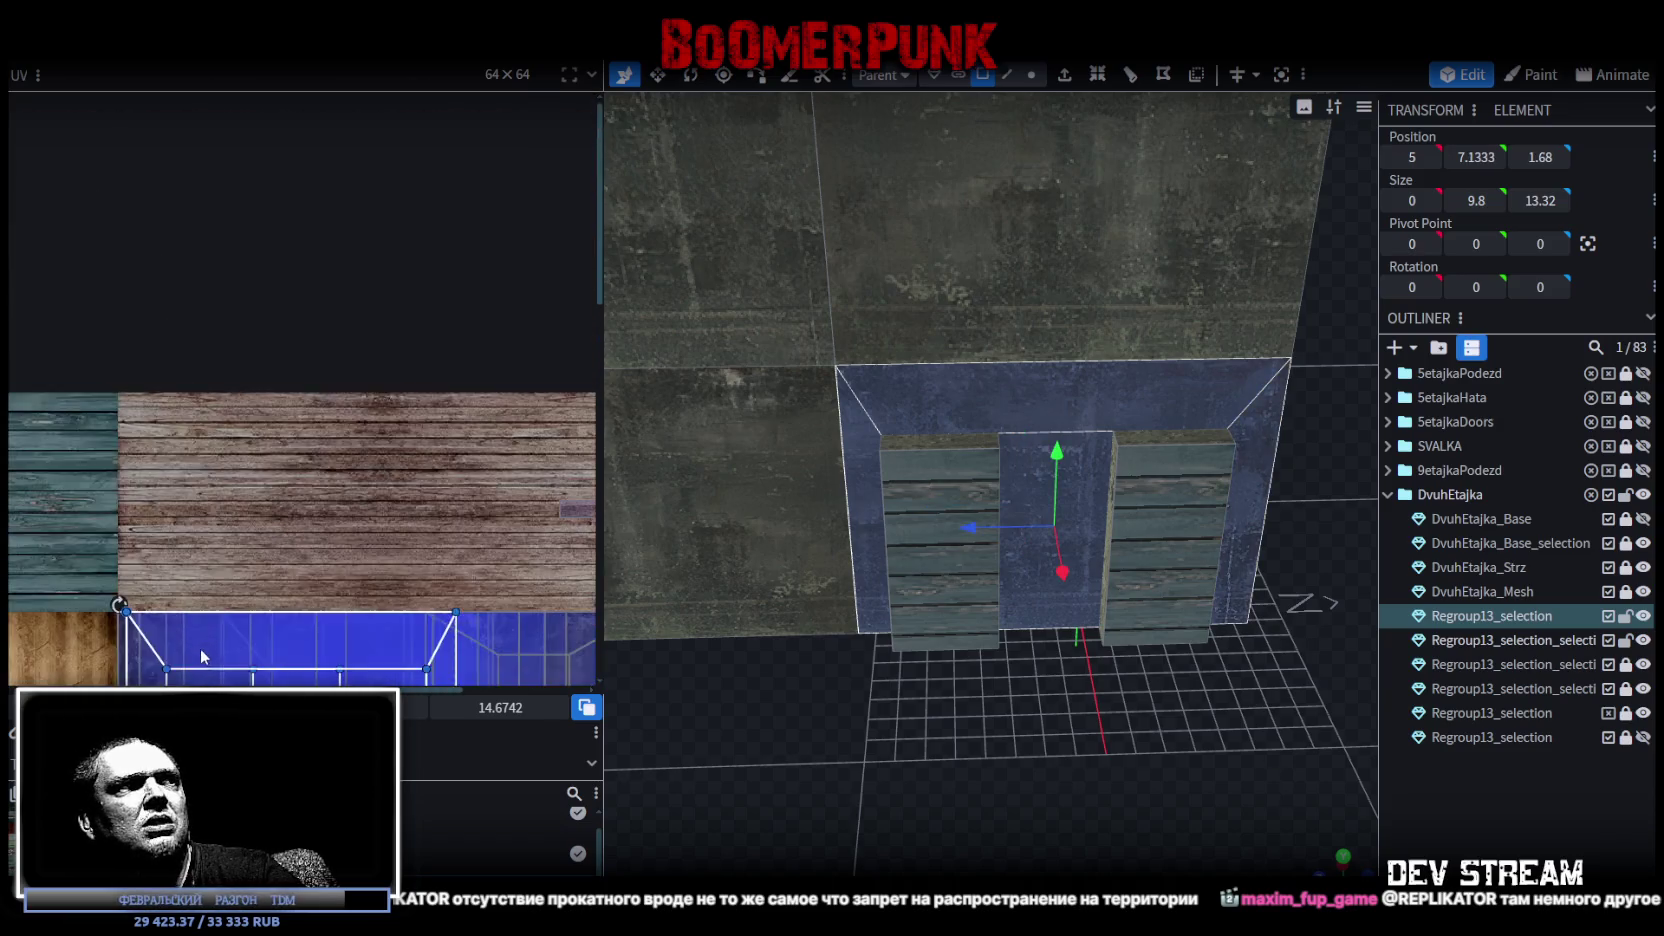
scroll(125, 488, up, 2)
scroll(230, 430, up, 3)
click(202, 410)
click(203, 408)
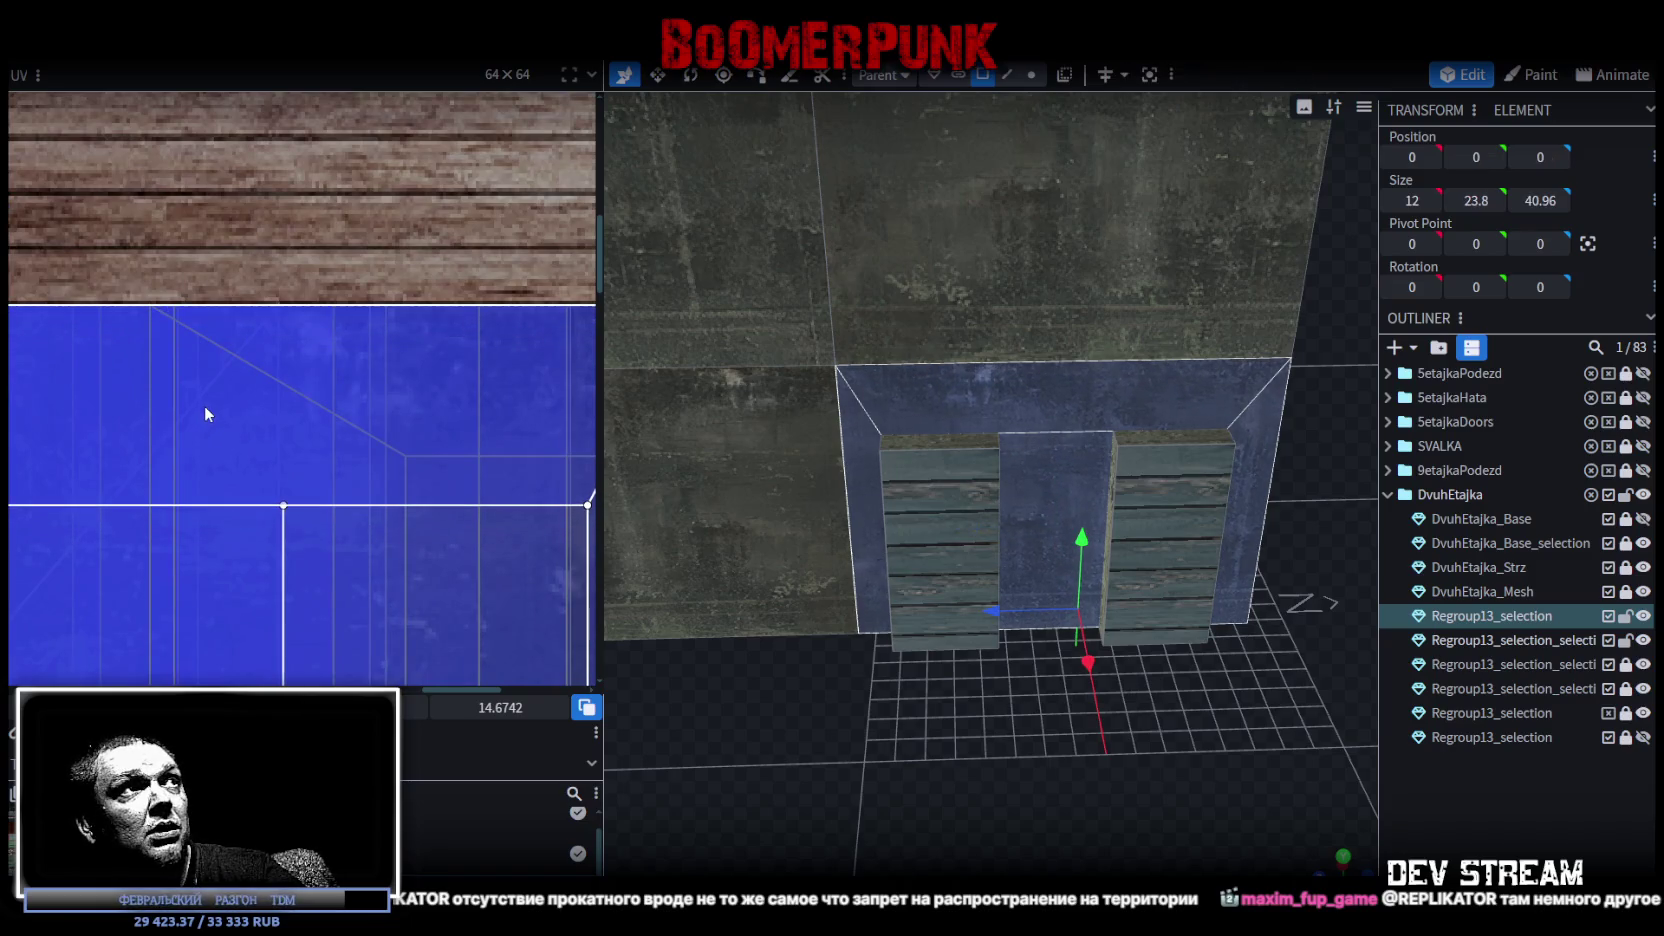
Inspect the recess's side, top and centre faces and the lower wall faces beside the doors.
drag(1138, 586, 1015, 827)
click(887, 447)
click(1069, 396)
click(1068, 538)
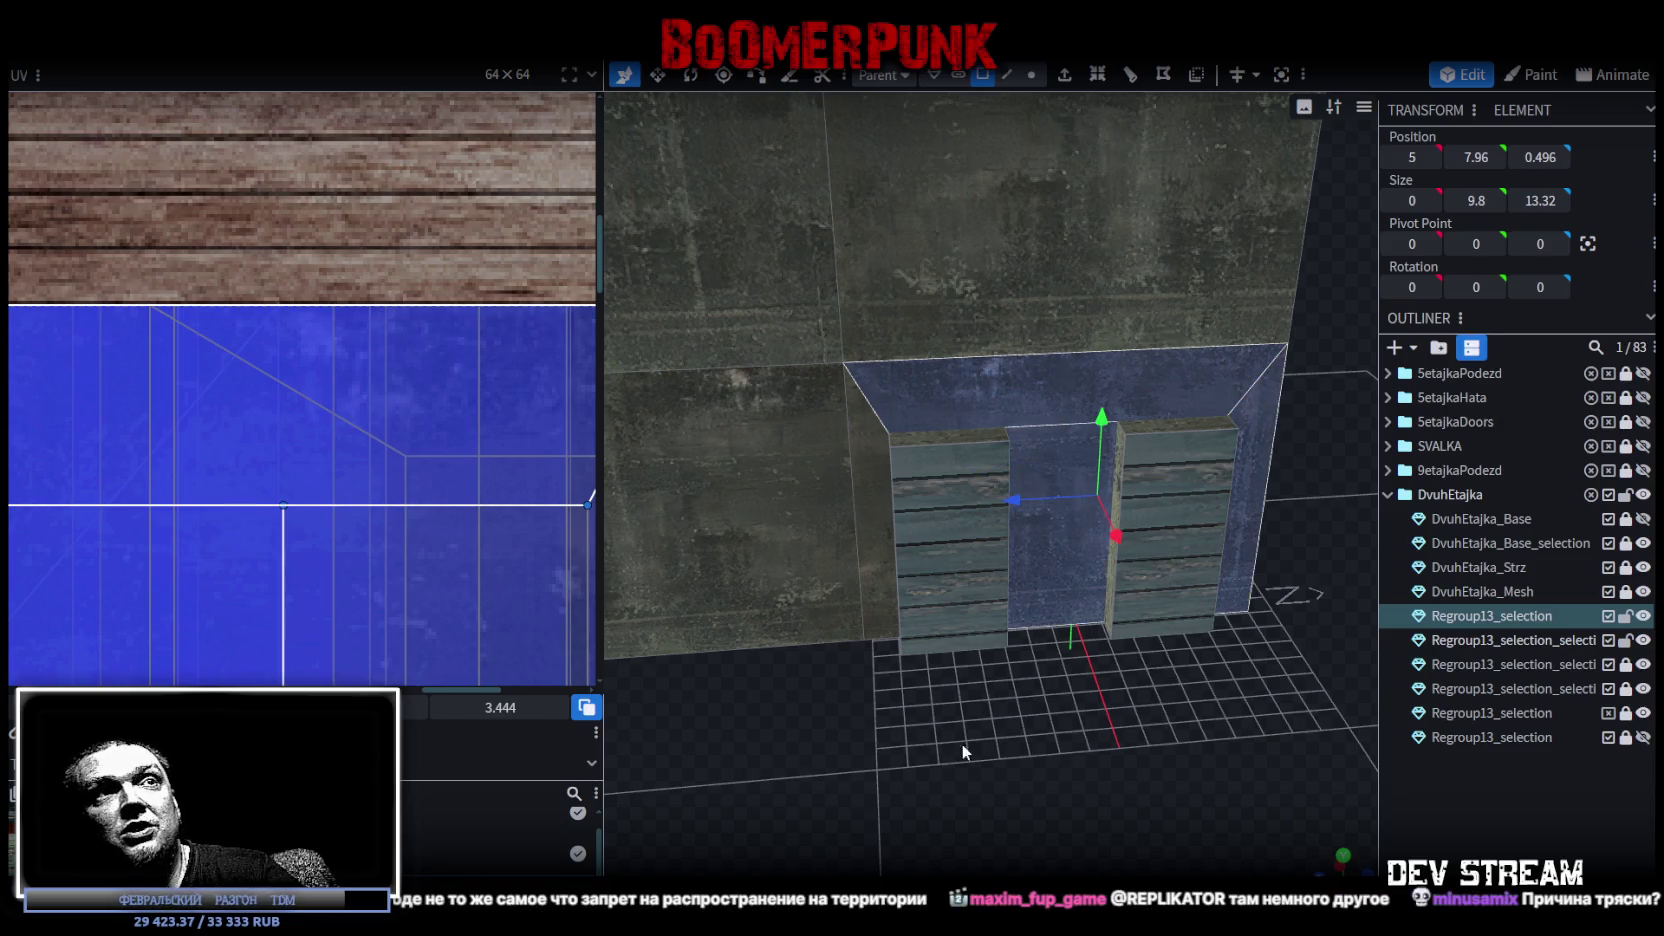
drag(1266, 431, 1228, 675)
click(957, 463)
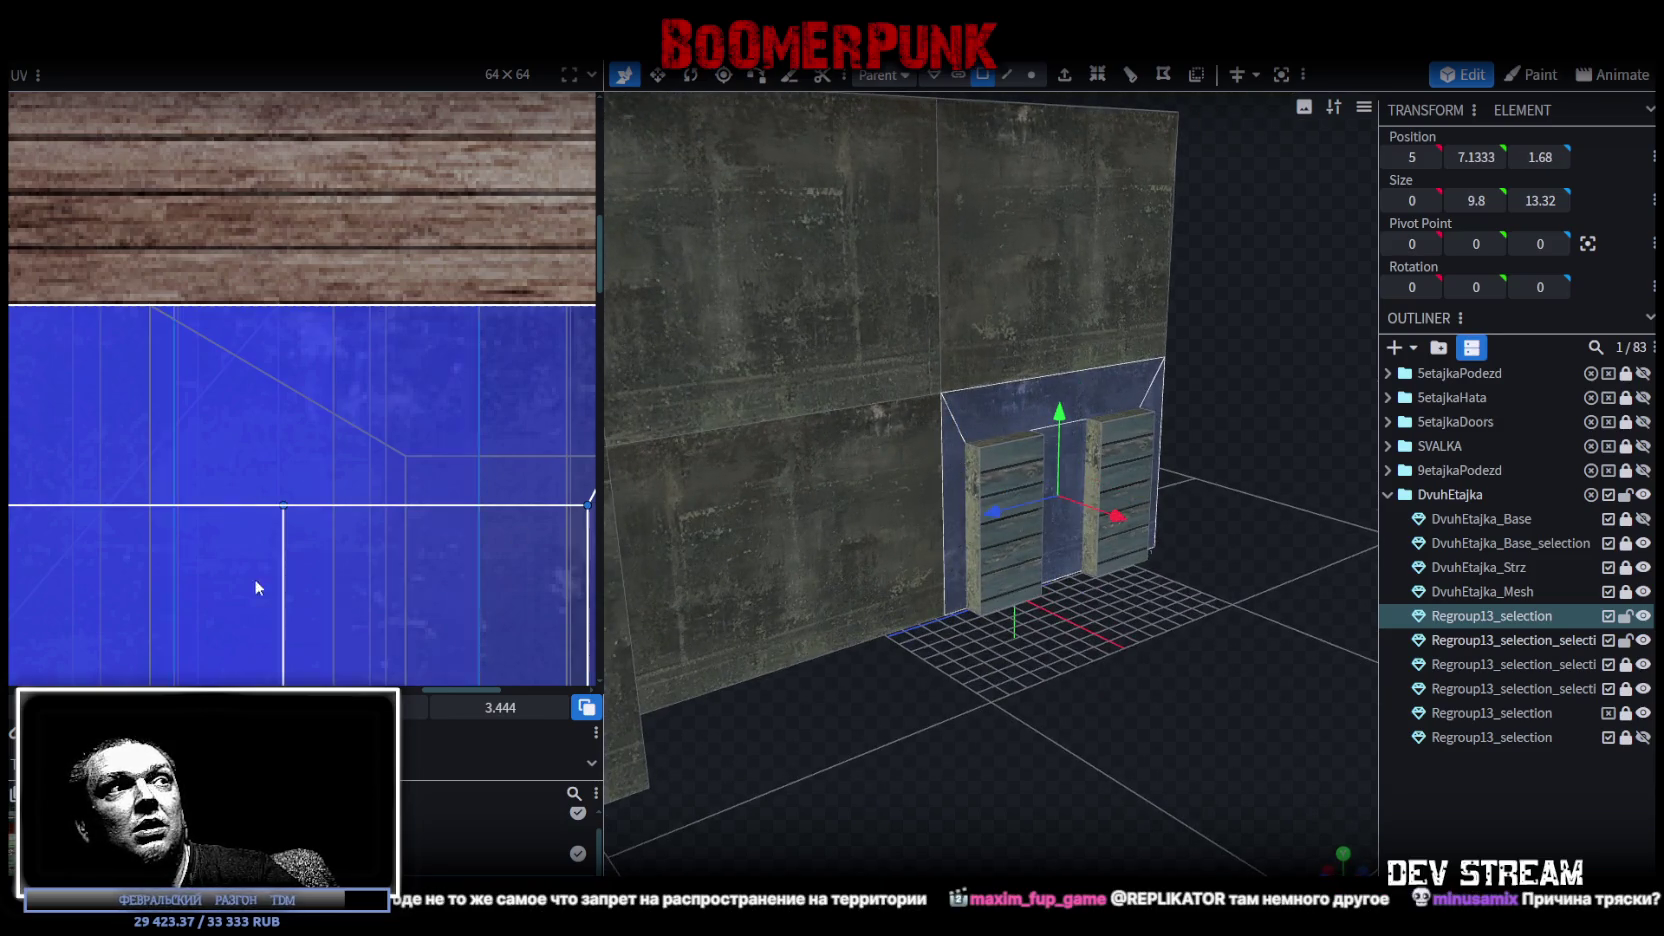
scroll(260, 580, down, 5)
scroll(303, 543, up, 2)
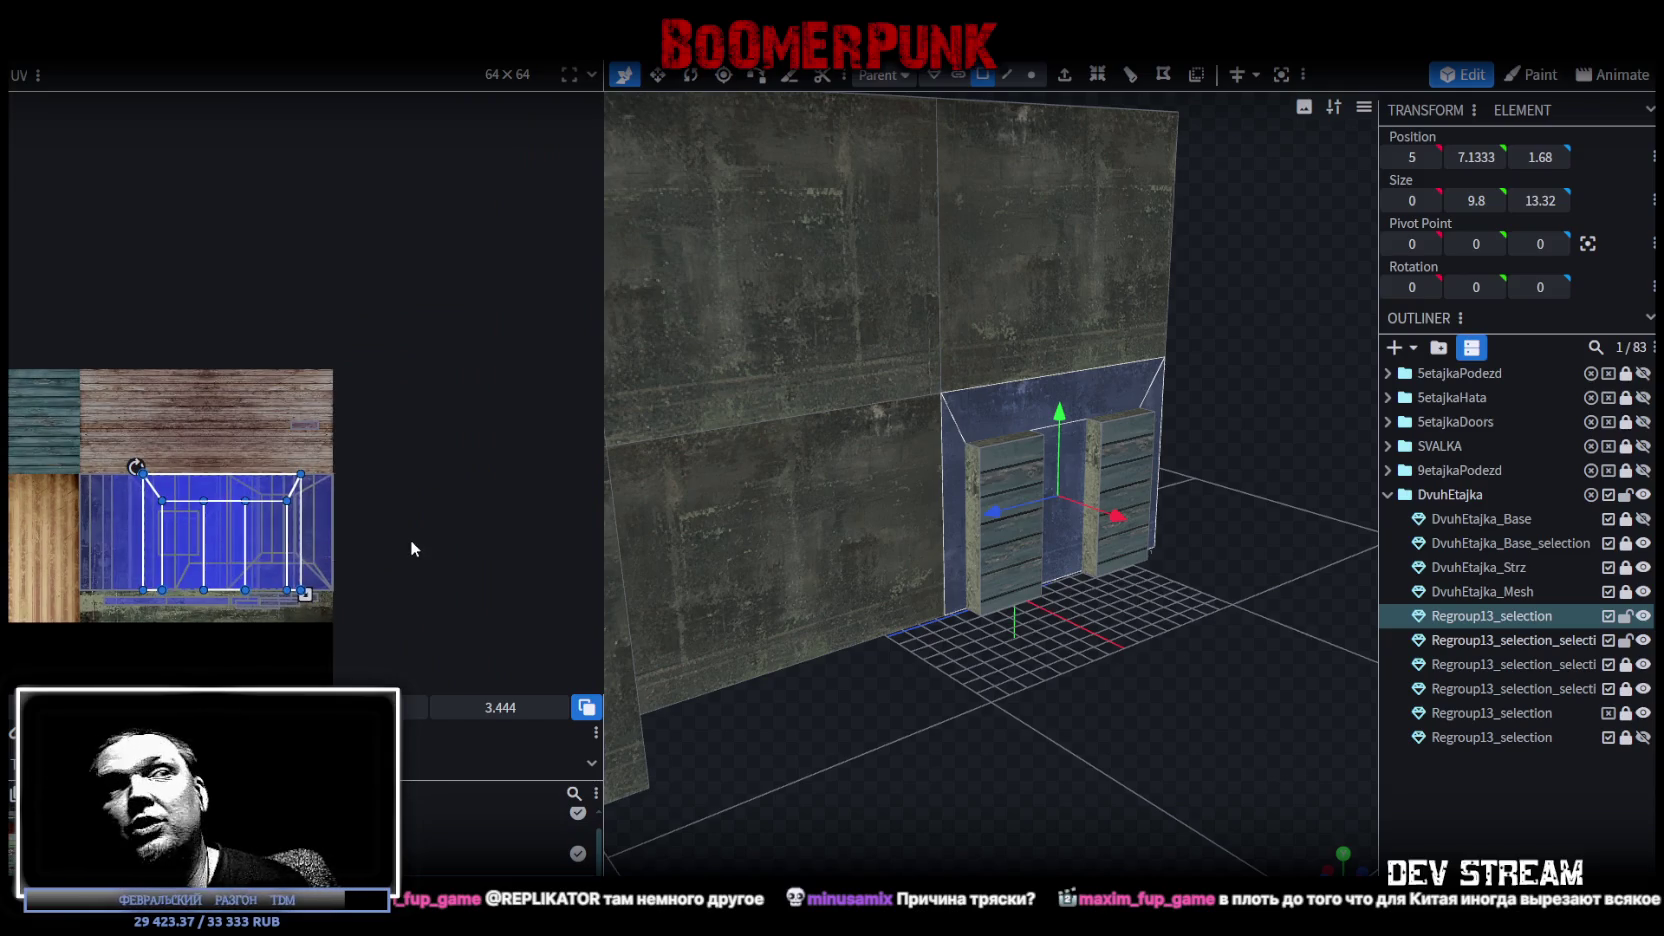
click(838, 538)
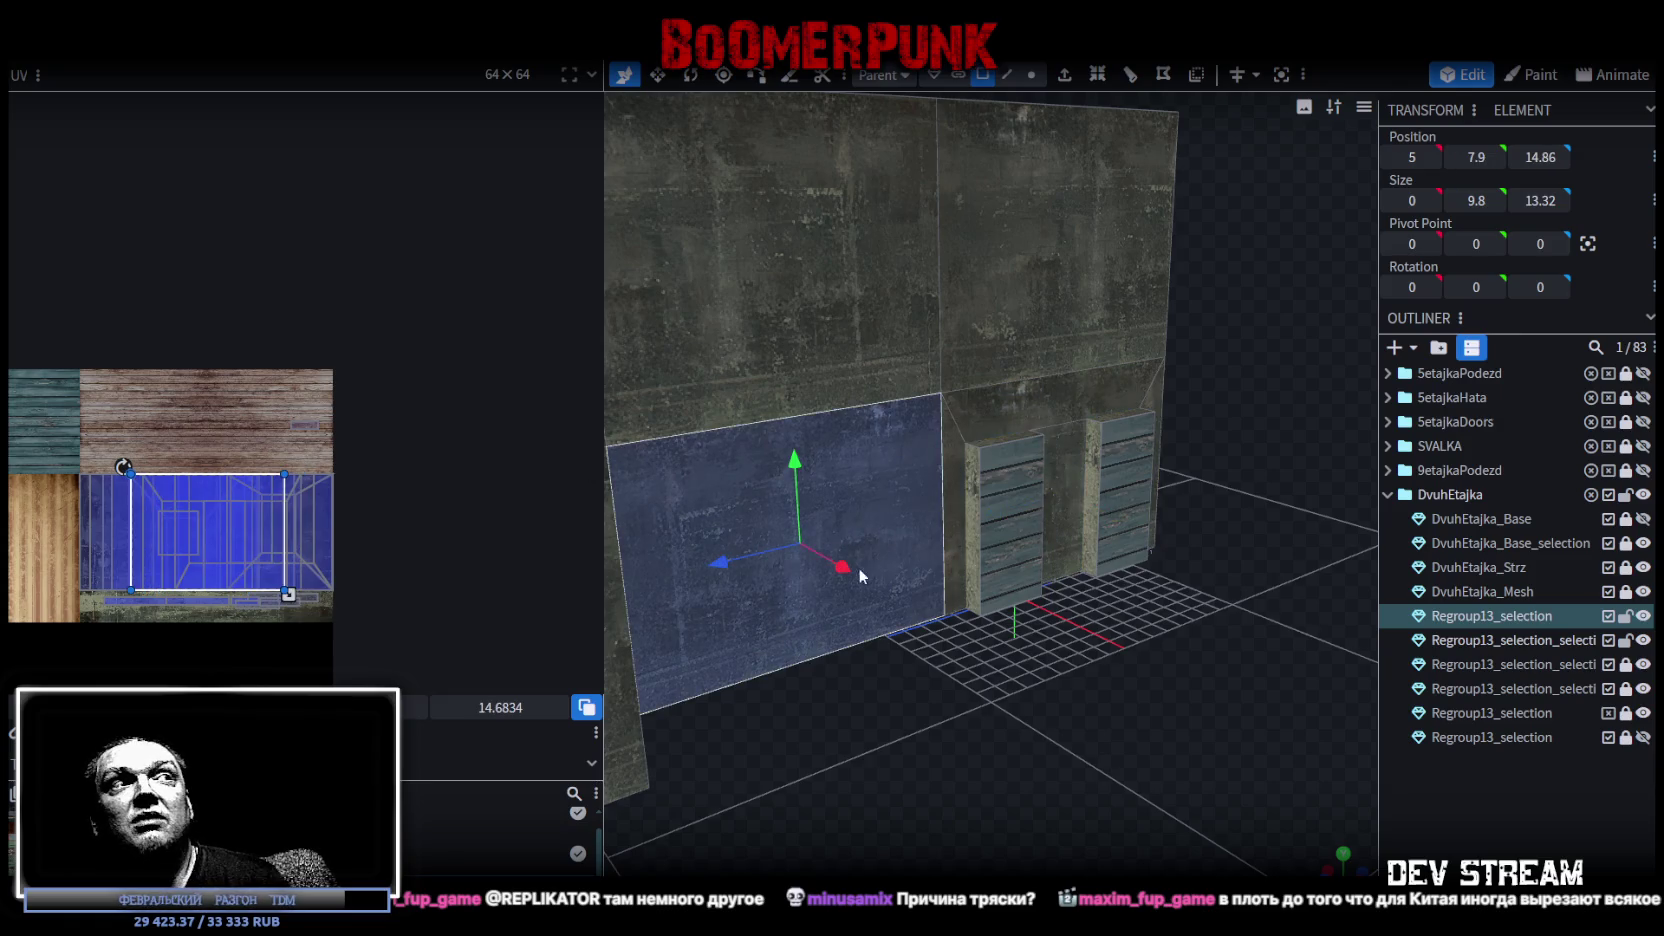
mouse_move(1160, 701)
mouse_down()
mouse_move(1121, 681)
mouse_move(1150, 610)
mouse_up()
click(929, 457)
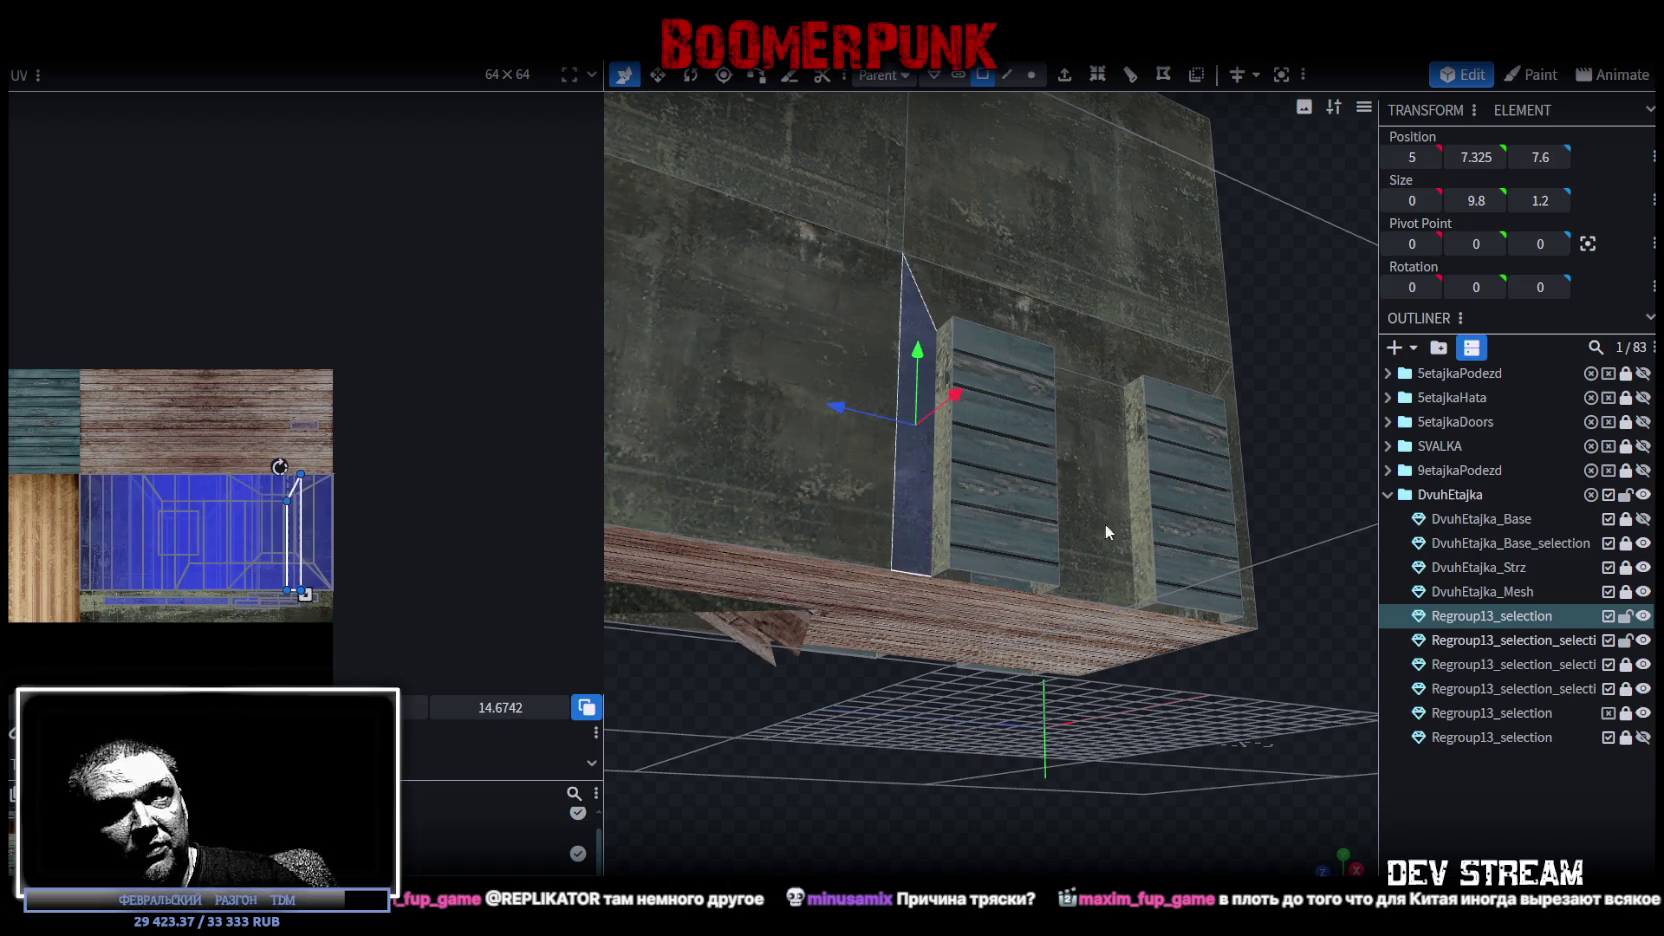
Select both wooden door panels.
drag(1095, 503, 937, 762)
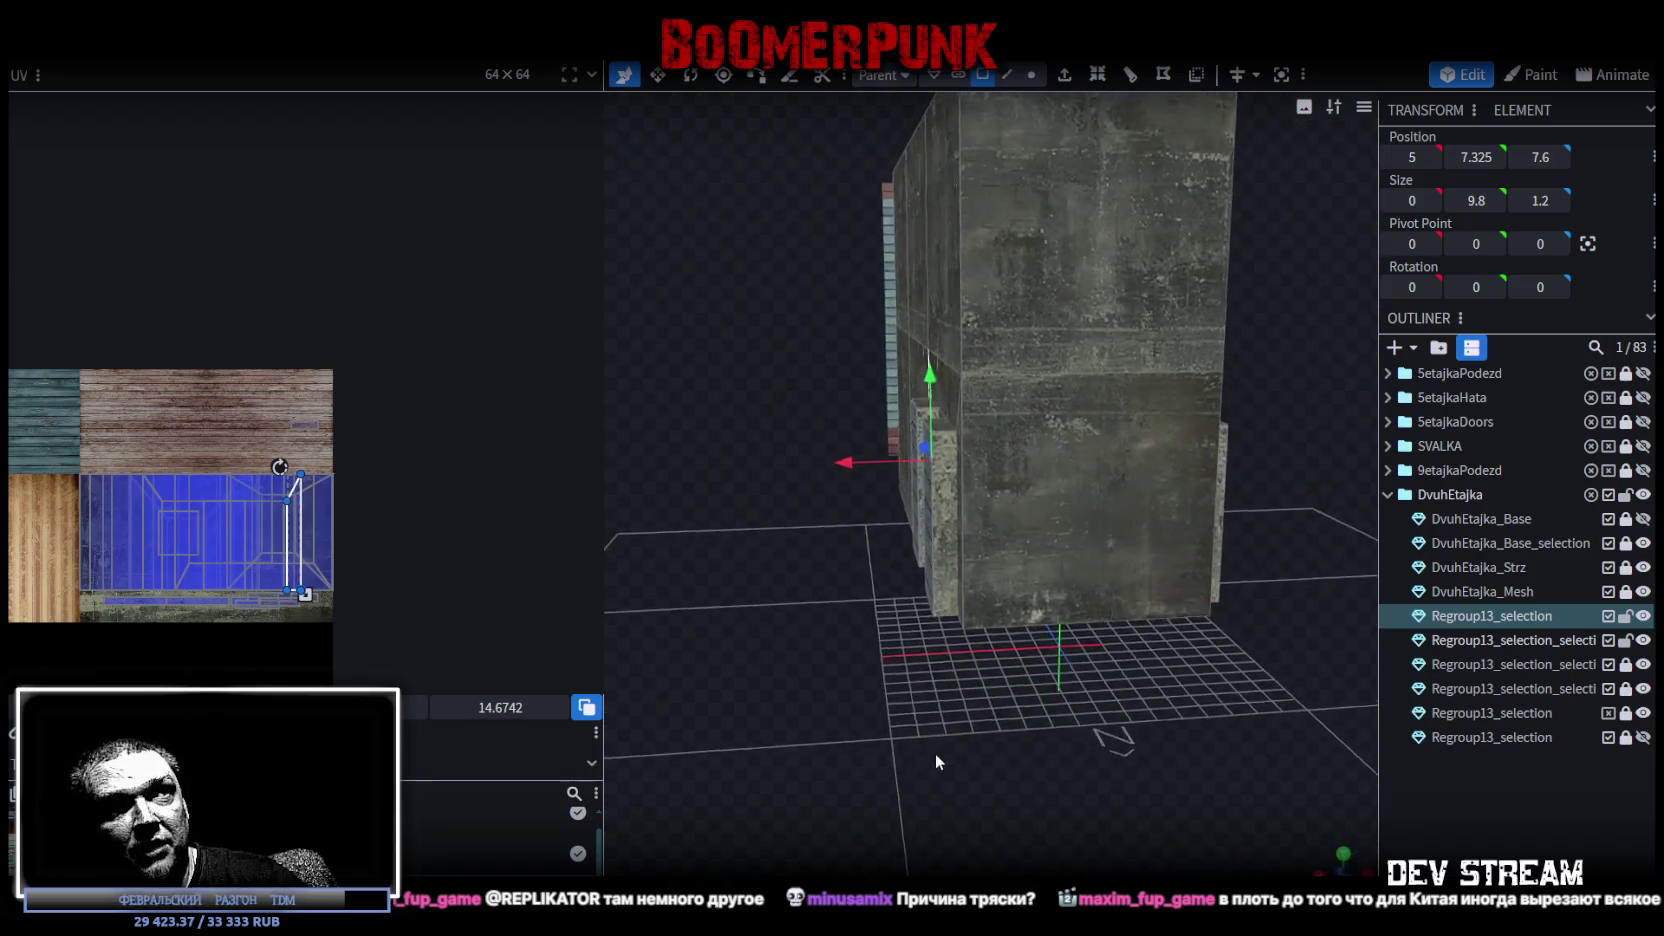
drag(937, 762, 1050, 600)
click(890, 520)
shift+click(1166, 582)
drag(1150, 780, 920, 690)
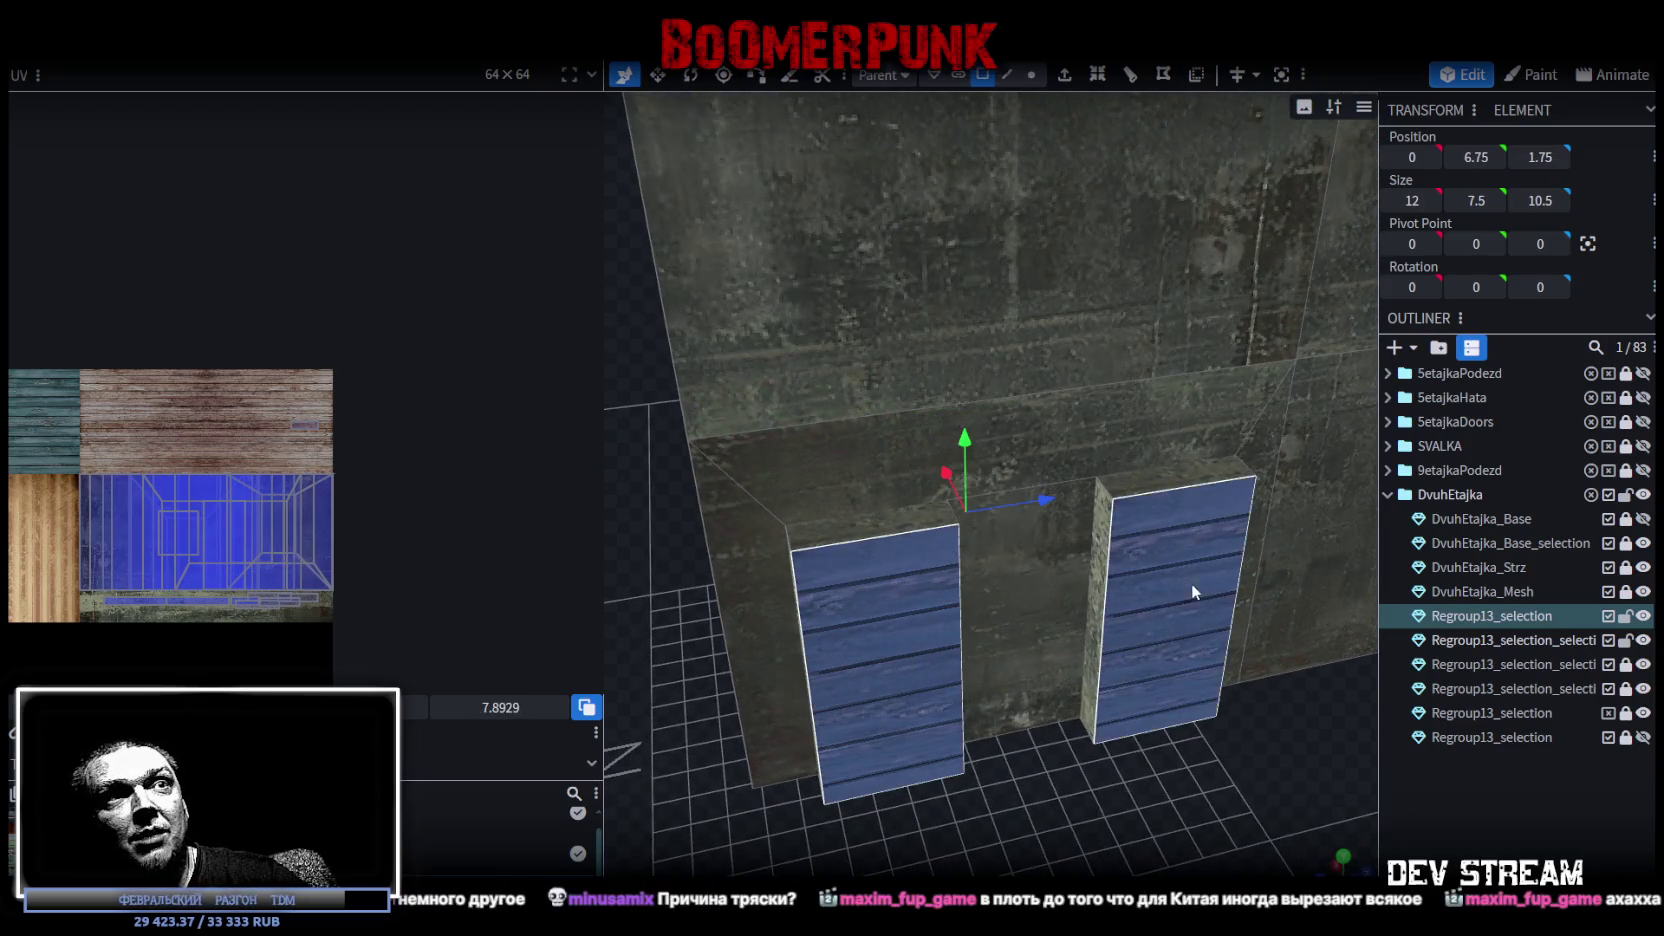
Resize both door panels to Size X 11, then switch to Photoshop.
mouse_move(1192, 592)
mouse_down()
mouse_move(1113, 686)
mouse_move(950, 470)
mouse_move(885, 464)
mouse_up()
key(s)
mouse_move(1100, 700)
mouse_down()
mouse_move(1017, 651)
mouse_move(956, 688)
mouse_move(994, 736)
mouse_up()
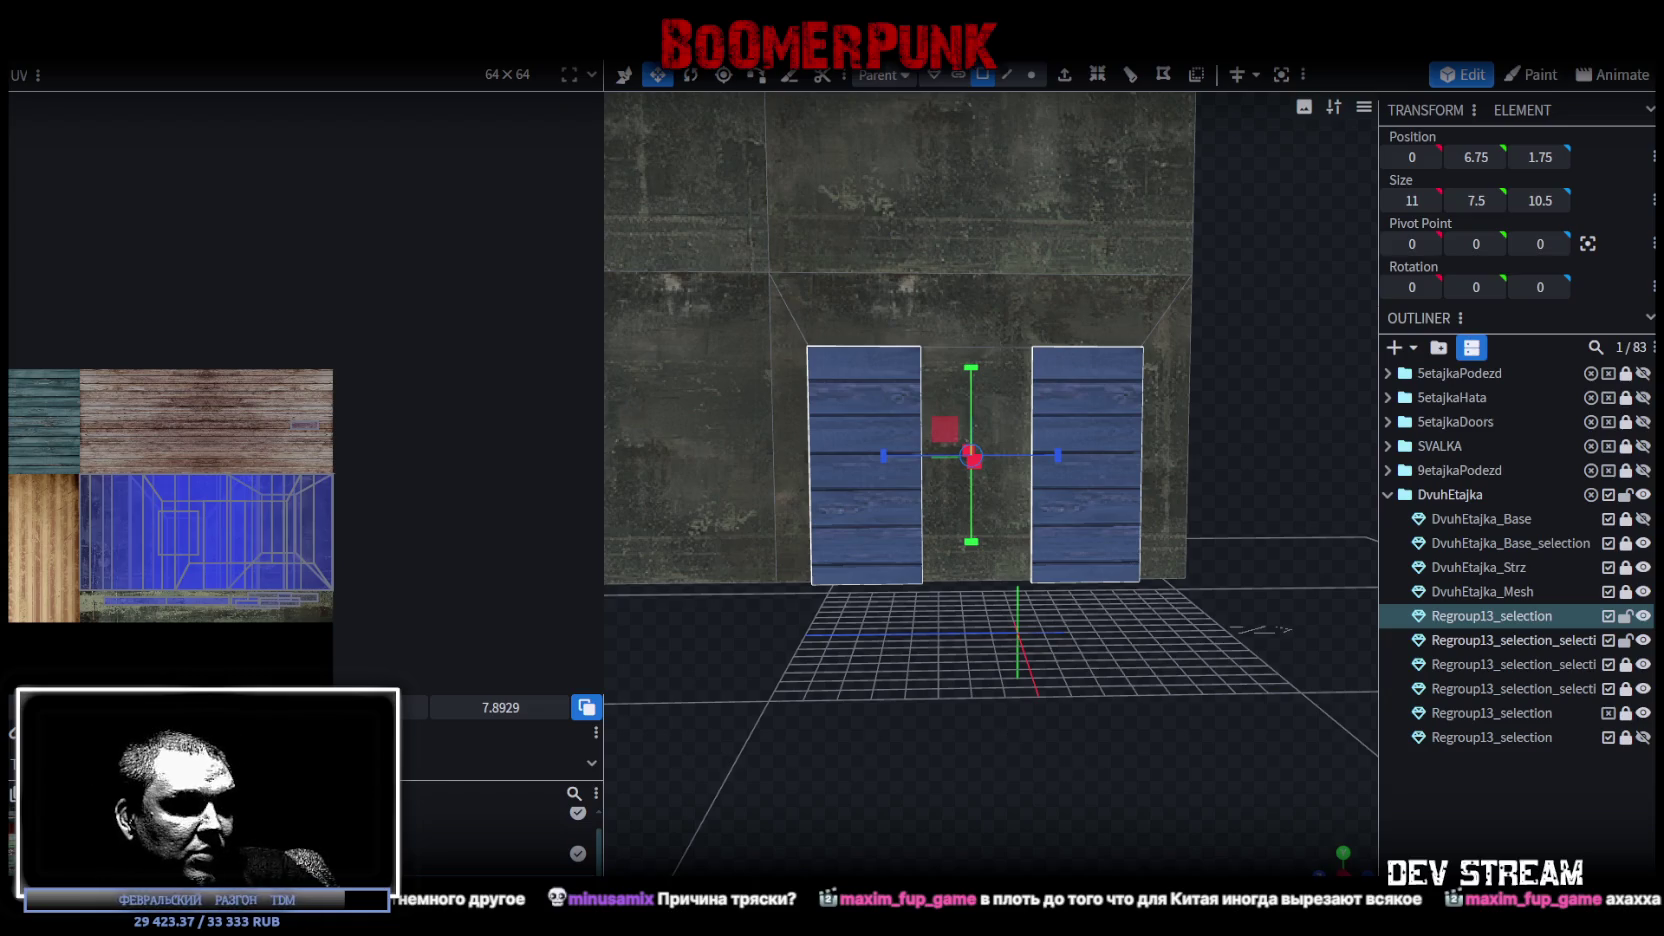
key(alt+Tab)
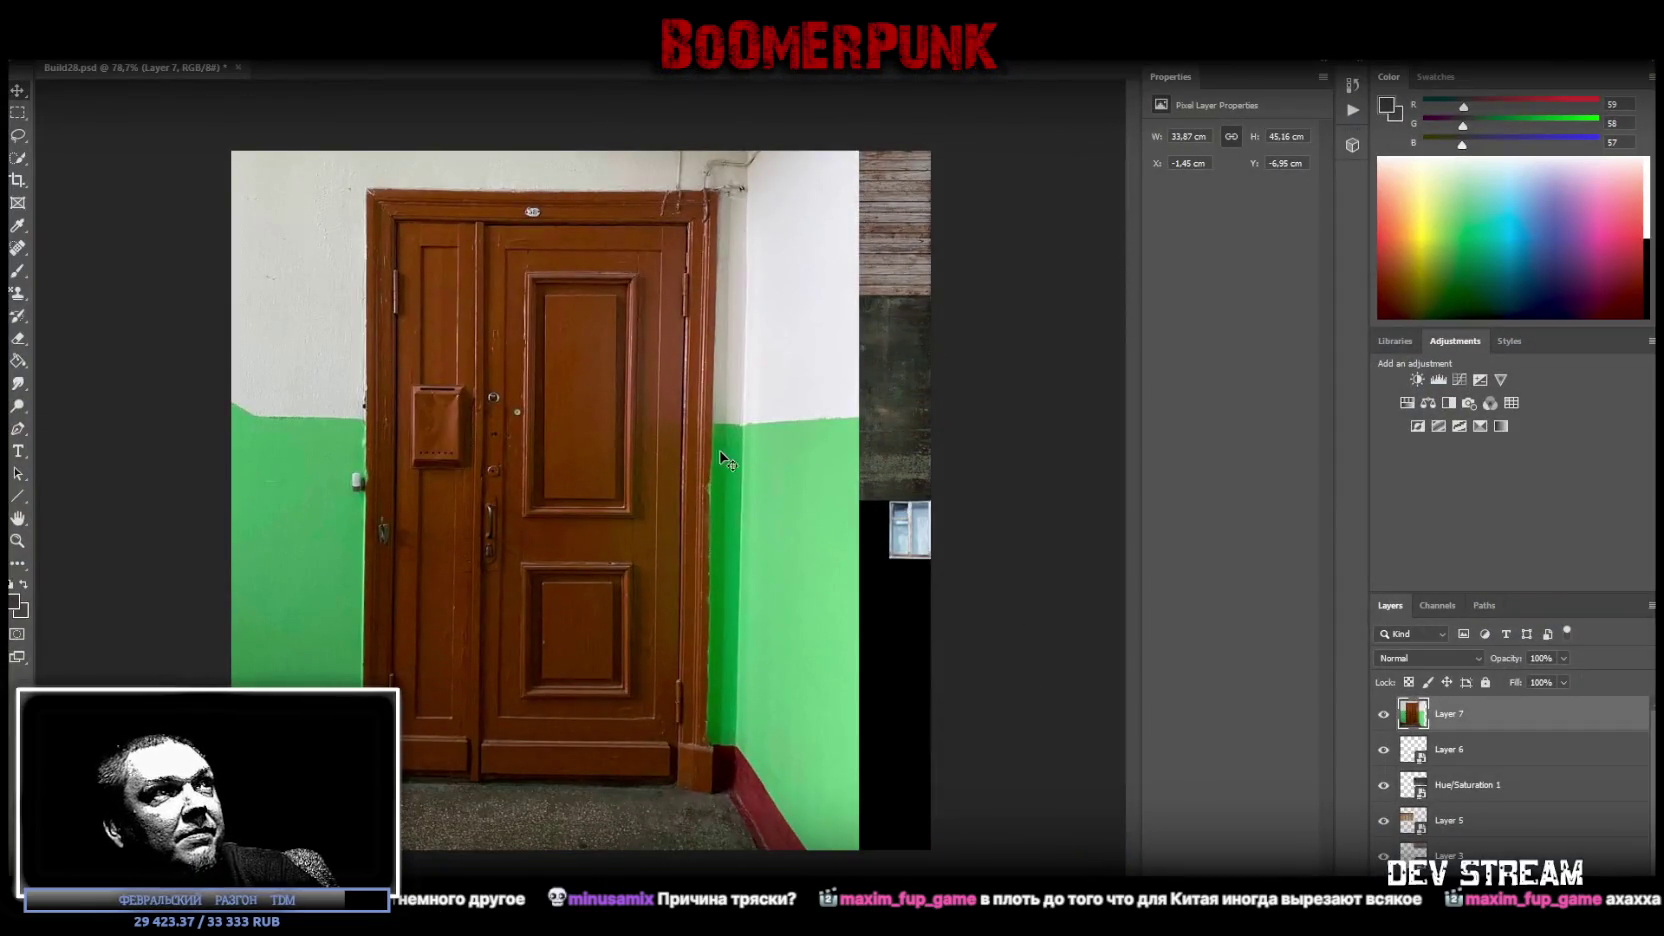
Zoom in on the door photo and convert Layer 7 to a smart object.
click(17, 540)
click(391, 541)
right_click(1458, 716)
click(1307, 442)
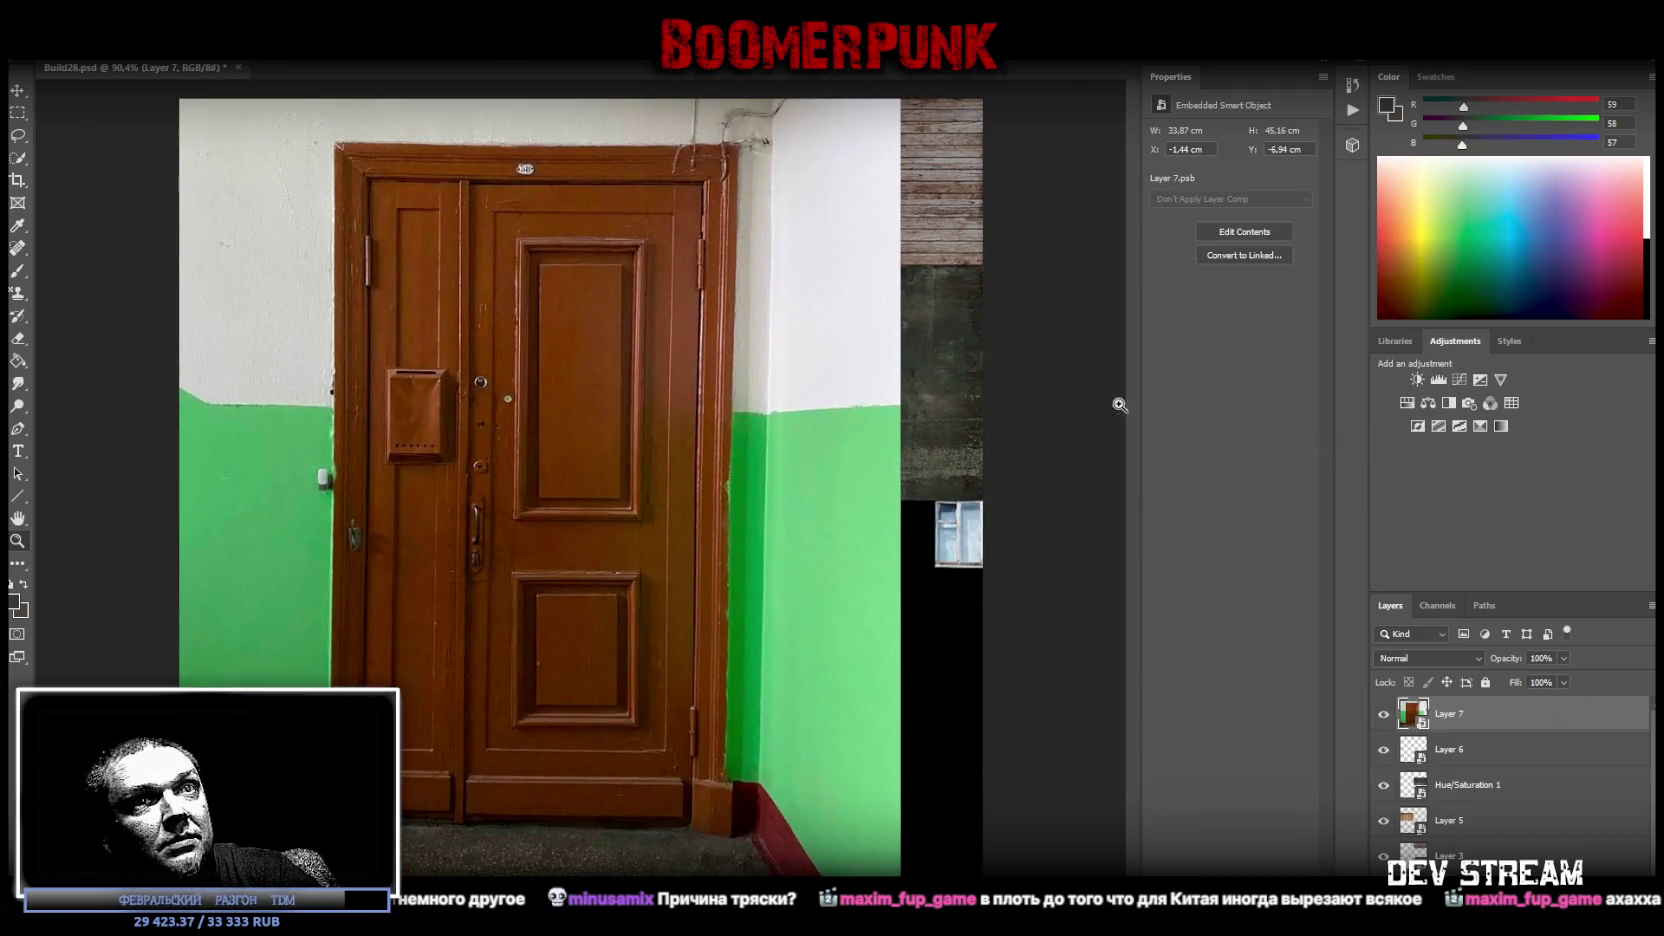
drag(569, 353, 583, 387)
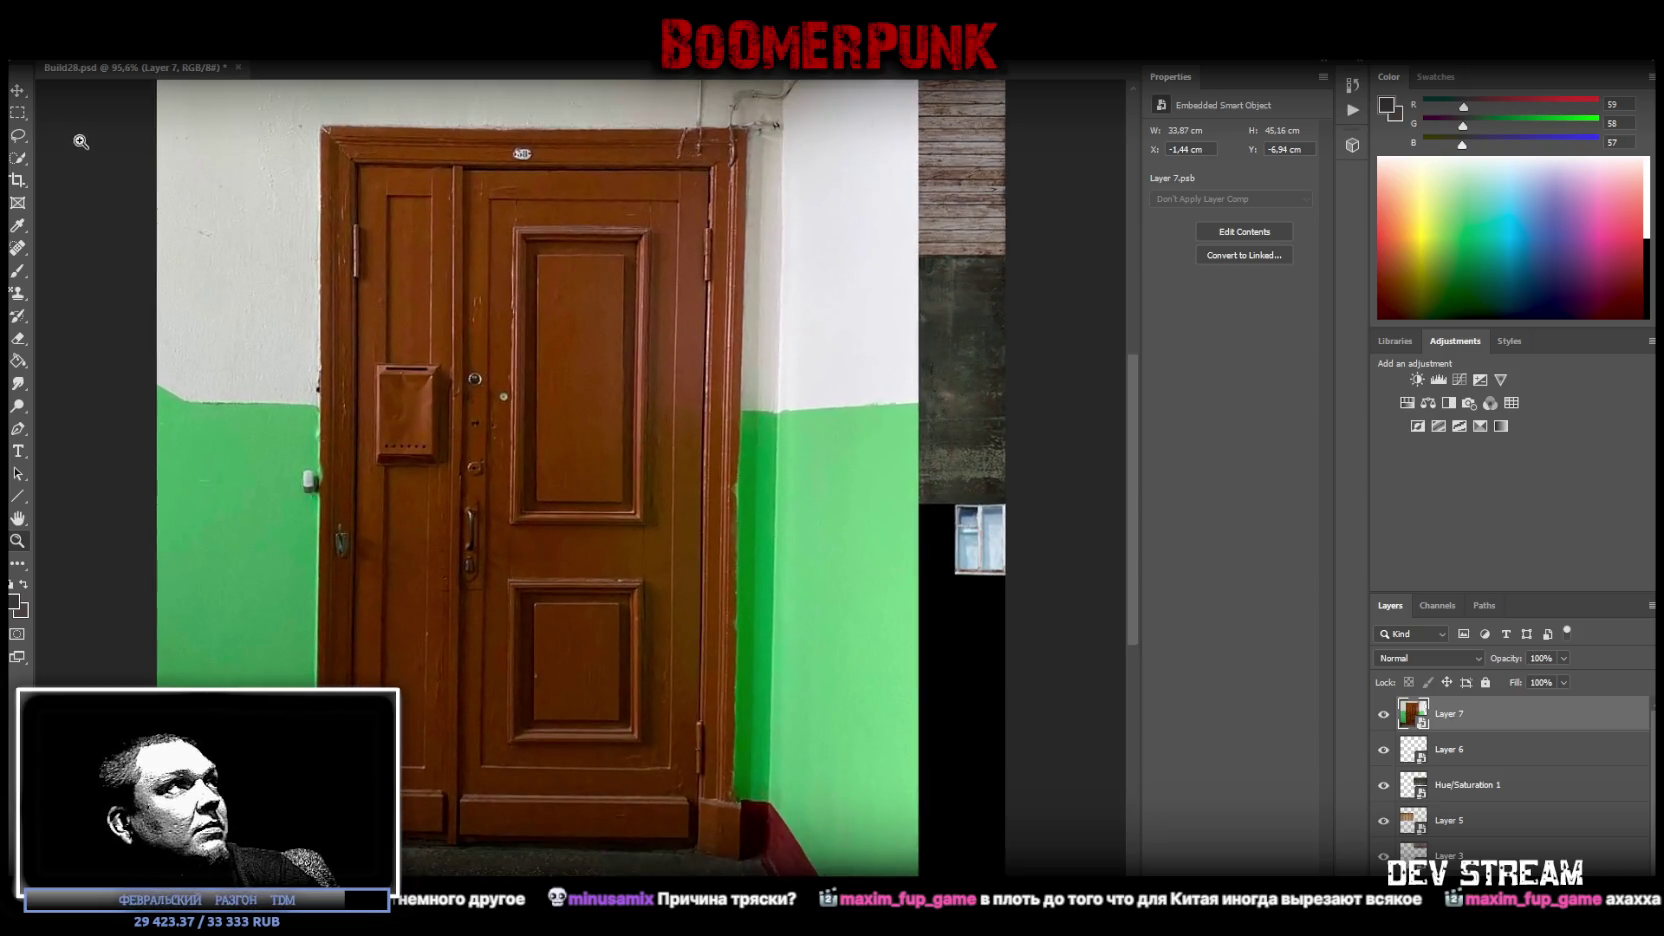
Apply Perspective Warp, fitting the grid corners to the door frame and warping it square.
click(80, 55)
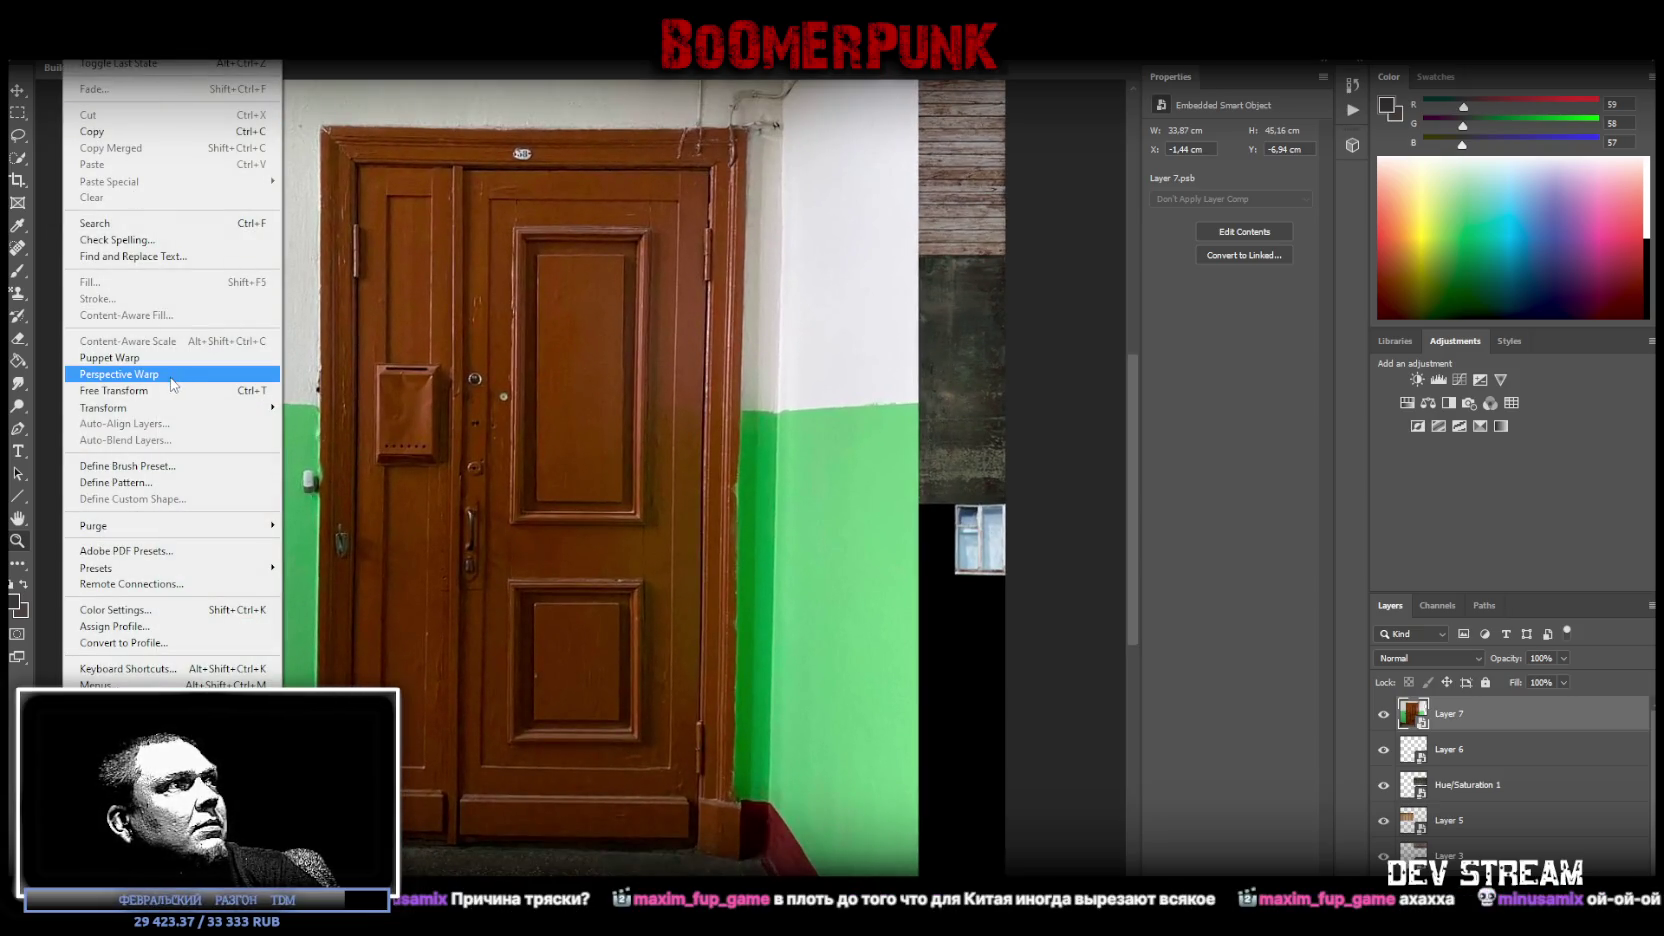
click(170, 372)
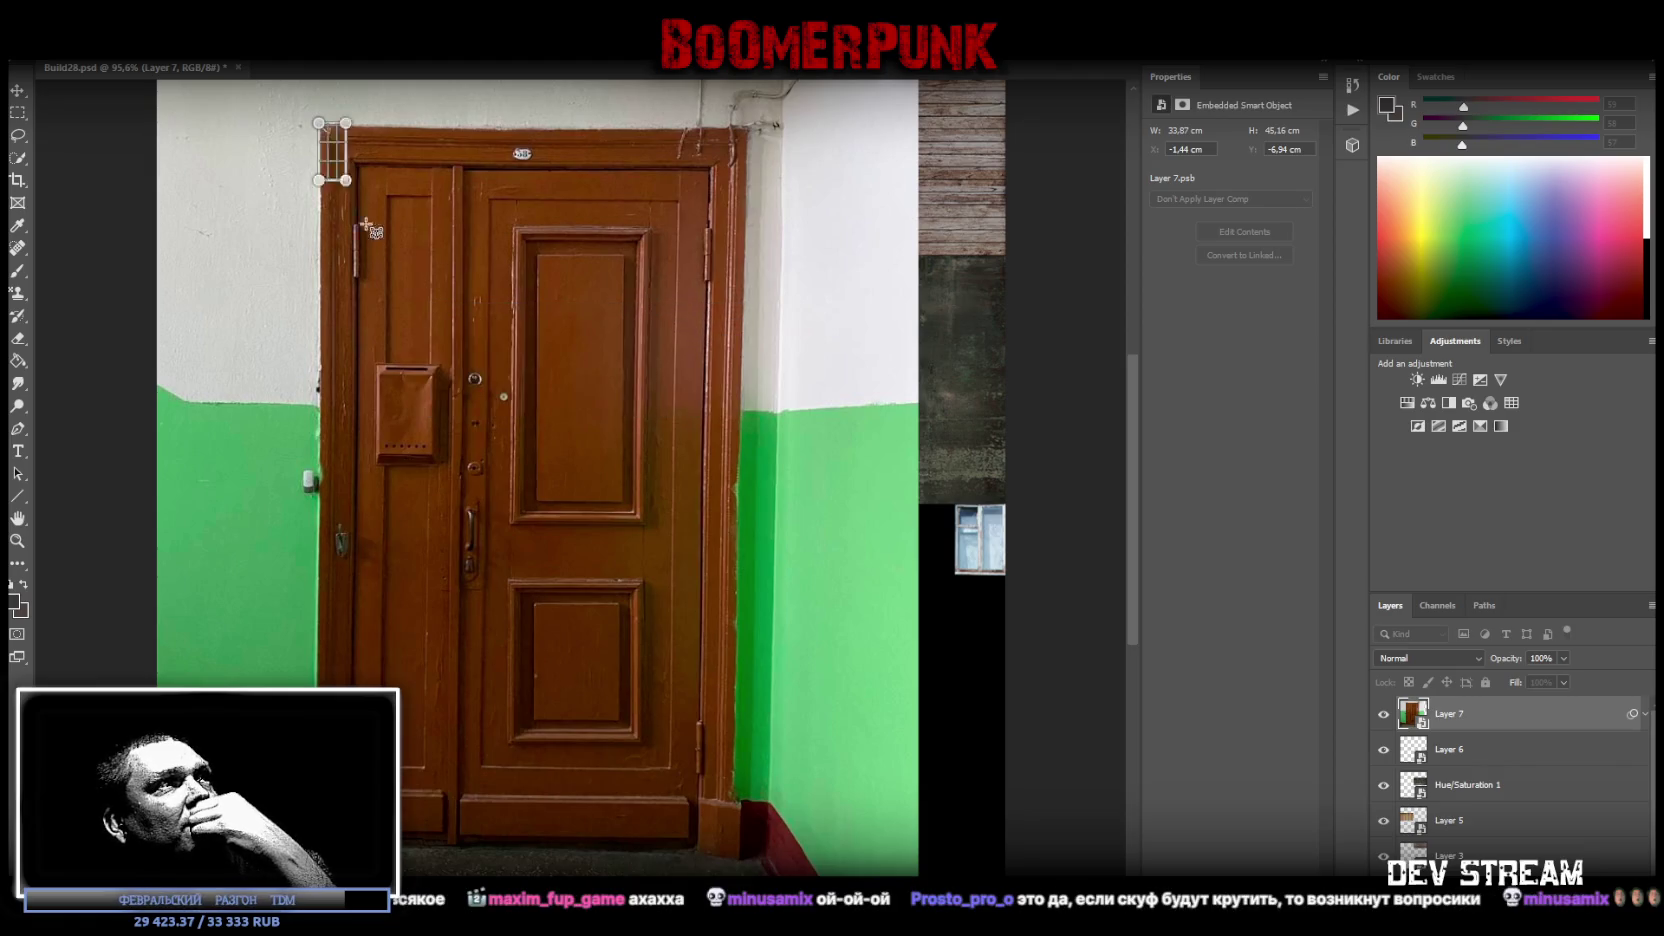
mouse_move(320, 124)
mouse_down()
mouse_move(605, 677)
mouse_move(733, 862)
mouse_up()
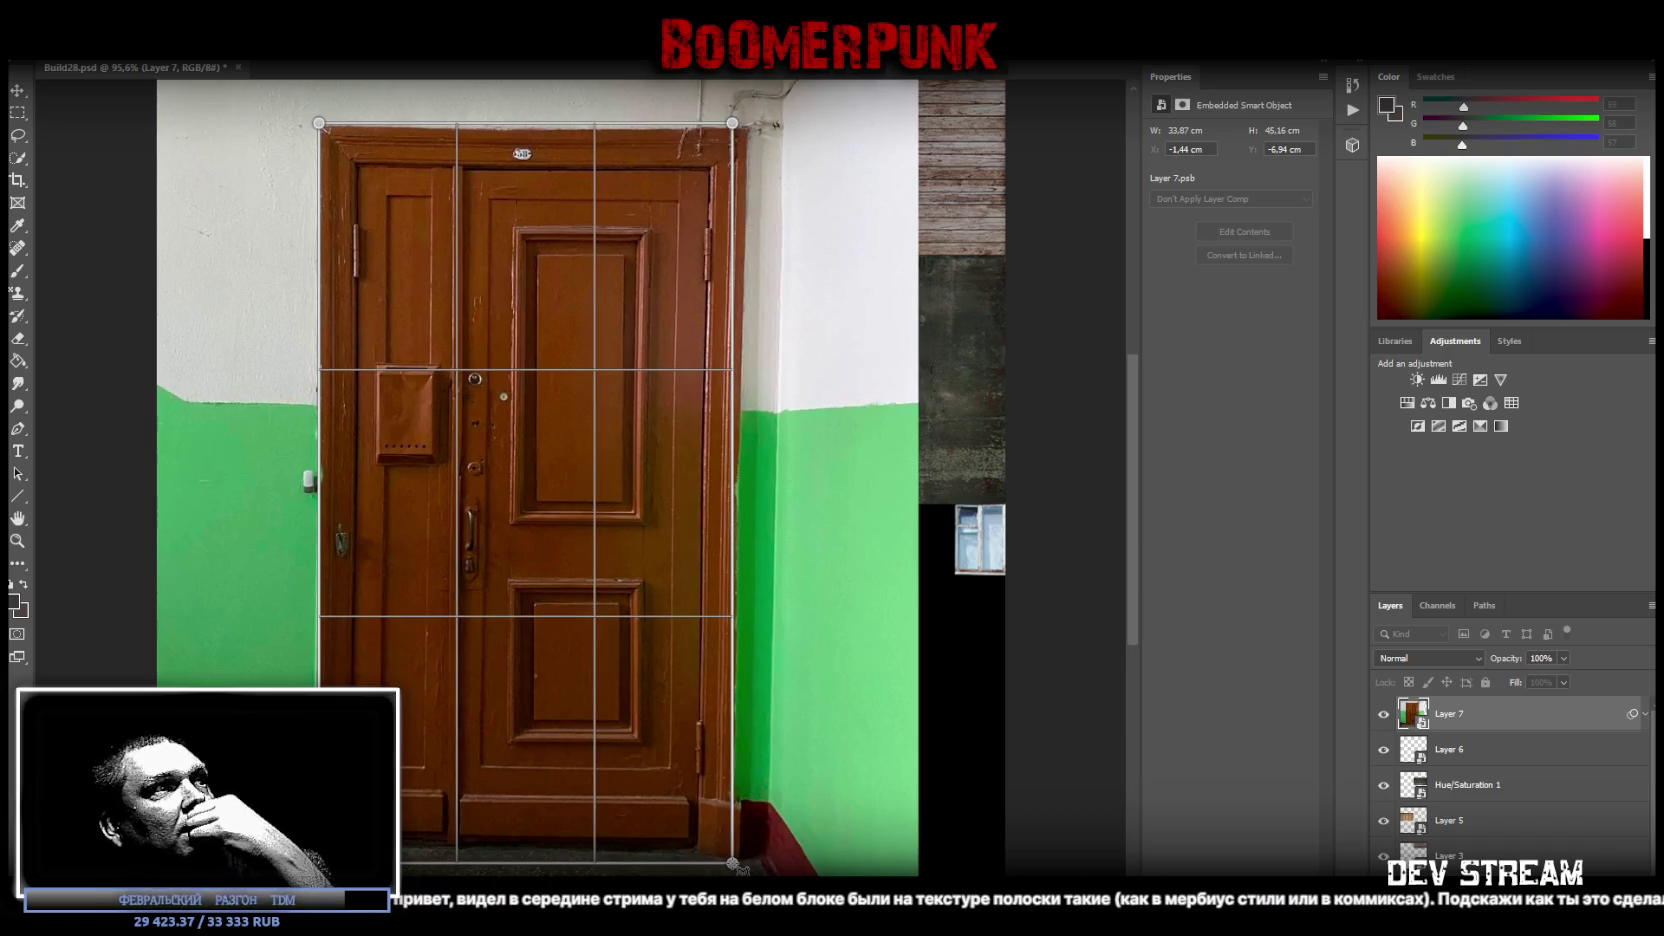
drag(738, 866, 741, 859)
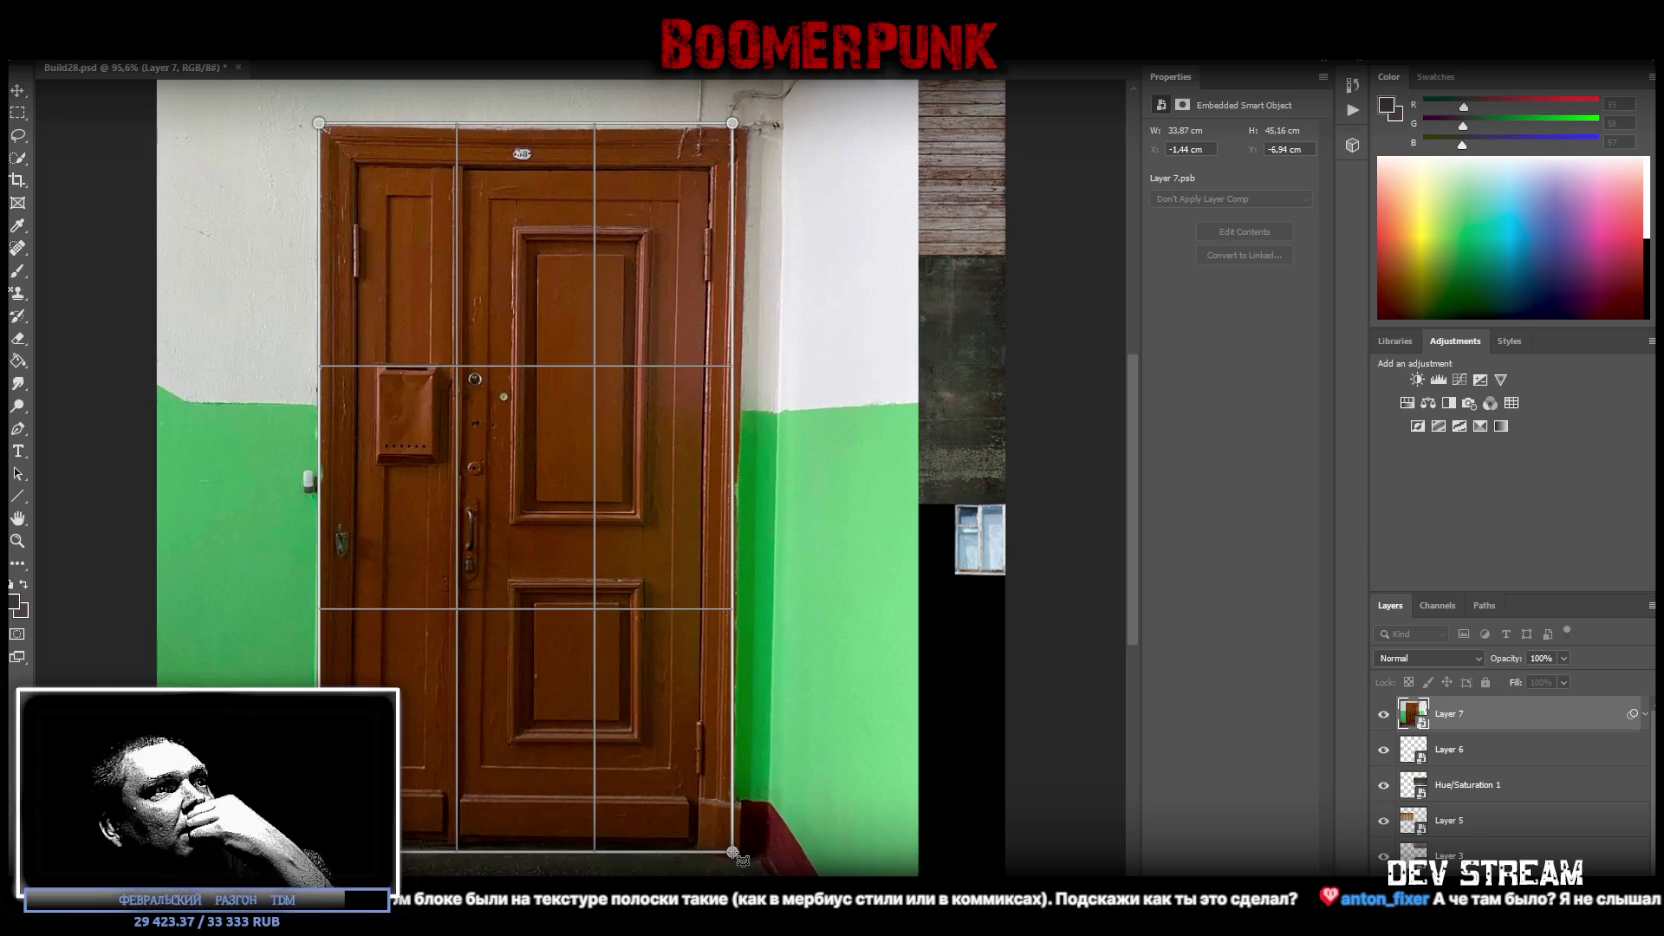
drag(733, 125, 751, 132)
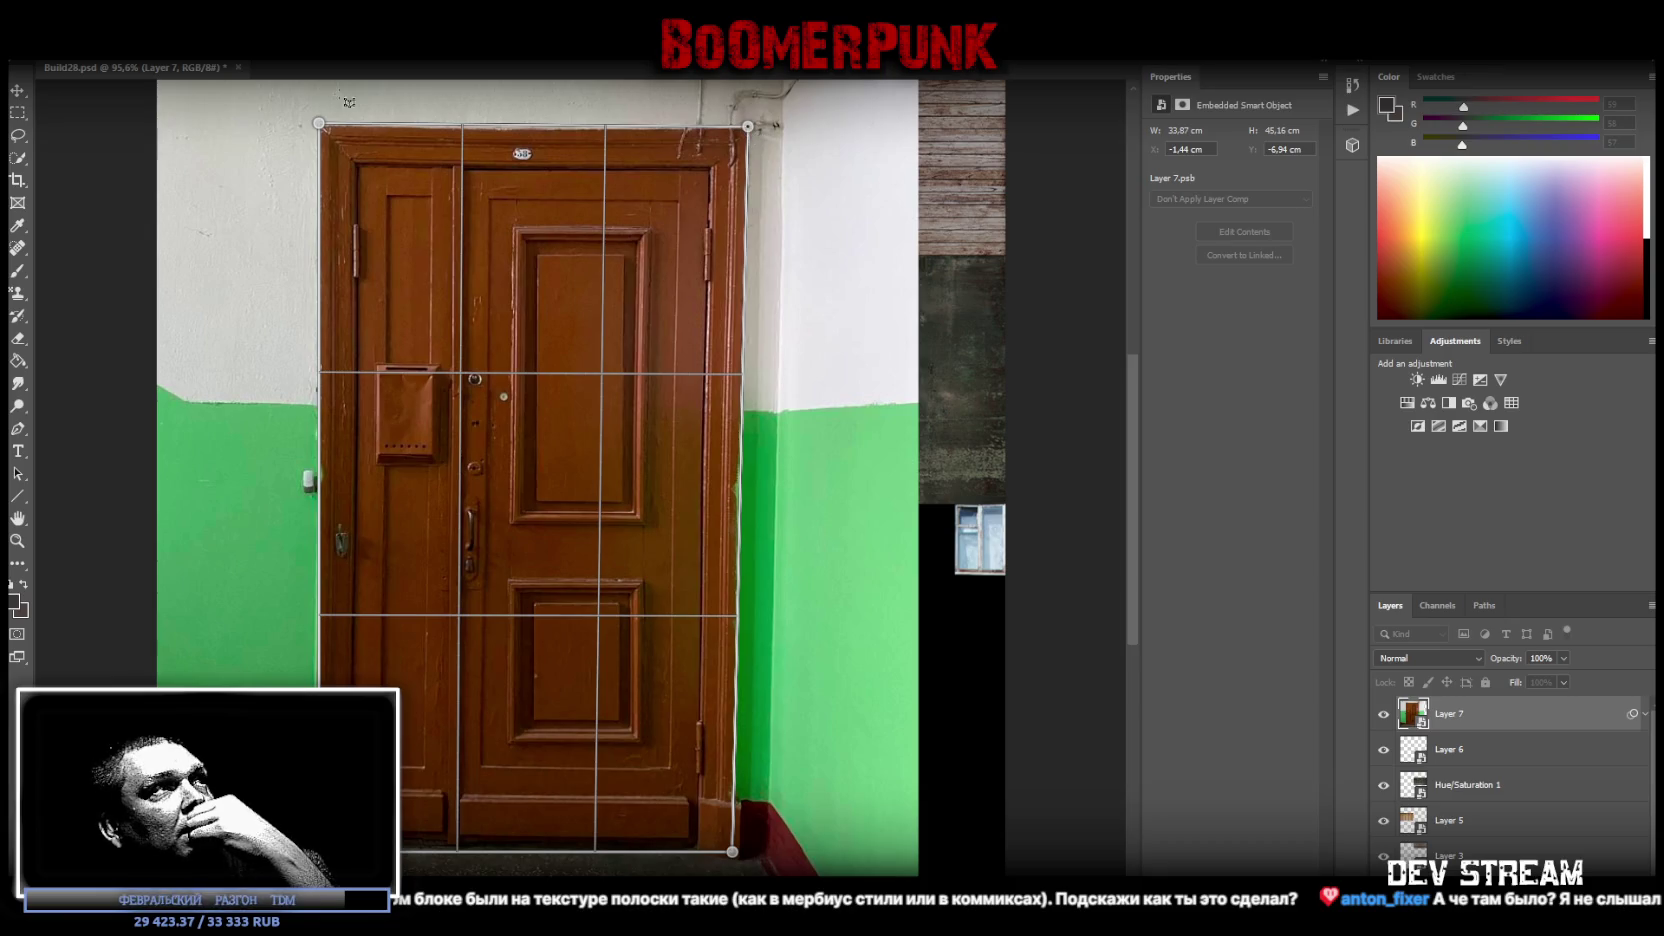
drag(319, 122, 323, 126)
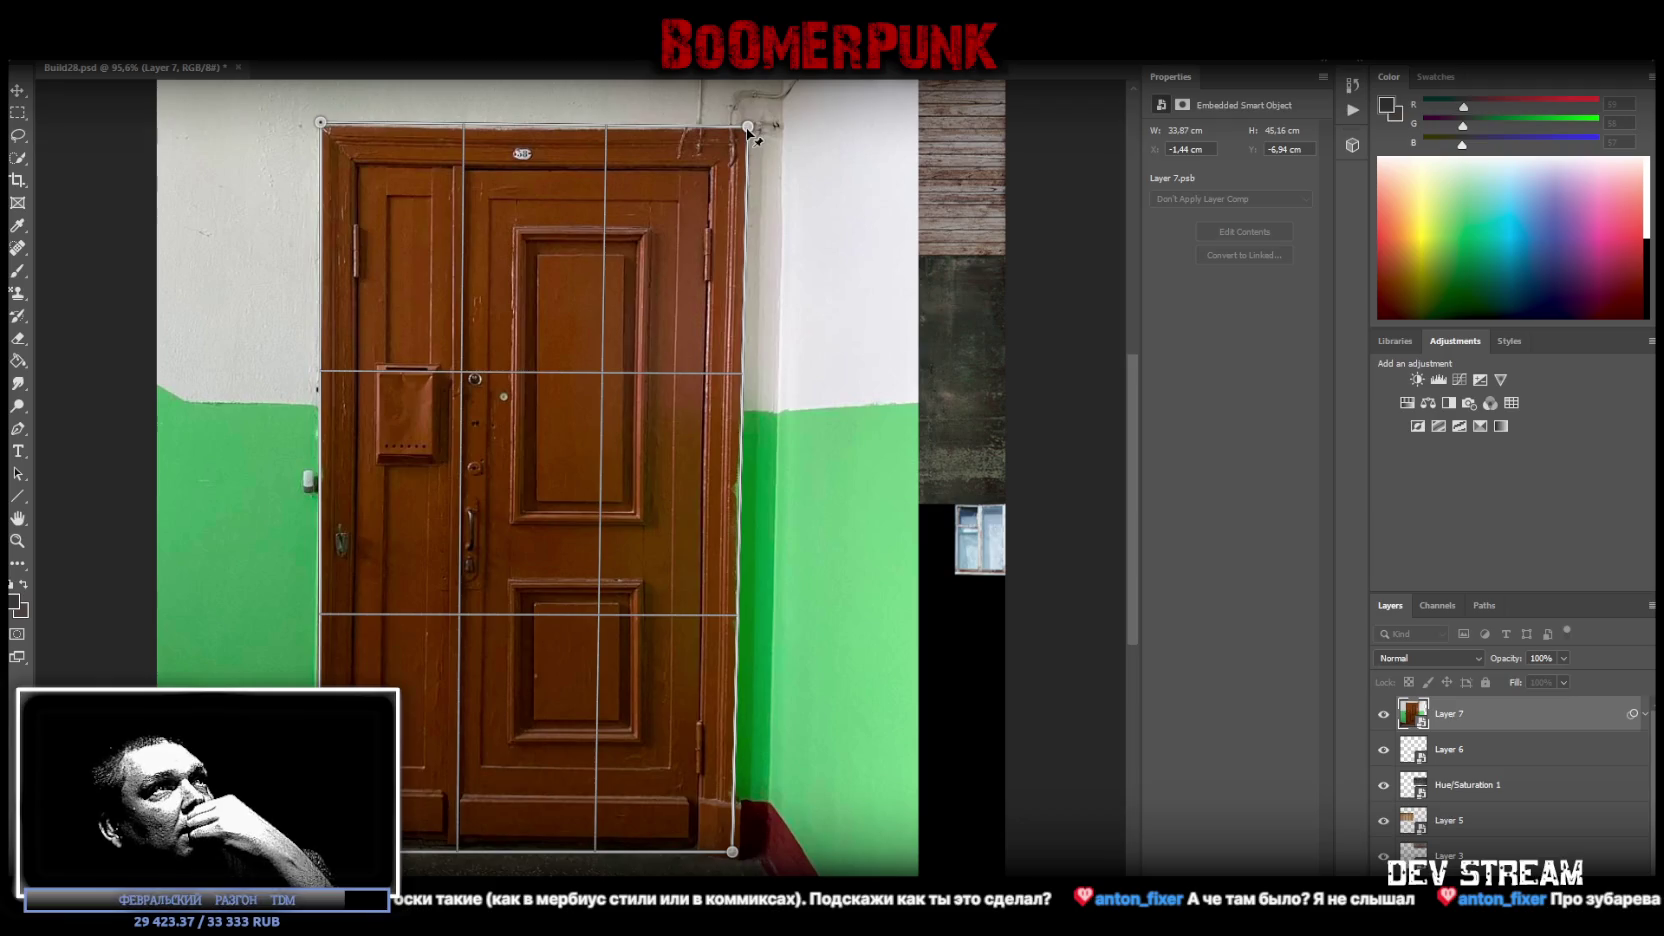
drag(748, 127, 748, 131)
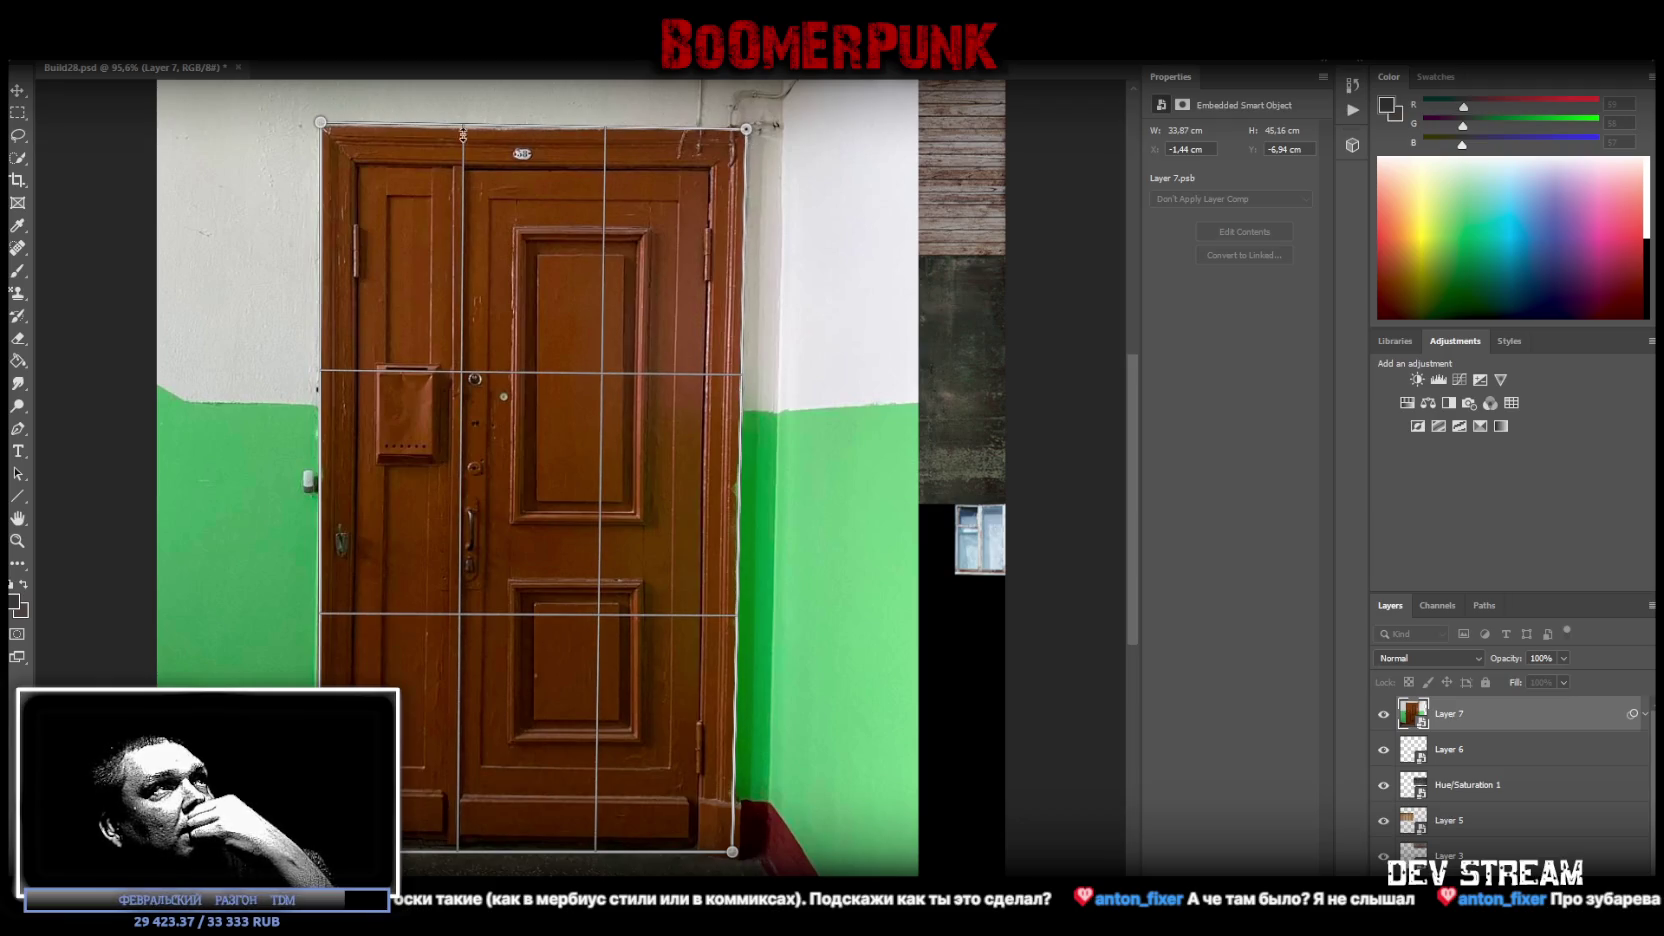
drag(320, 123, 322, 127)
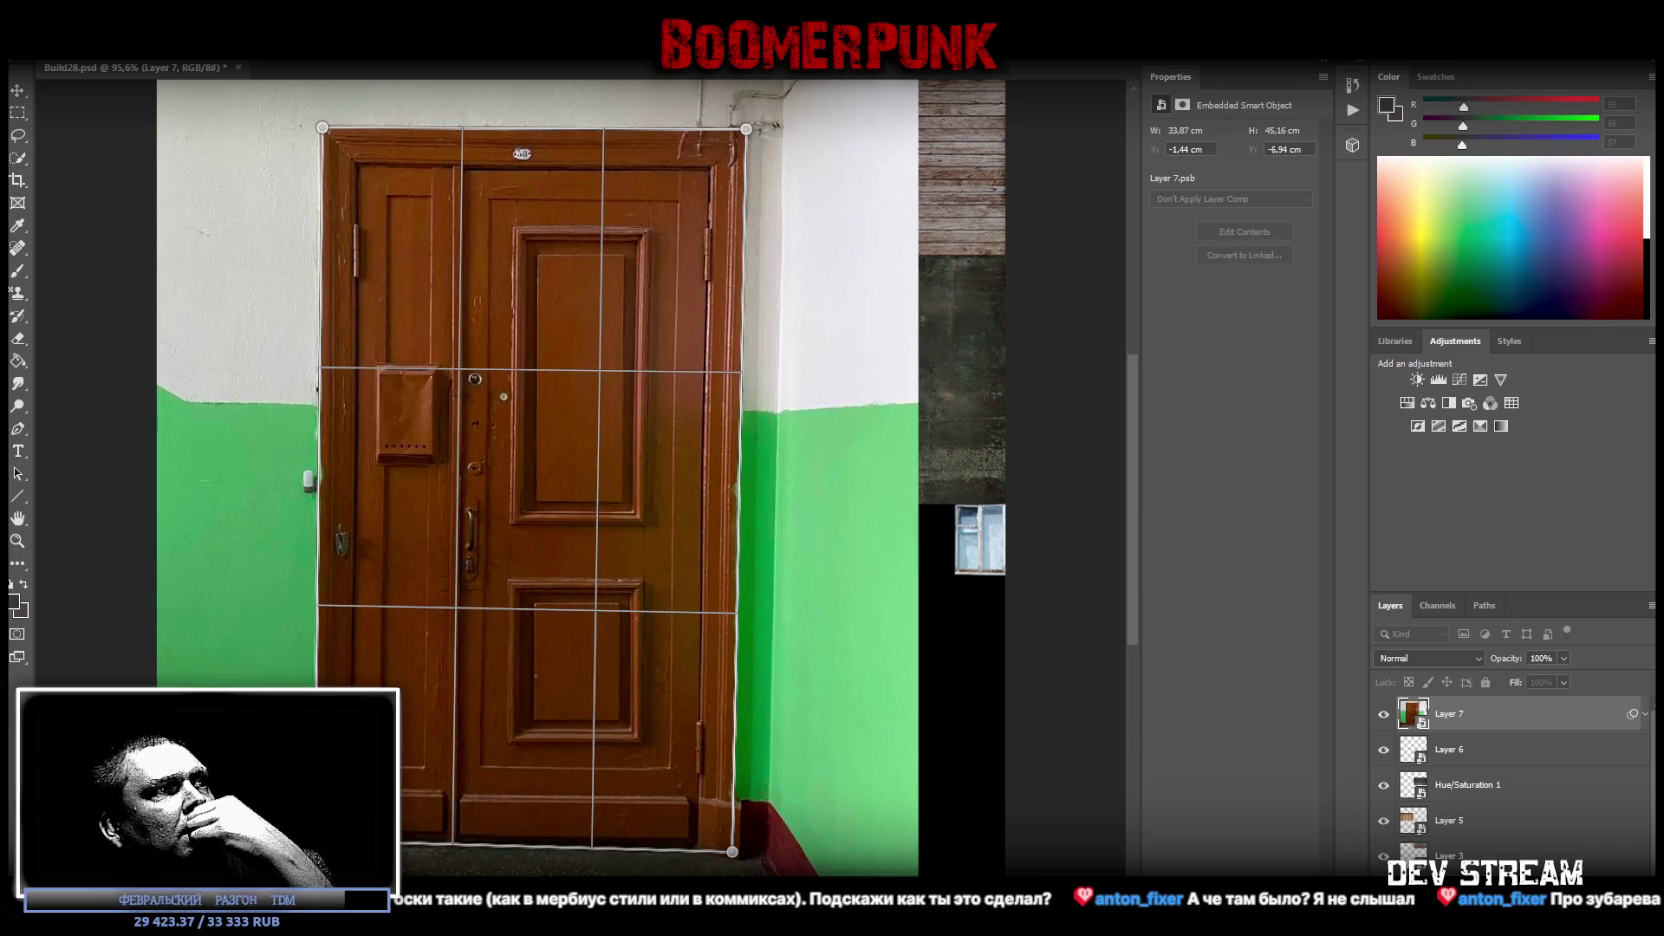
drag(732, 852, 731, 847)
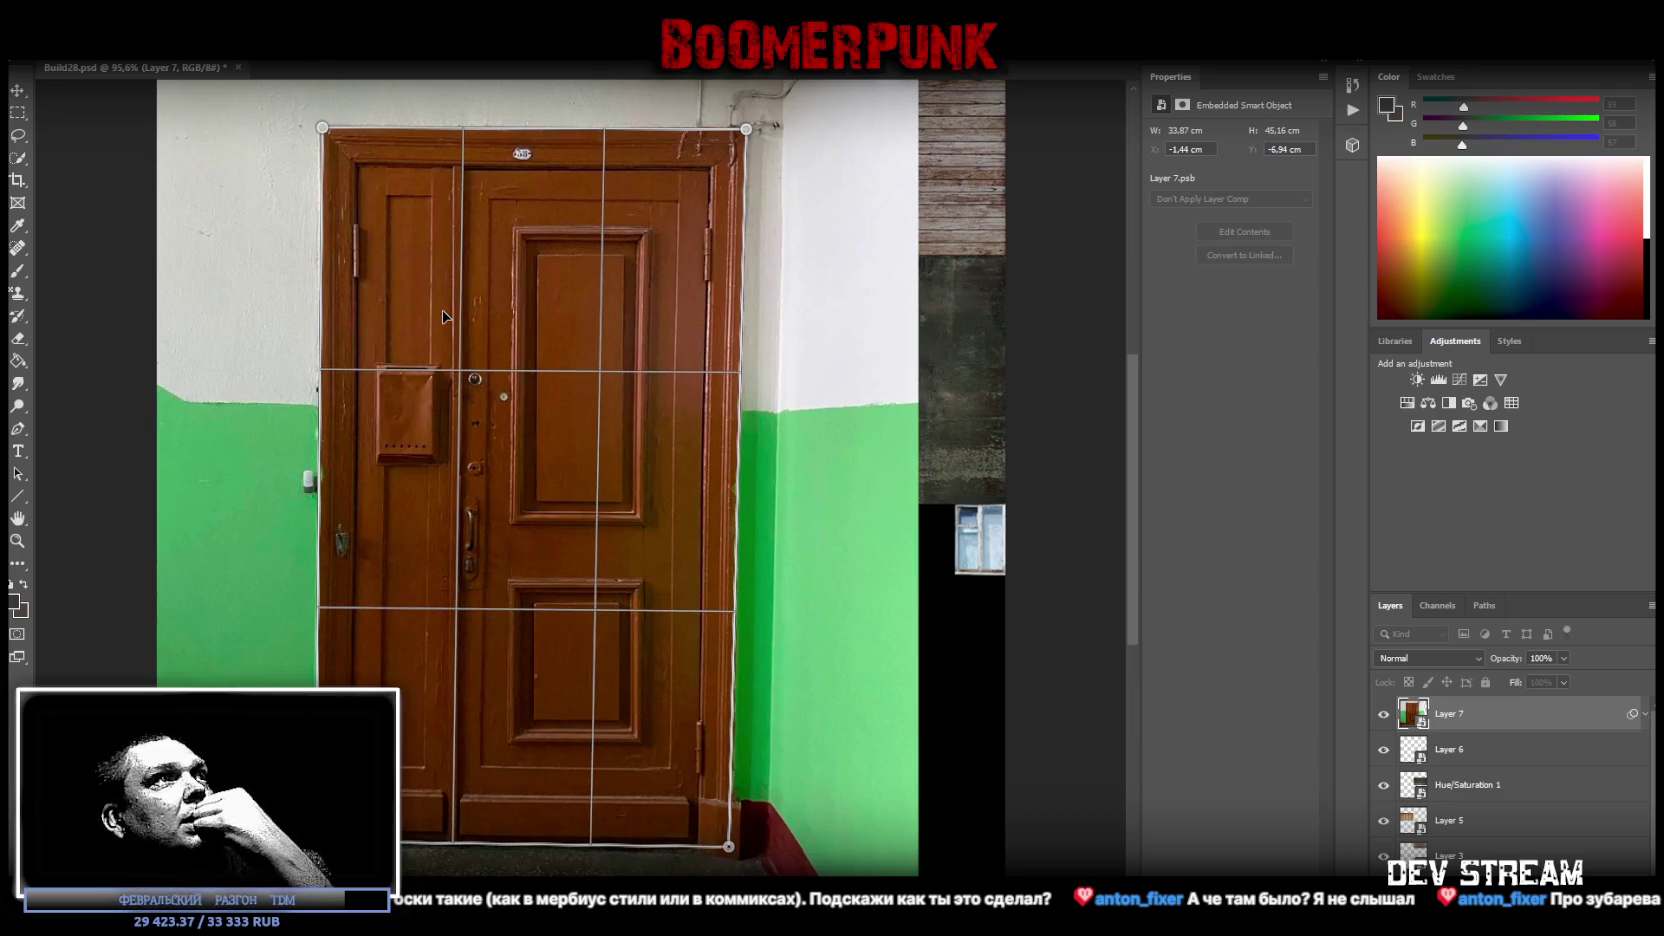
key(w)
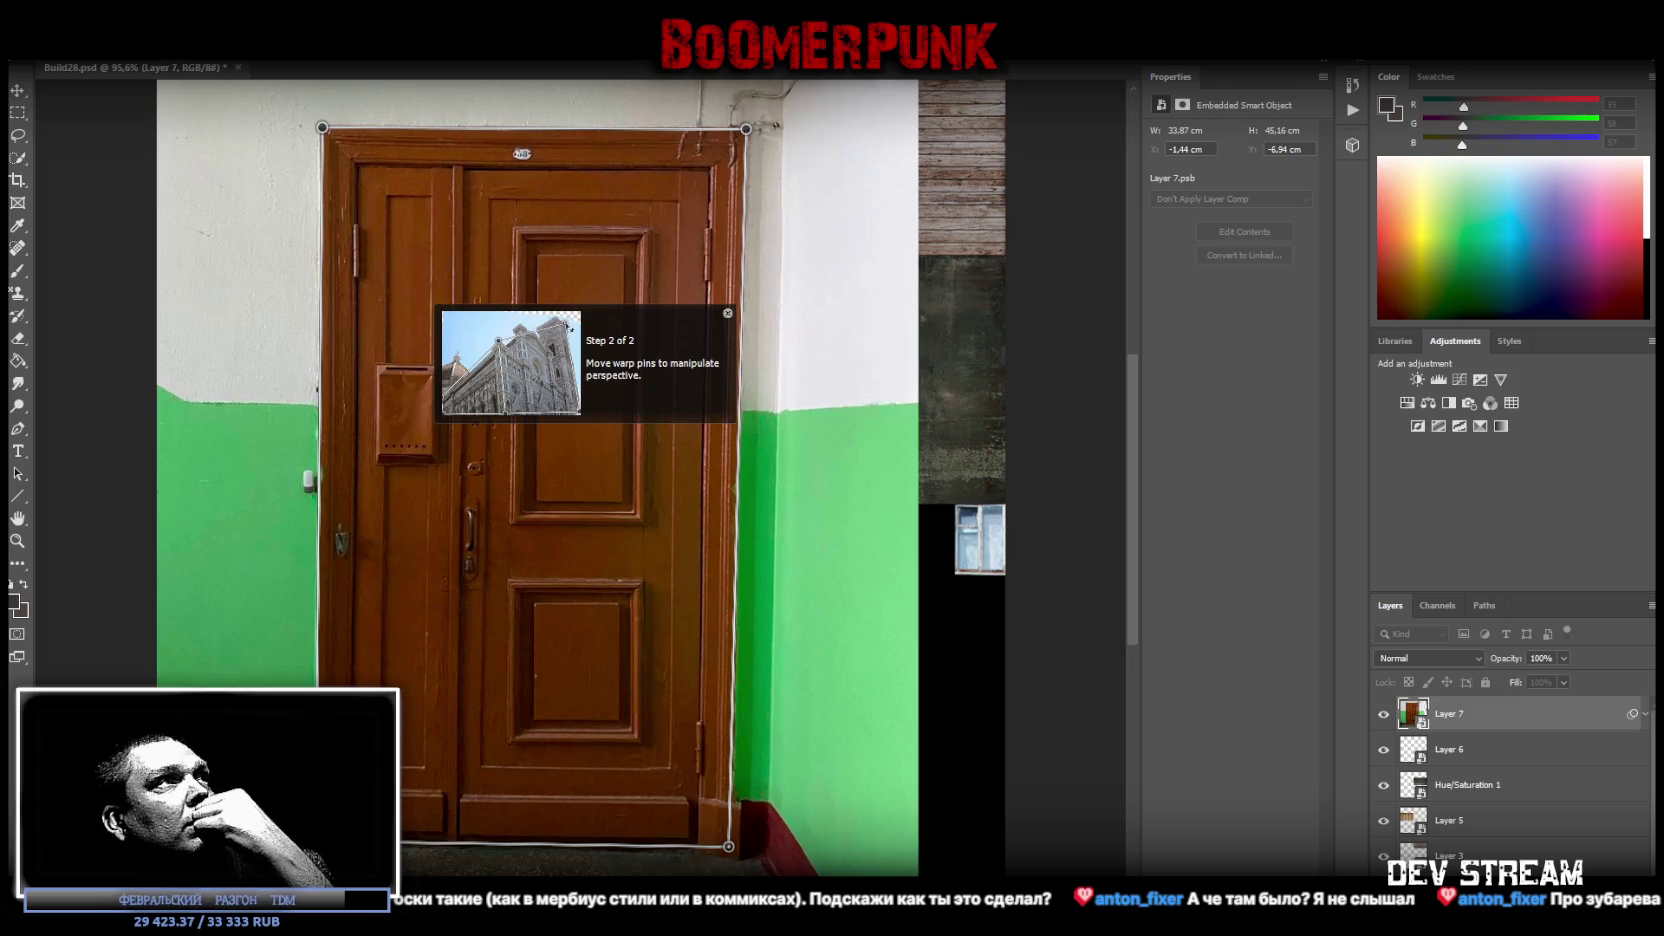
key(Return)
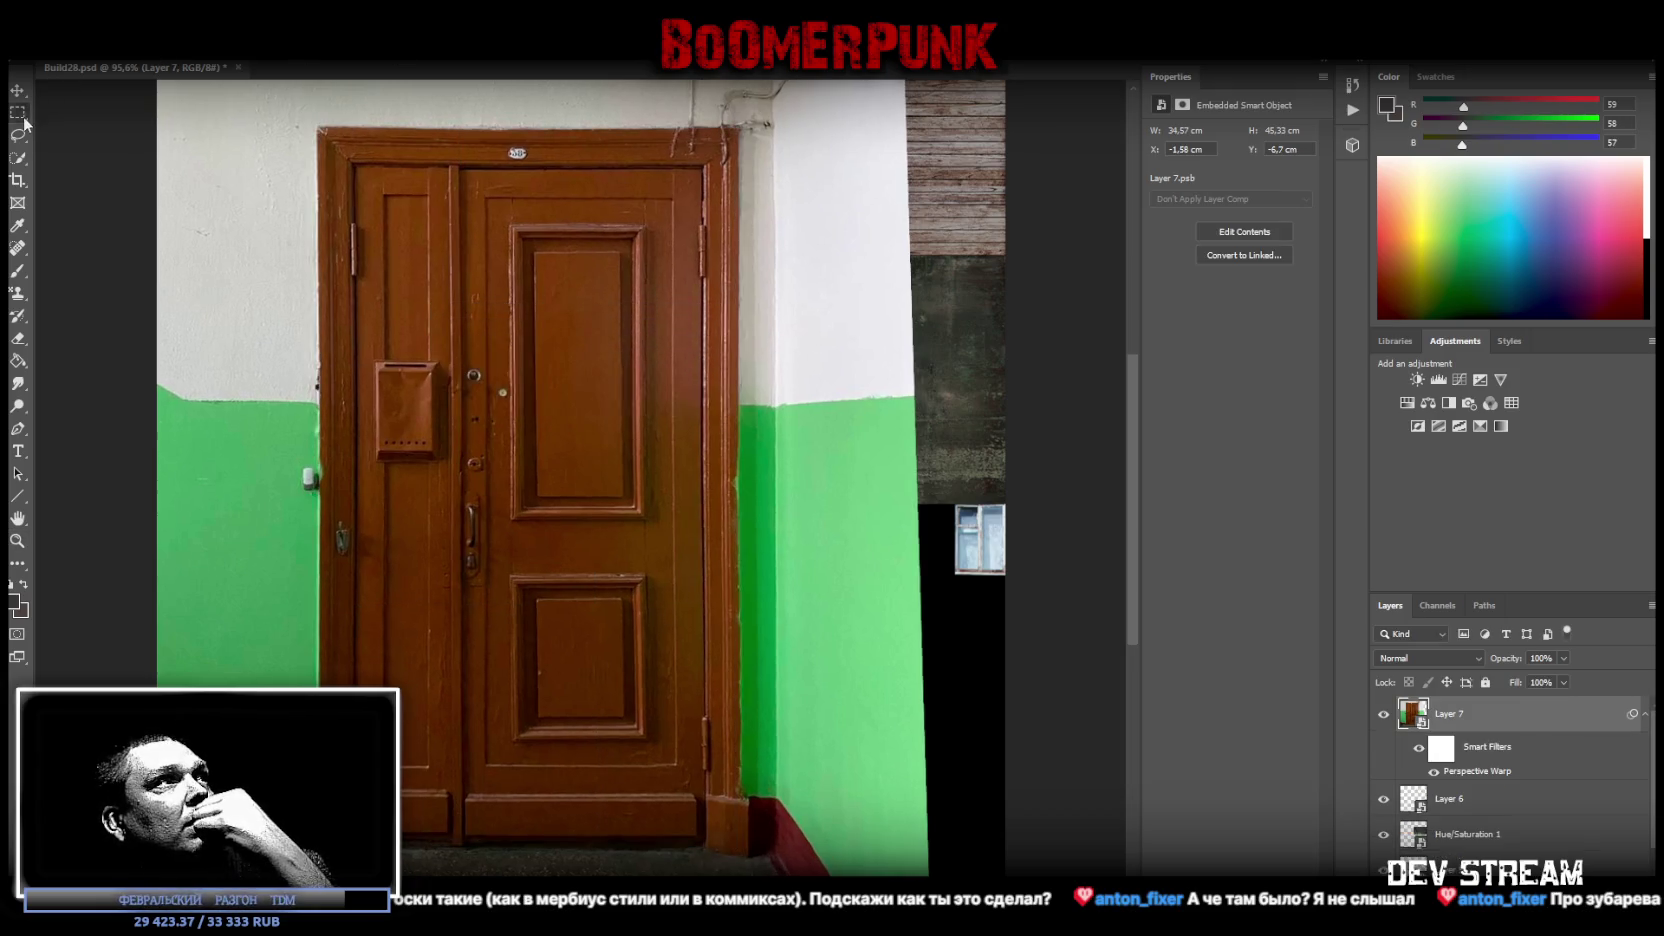
Copy the door selection to its own layer and delete the original green-wall Layer 7.
drag(318, 127, 737, 849)
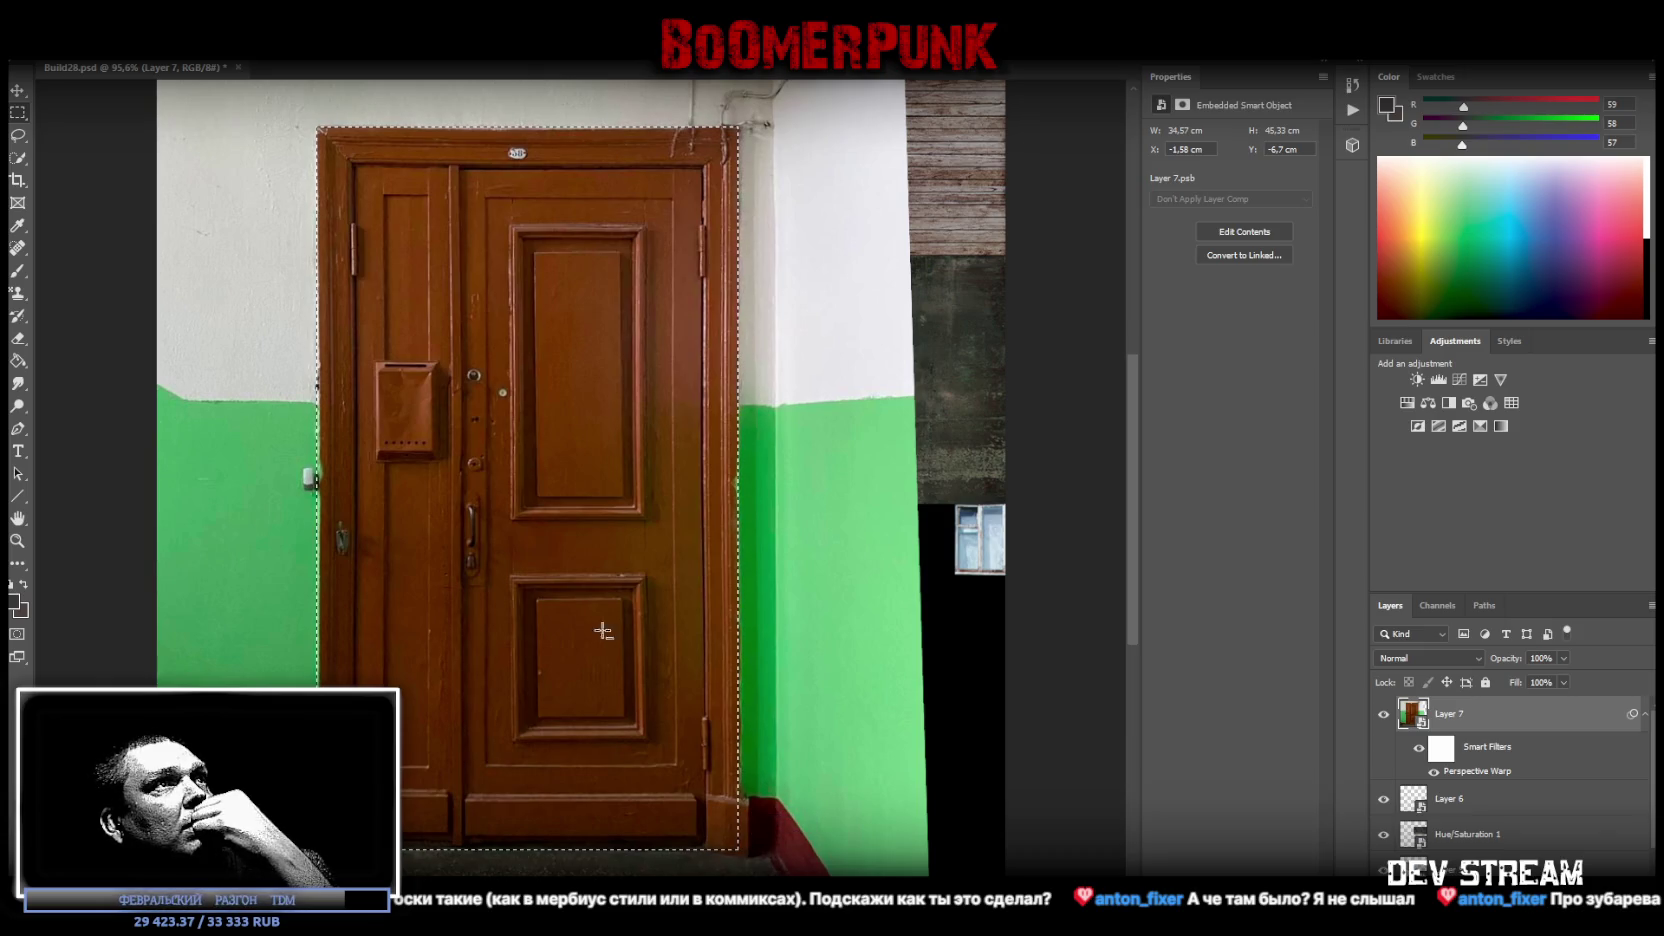
right_click(512, 530)
click(605, 652)
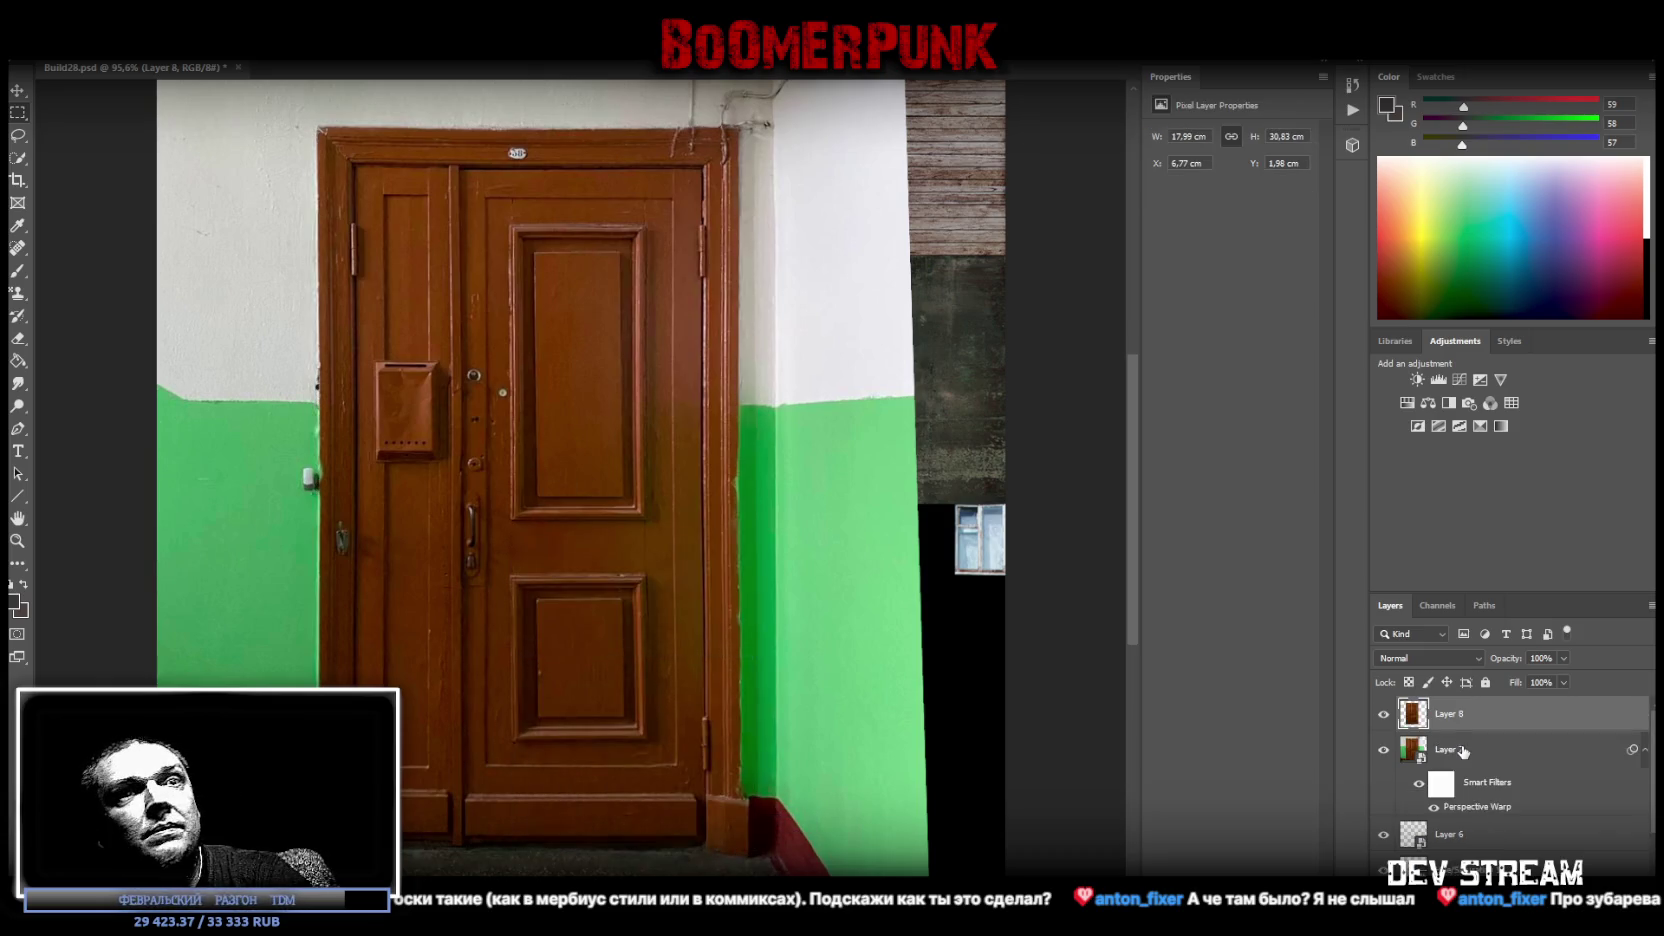
click(1465, 750)
key(Delete)
click(1484, 720)
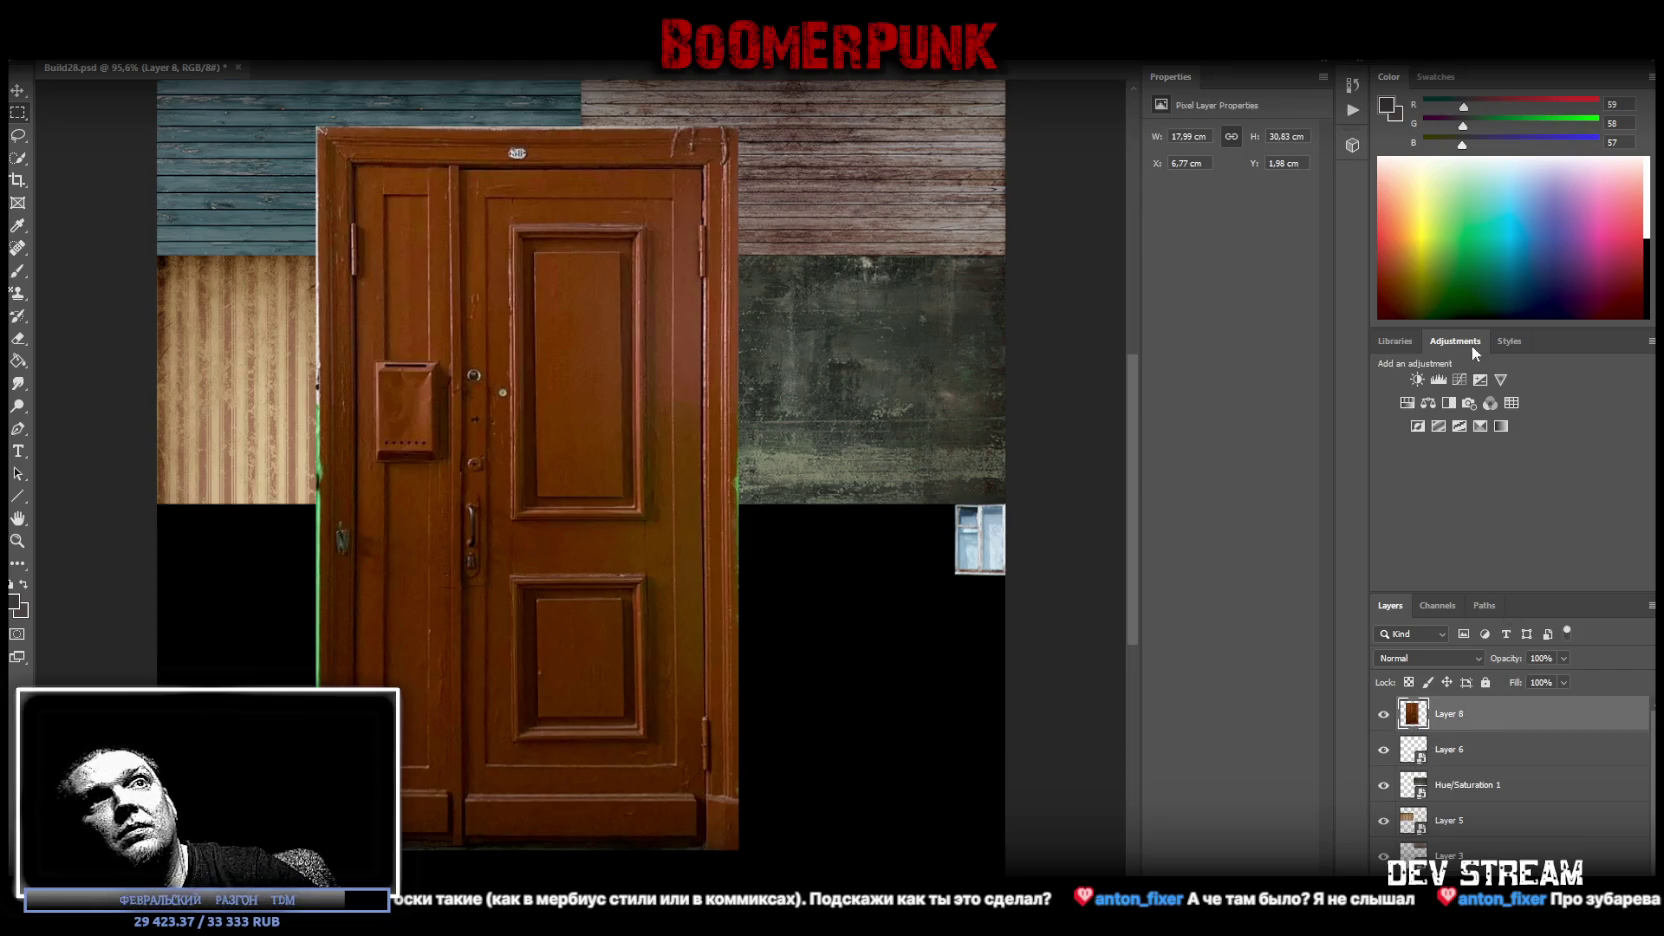
Darken the door with Brightness/Contrast at -70 and merge it into the door layer.
click(1417, 379)
mouse_move(1264, 213)
mouse_down()
mouse_move(1306, 215)
mouse_move(1128, 221)
mouse_up()
drag(1230, 186, 1196, 186)
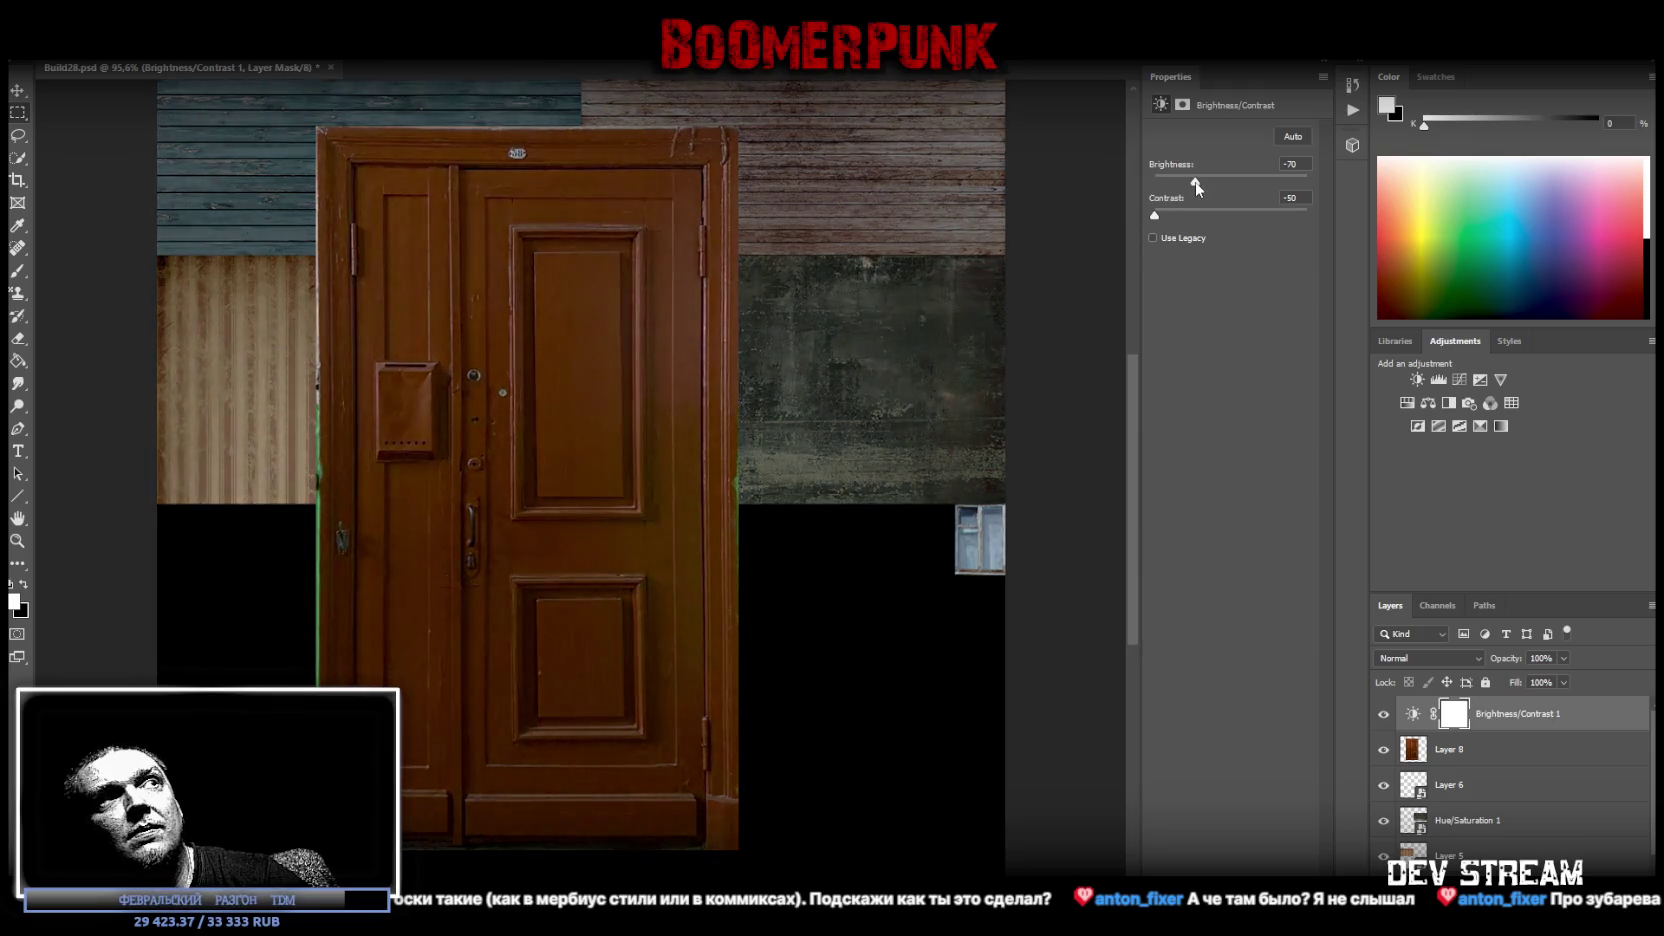
shift+click(1447, 749)
right_click(1480, 750)
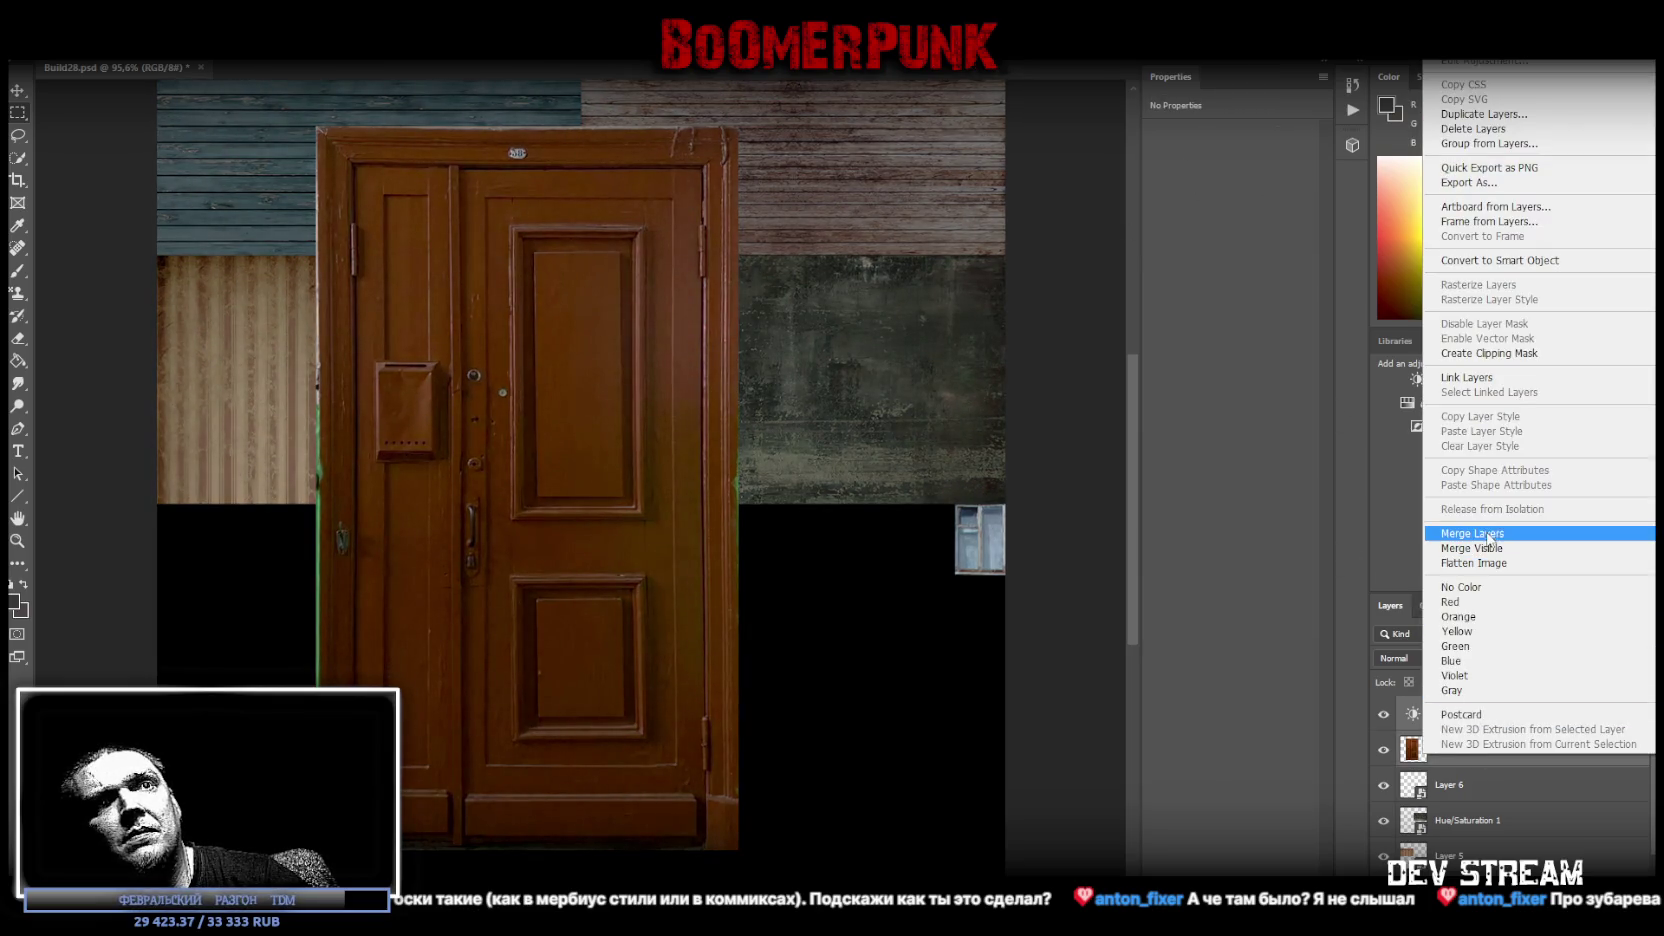
click(1495, 533)
Desaturate the door with a Hue/Saturation adjustment at Saturation -51.
click(1428, 402)
drag(1230, 227, 1192, 233)
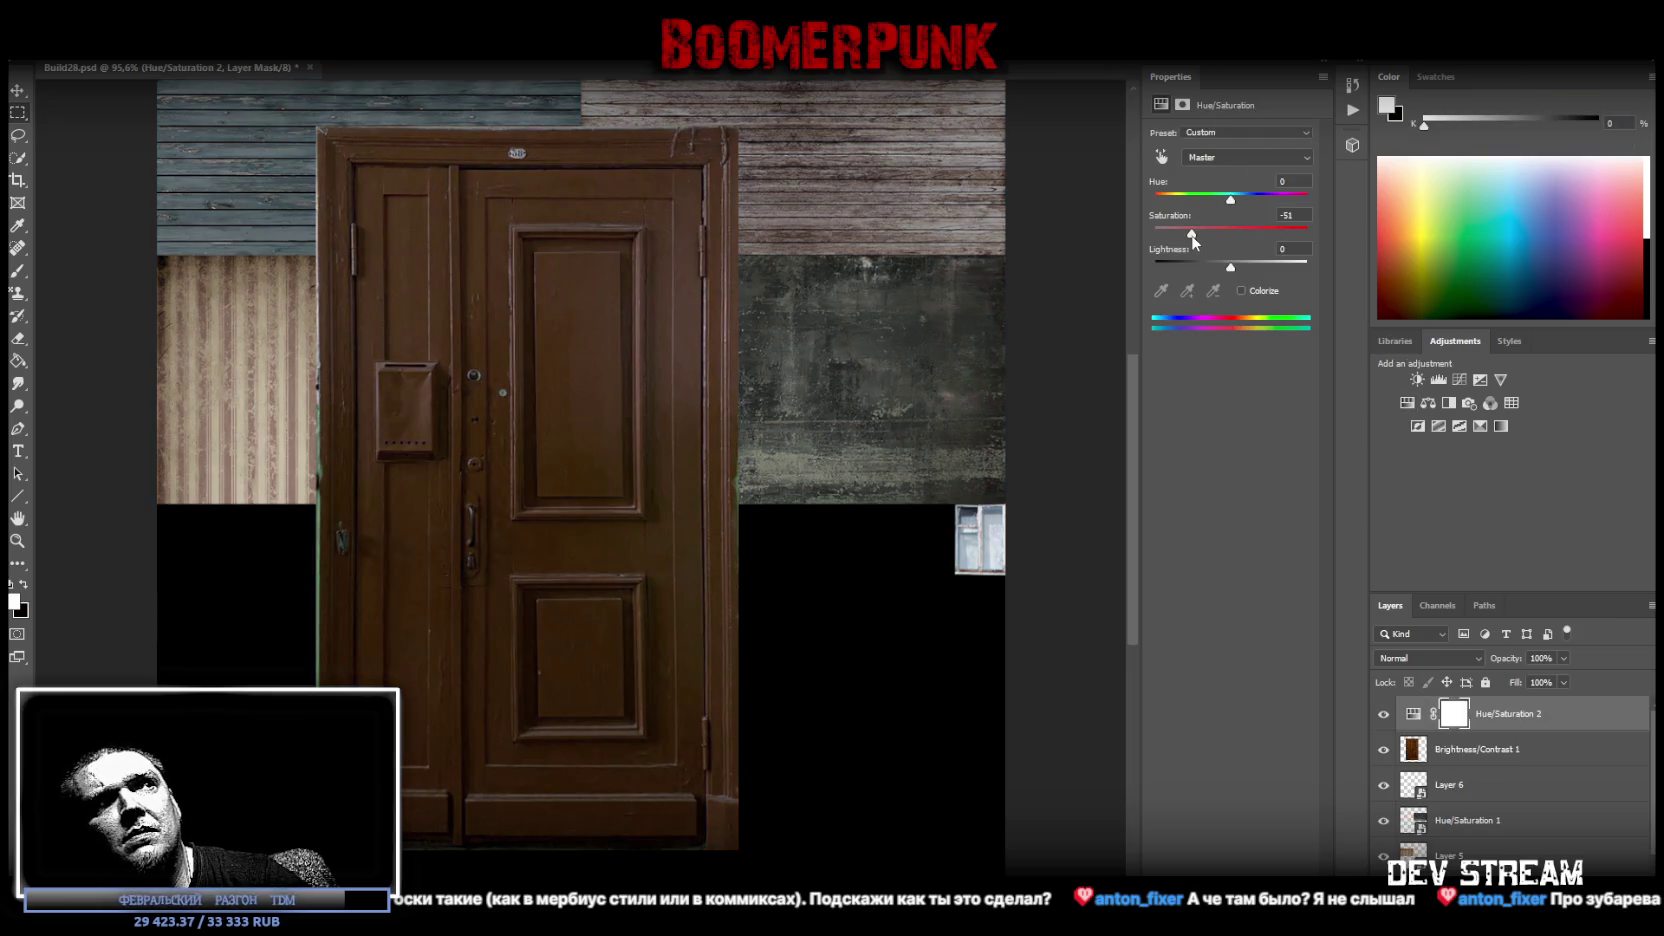
click(1505, 752)
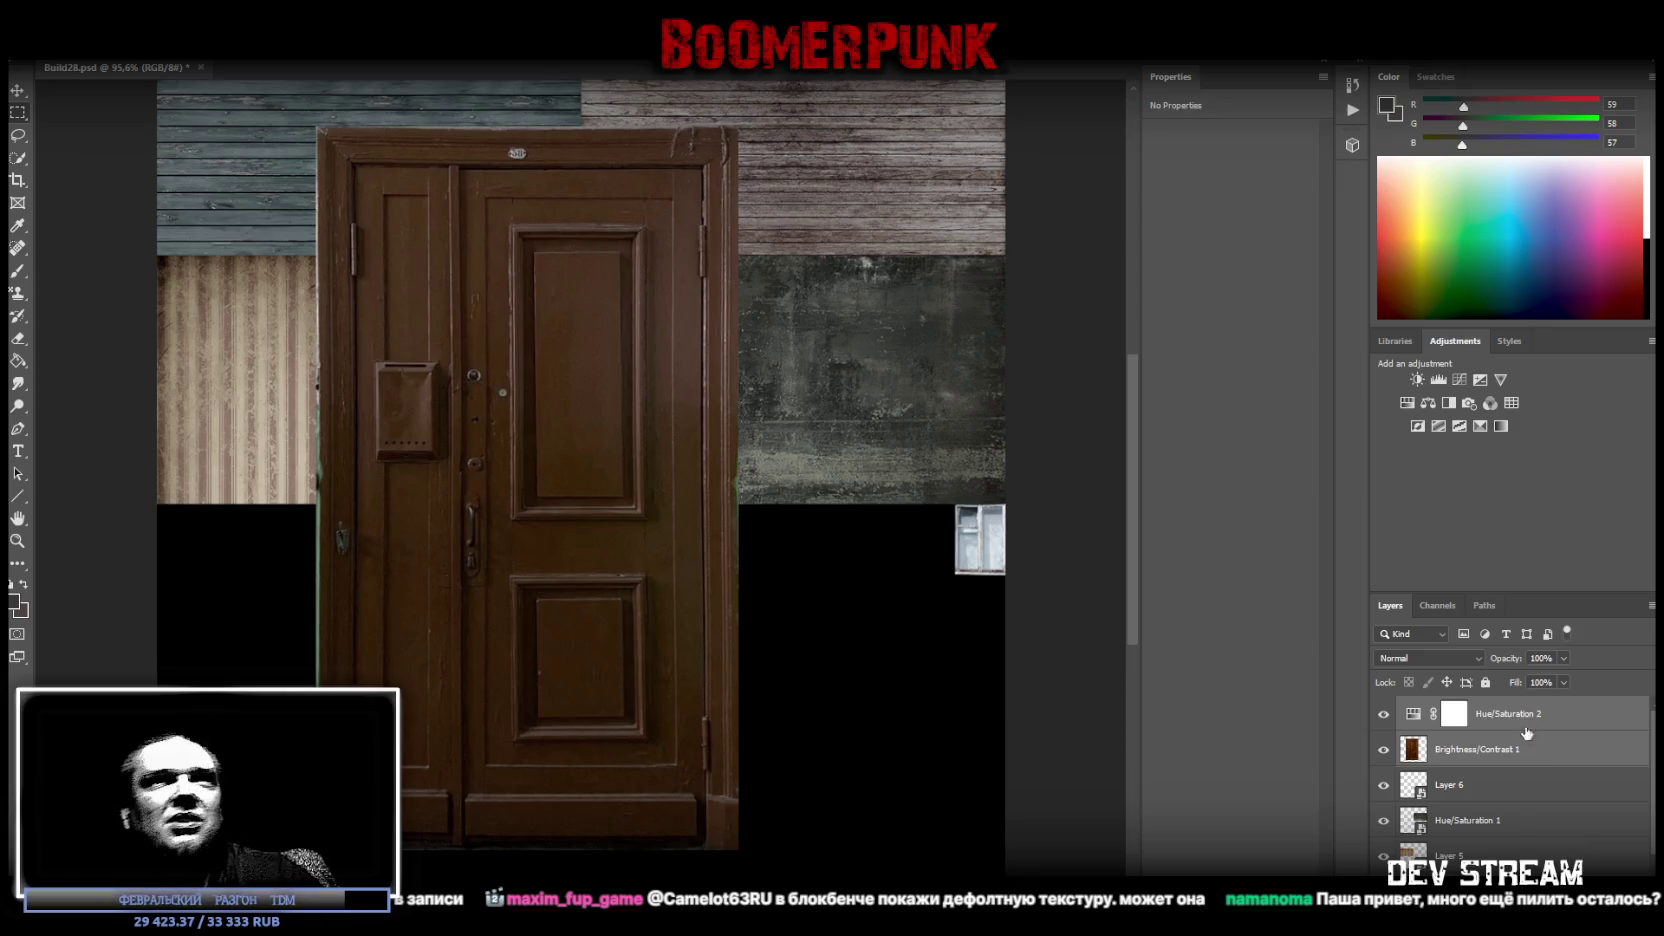
Merge the Hue/Saturation adjustment into the door and convert it to a smart object.
right_click(1476, 748)
click(1488, 517)
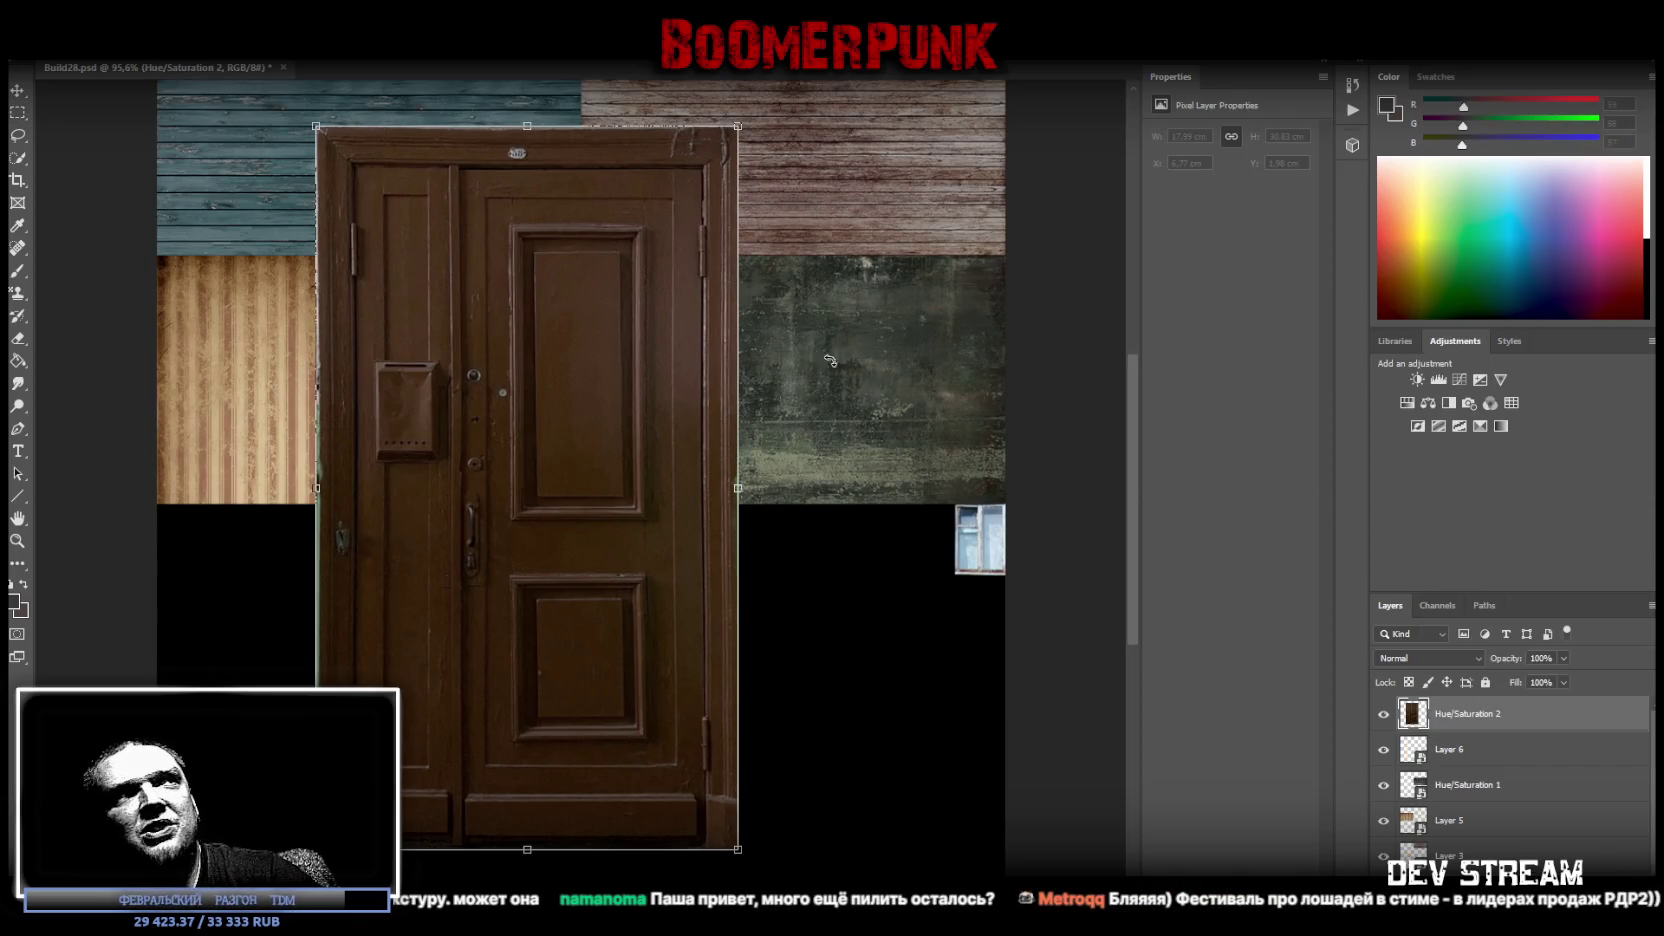
right_click(1478, 748)
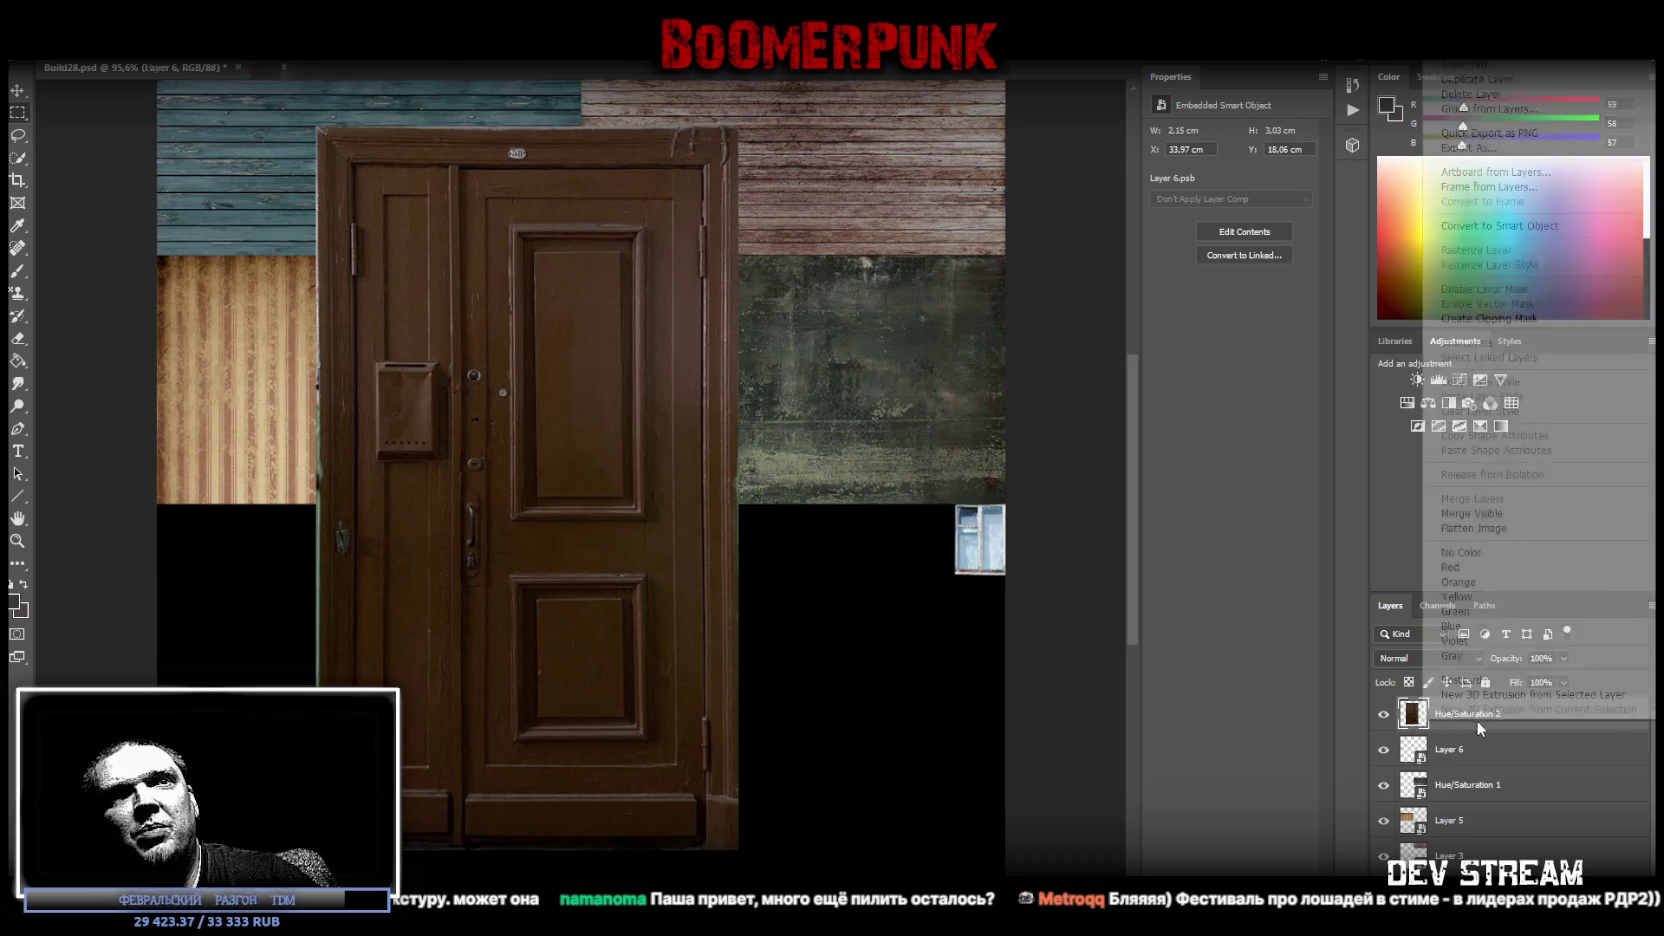
click(1505, 227)
Scale the door to about half size and move it under the concrete texture beside the window.
key(ctrl+t)
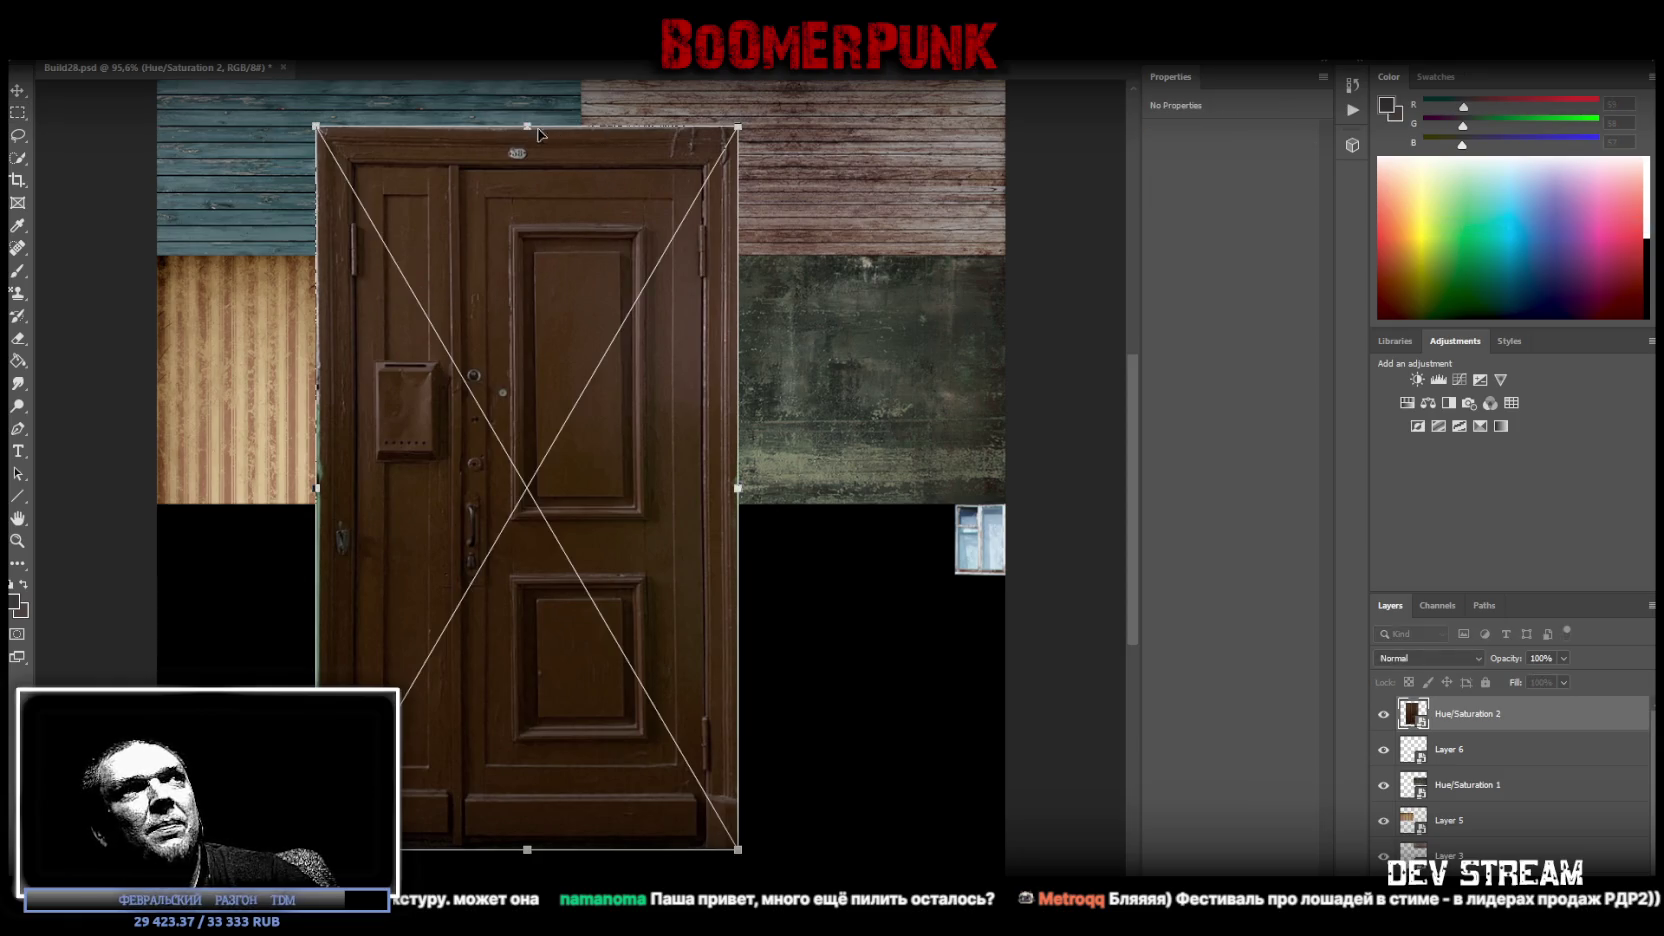
drag(527, 128, 427, 503)
mouse_move(527, 620)
mouse_down()
mouse_move(814, 642)
mouse_move(865, 575)
mouse_move(804, 598)
mouse_up()
mouse_move(820, 520)
mouse_down()
mouse_move(954, 737)
mouse_move(910, 607)
mouse_up()
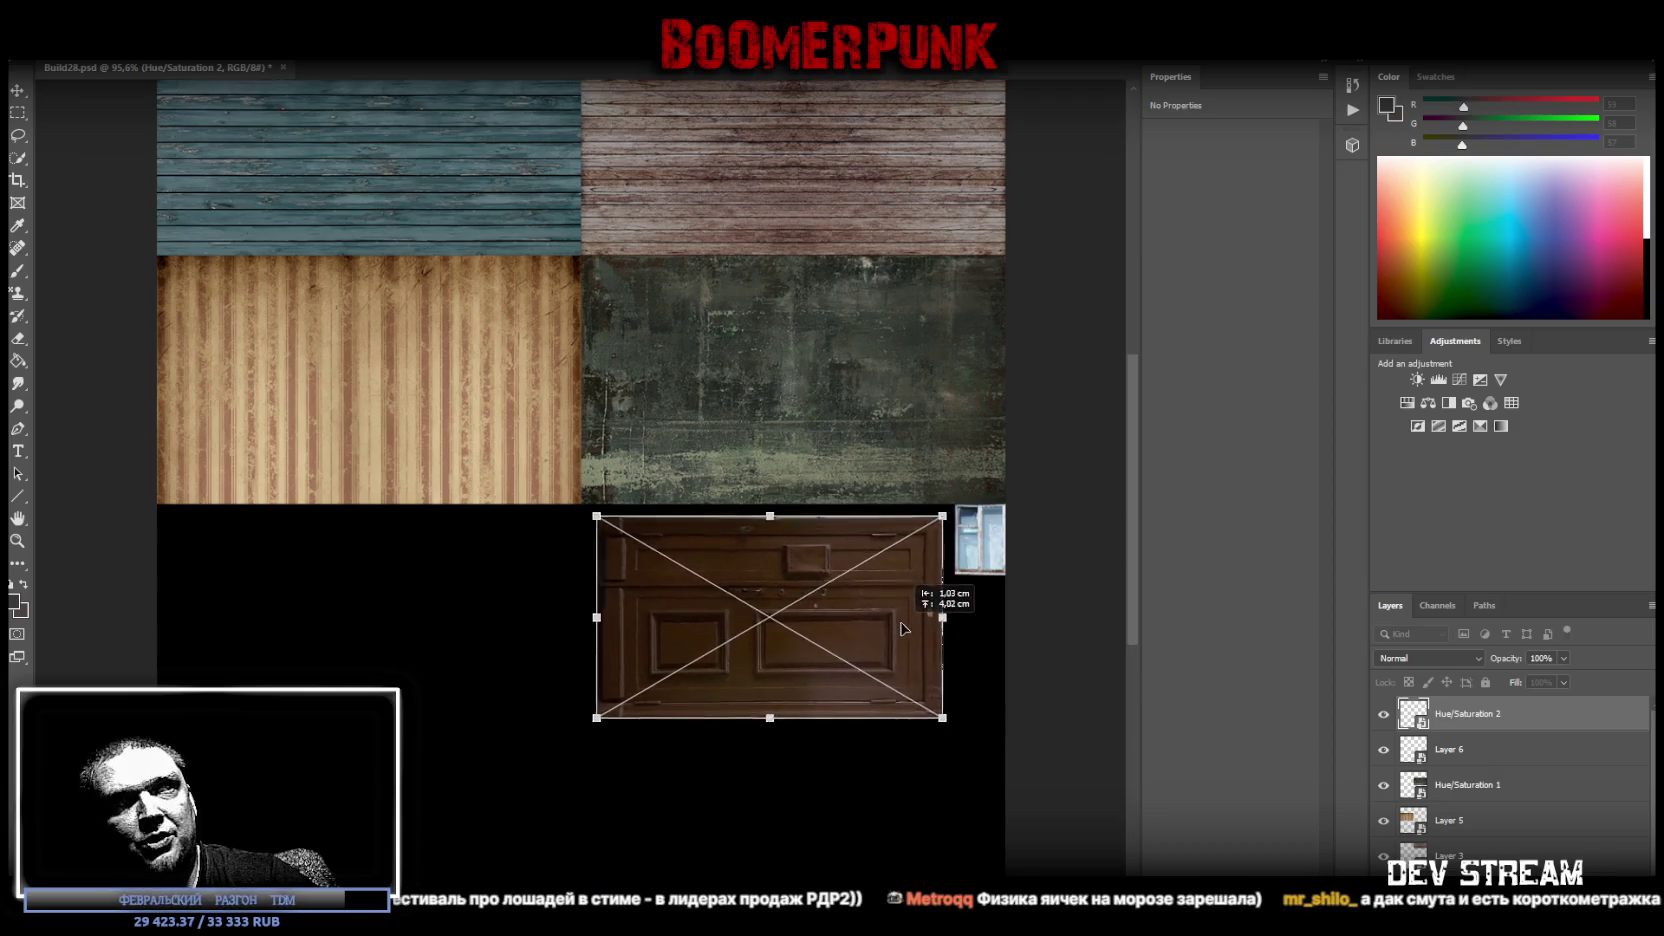
mouse_move(781, 705)
mouse_down()
mouse_move(814, 579)
mouse_move(901, 540)
mouse_up()
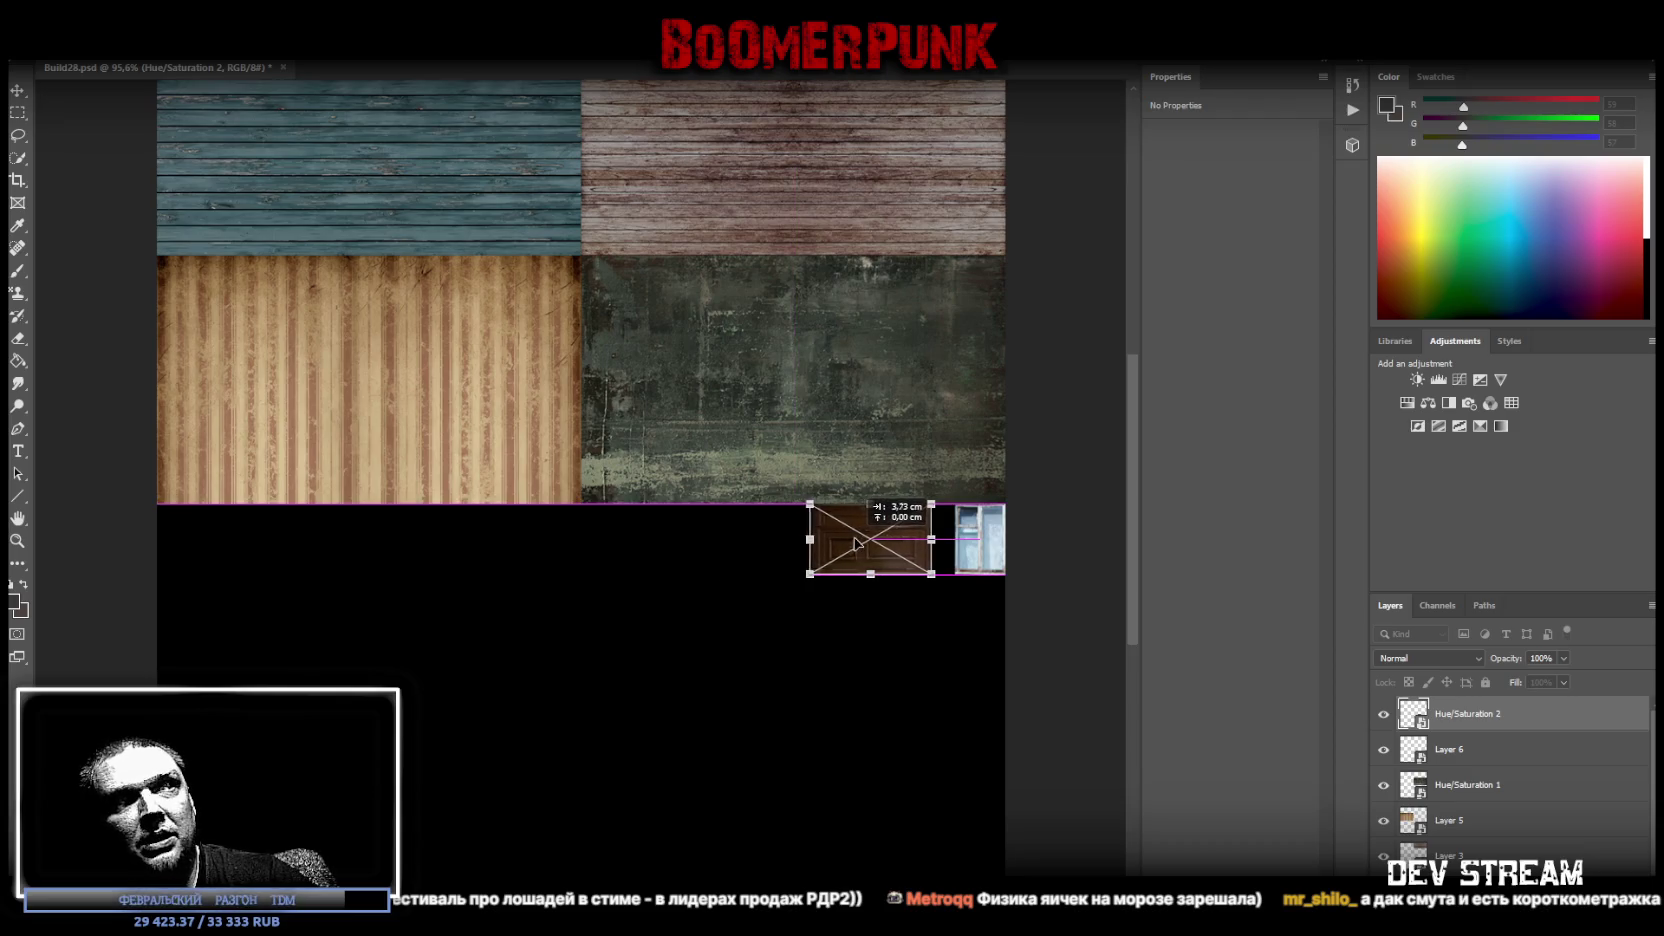
key(Return)
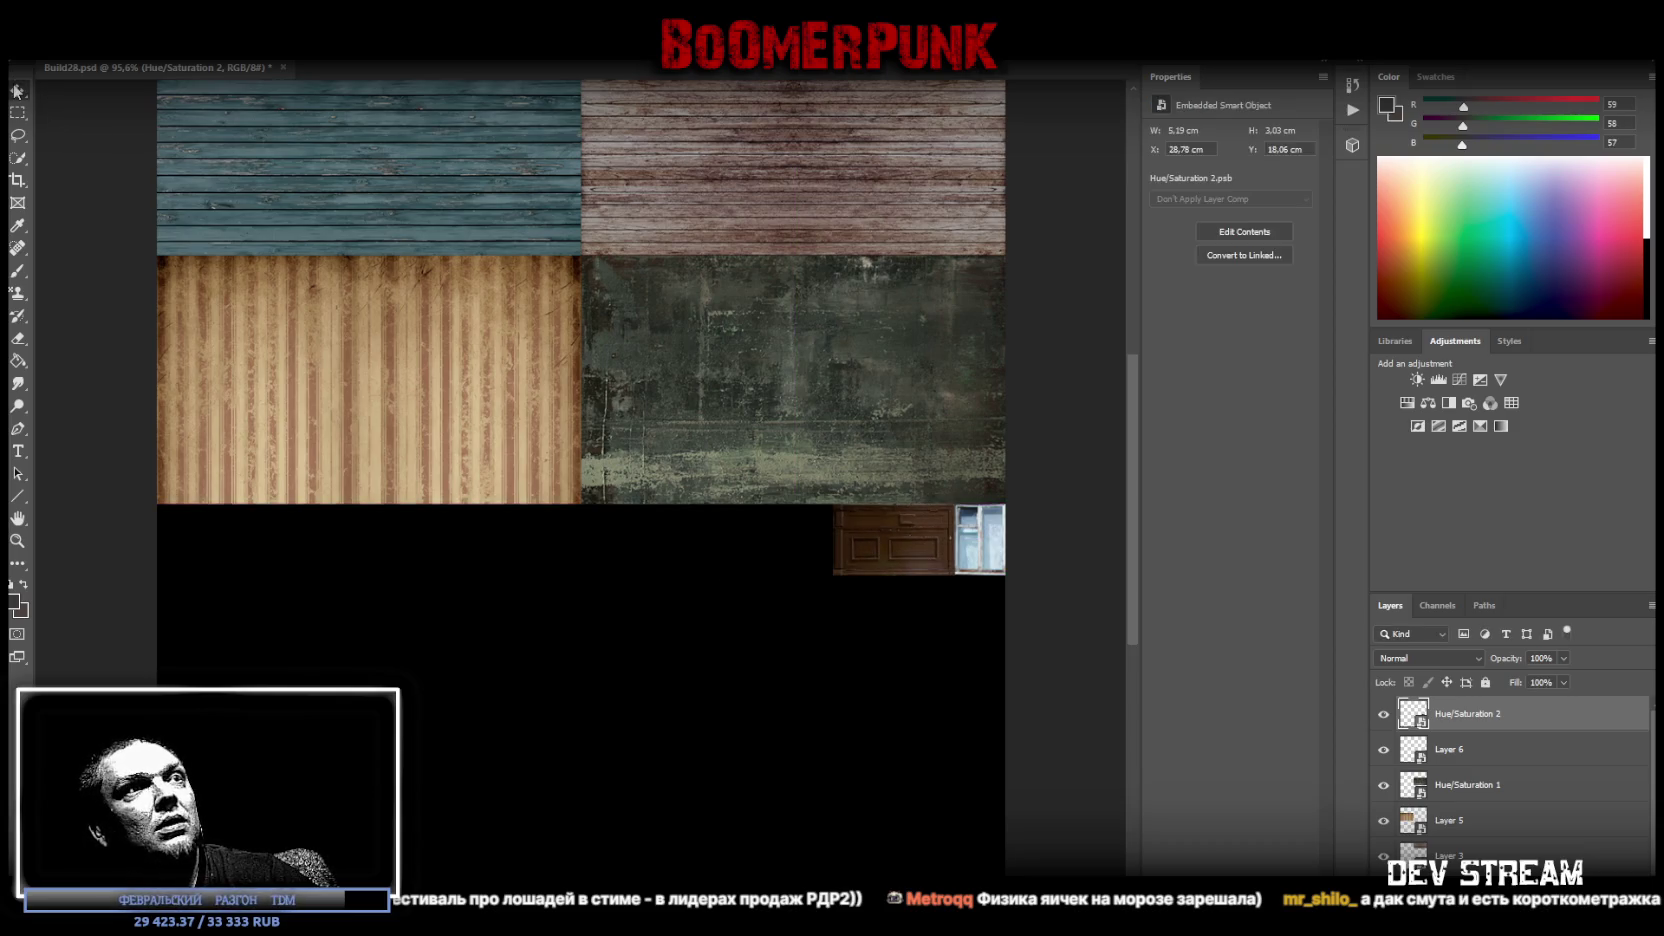
Stand the door upright beside the window, enlarged, with its top aligned to the window's top.
click(17, 540)
mouse_move(1000, 582)
mouse_down()
mouse_move(1098, 566)
mouse_move(1020, 598)
mouse_up()
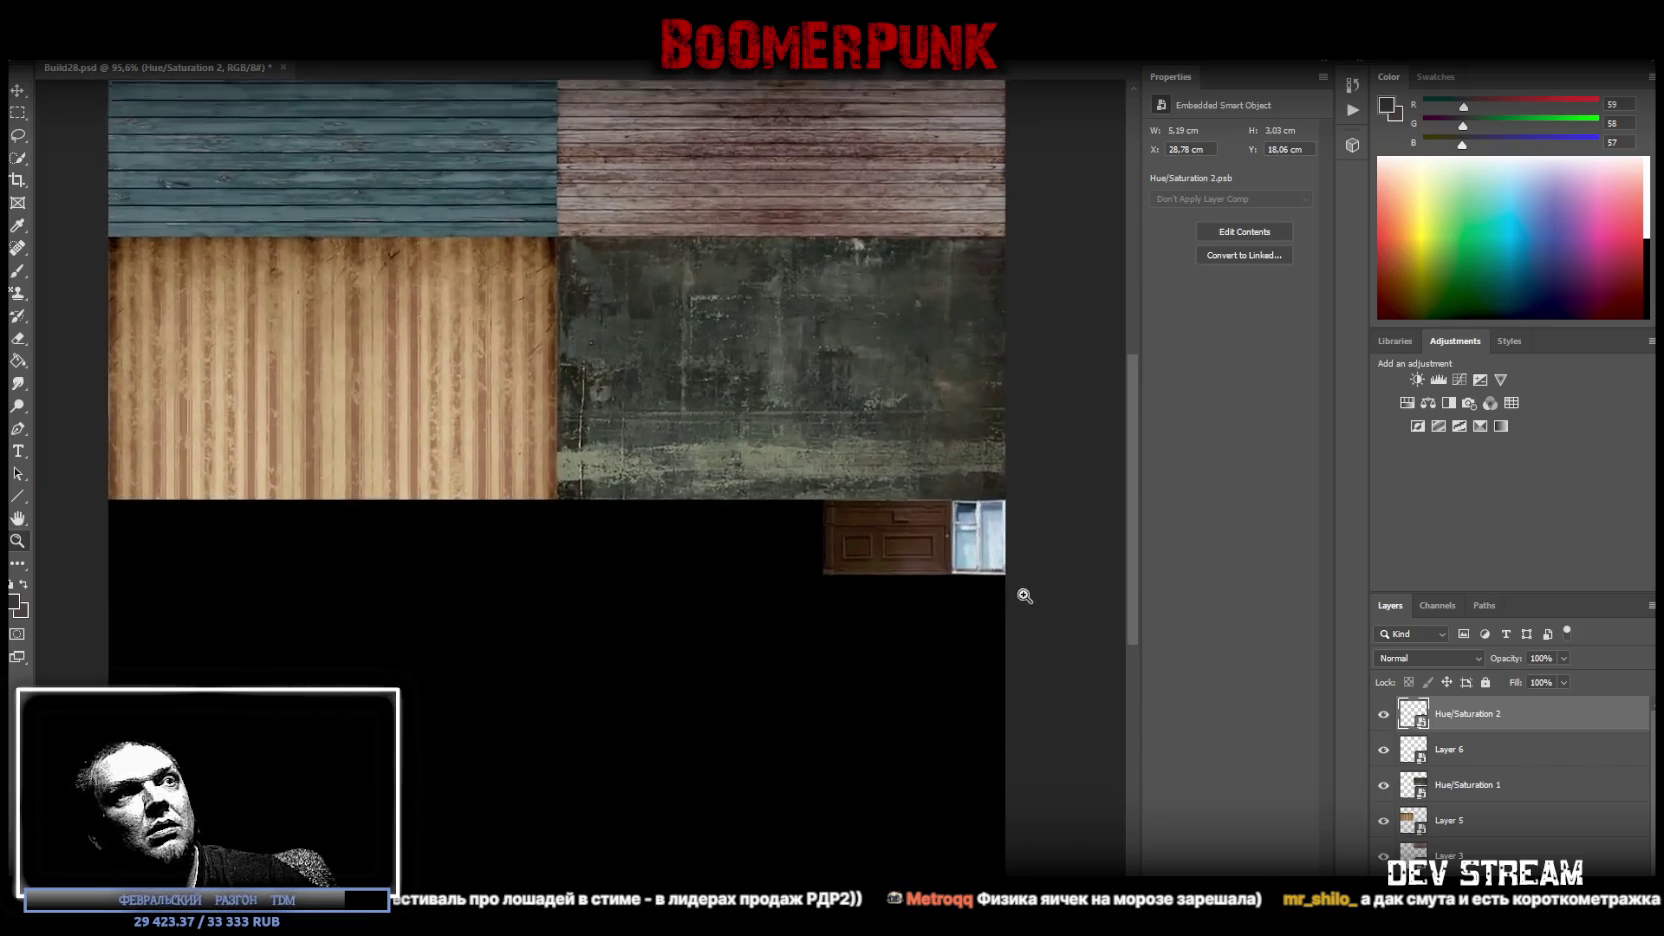
key(ctrl+t)
drag(921, 549, 835, 611)
drag(884, 546, 697, 508)
drag(820, 572, 923, 533)
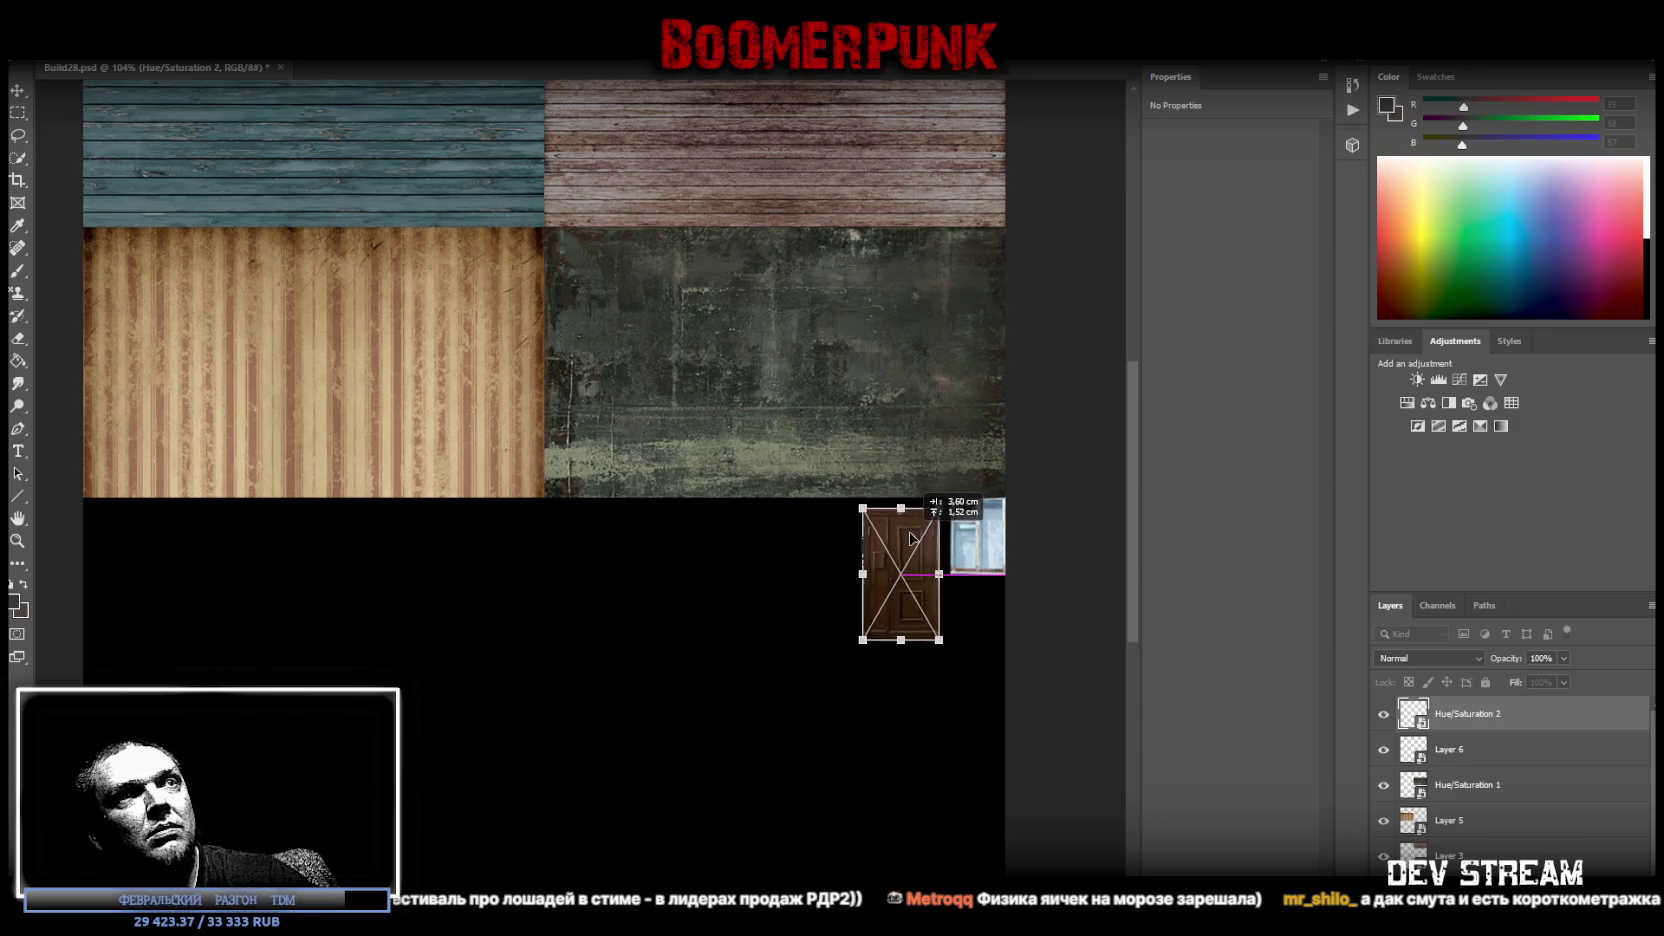
drag(866, 592, 828, 580)
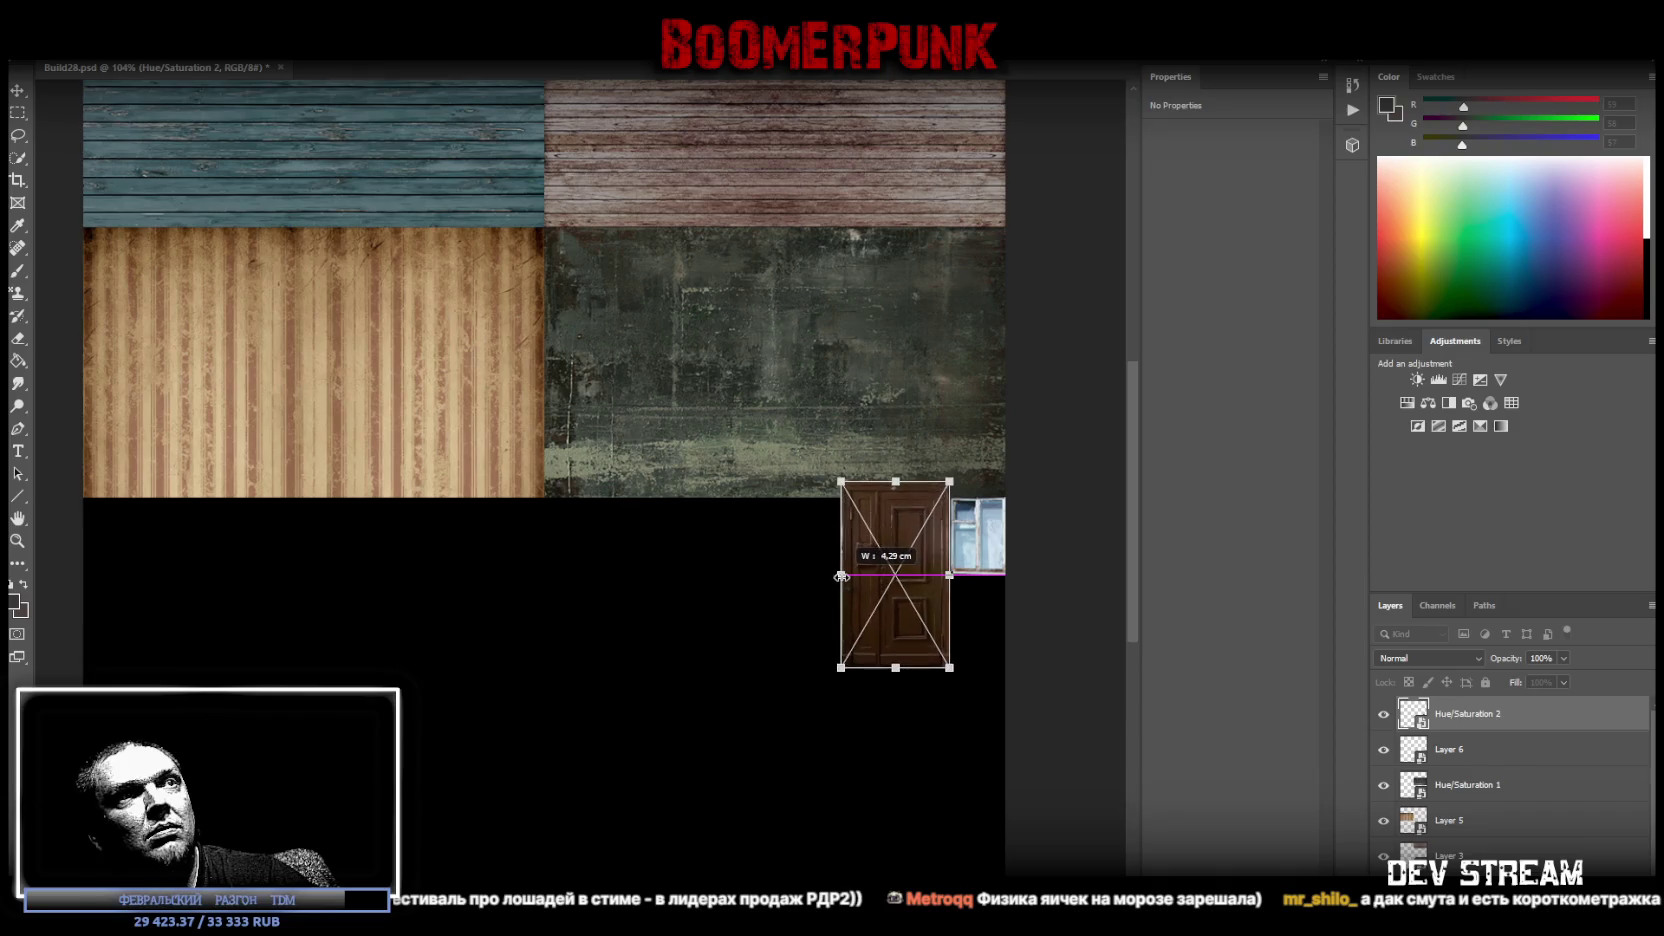
drag(913, 521, 905, 543)
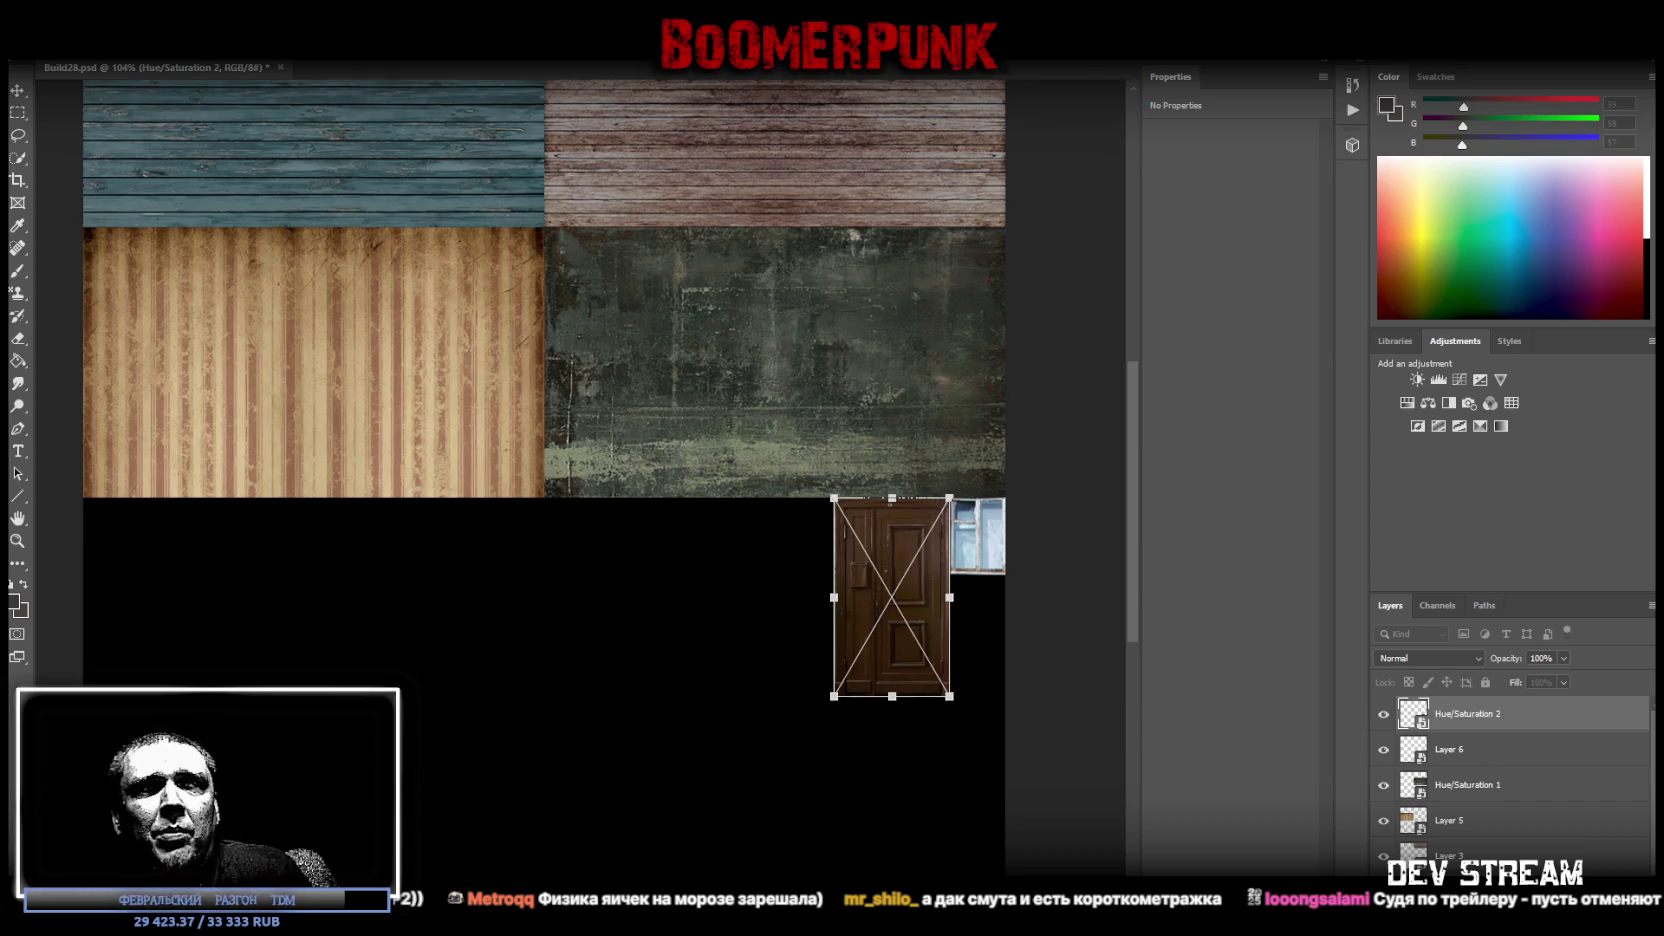
drag(940, 600, 917, 598)
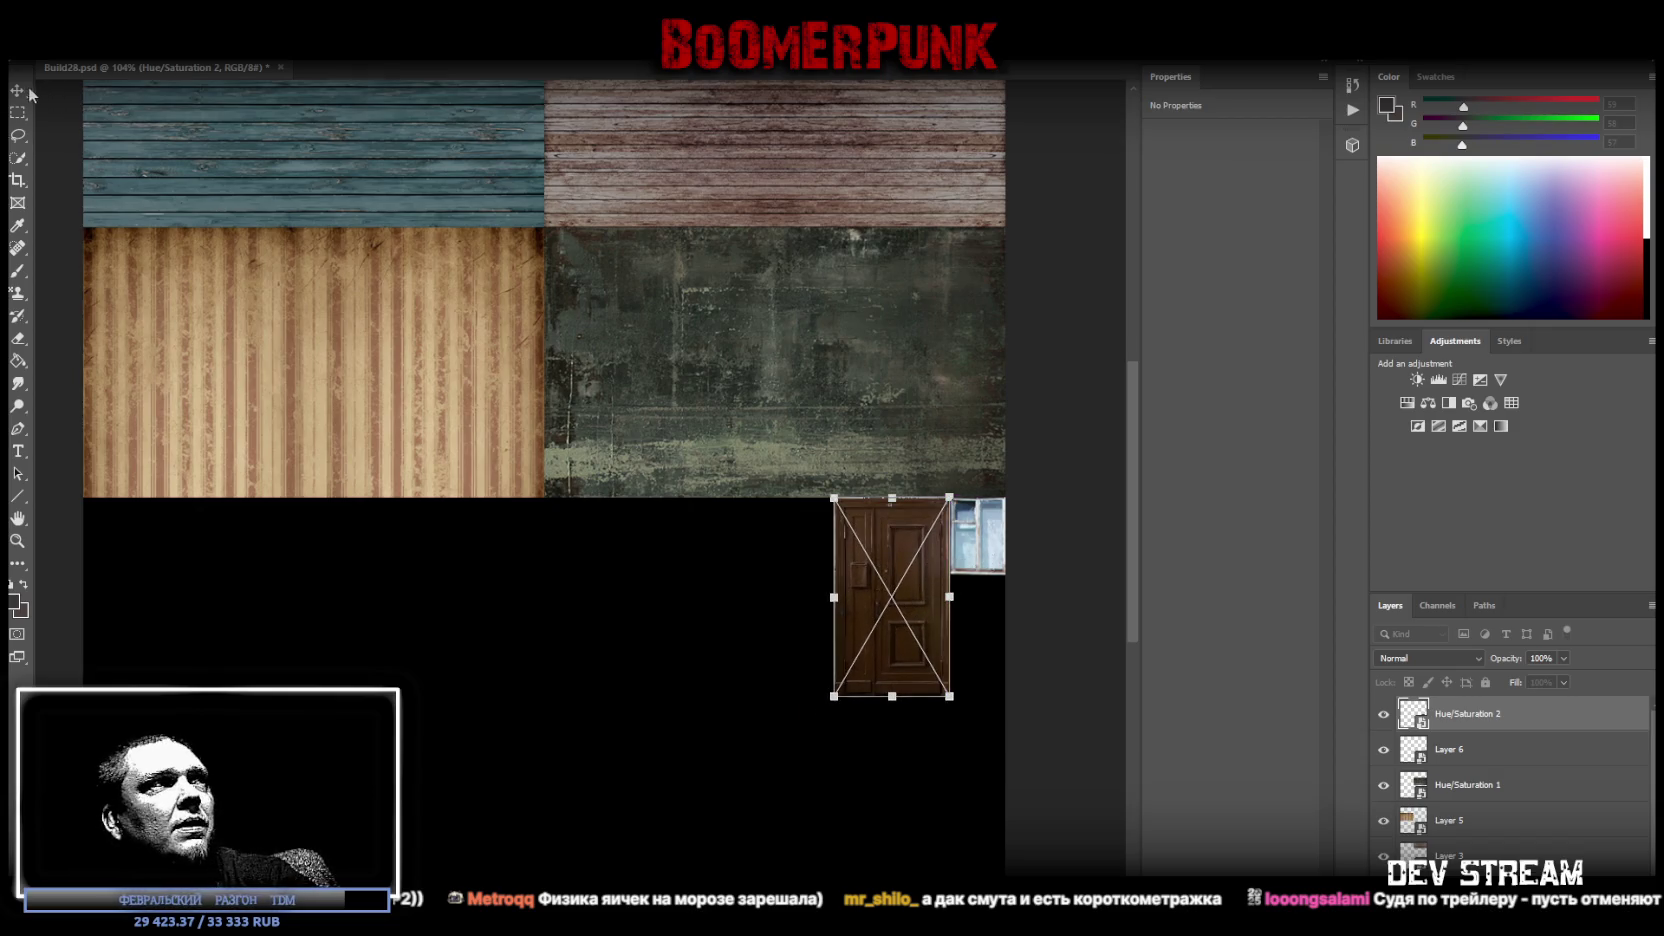
Move the door to the atlas's right edge, with the window beneath it stretched to its width.
key(Return)
drag(908, 628, 904, 627)
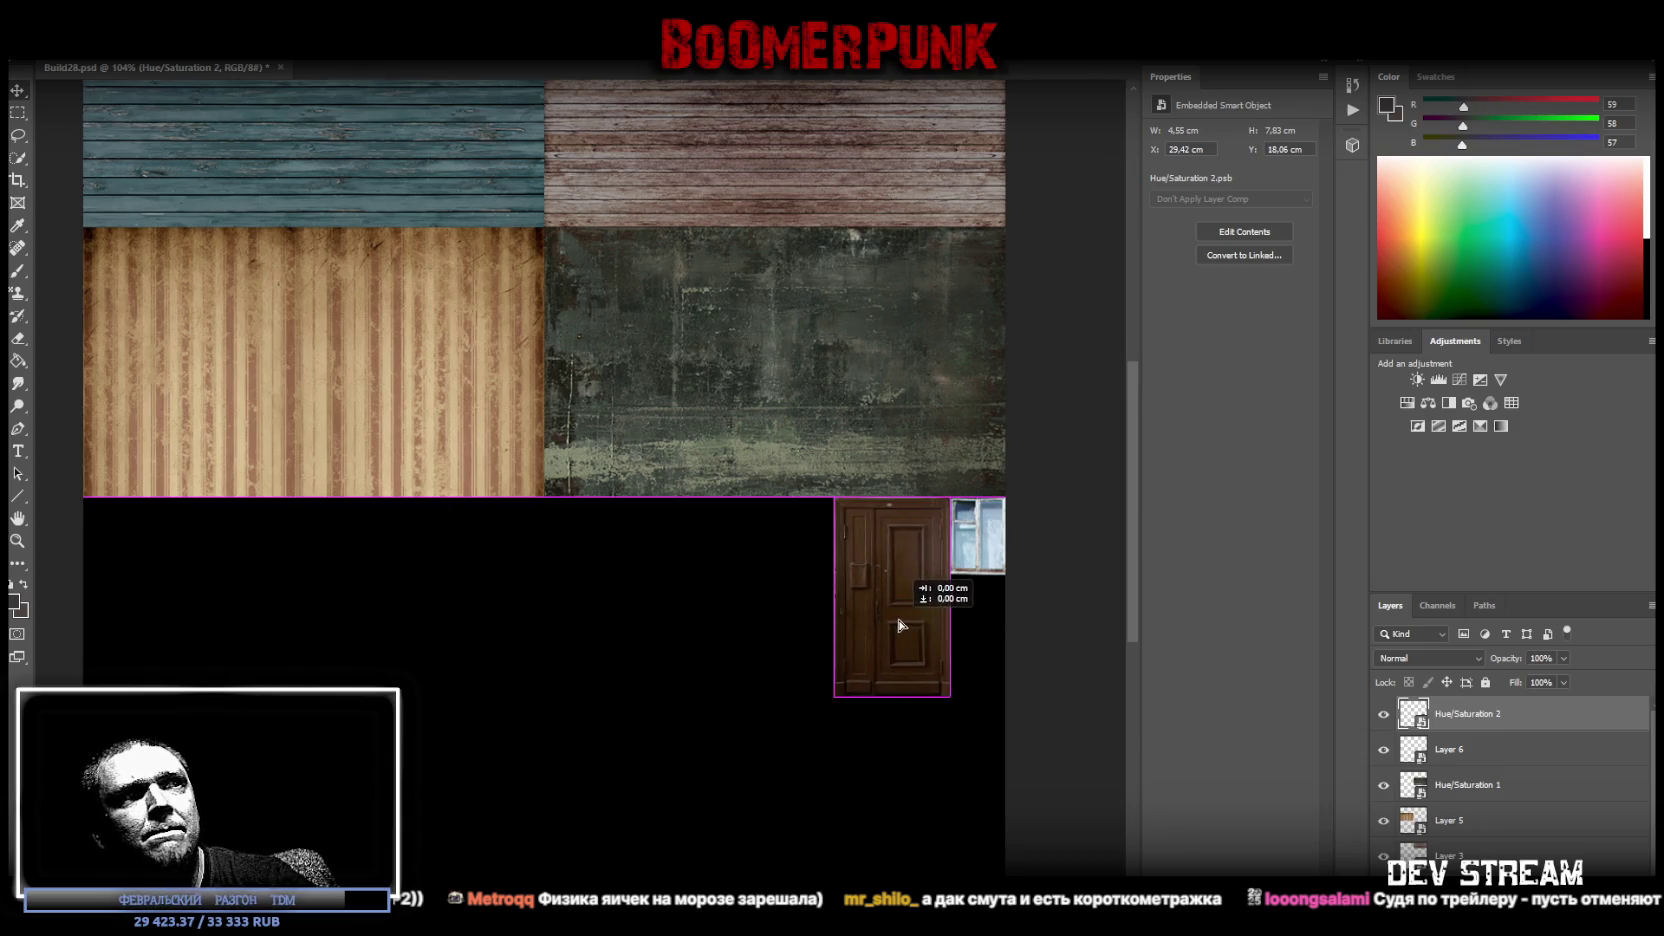
drag(980, 548, 779, 578)
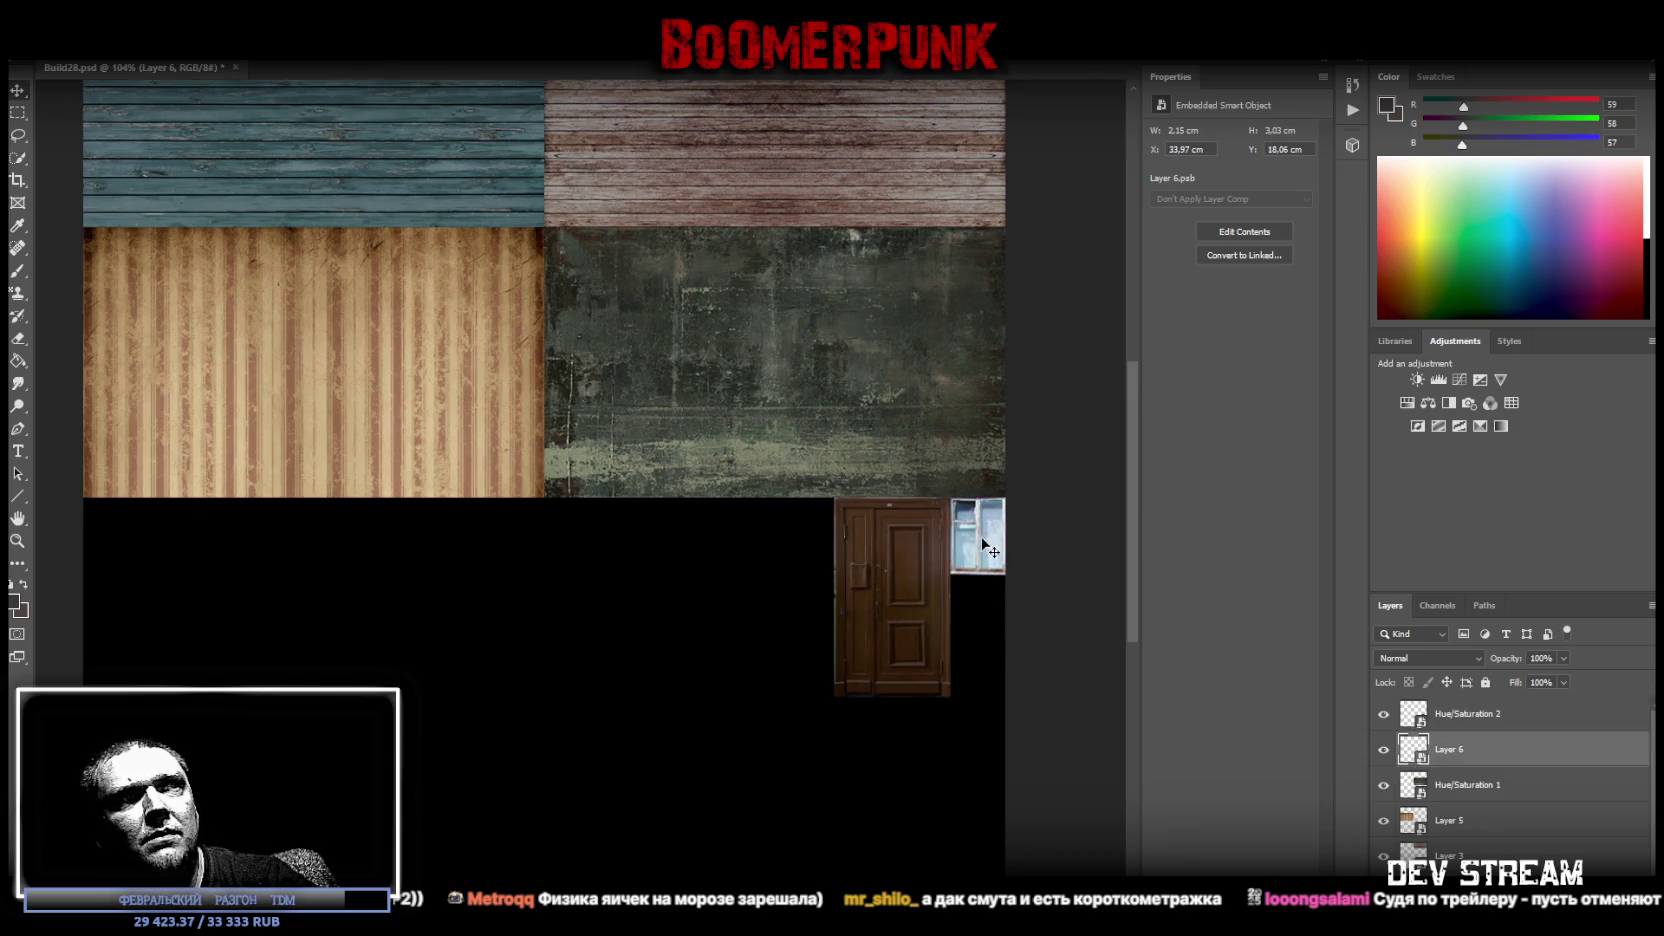
drag(914, 564, 968, 565)
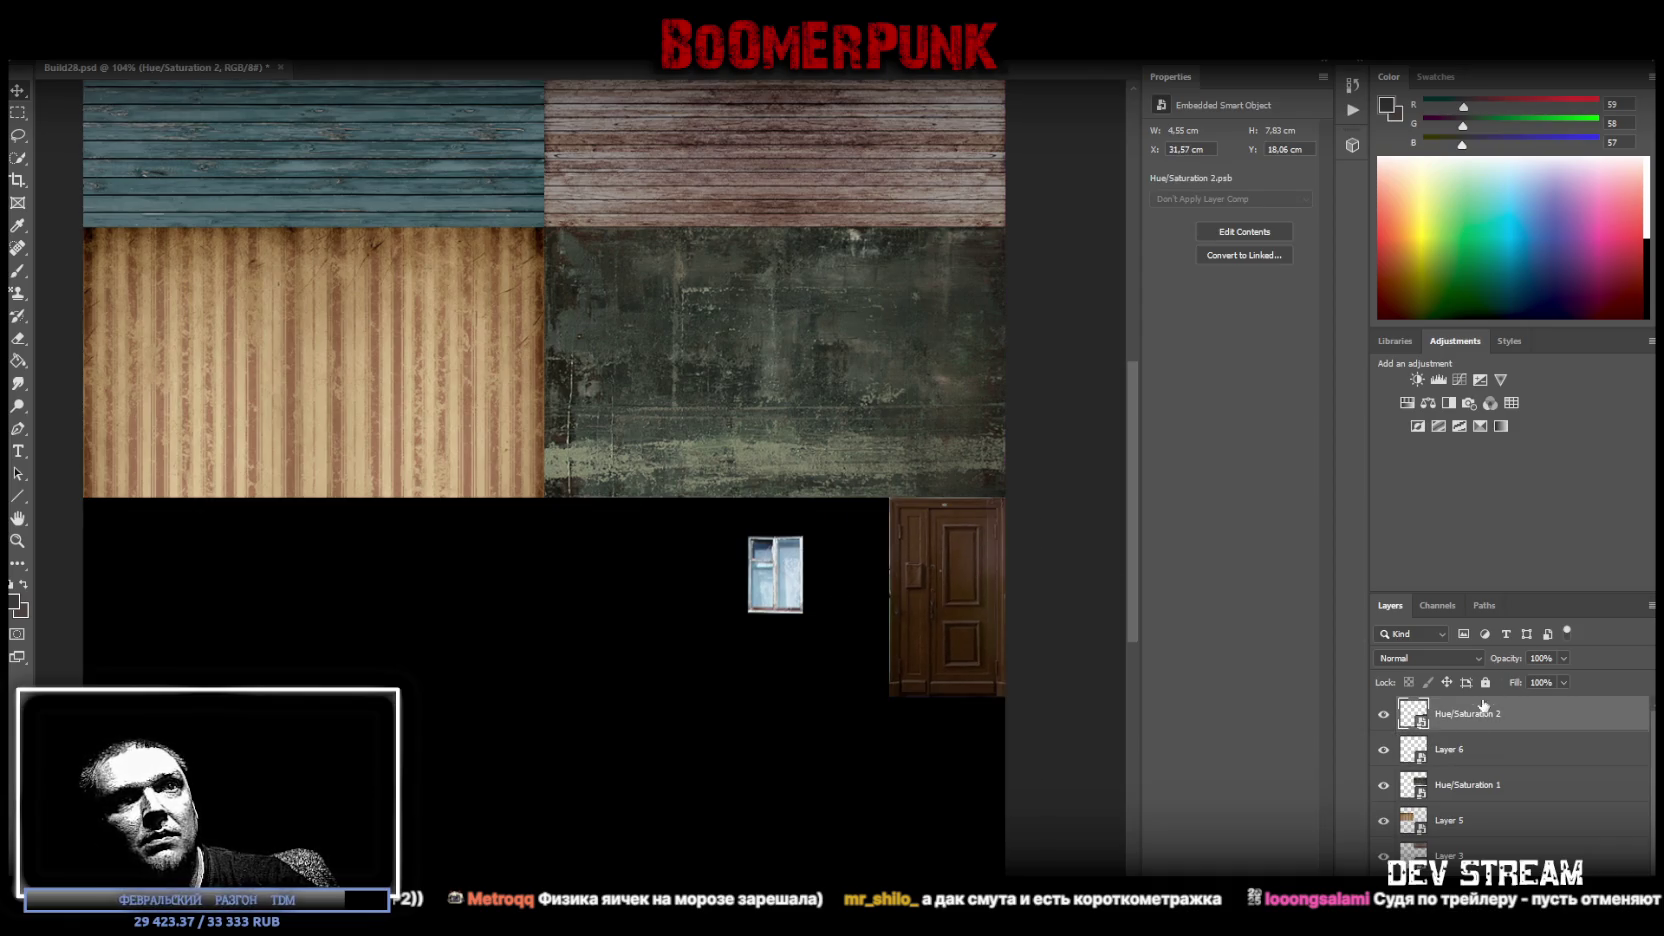
mouse_move(787, 577)
mouse_down()
mouse_move(812, 571)
mouse_move(993, 745)
mouse_up()
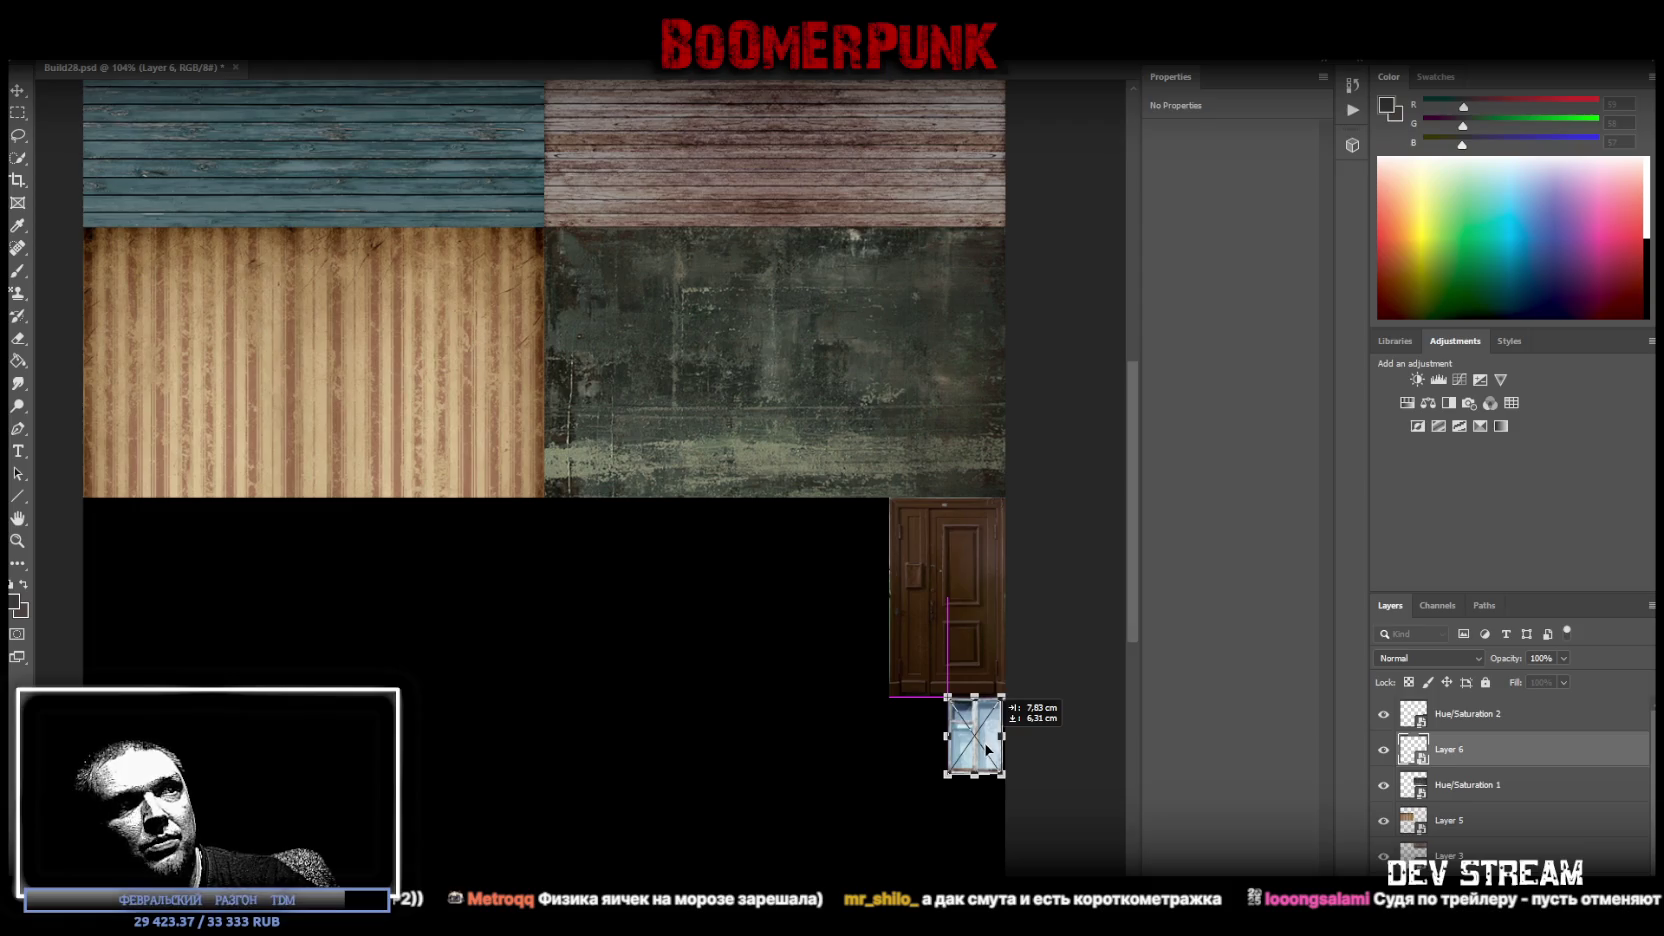
drag(987, 748, 890, 736)
key(Return)
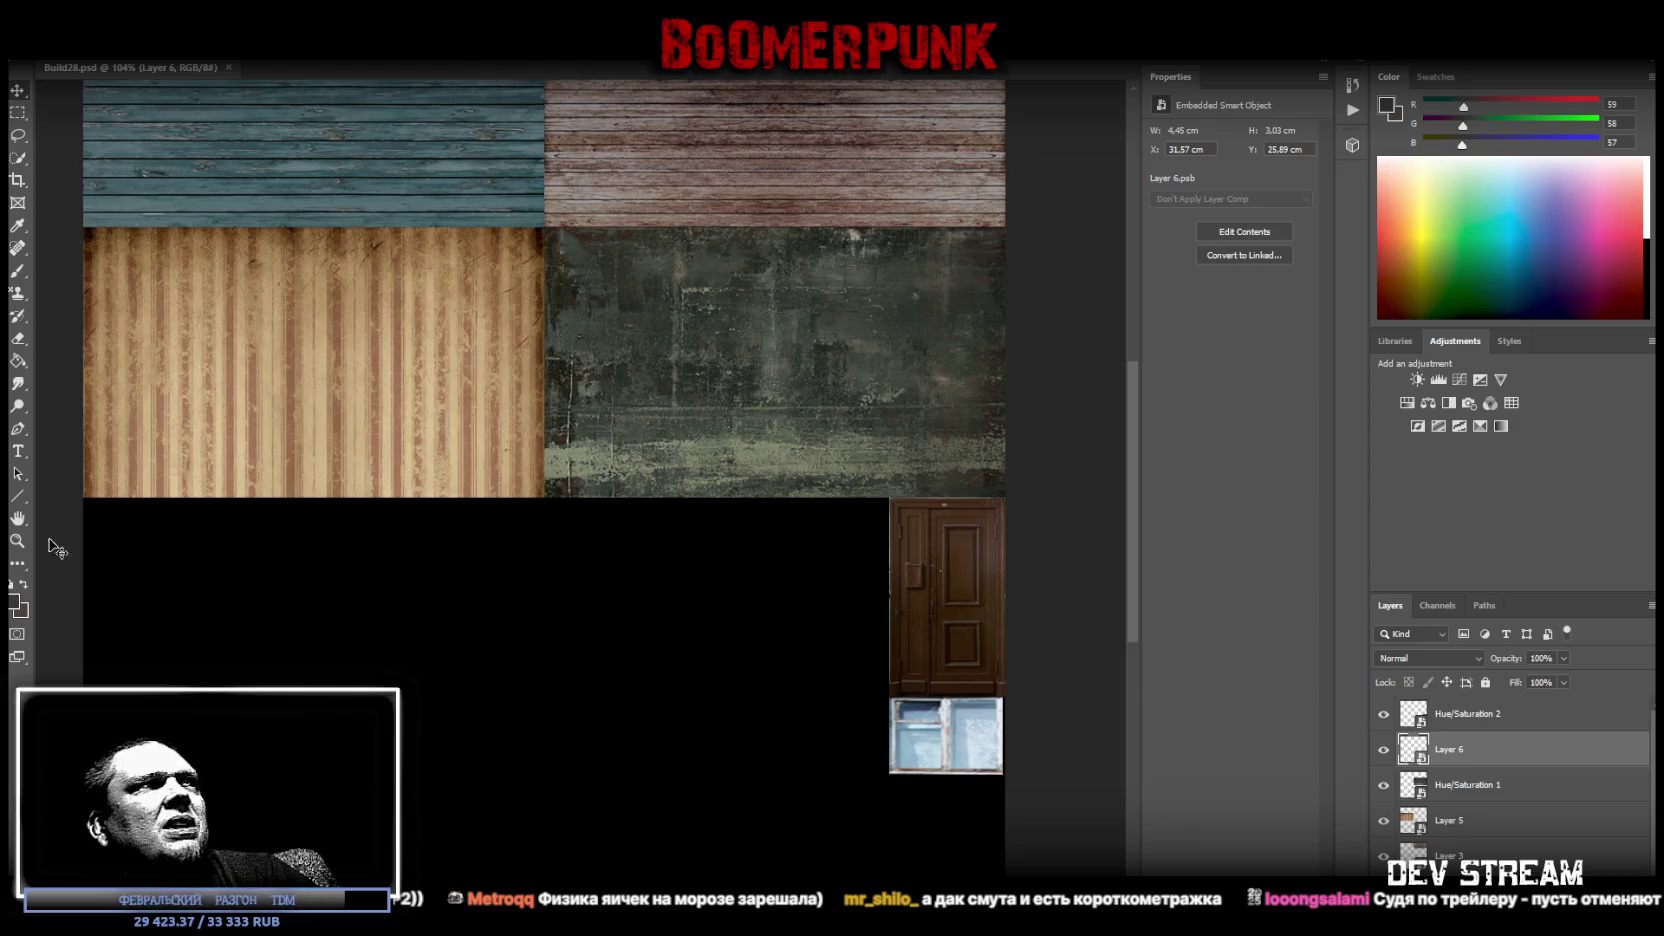
Zoom in and refit the window photo's width to sit under the door.
click(17, 540)
mouse_move(937, 666)
mouse_down()
mouse_move(1030, 666)
mouse_move(962, 665)
mouse_move(992, 679)
mouse_up()
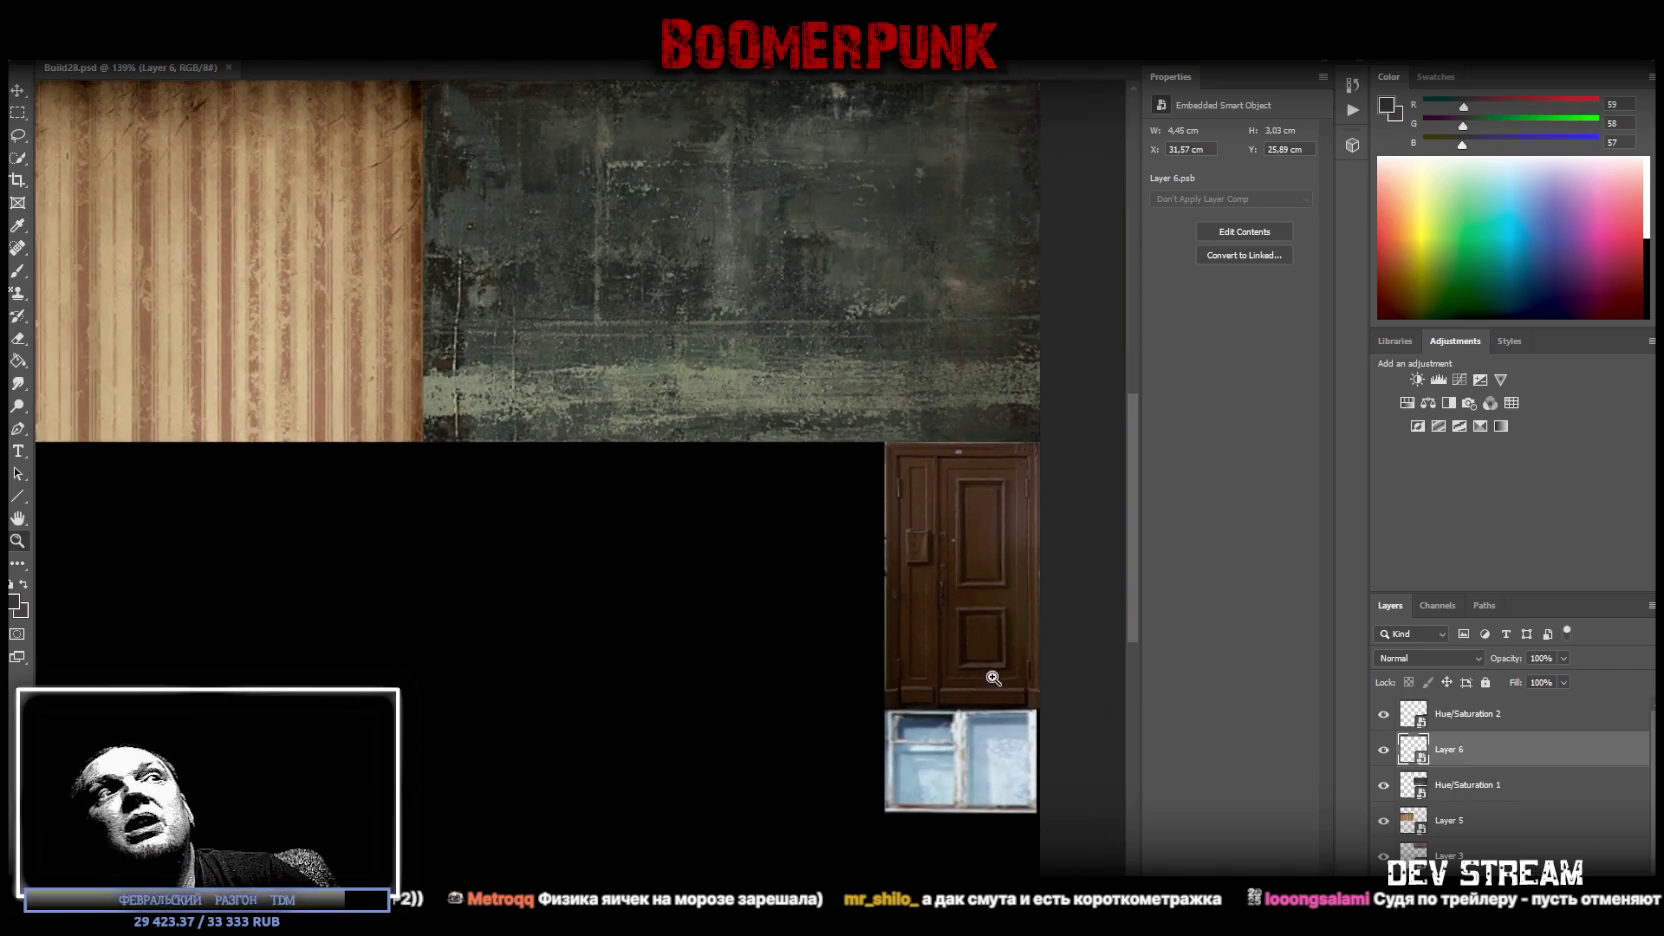
drag(977, 737, 1018, 775)
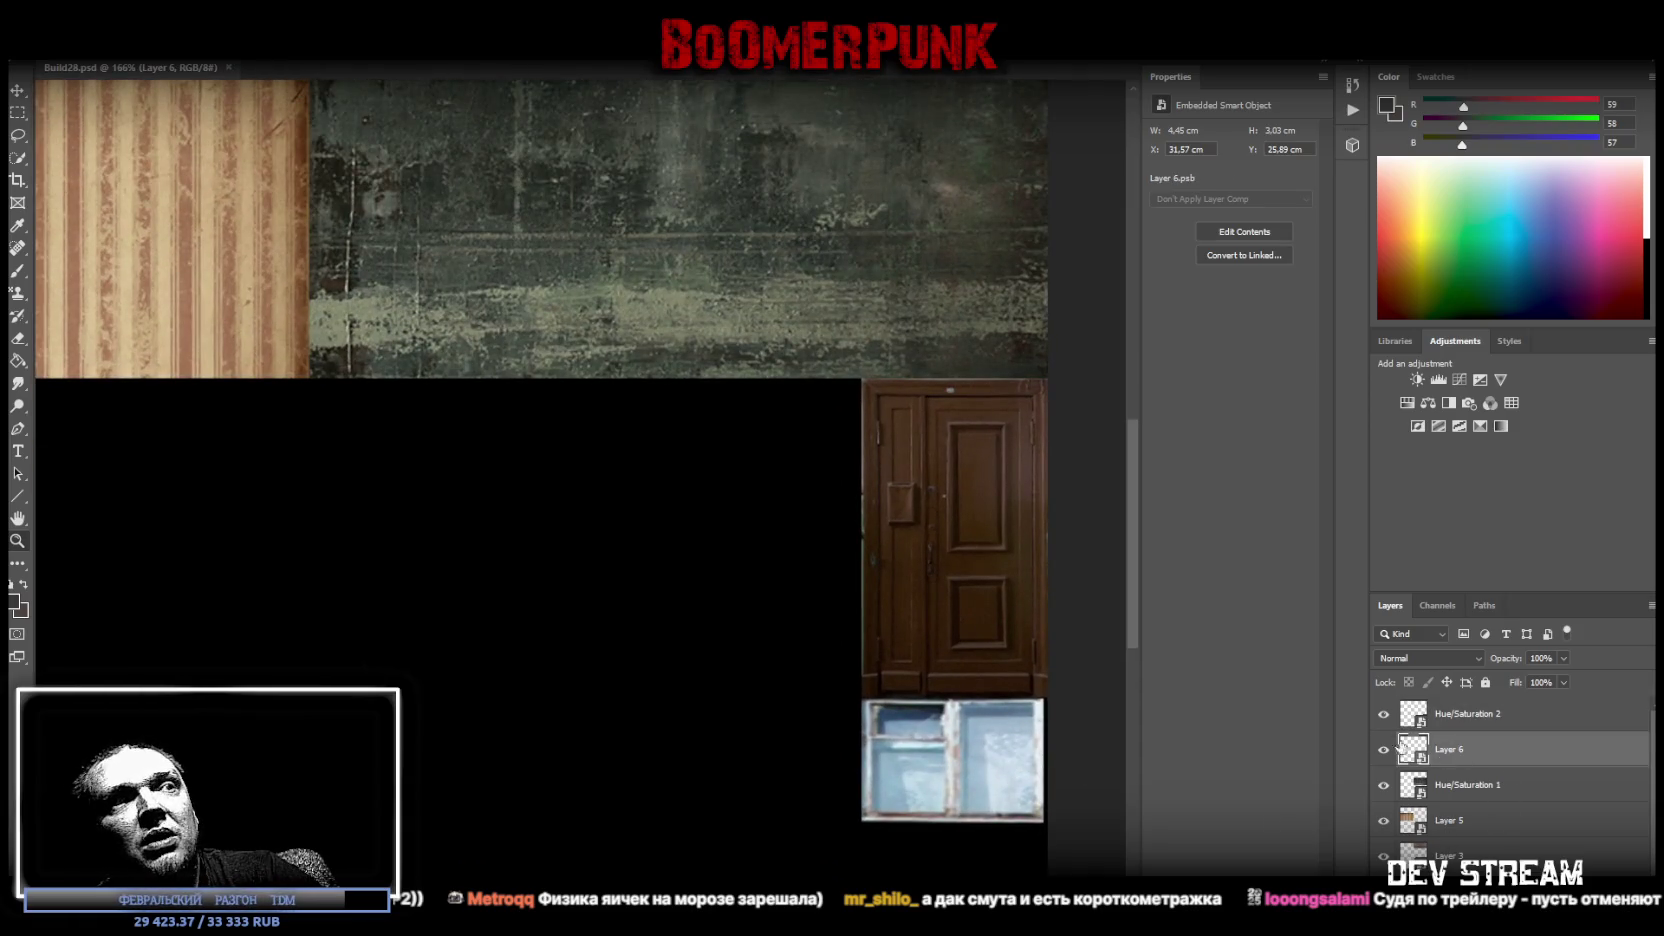
key(ctrl+t)
drag(866, 761, 916, 760)
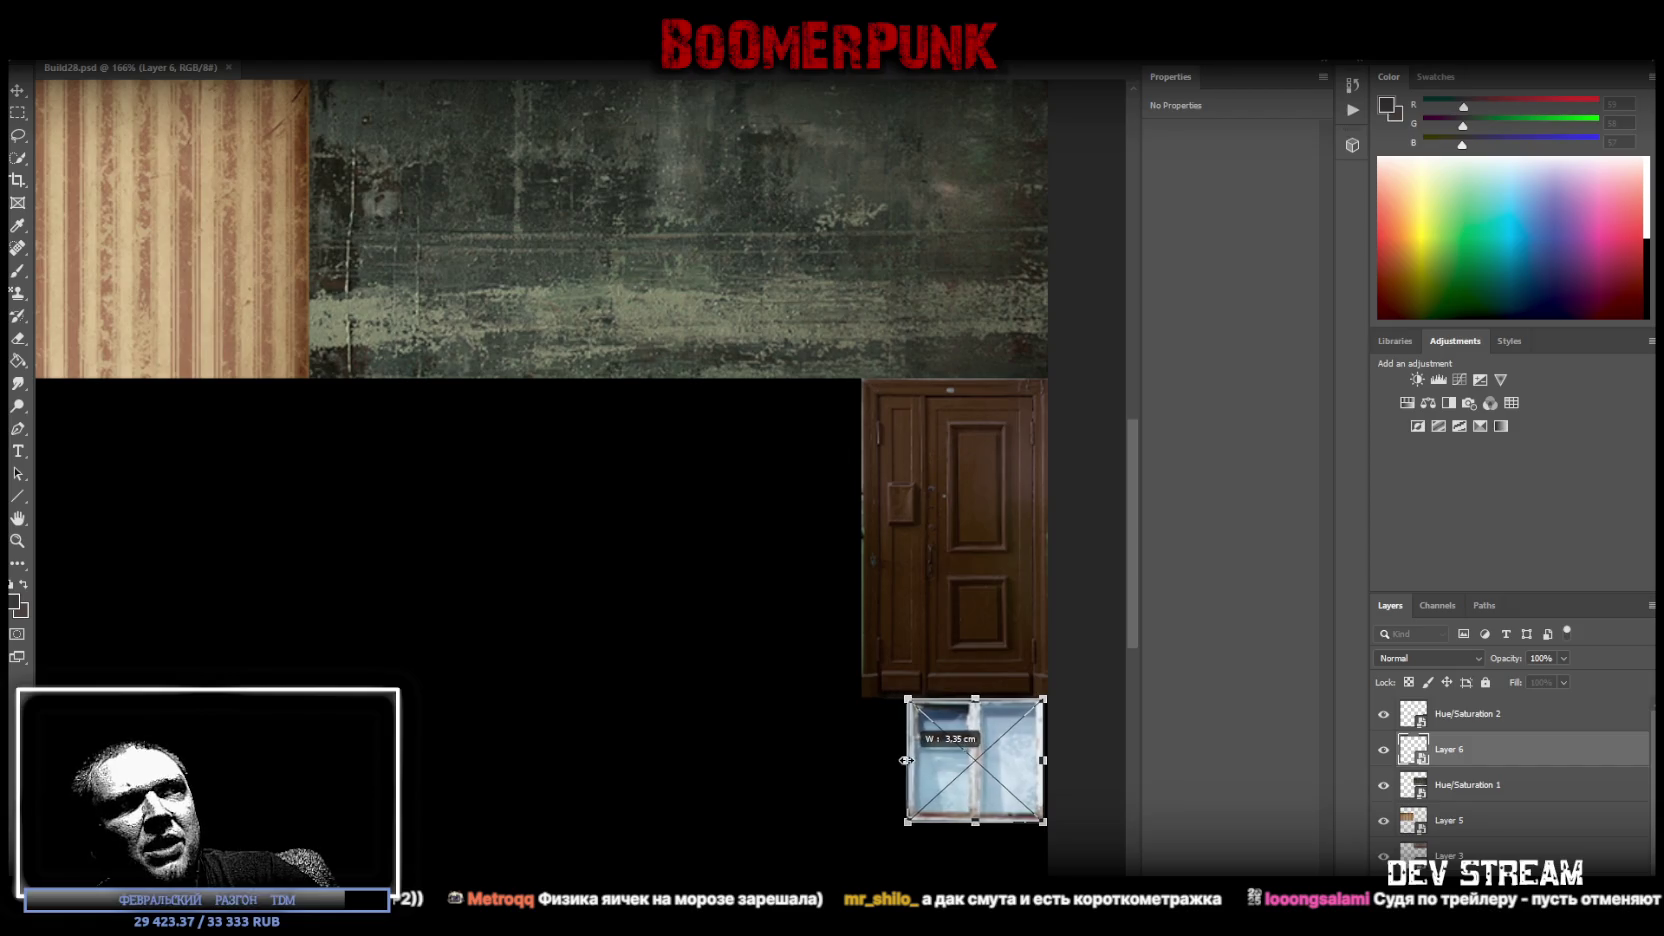
drag(916, 760, 909, 760)
click(17, 92)
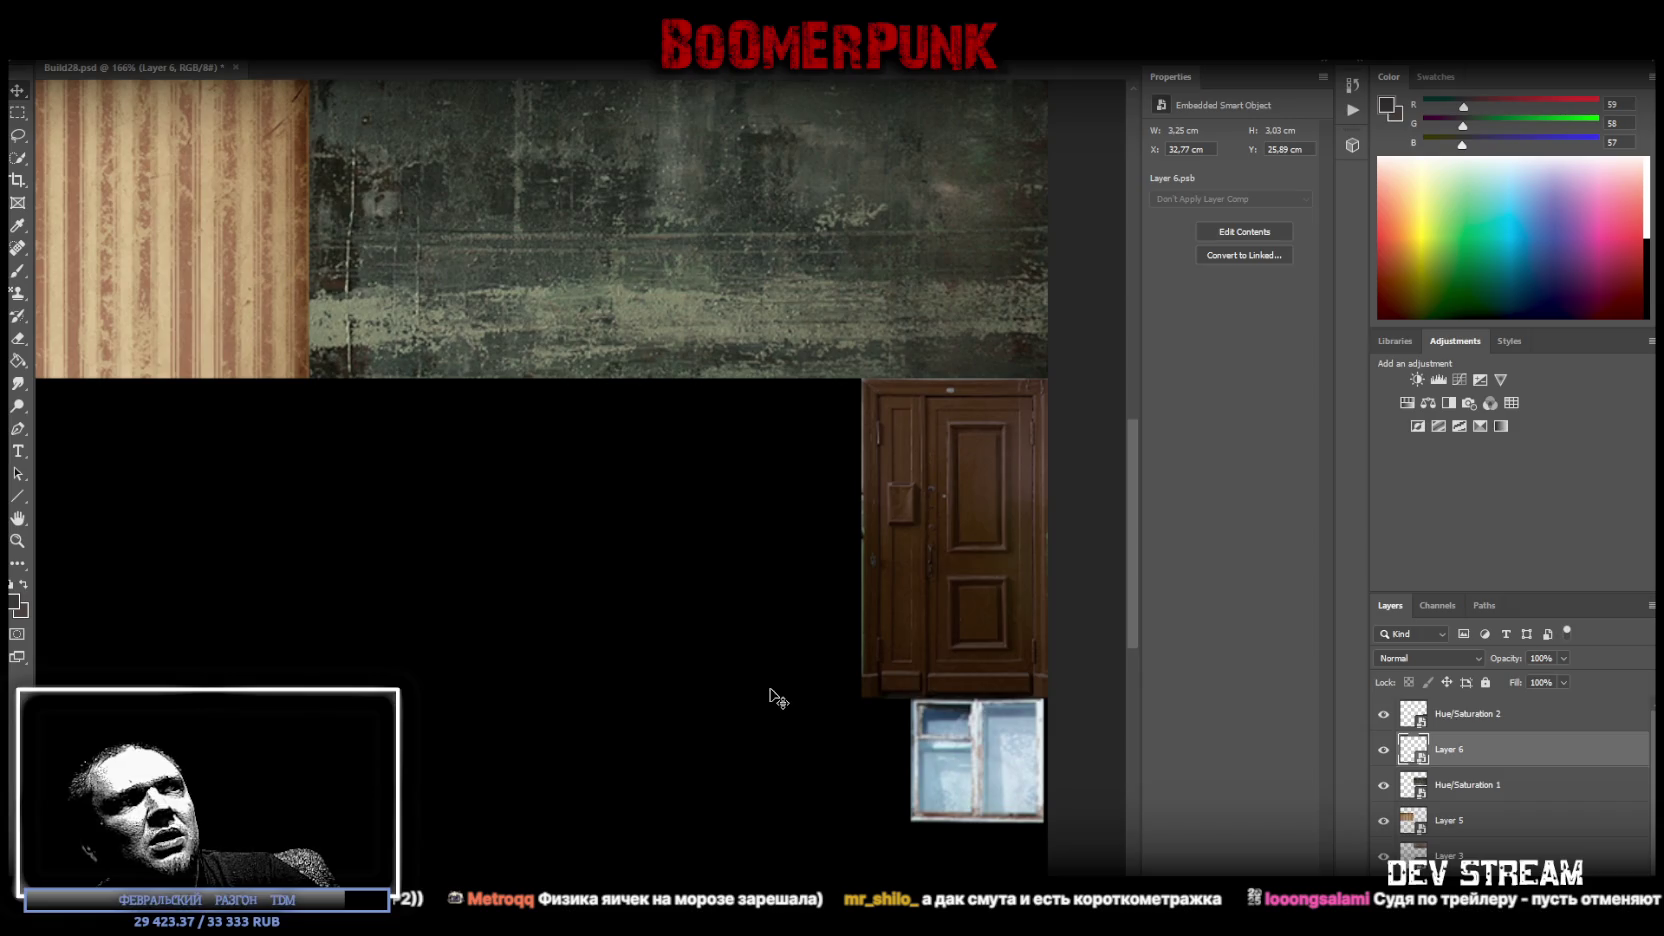
Zoom out and open the door's Hue/Saturation 2 smart object contents.
click(18, 540)
scroll(731, 724, down, 4)
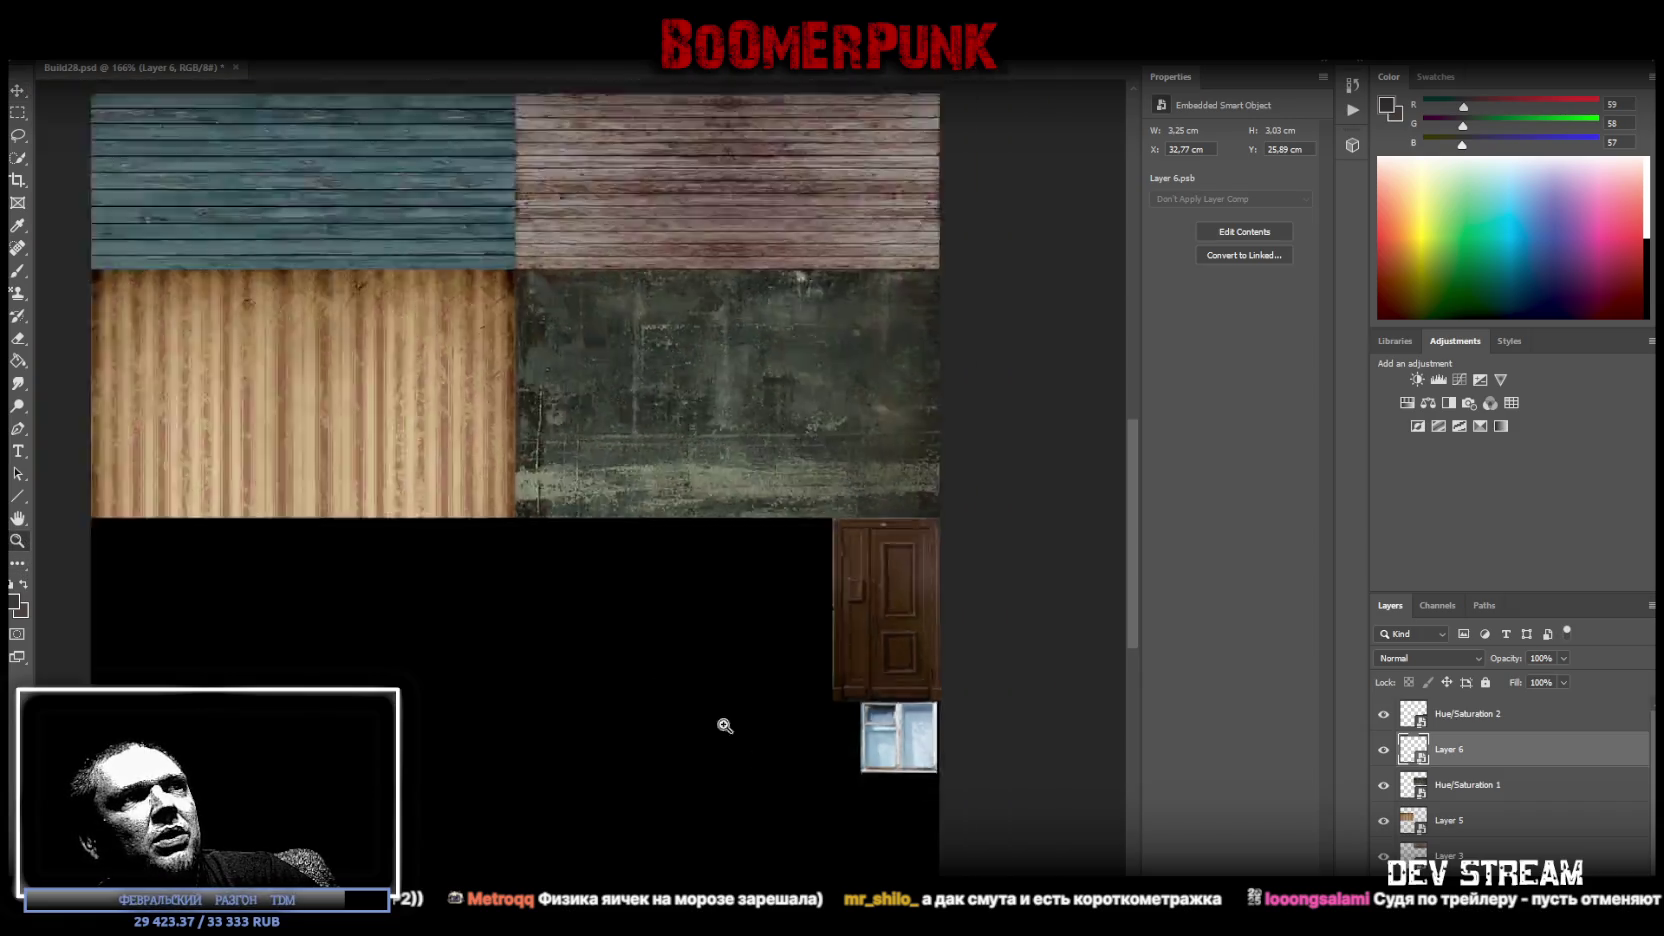
scroll(690, 661, up, 2)
scroll(690, 667, up, 1)
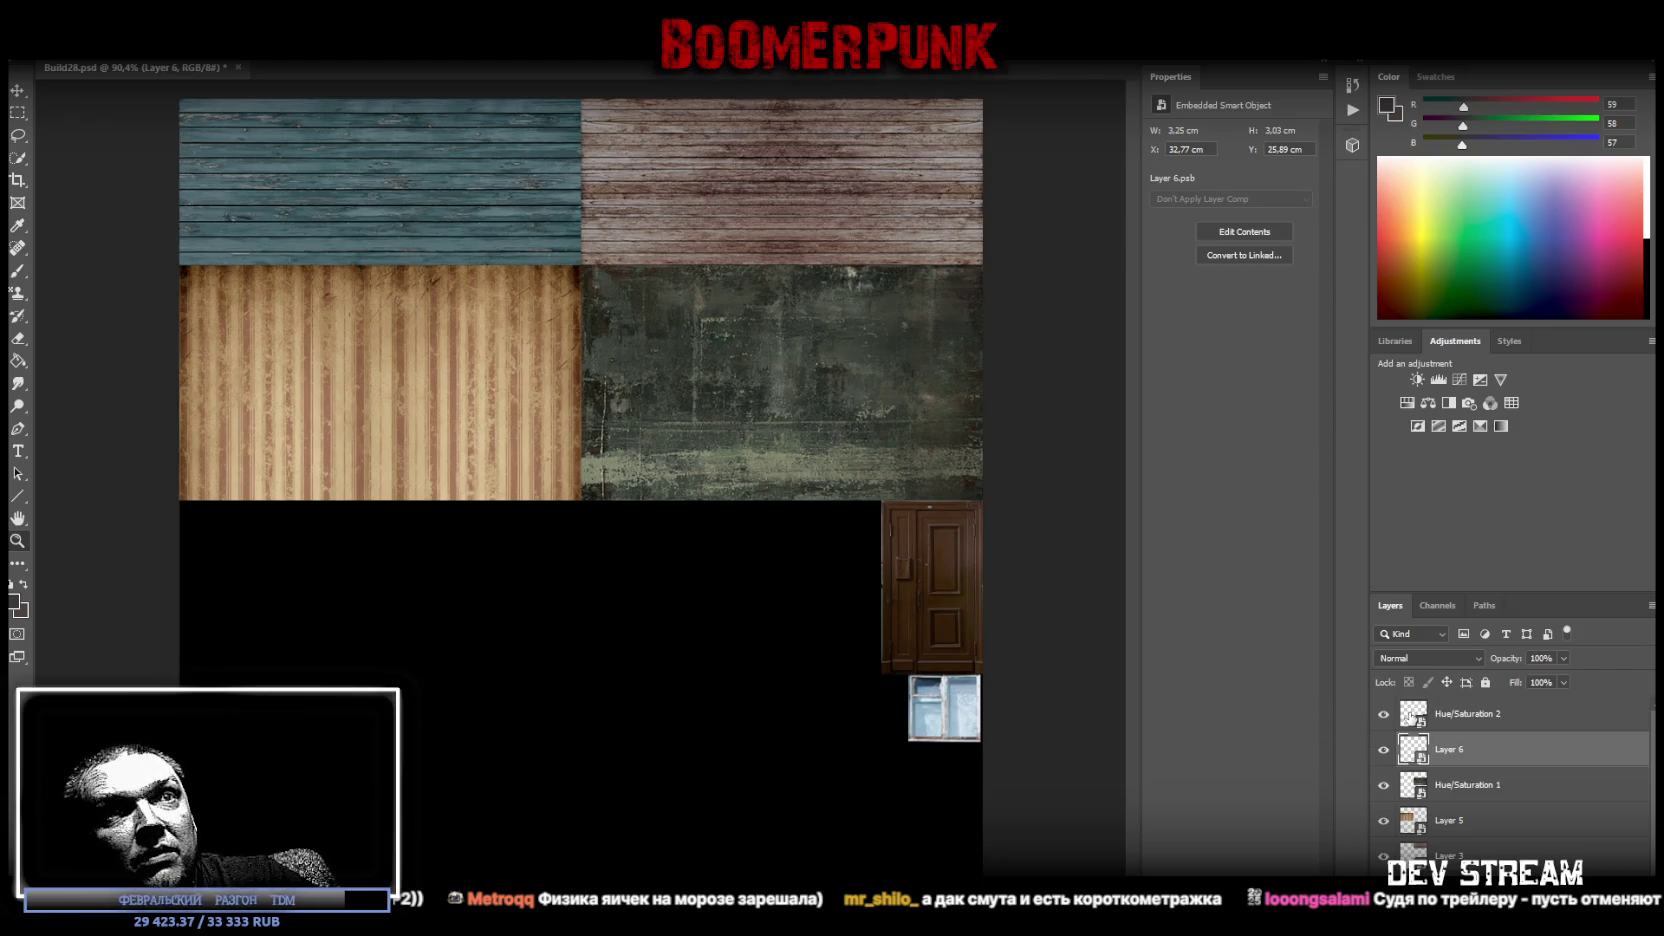
click(1410, 716)
click(1244, 231)
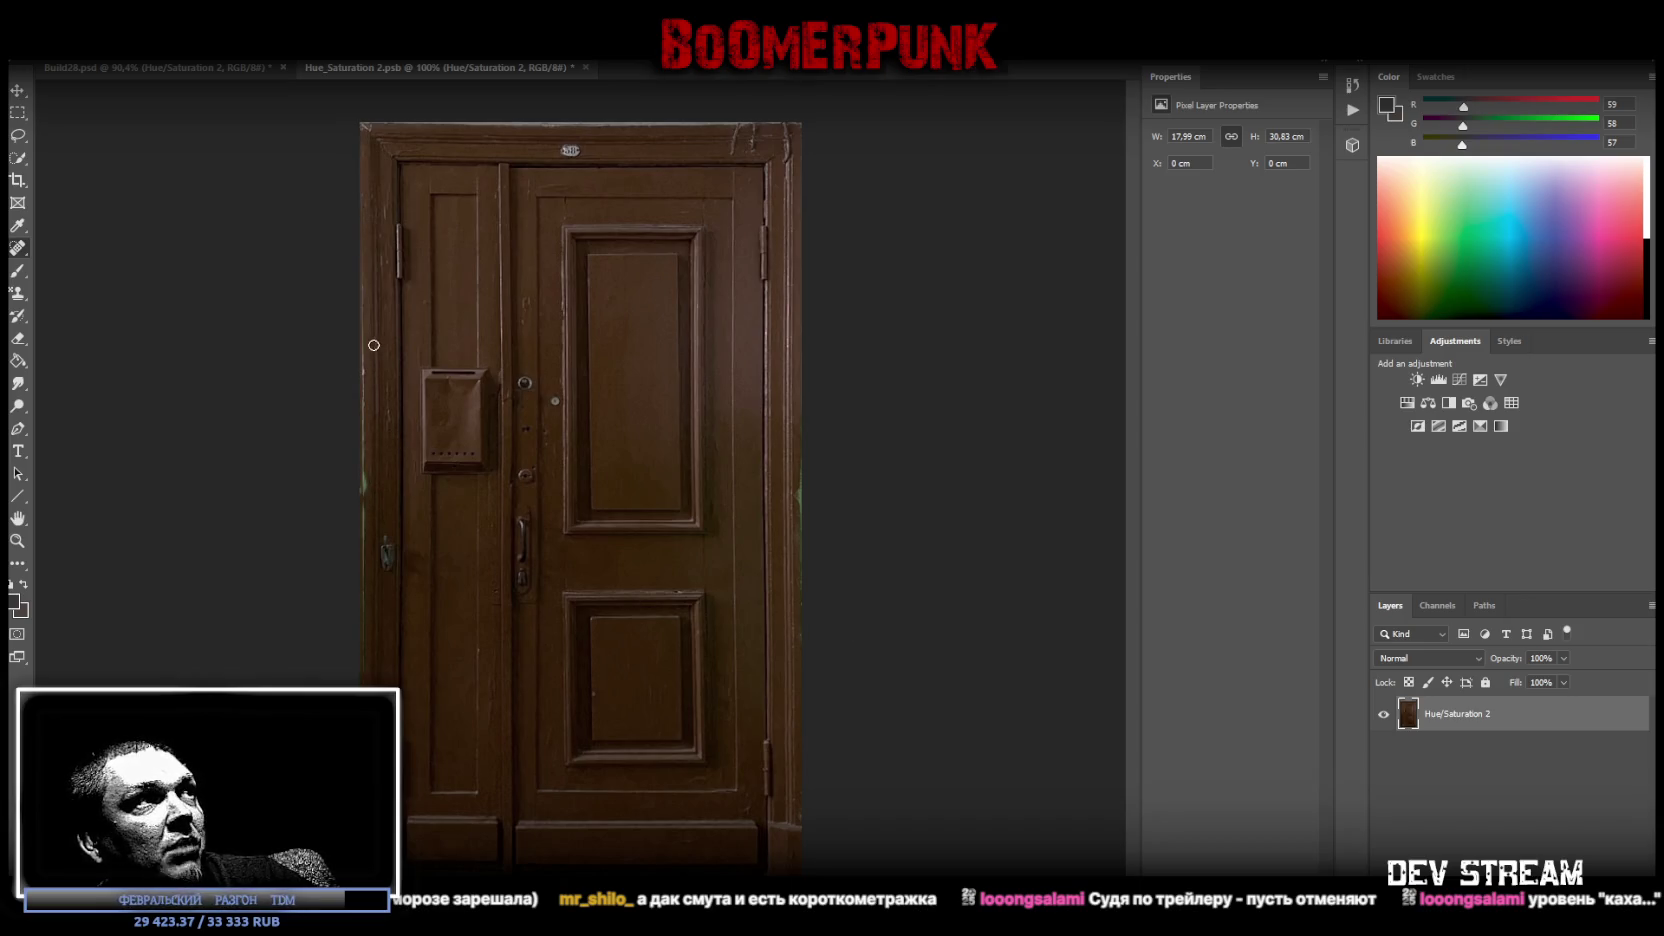
Spot-heal the green fringe on the door's left and right edges, save, and close Hue_Saturation 2.psb.
drag(365, 623, 365, 283)
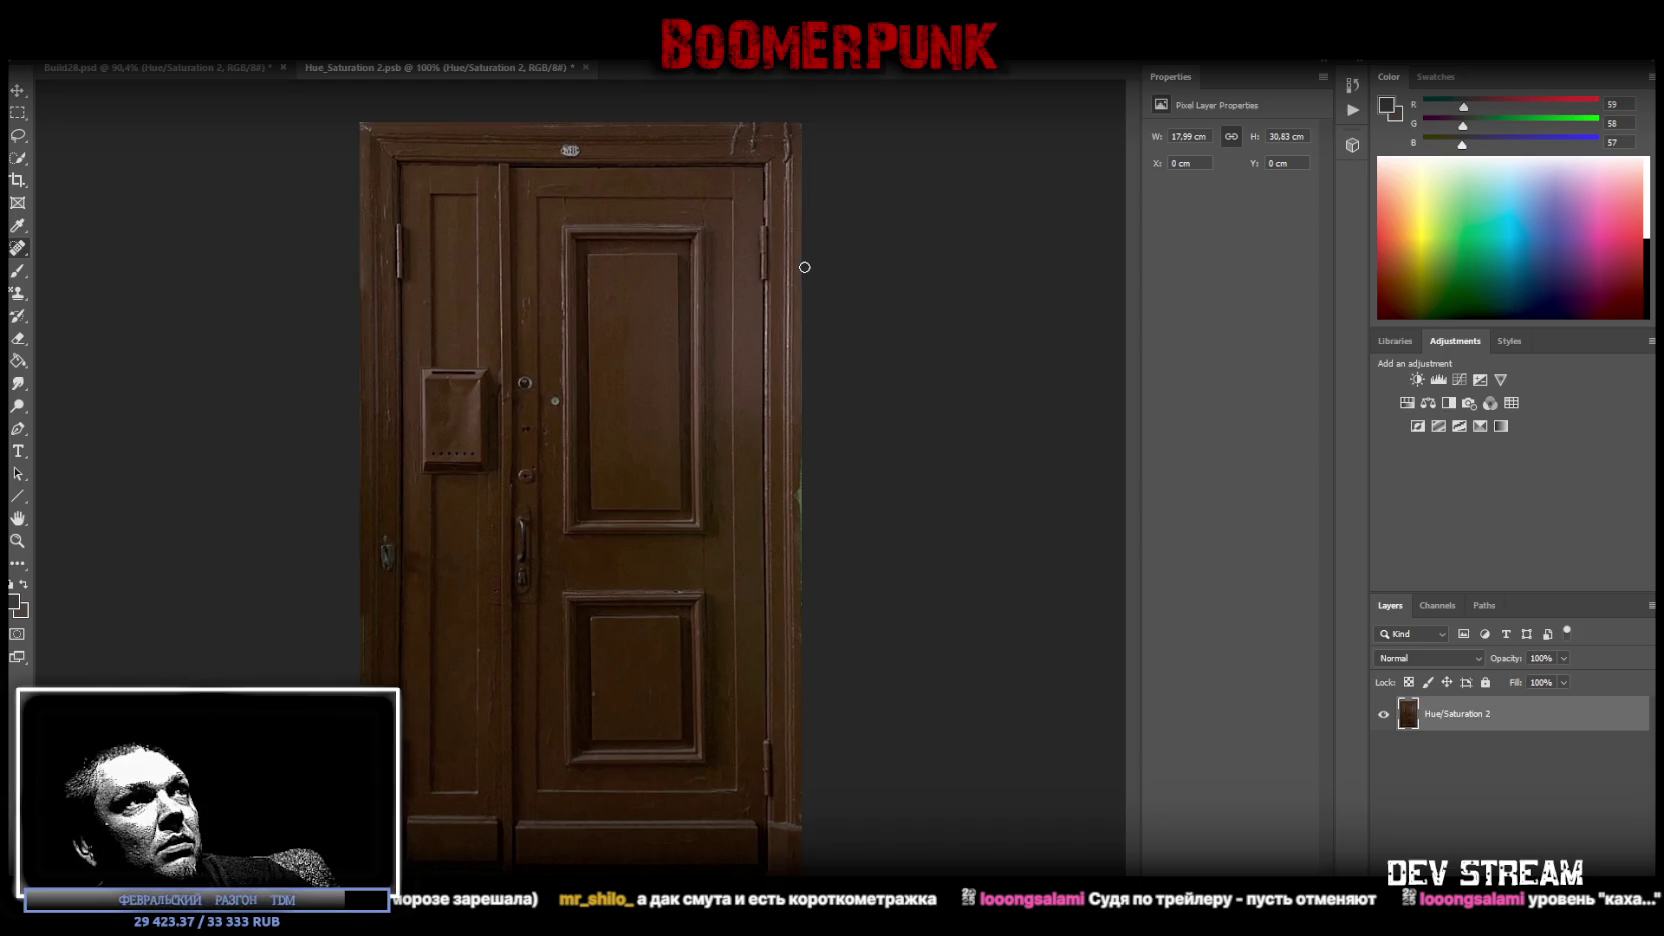
shift+click(803, 822)
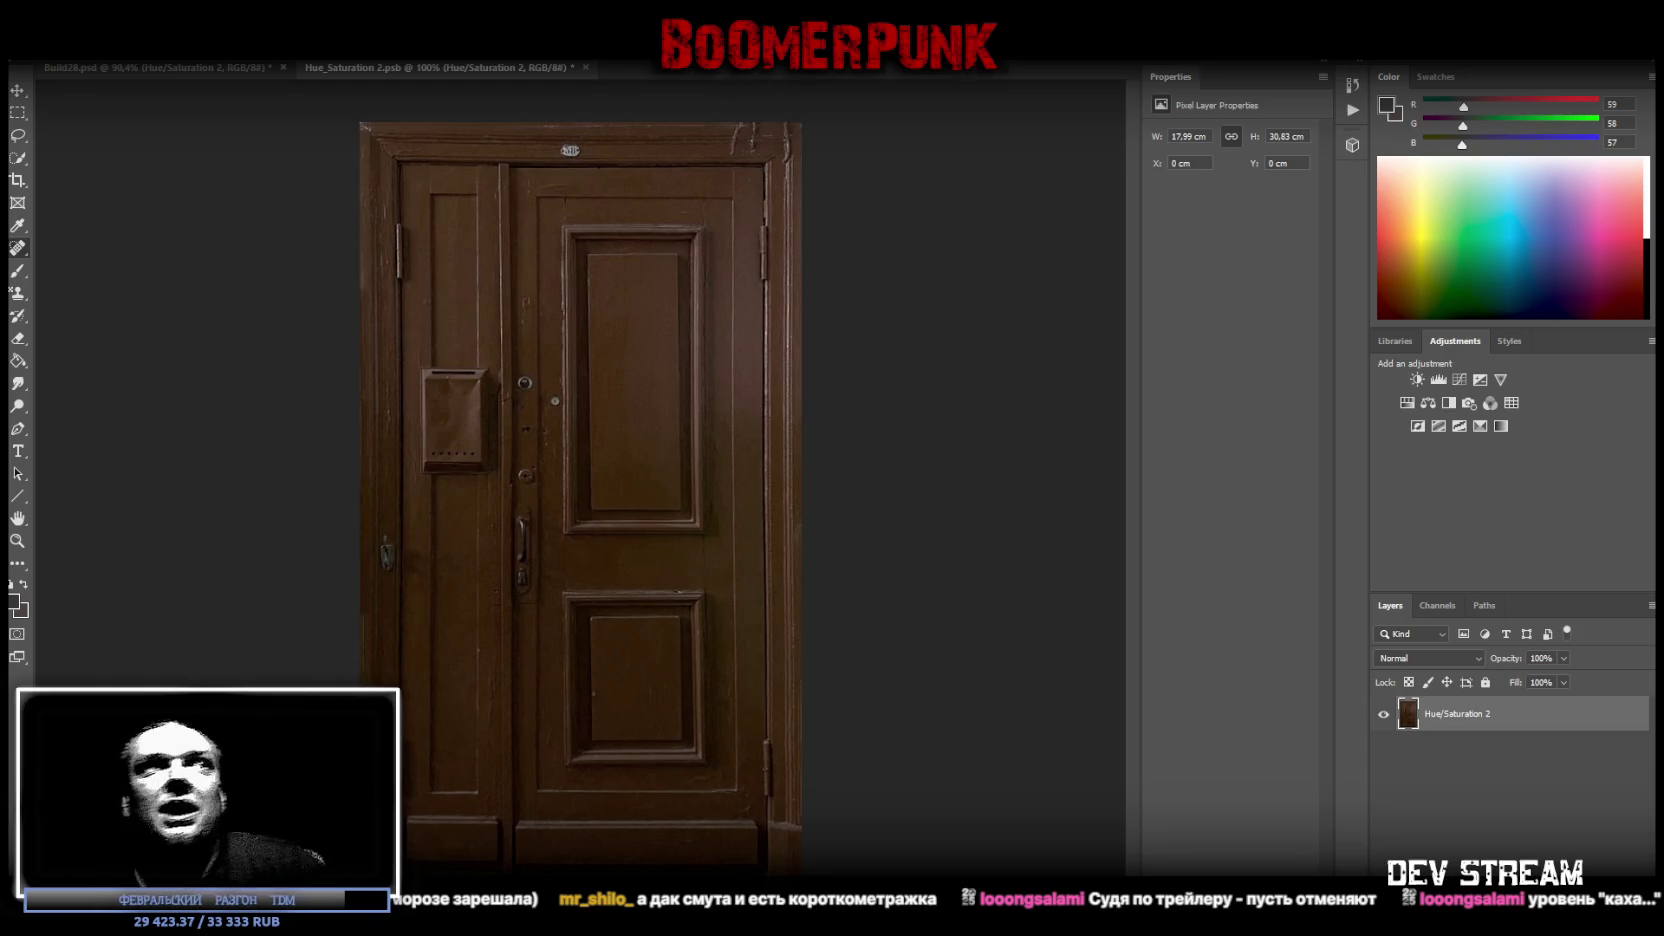
key(ctrl+s)
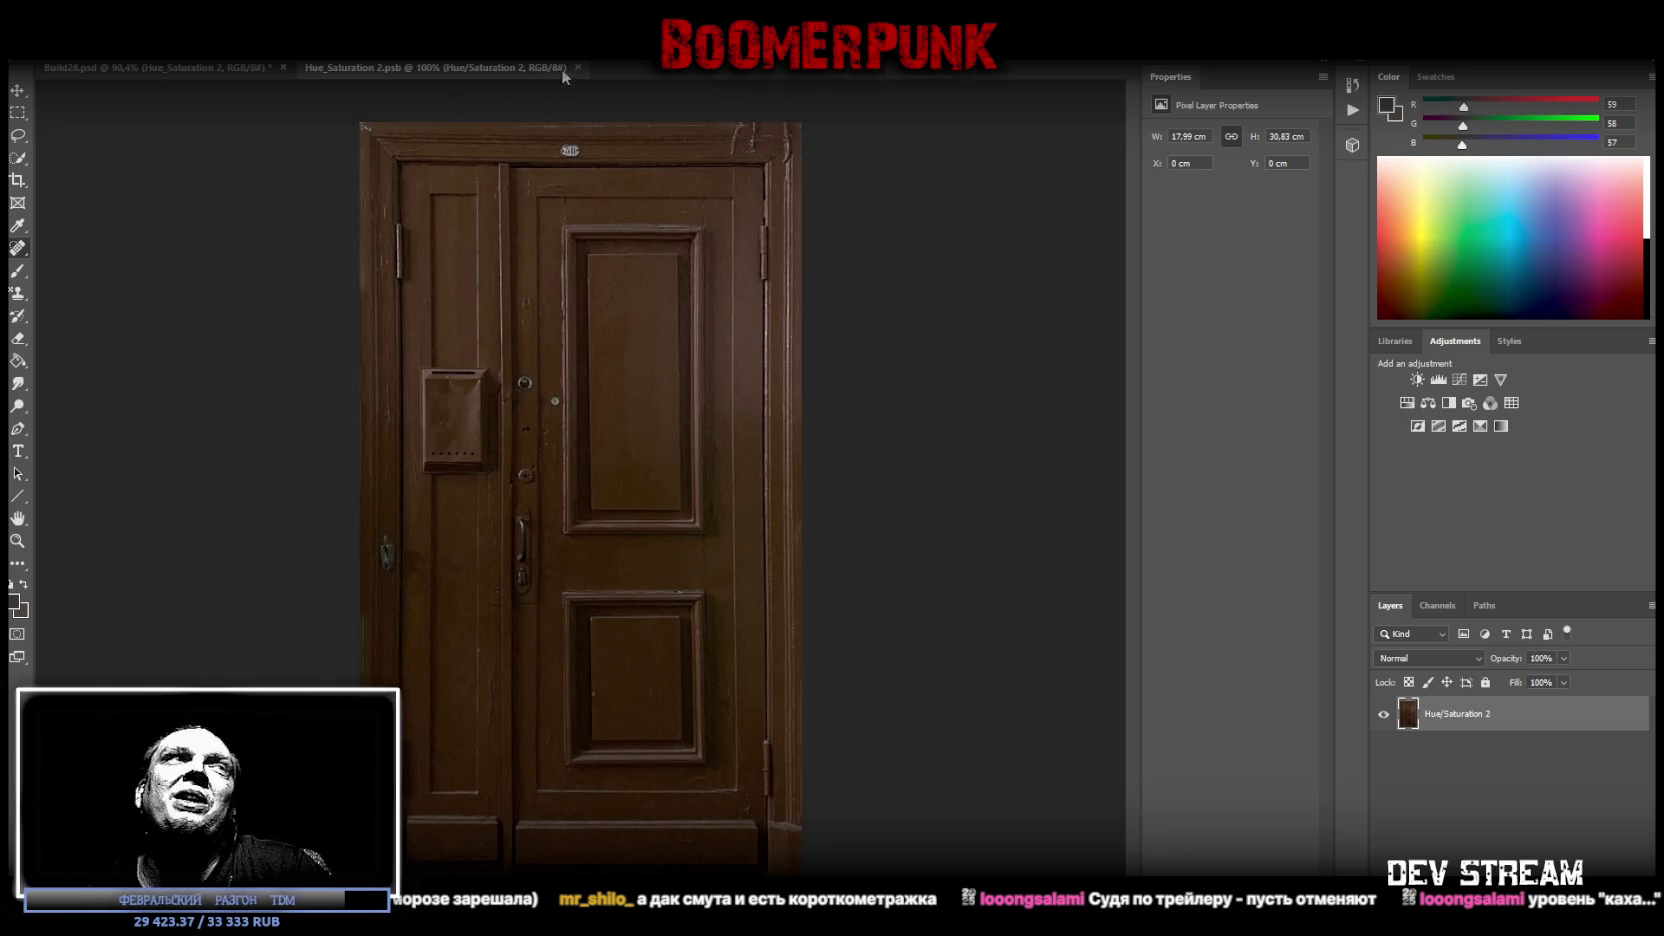
click(577, 67)
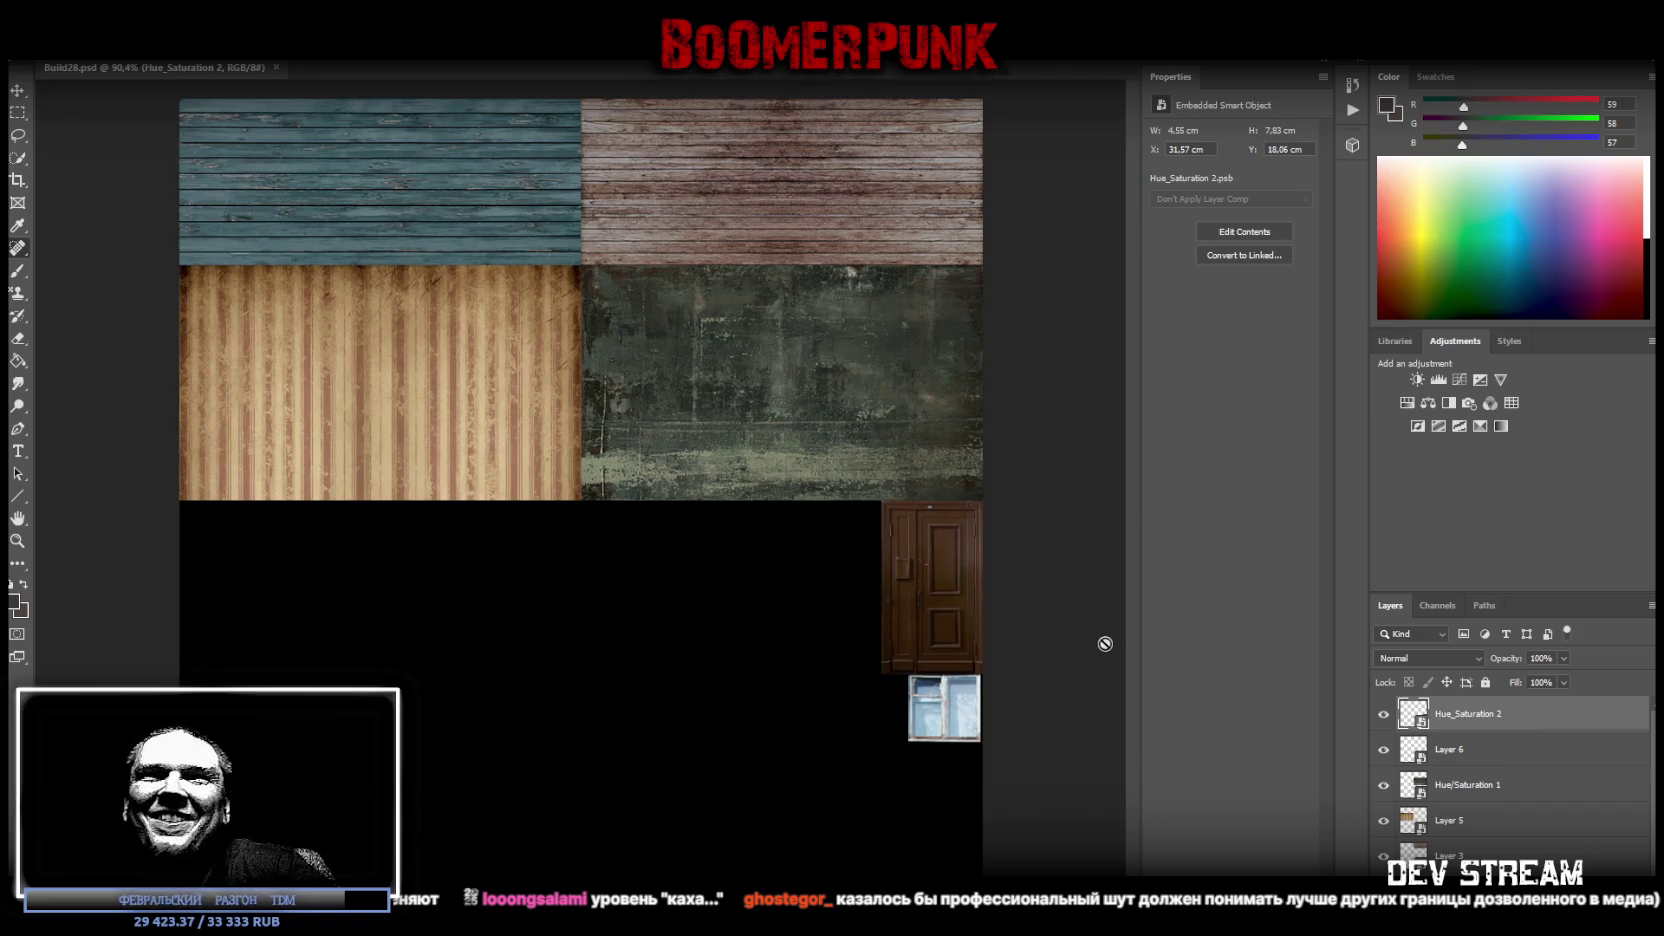
Narrow the Layer 6 window photo to 3,00 cm wide, undoing an accidental rasterize.
click(1413, 753)
key(ctrl+t)
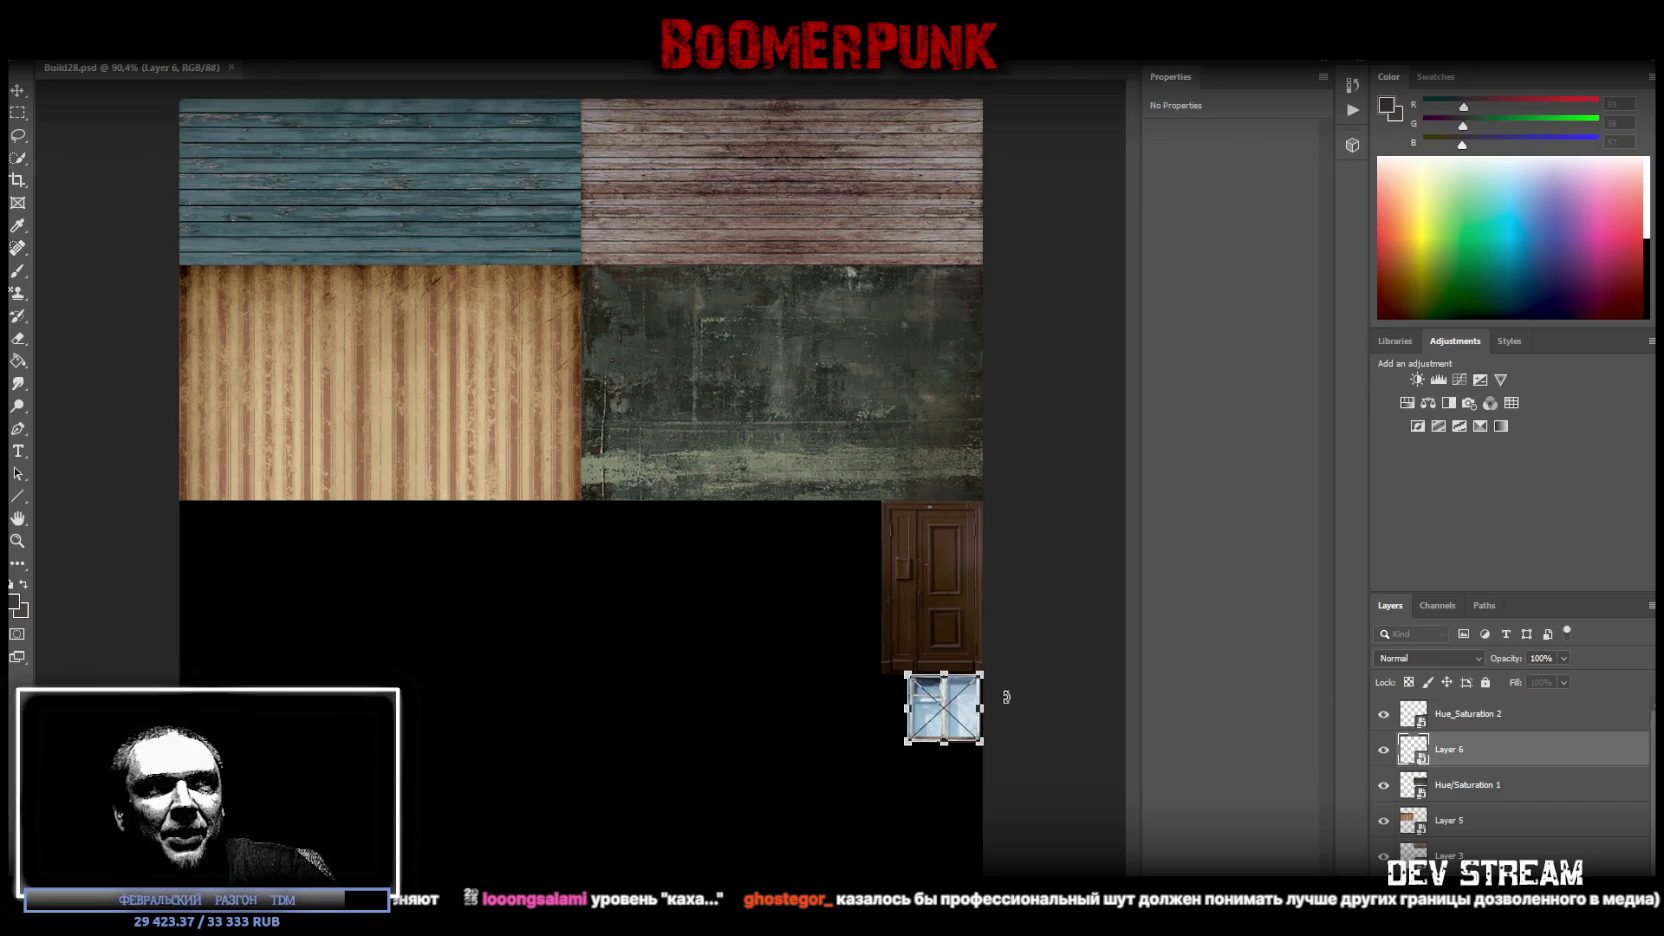
drag(911, 708, 915, 708)
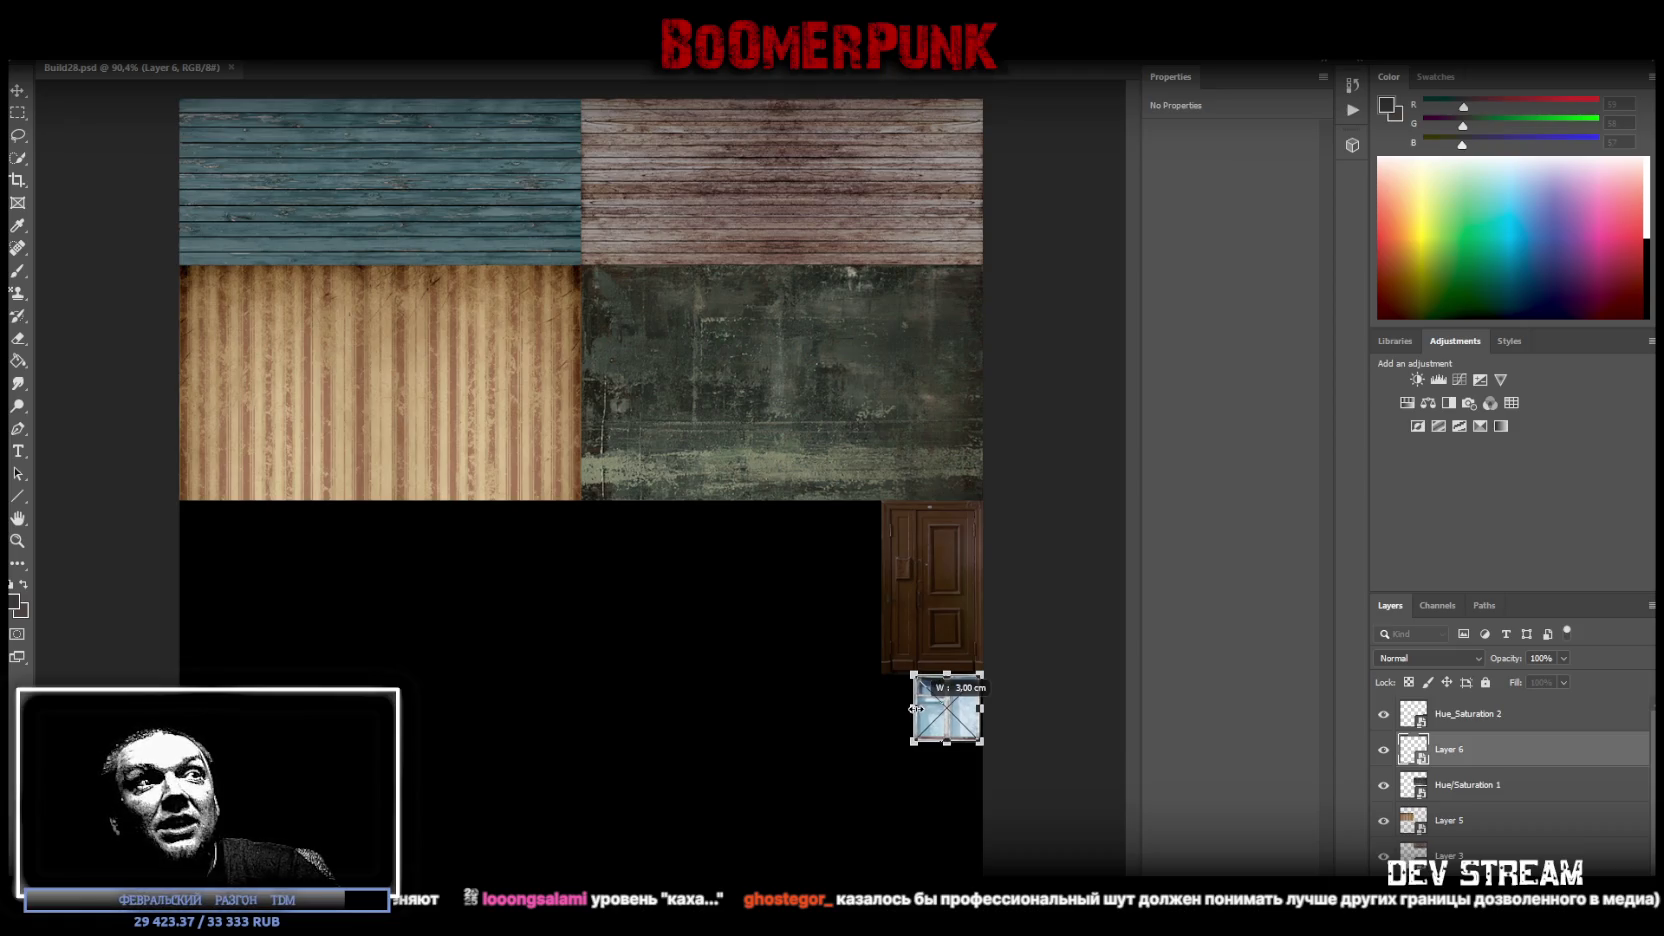
key(Return)
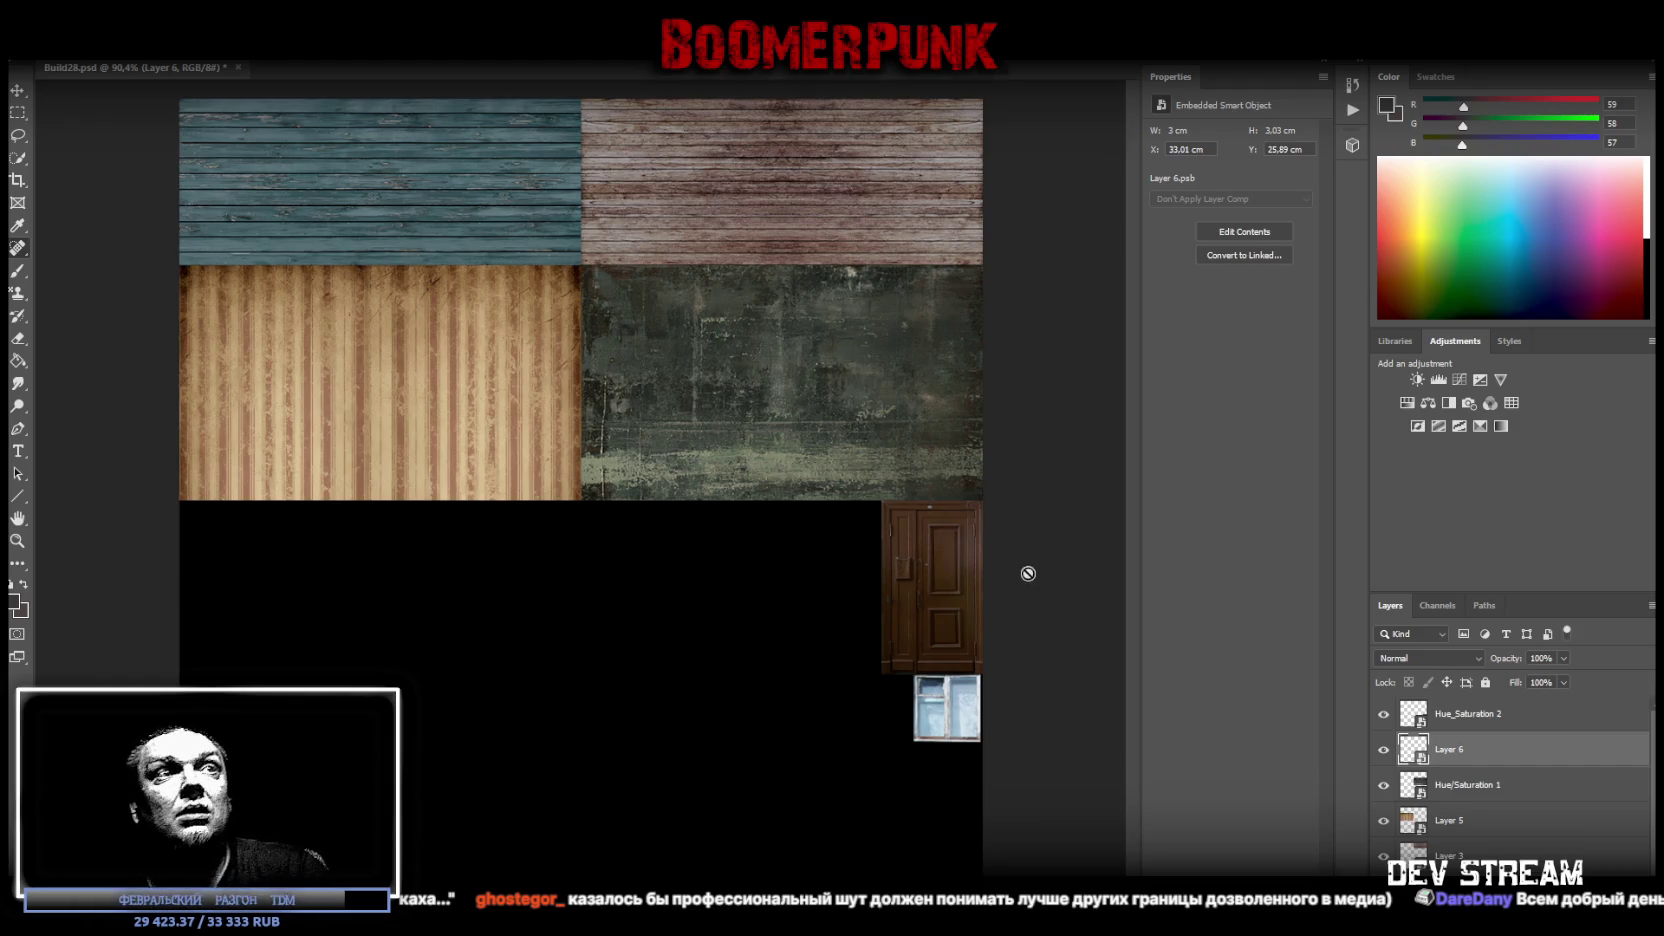
click(950, 724)
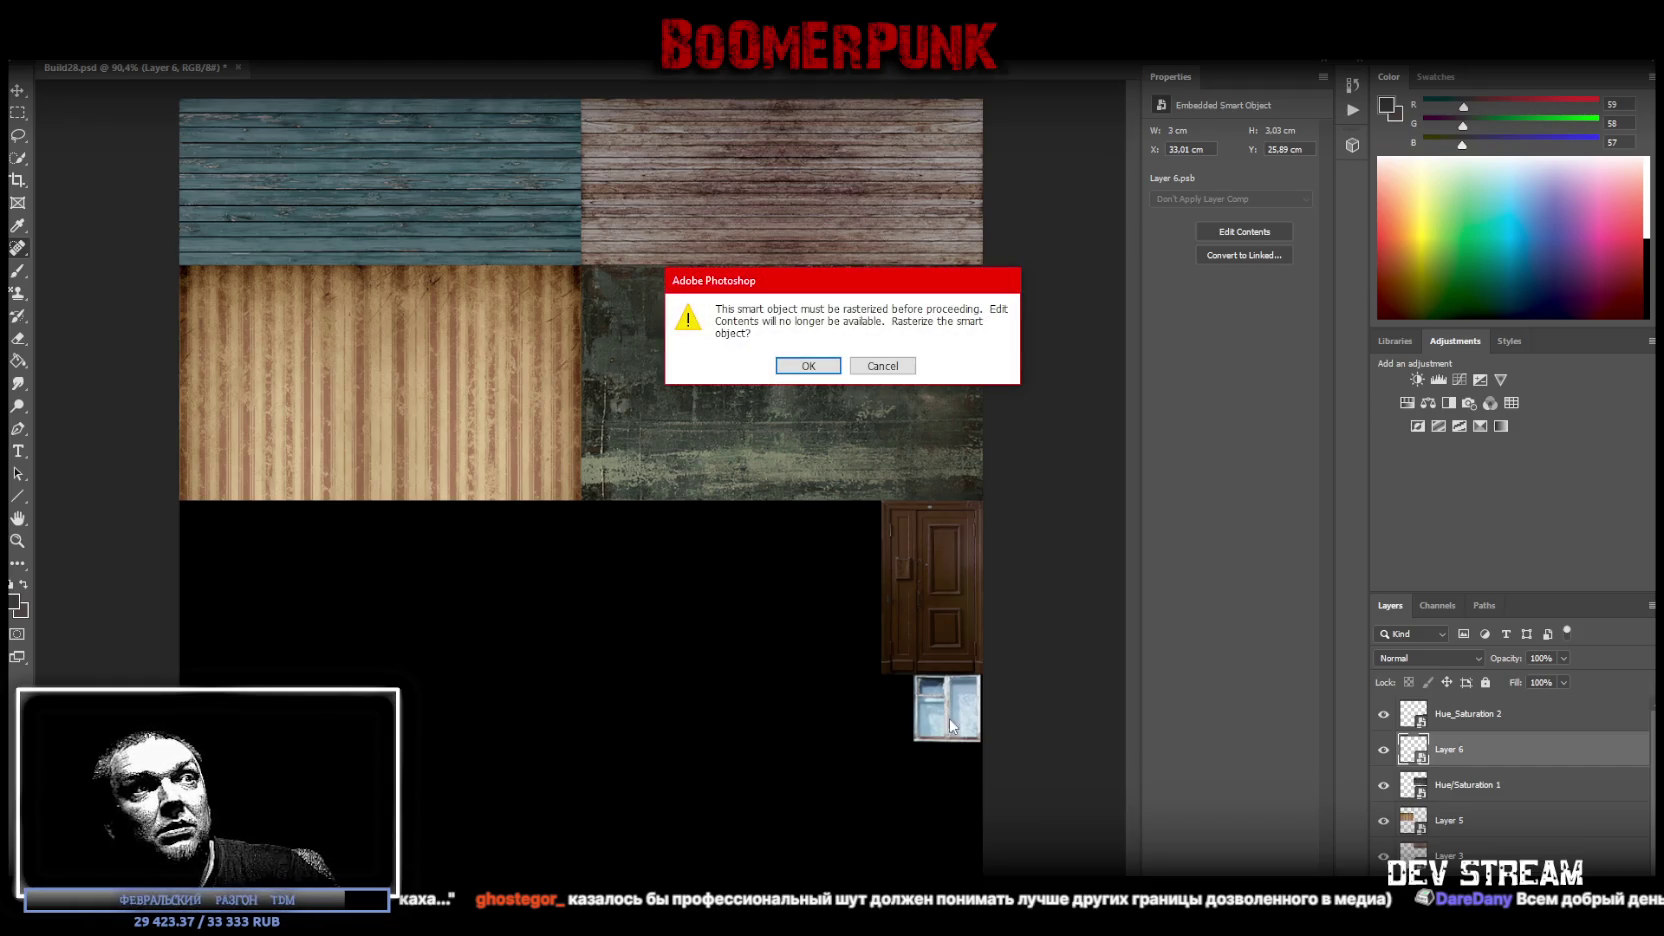
click(828, 372)
key(ctrl+z)
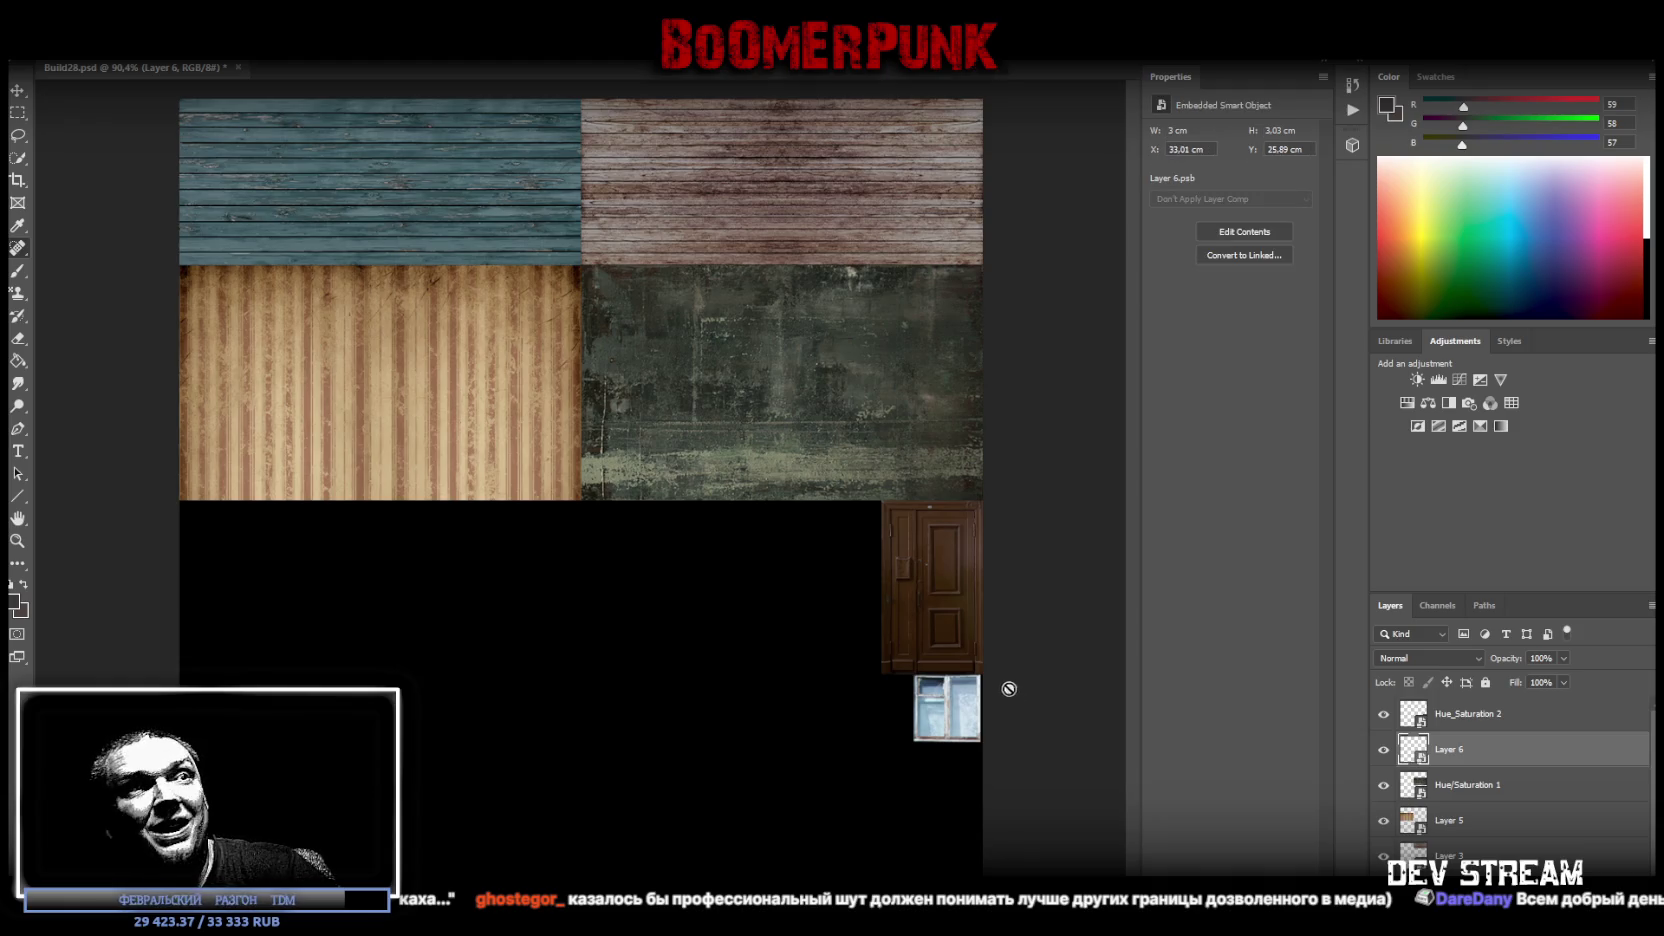
Fit the window photo flush against the door's edge, then open its smart object contents.
click(19, 538)
drag(930, 724, 786, 816)
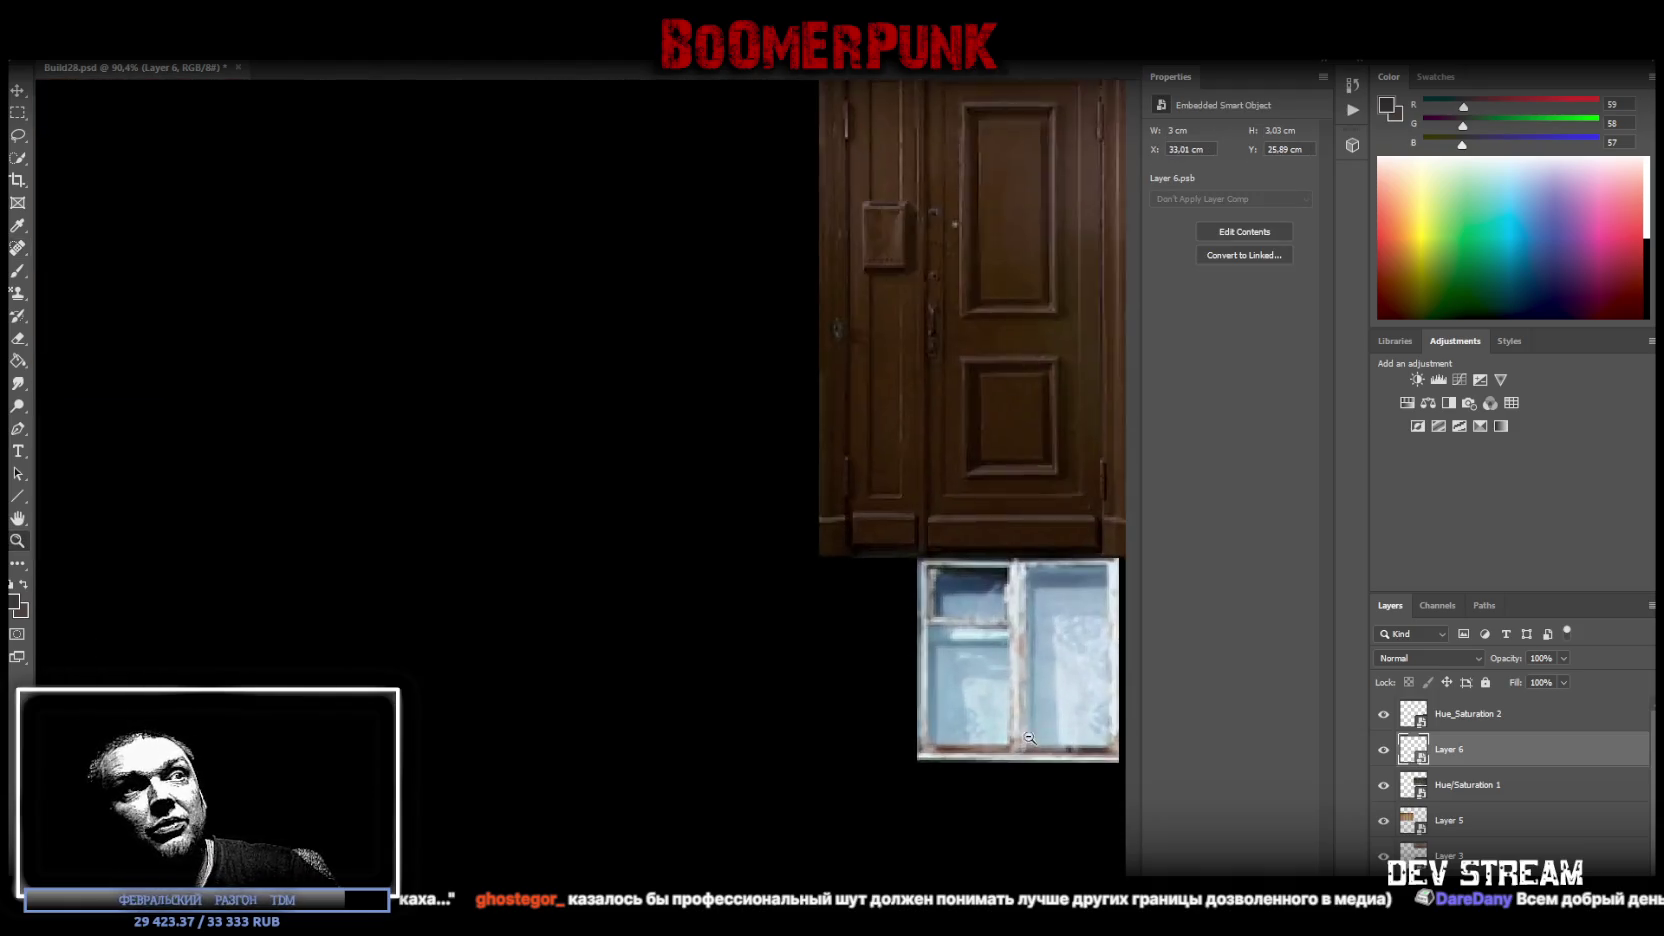
key(ctrl+t)
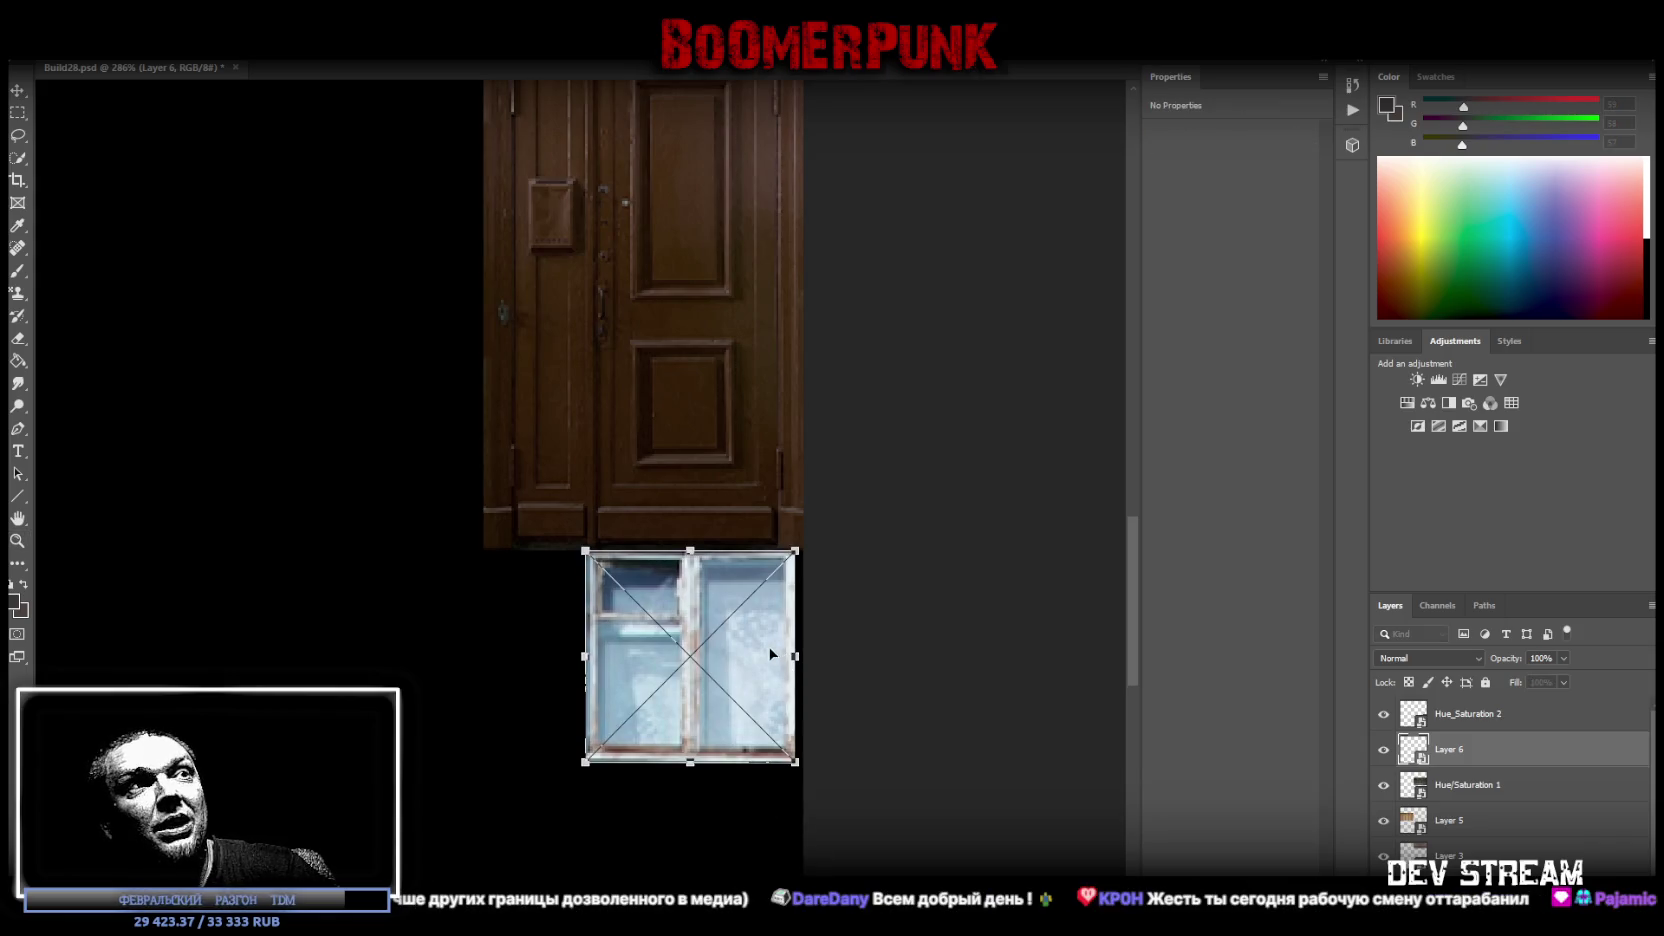
drag(770, 680, 779, 657)
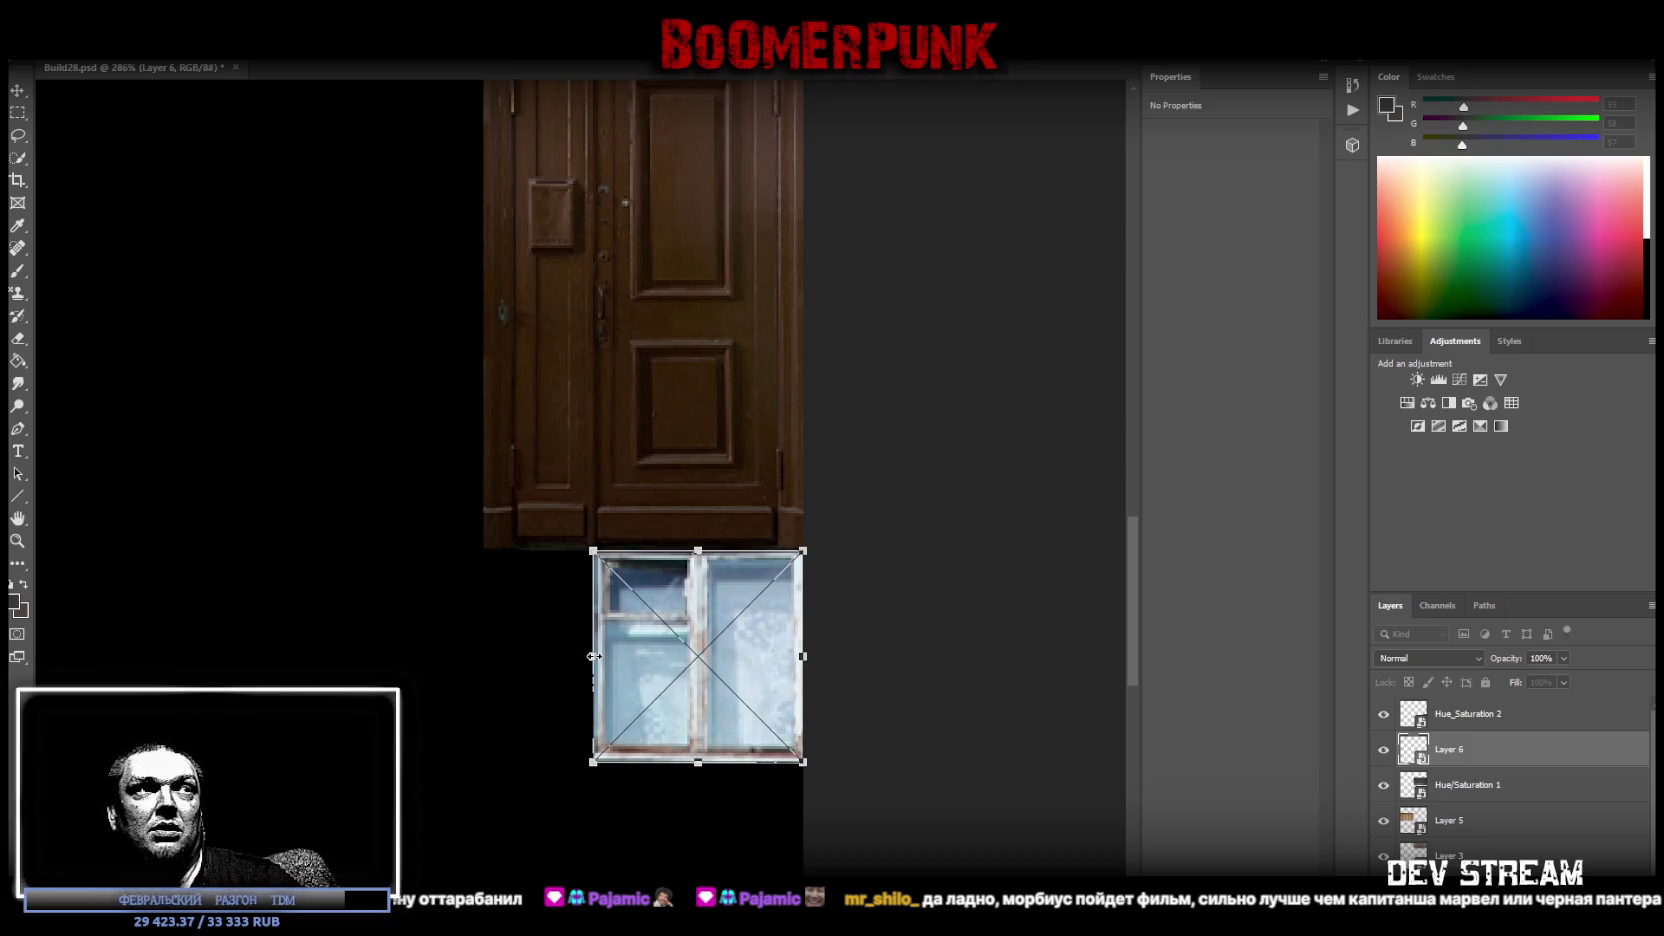
drag(593, 656, 585, 656)
key(Return)
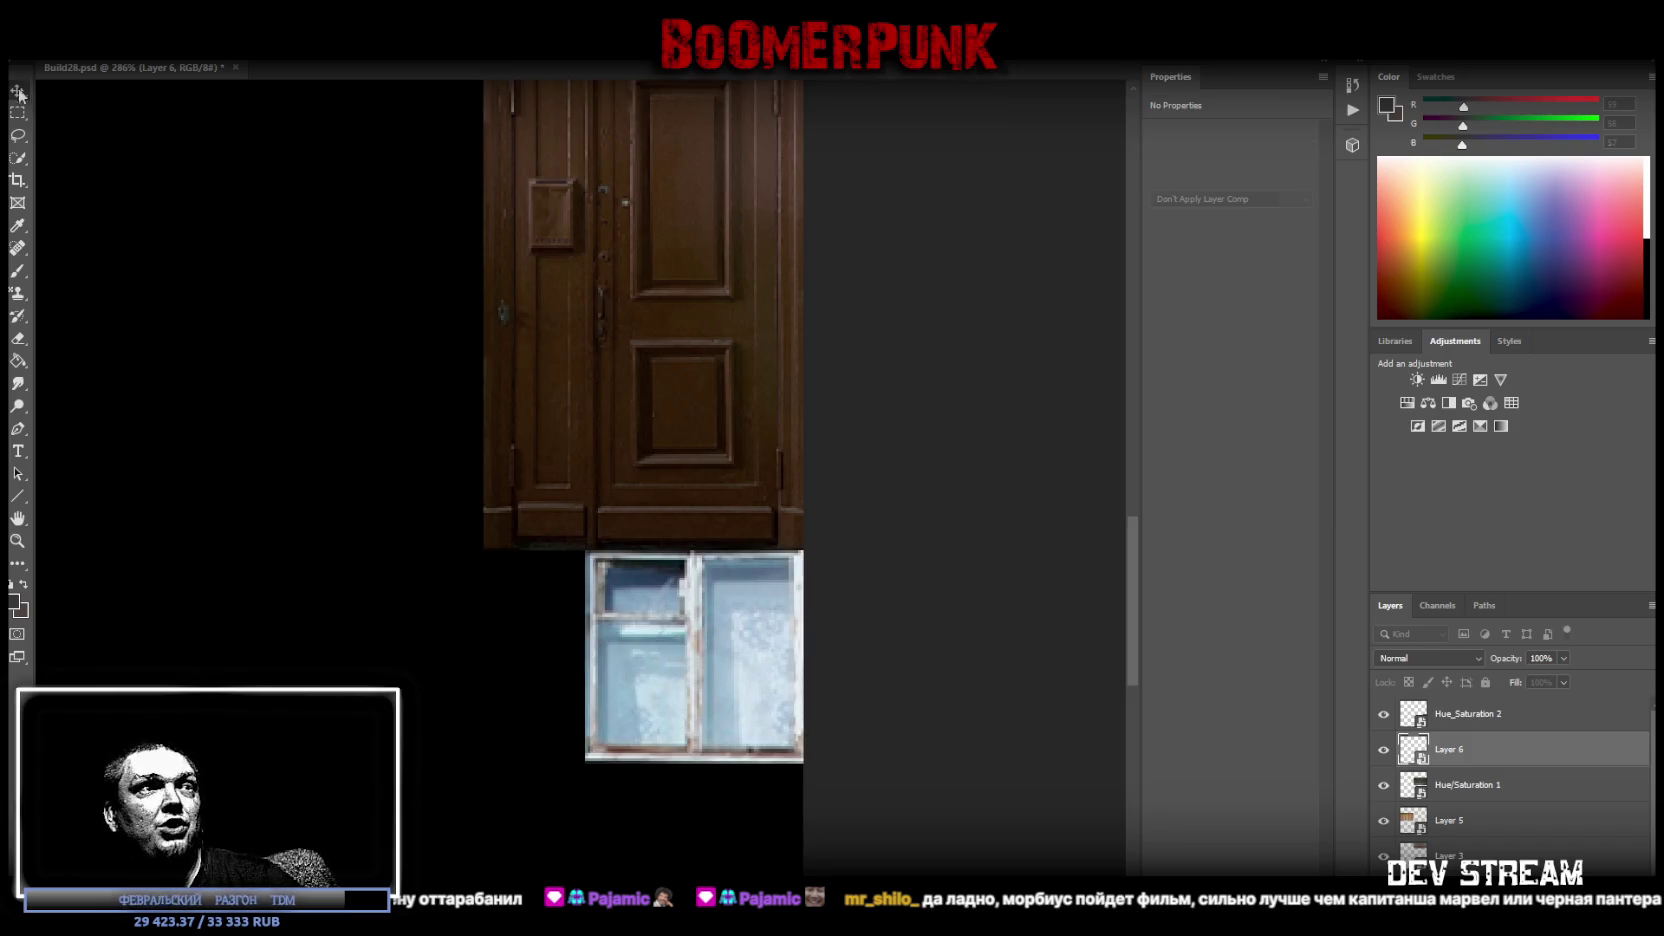
key(i)
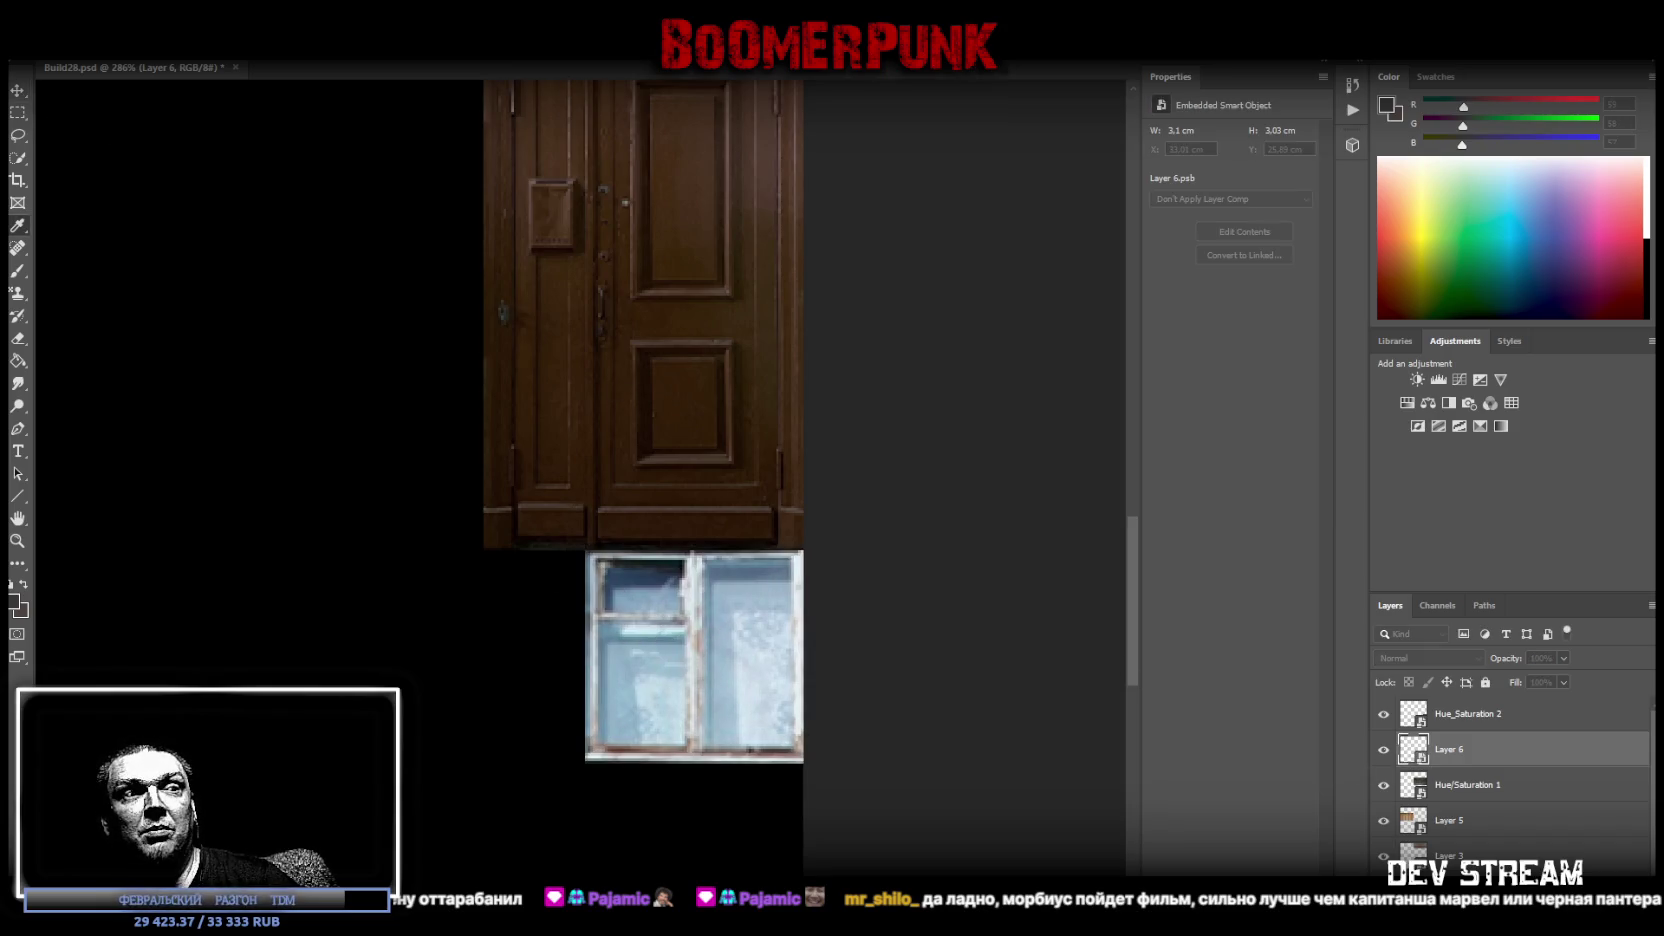
click(1244, 231)
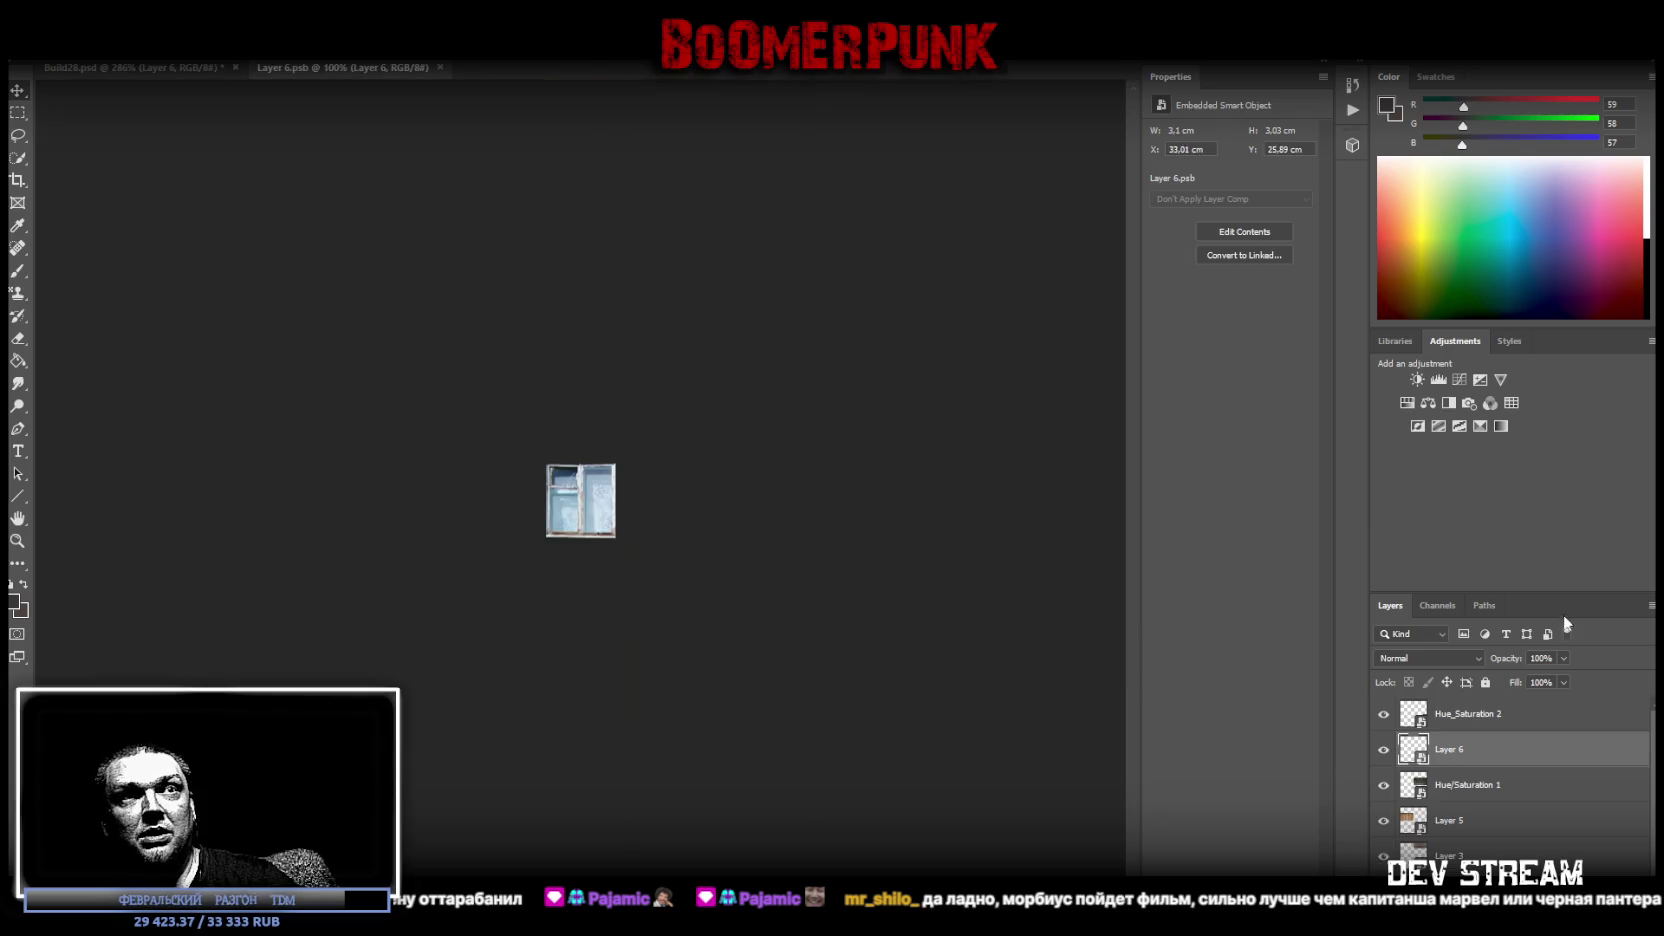
Boost the window's contrast with a Brightness/Contrast layer and merge it down.
click(1416, 380)
mouse_move(1253, 217)
mouse_down()
mouse_move(1269, 218)
mouse_move(1193, 182)
mouse_up()
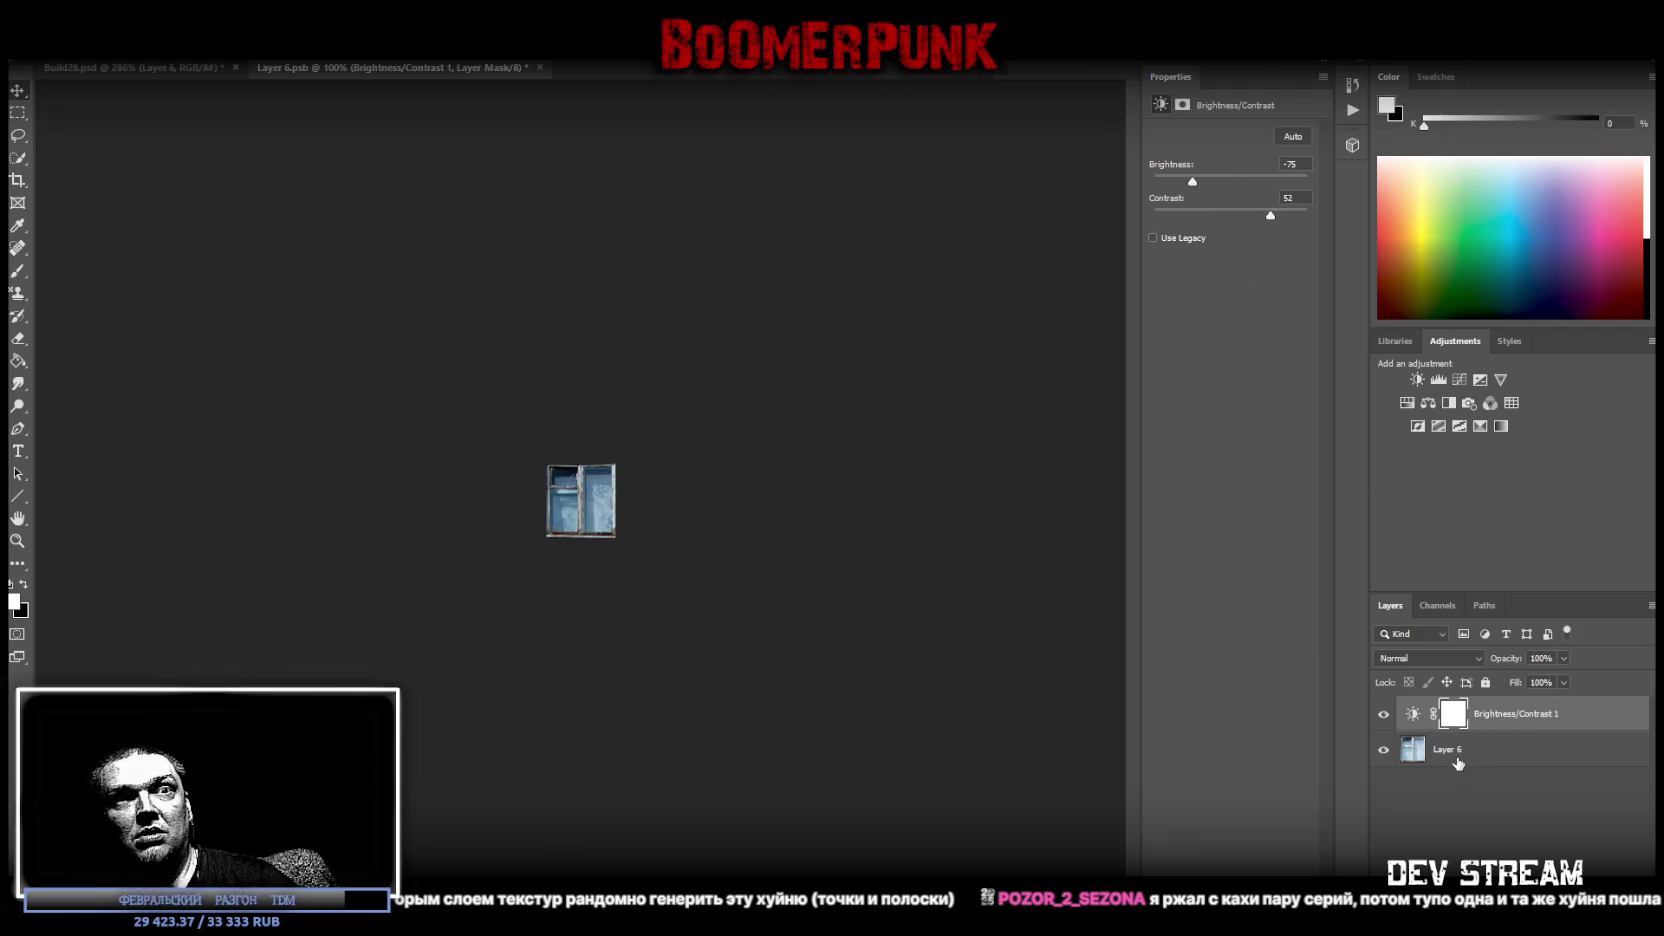
right_click(1458, 763)
click(1465, 530)
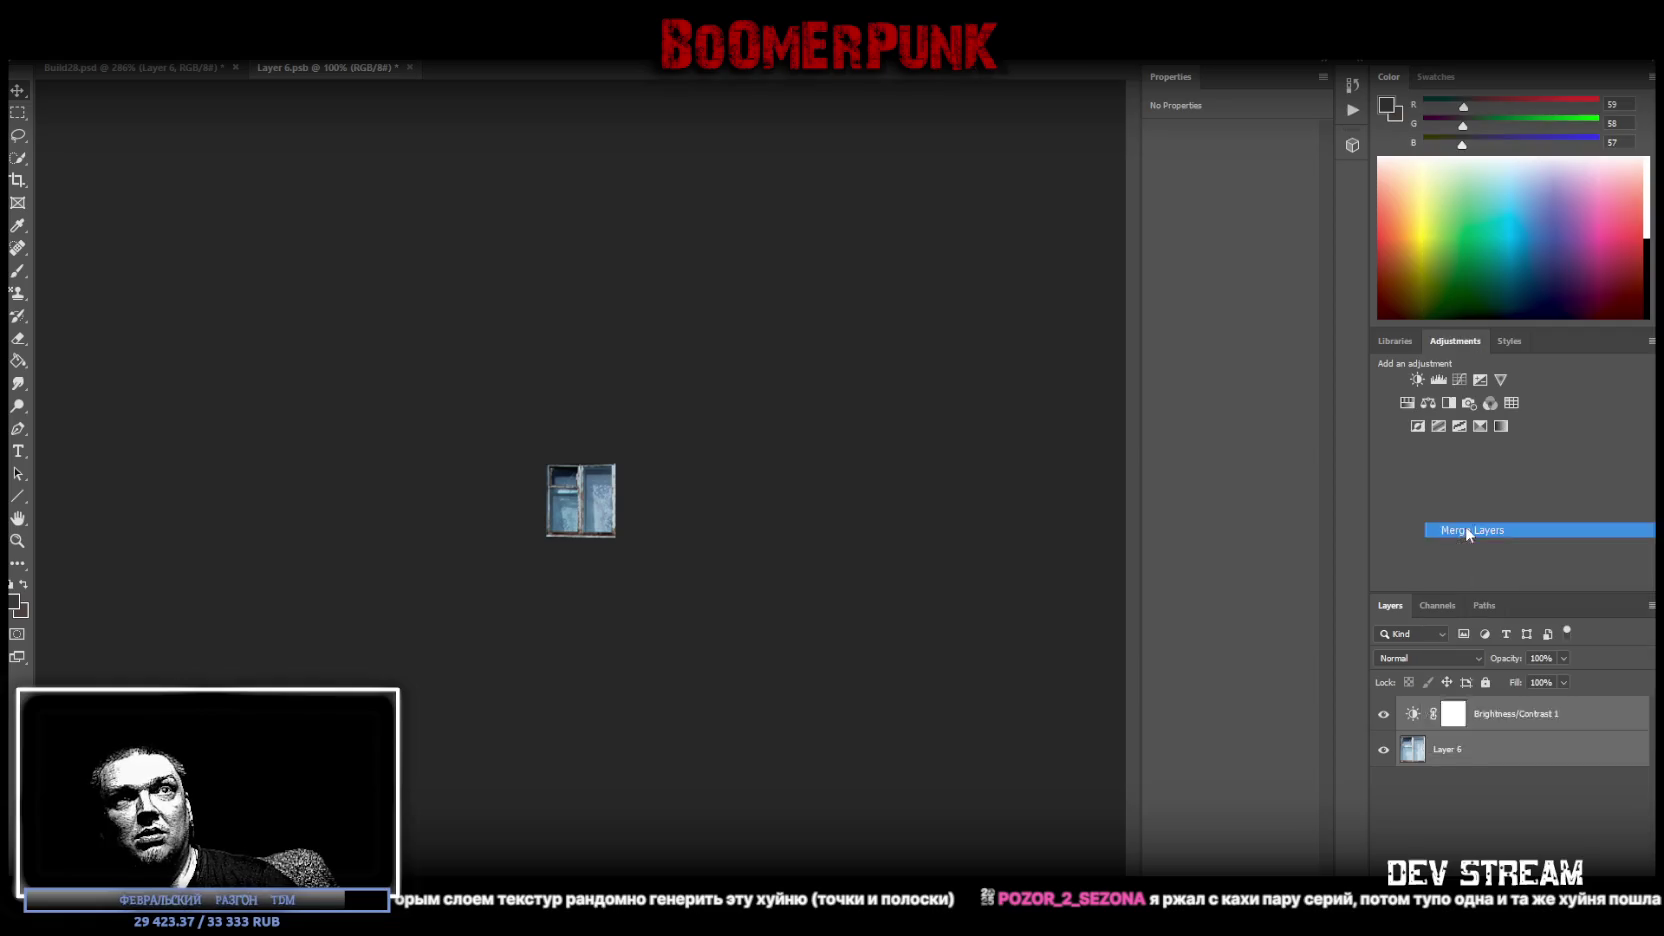
Desaturate and darken the window with Hue/Saturation, merge it, and close Layer 6.psb.
click(1427, 402)
mouse_move(1230, 233)
mouse_down()
mouse_move(1189, 235)
mouse_move(1205, 233)
mouse_move(1203, 266)
mouse_up()
click(1211, 265)
right_click(1430, 762)
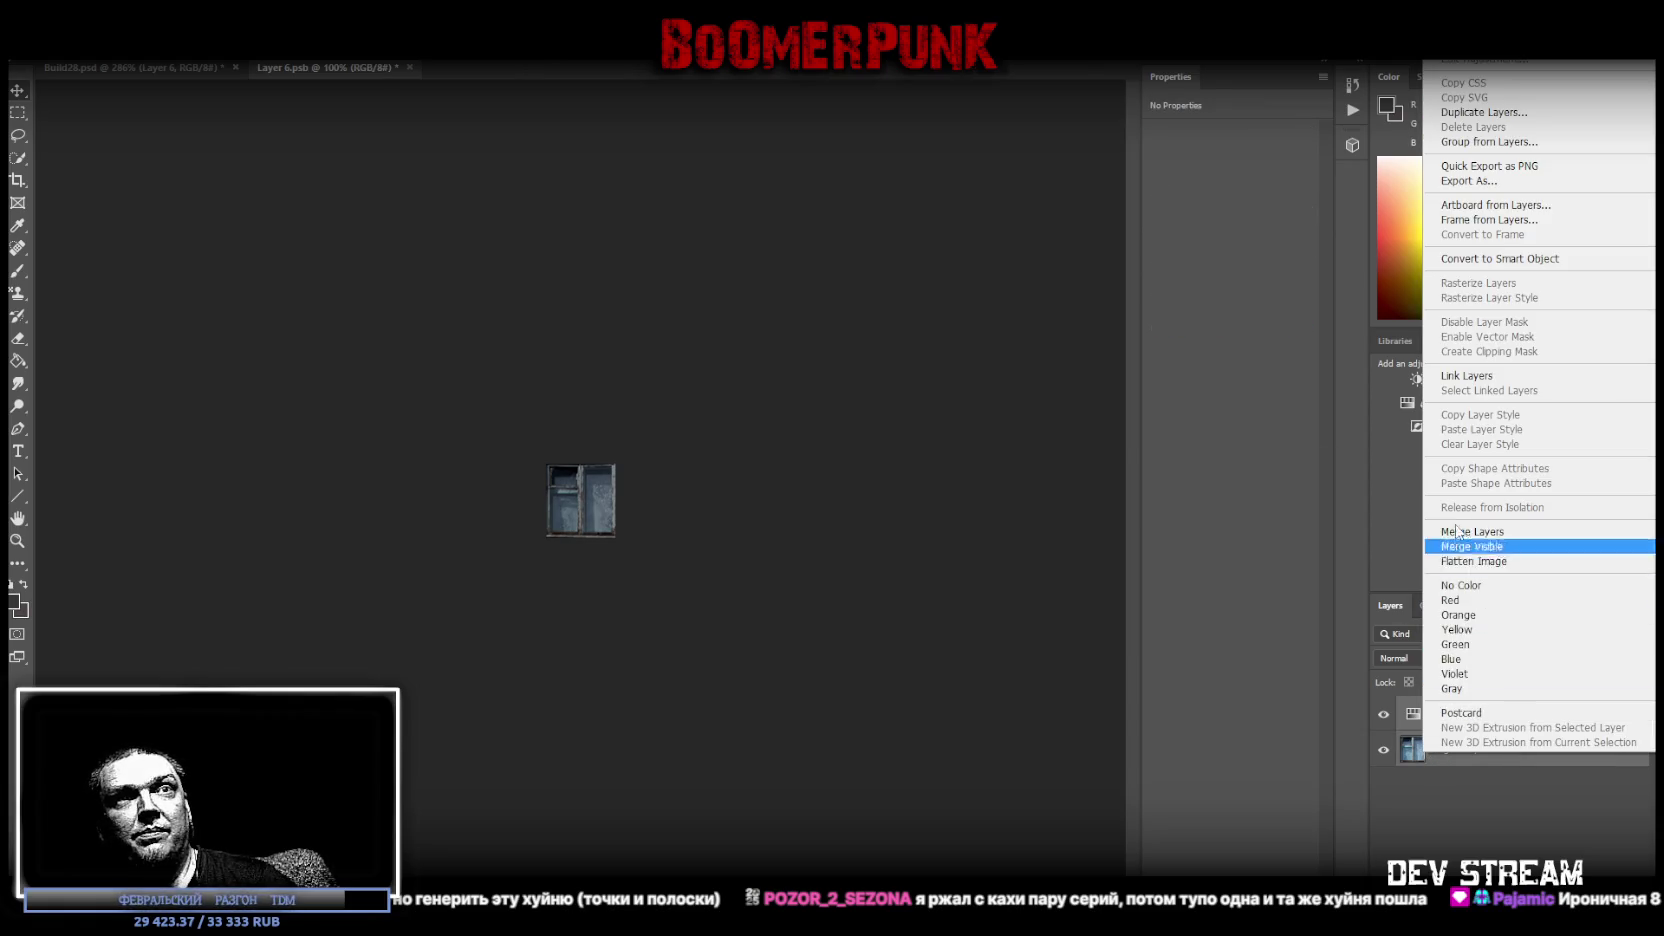
click(1470, 531)
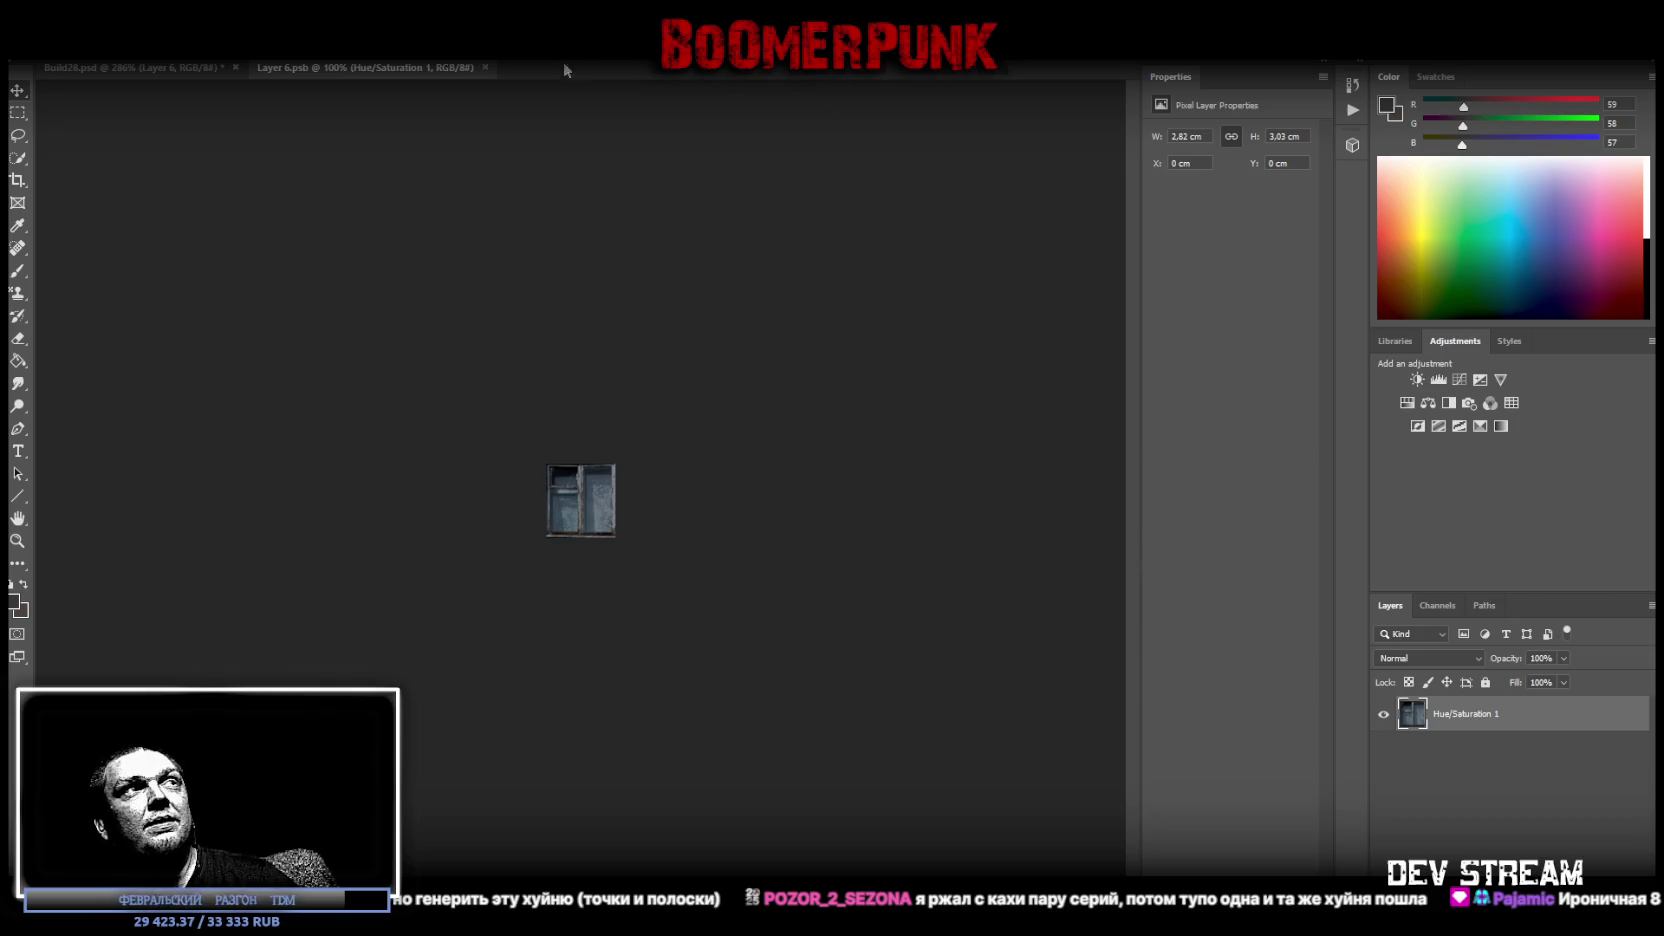
click(486, 67)
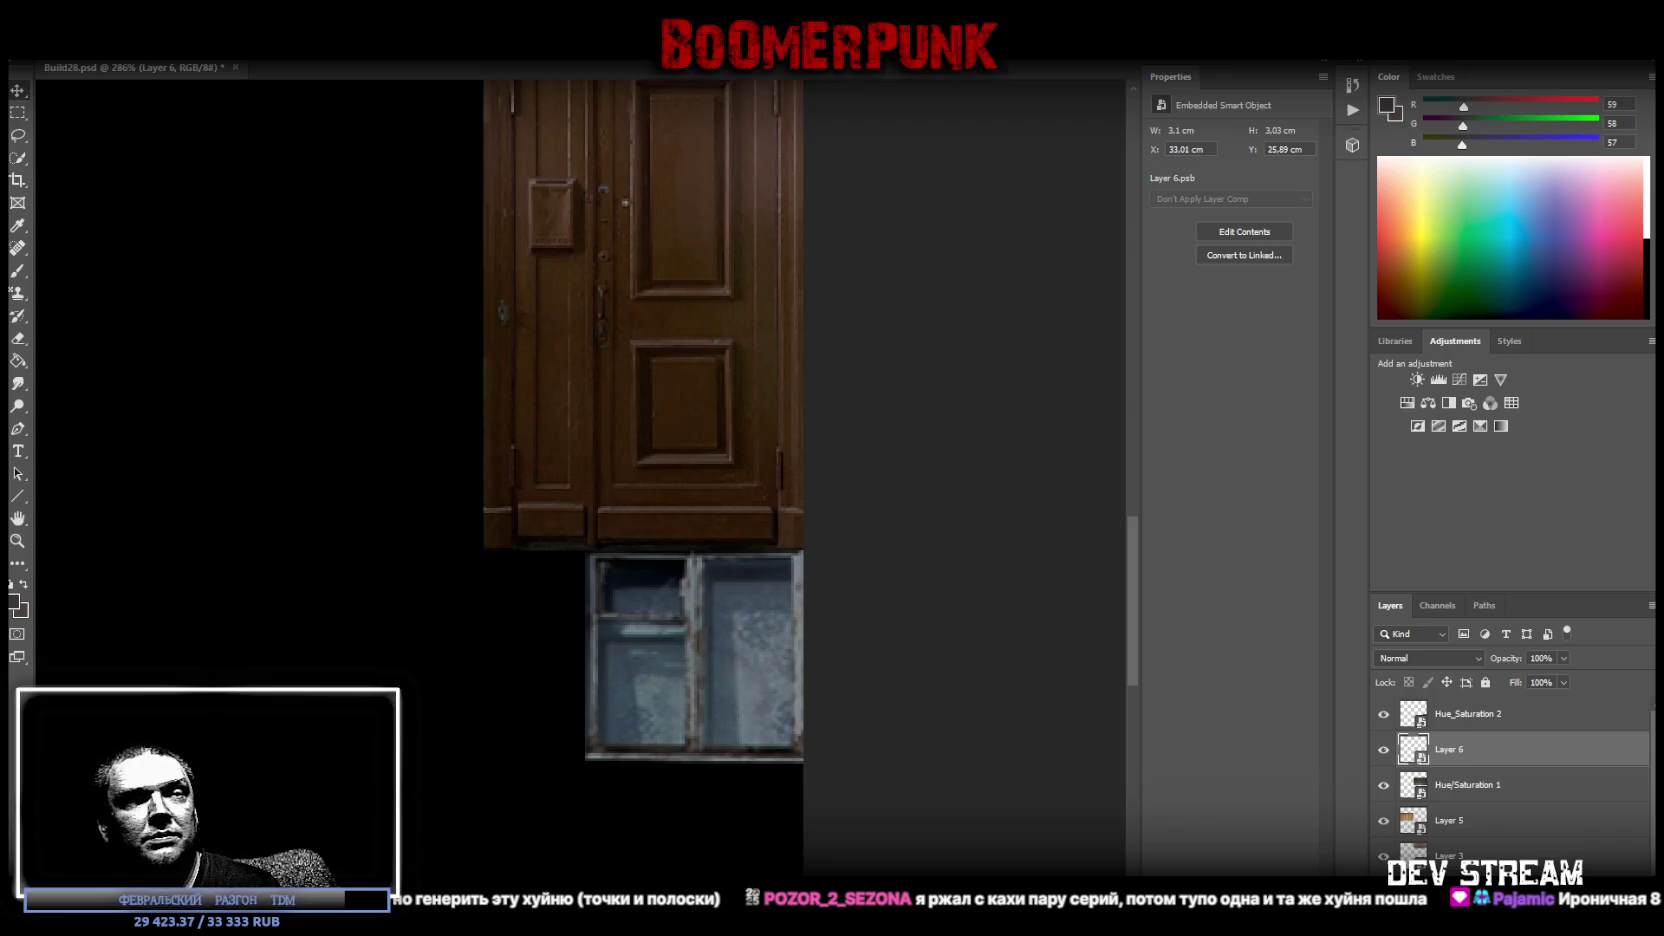
key(alt+Tab)
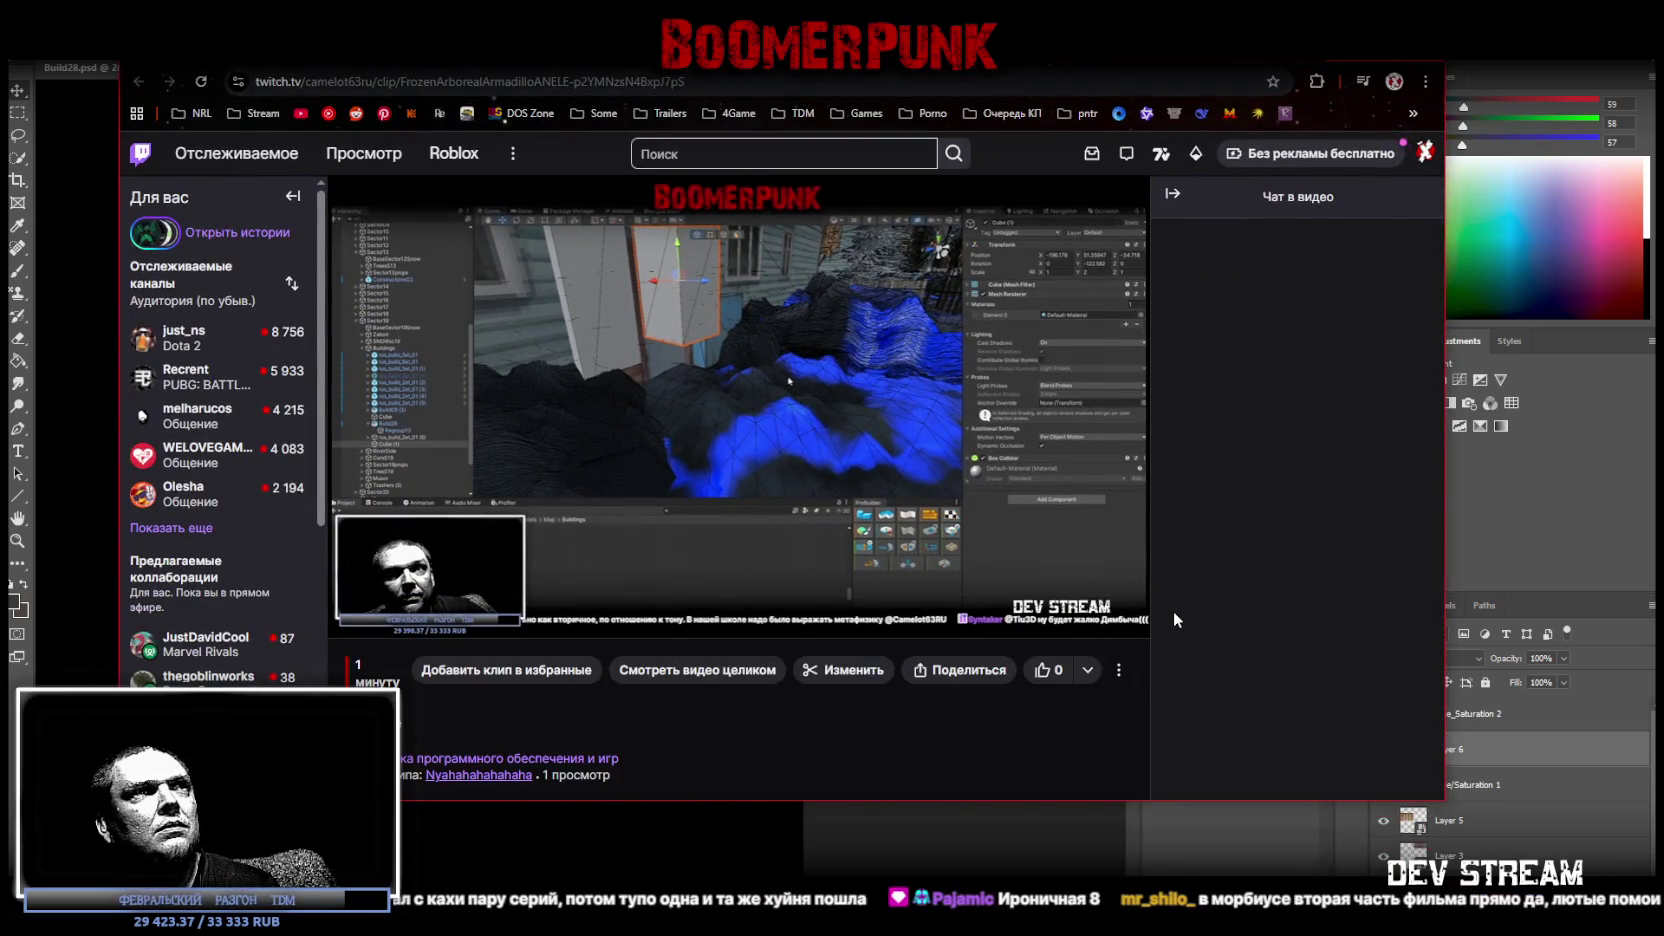
mouse_move(874, 590)
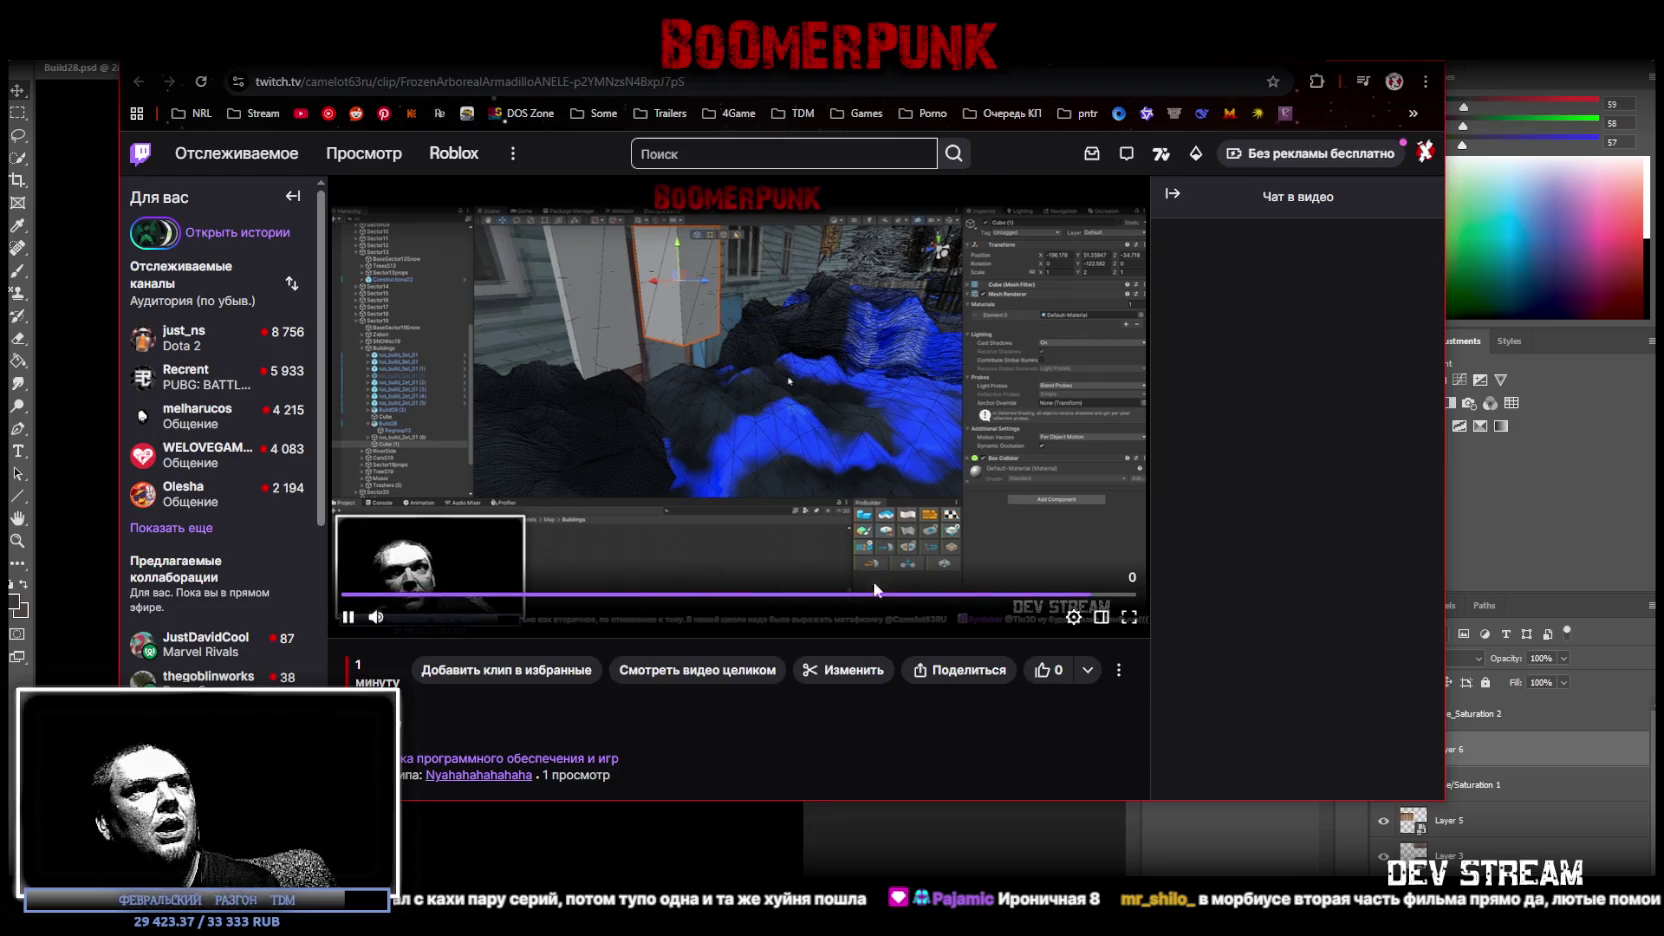
Play the Twitch clip full screen, exit full screen, and switch away from the browser.
click(1129, 618)
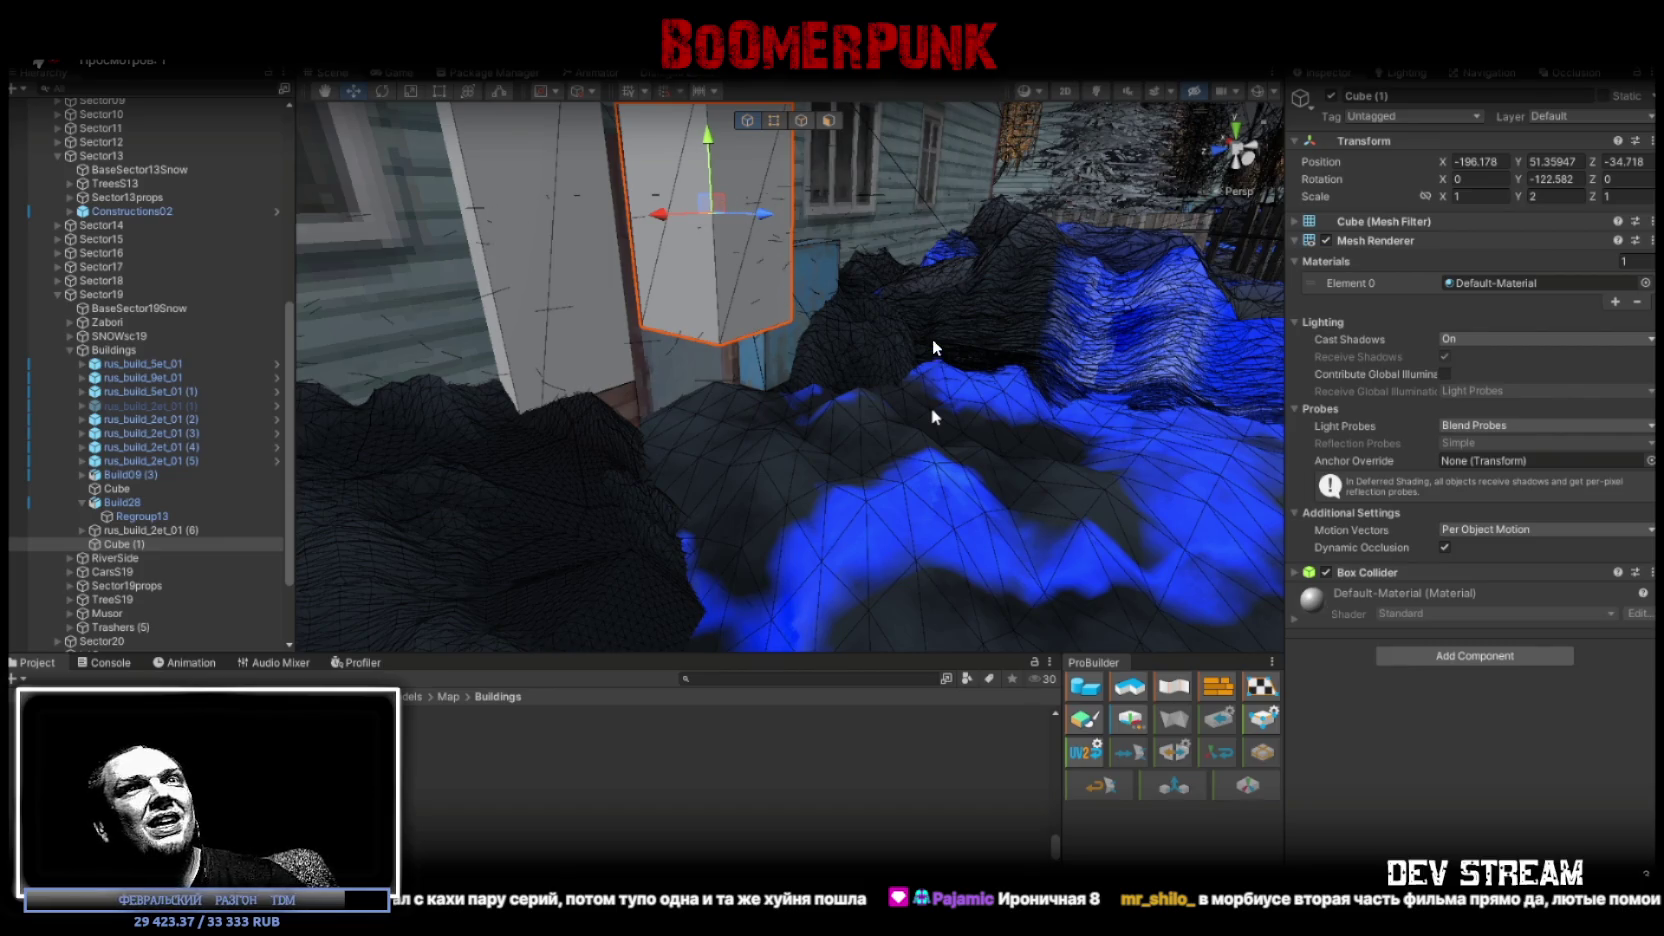
key(Escape)
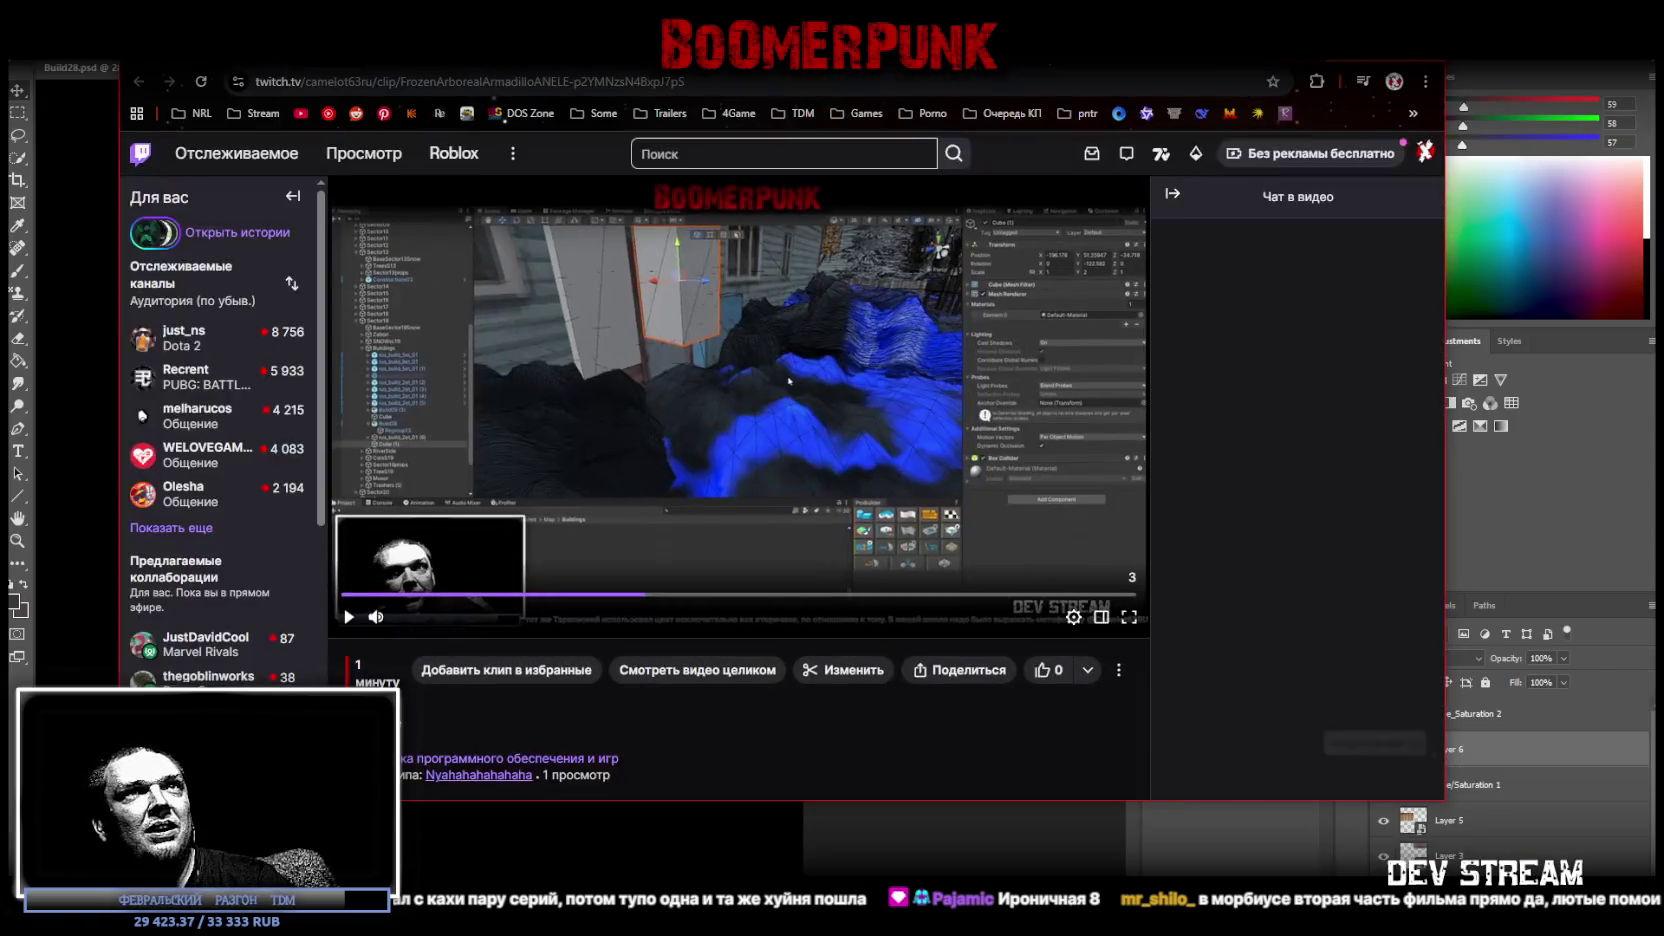
key(alt+Tab)
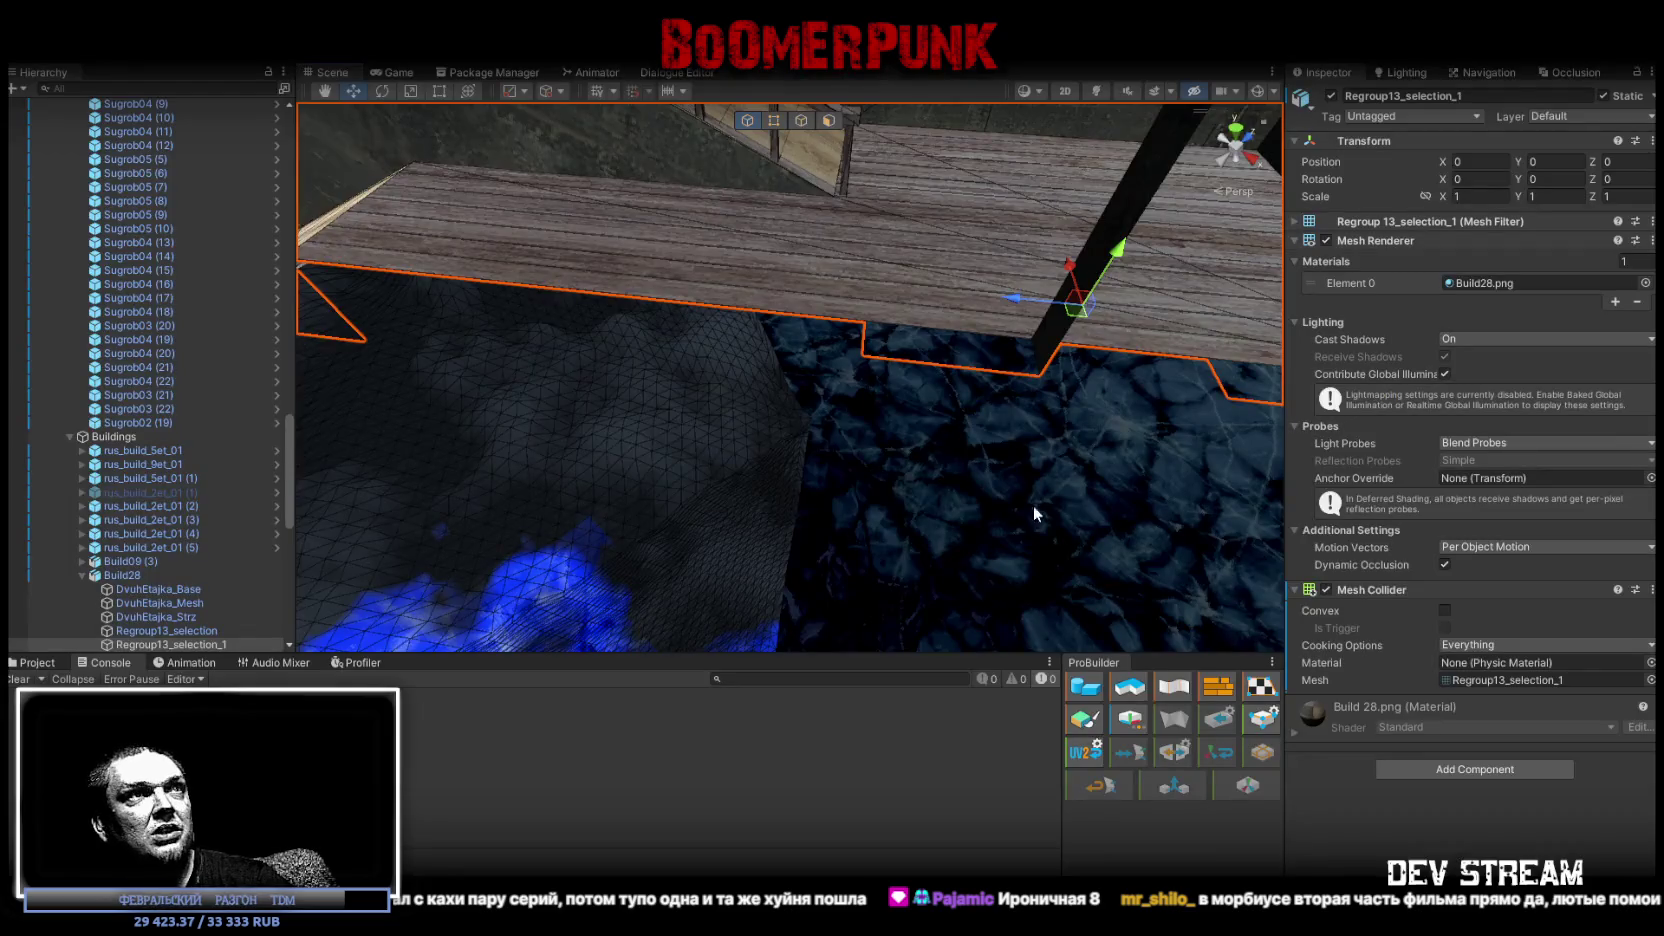
click(1040, 92)
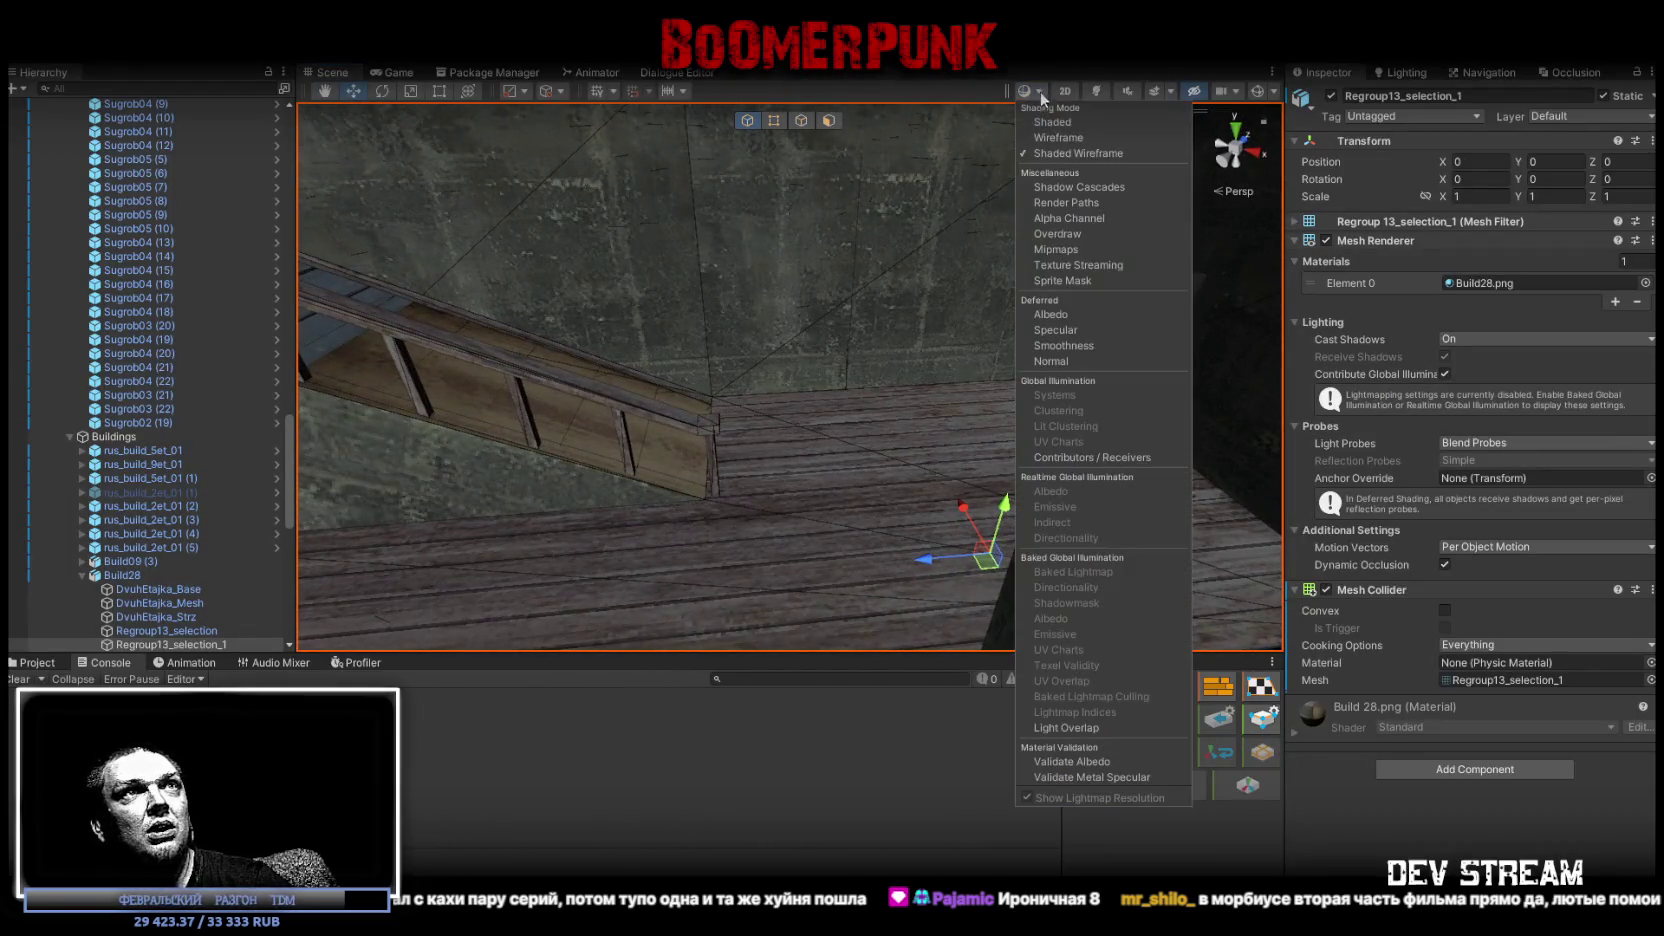
click(1082, 152)
mouse_move(1082, 152)
right_down()
mouse_move(1262, 336)
mouse_move(1112, 91)
right_up()
click(1041, 92)
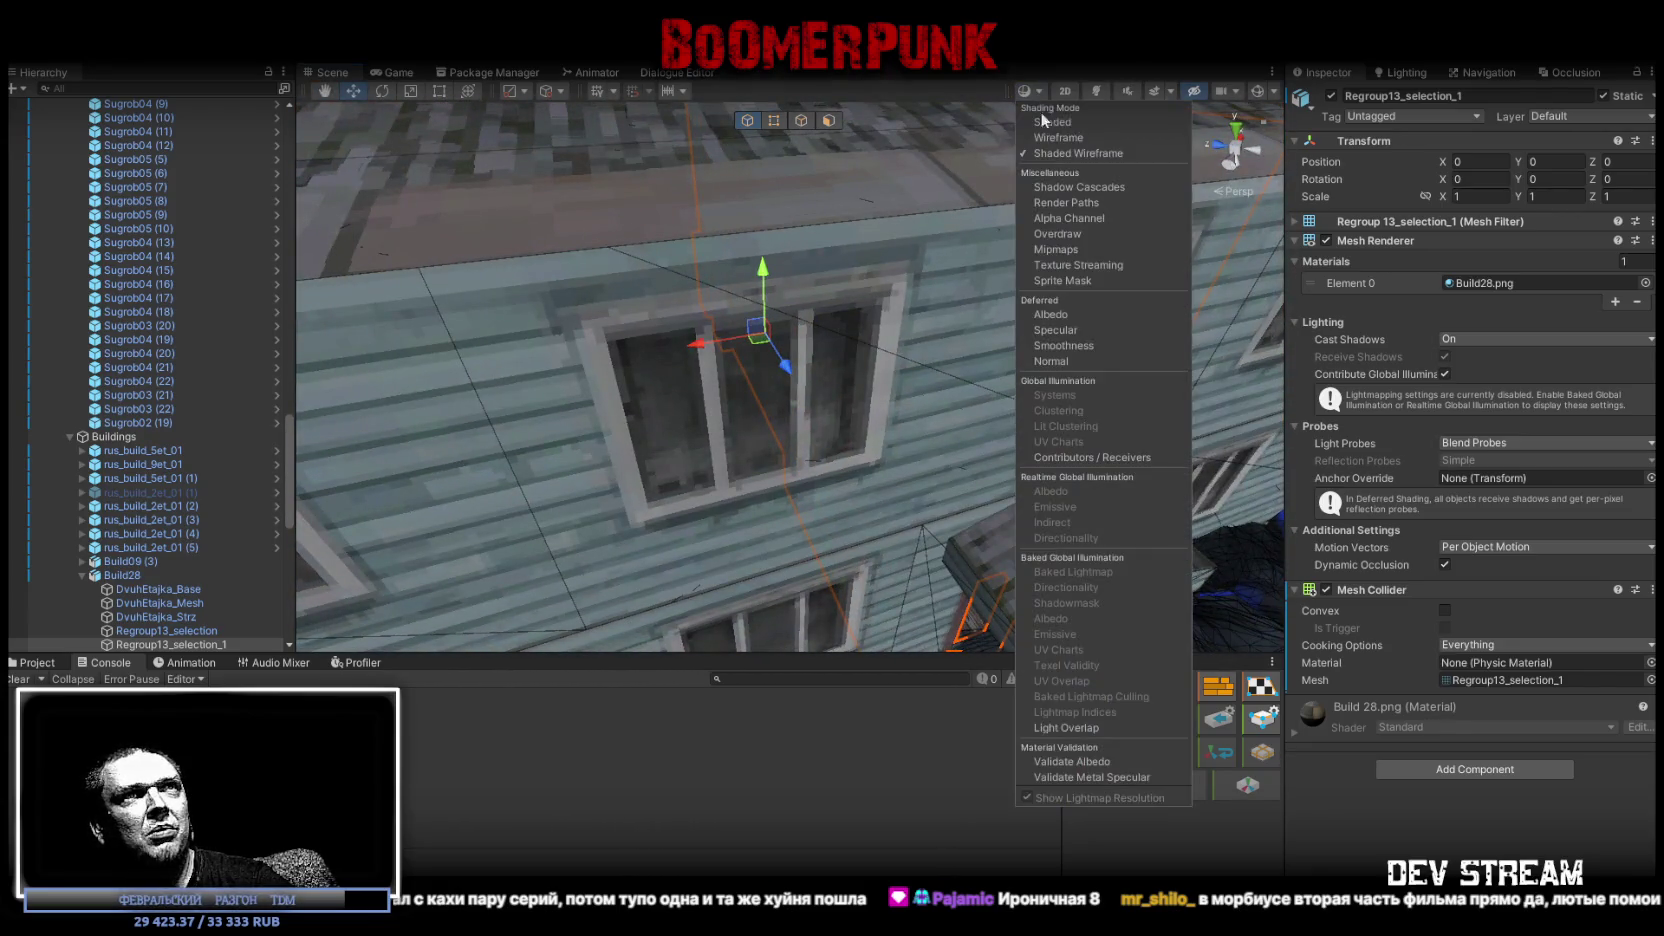
click(1060, 152)
mouse_move(1060, 152)
right_down()
mouse_move(856, 288)
mouse_move(982, 285)
right_up()
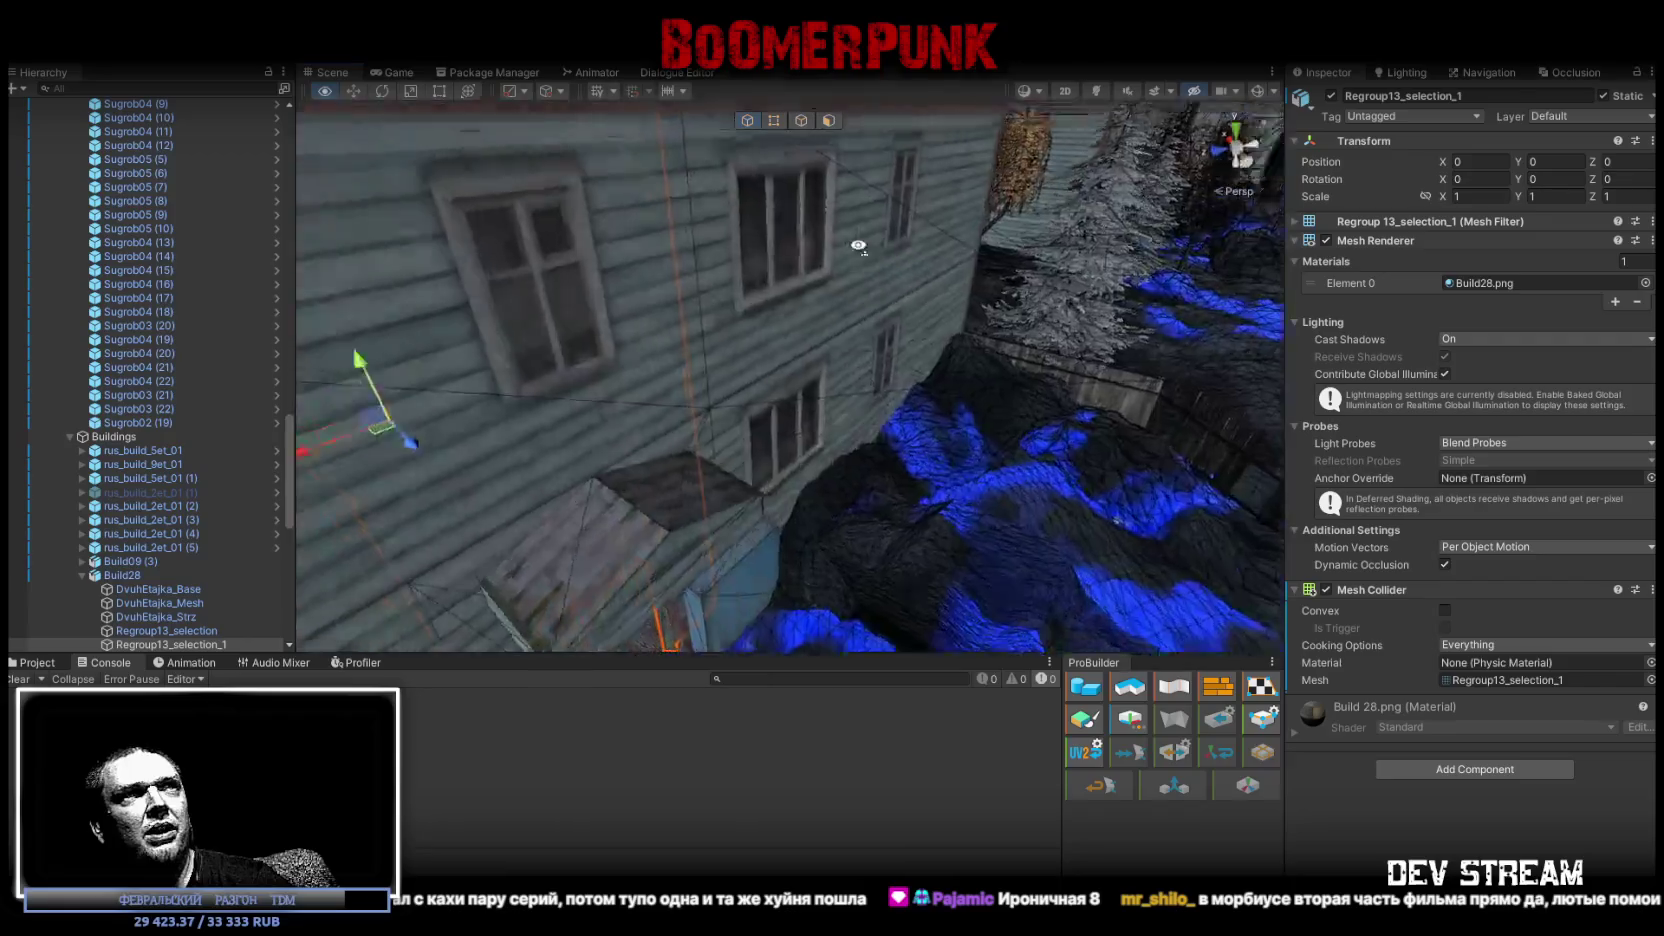
right_drag(980, 357, 950, 354)
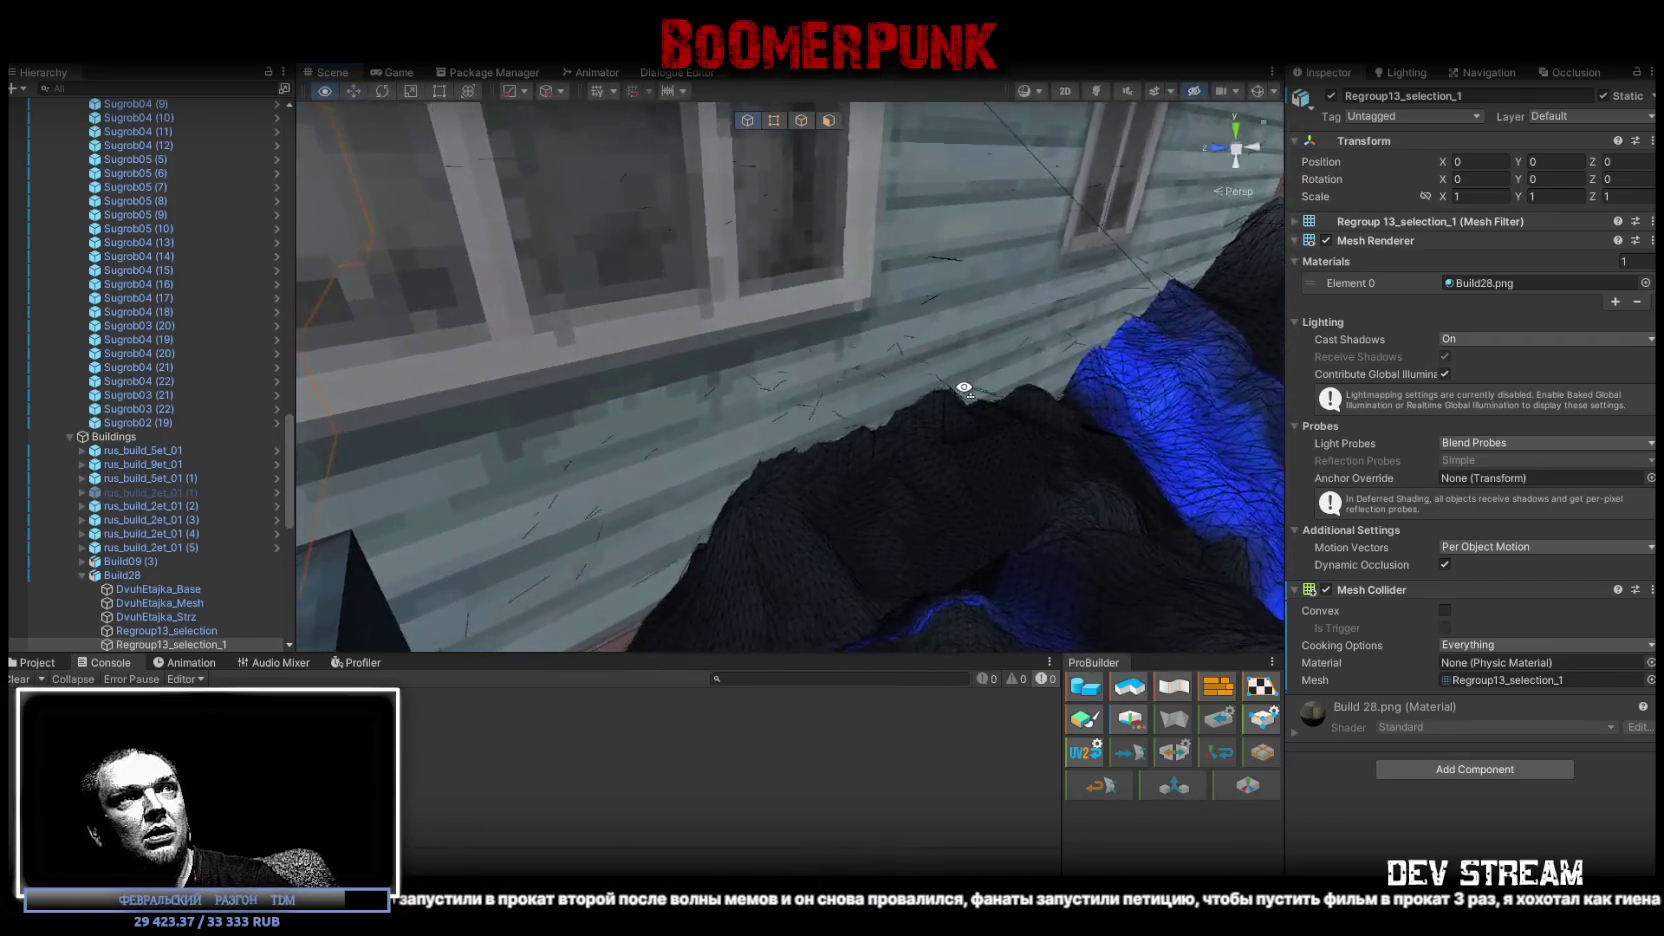
right_drag(950, 354, 798, 418)
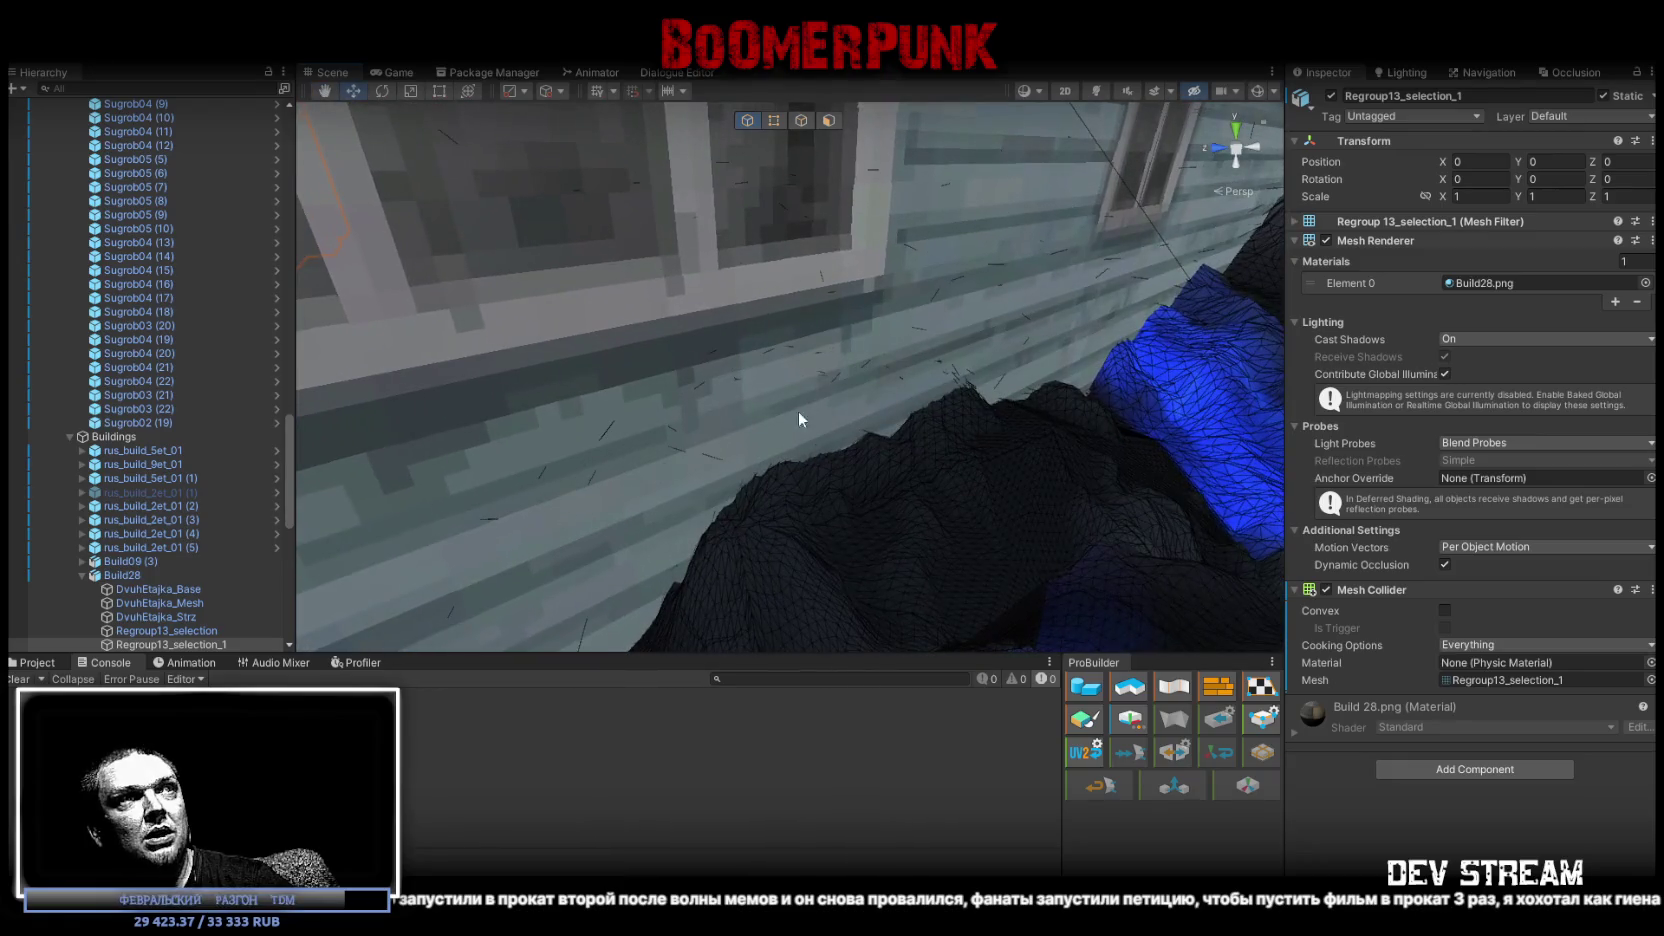
click(1041, 94)
click(1053, 122)
mouse_move(705, 330)
right_down()
mouse_move(838, 346)
mouse_move(891, 283)
right_up()
click(1041, 94)
click(1054, 153)
mouse_move(727, 250)
right_down()
mouse_move(637, 229)
mouse_move(738, 197)
mouse_move(731, 211)
right_up()
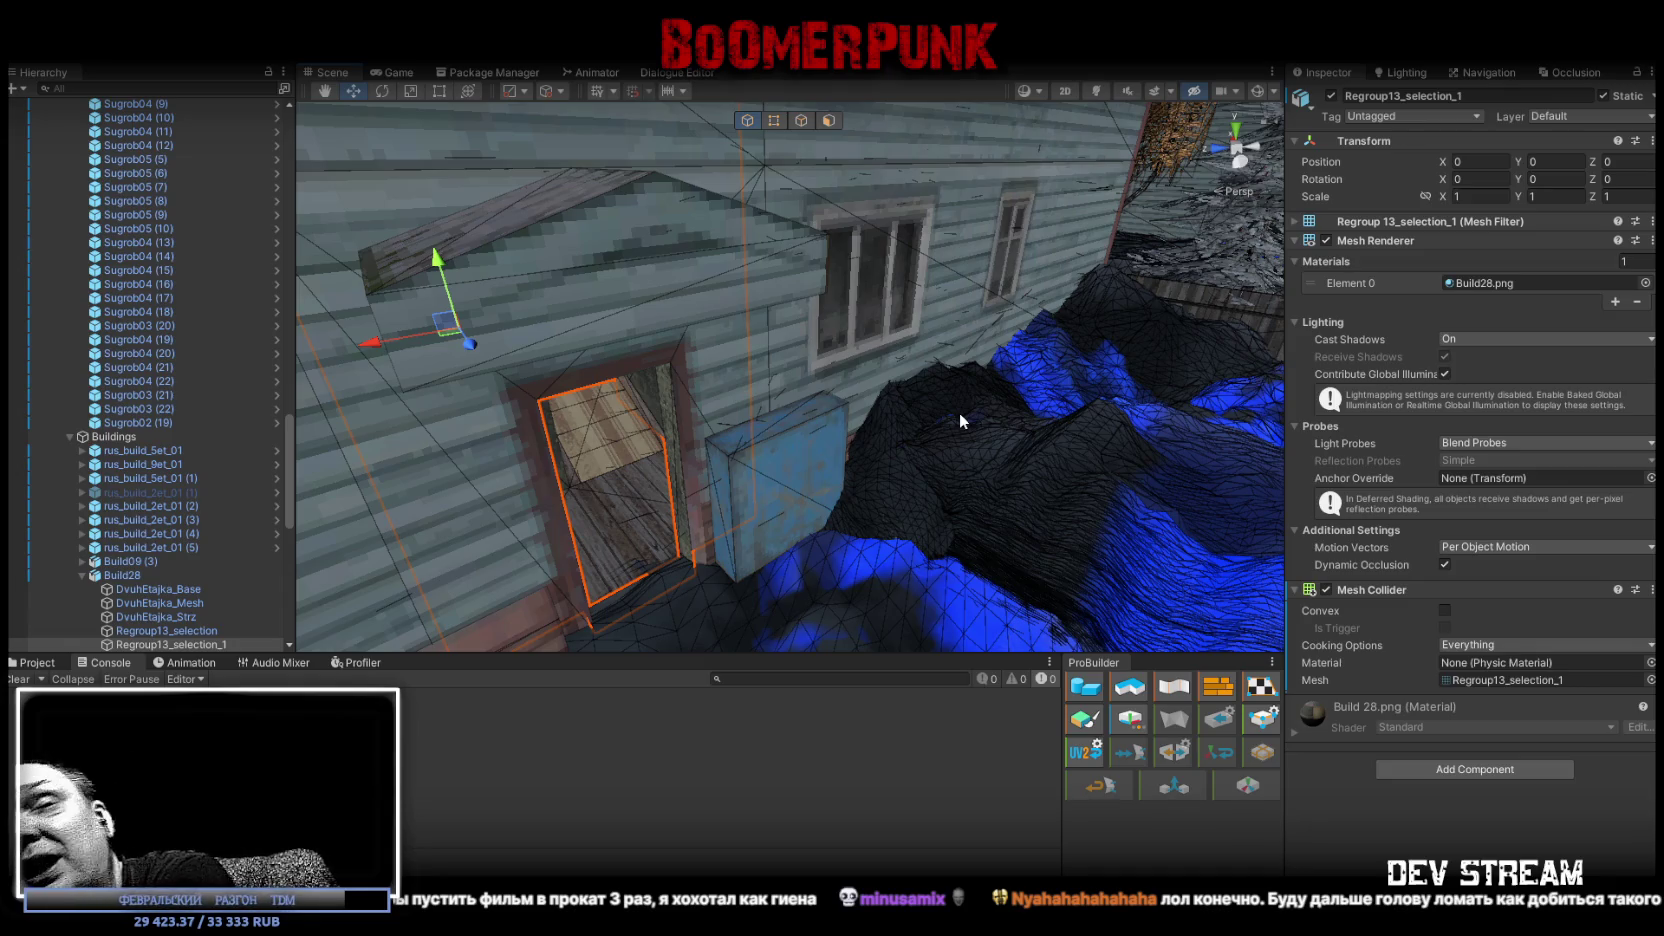
mouse_move(1221, 351)
right_down()
mouse_move(943, 384)
mouse_move(780, 432)
right_up()
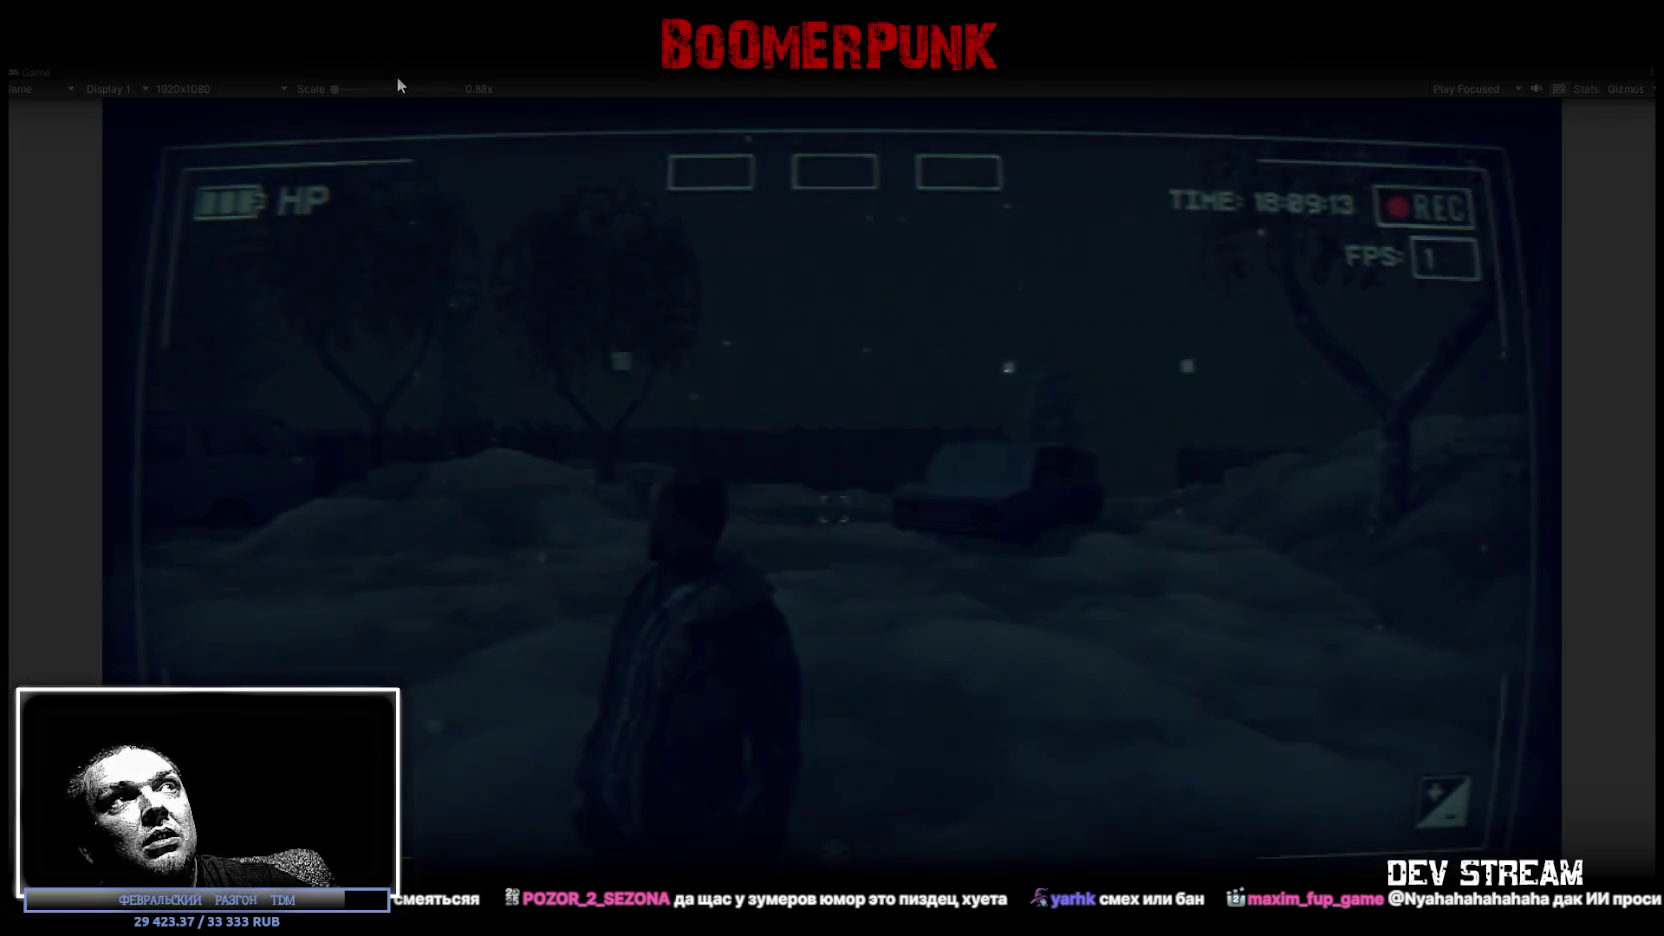
double_click(396, 72)
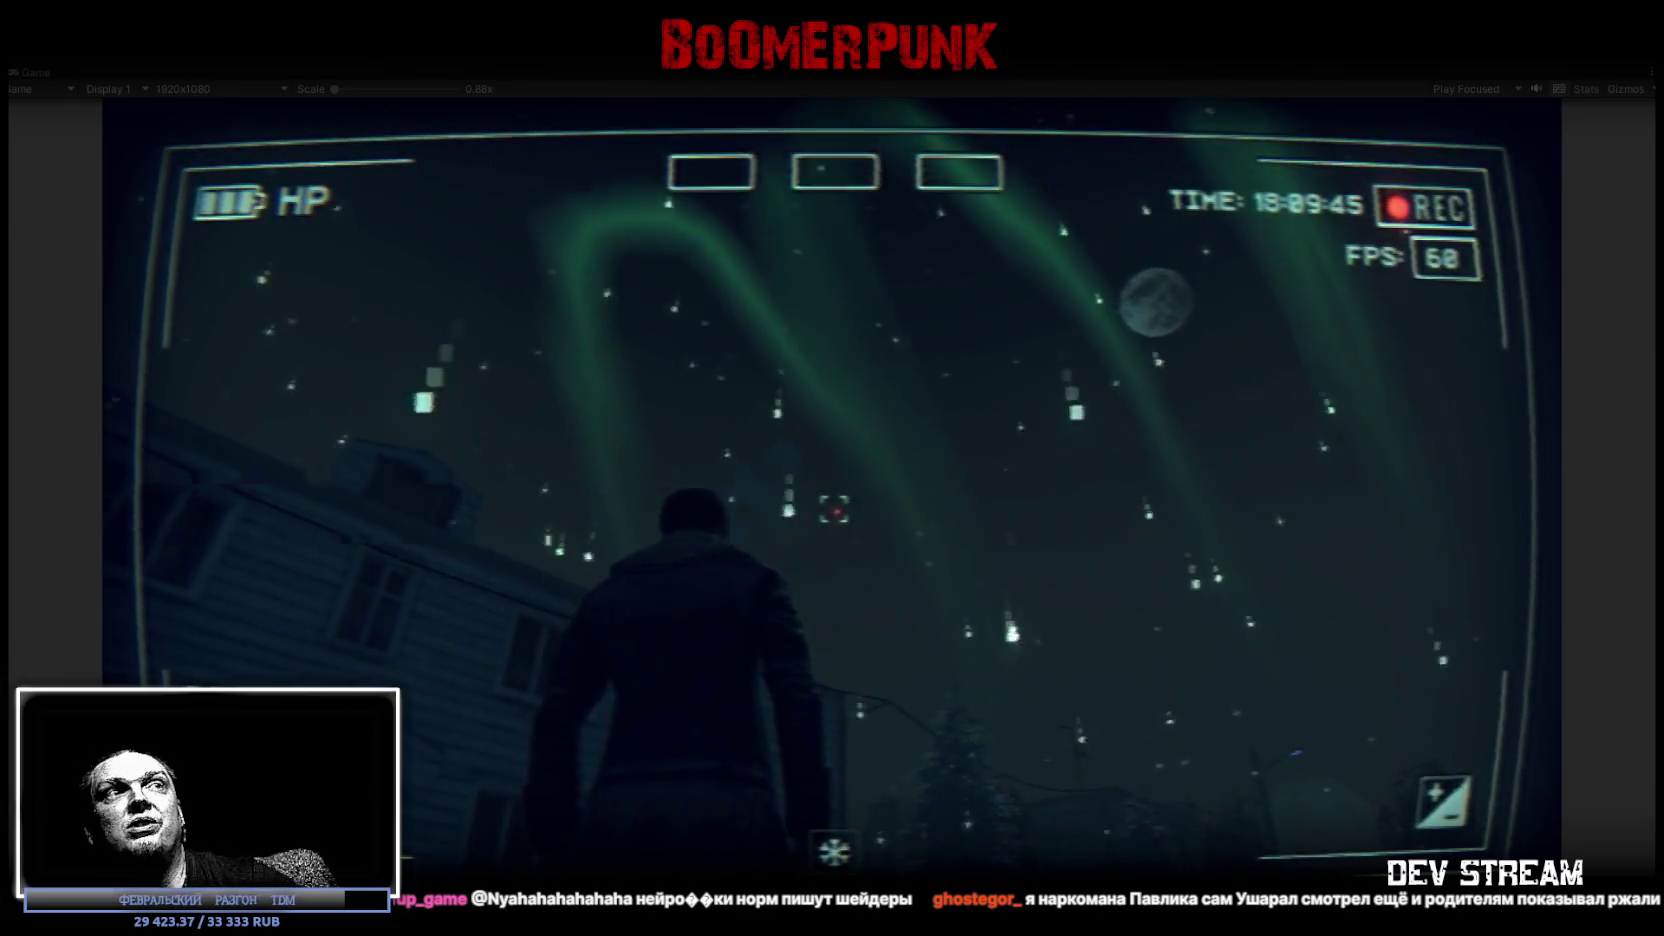
key(Escape)
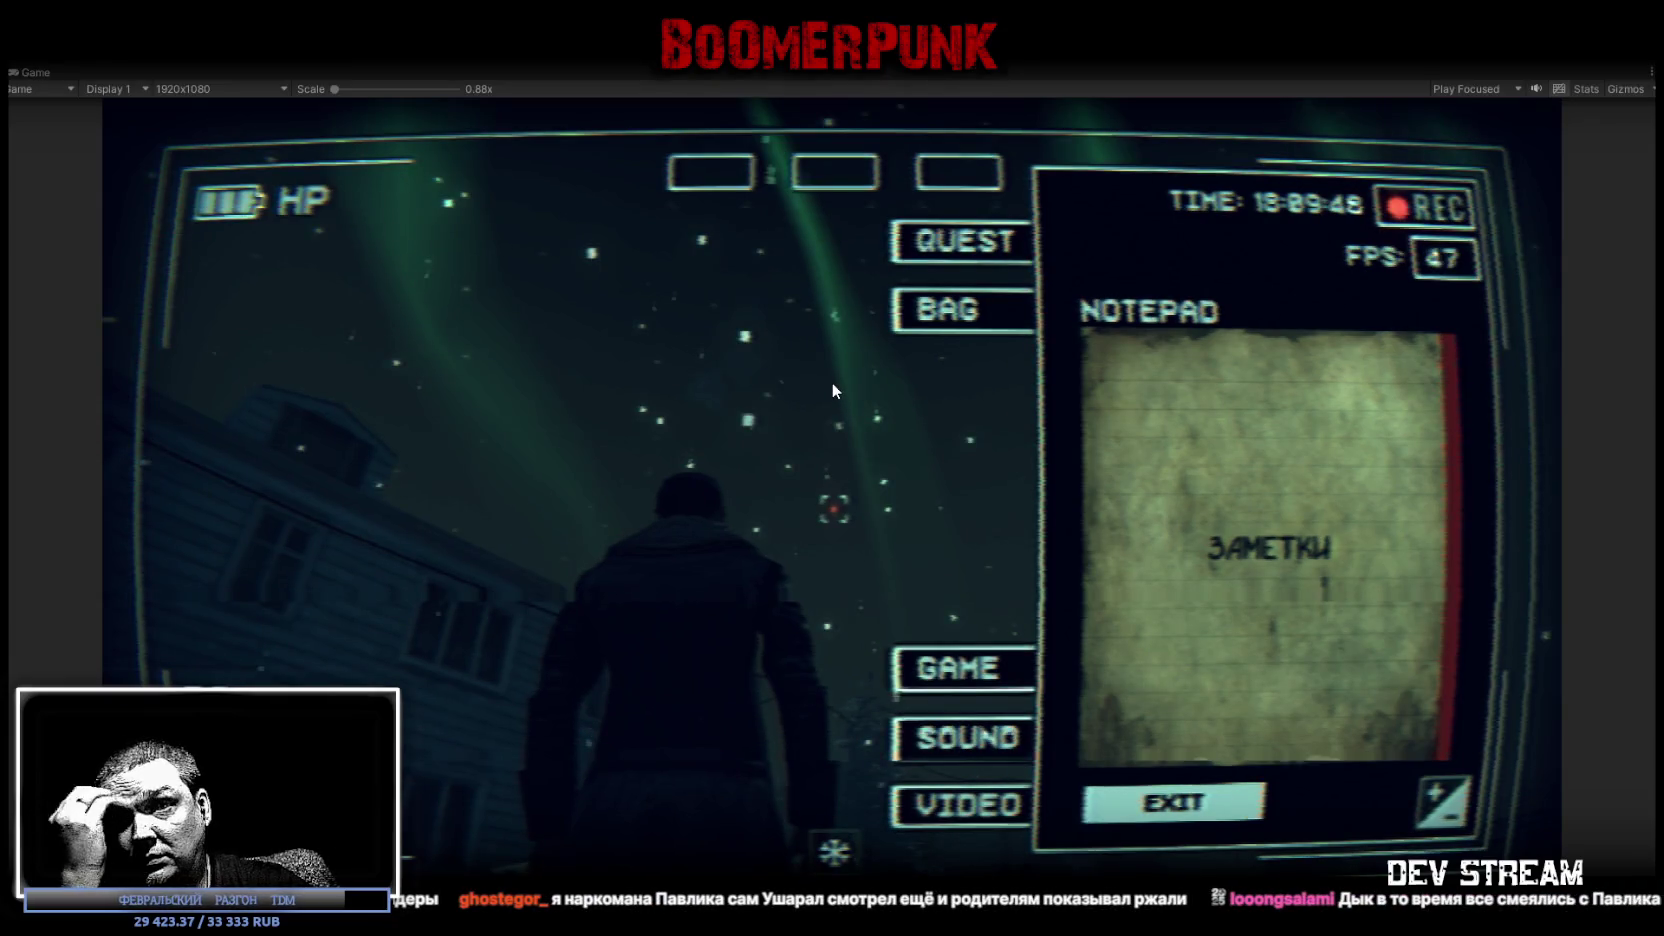
key(ctrl+p)
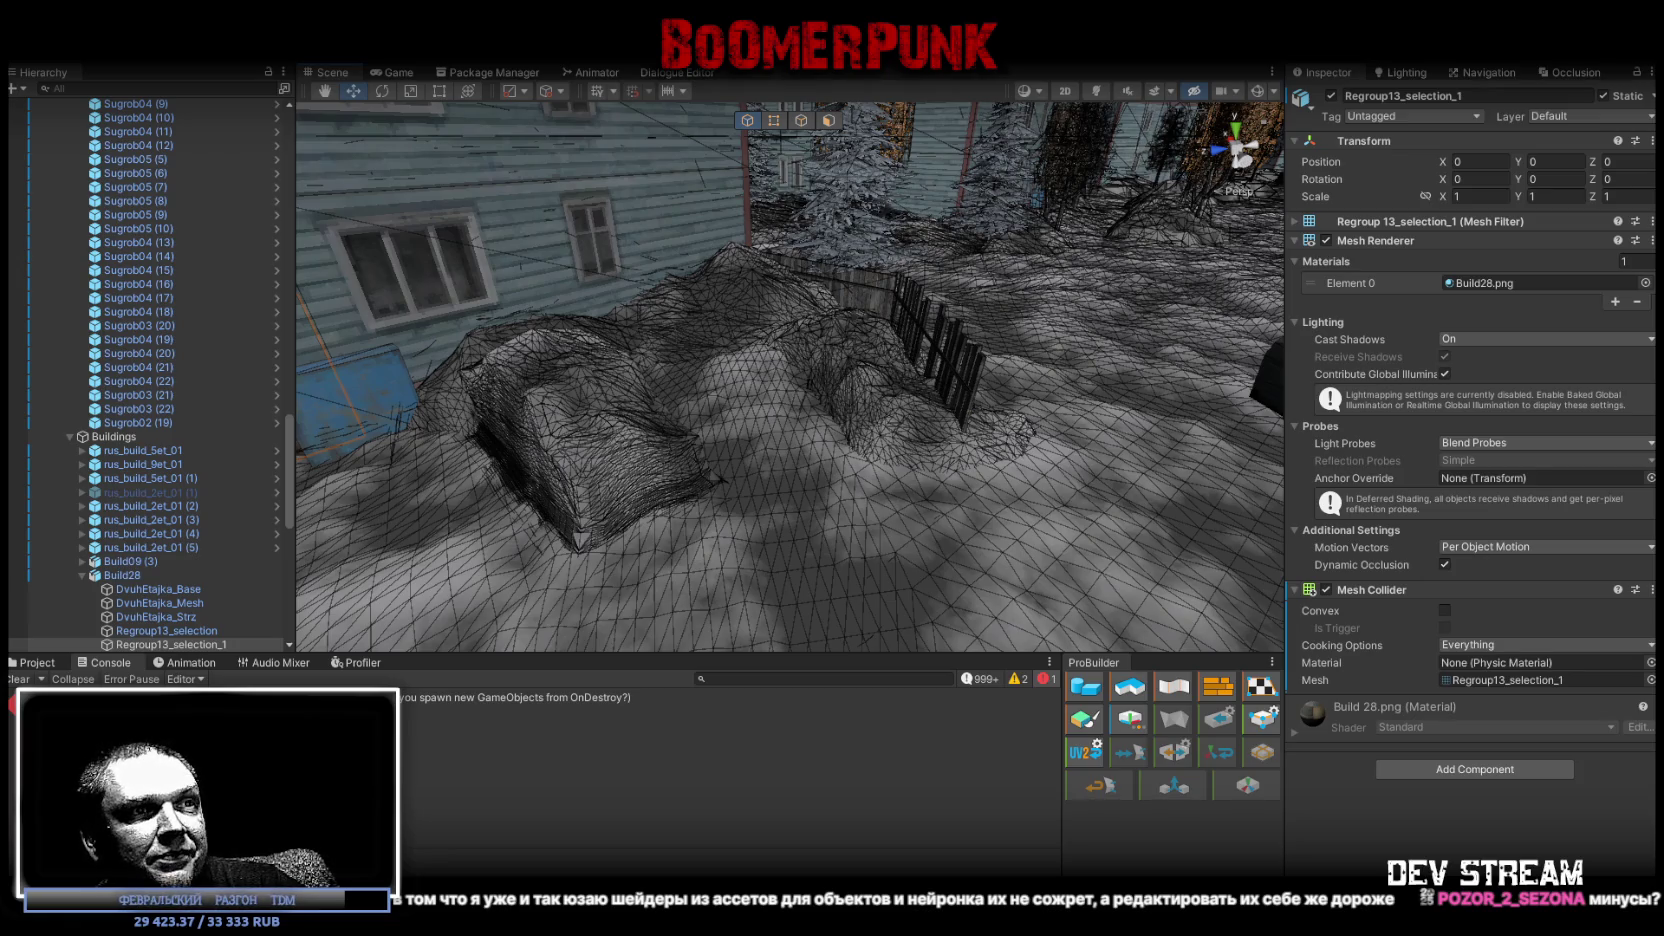
key(alt+Tab)
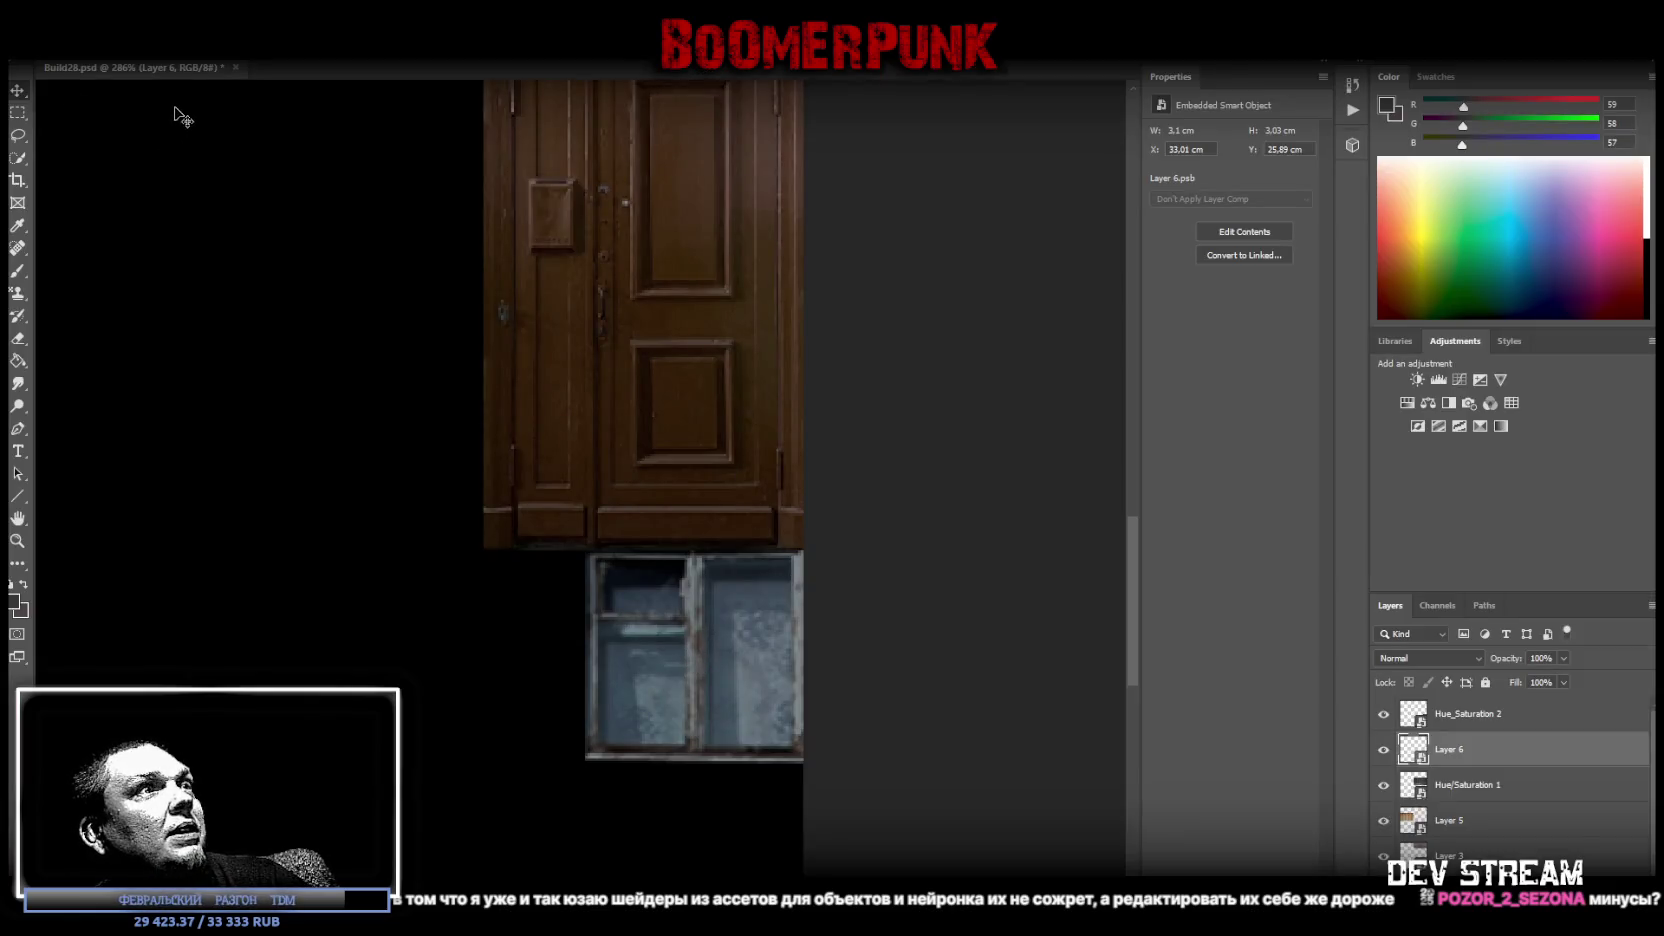
Rotate the window photo 90° and stretch it to the door's width against its edge.
key(ctrl+s)
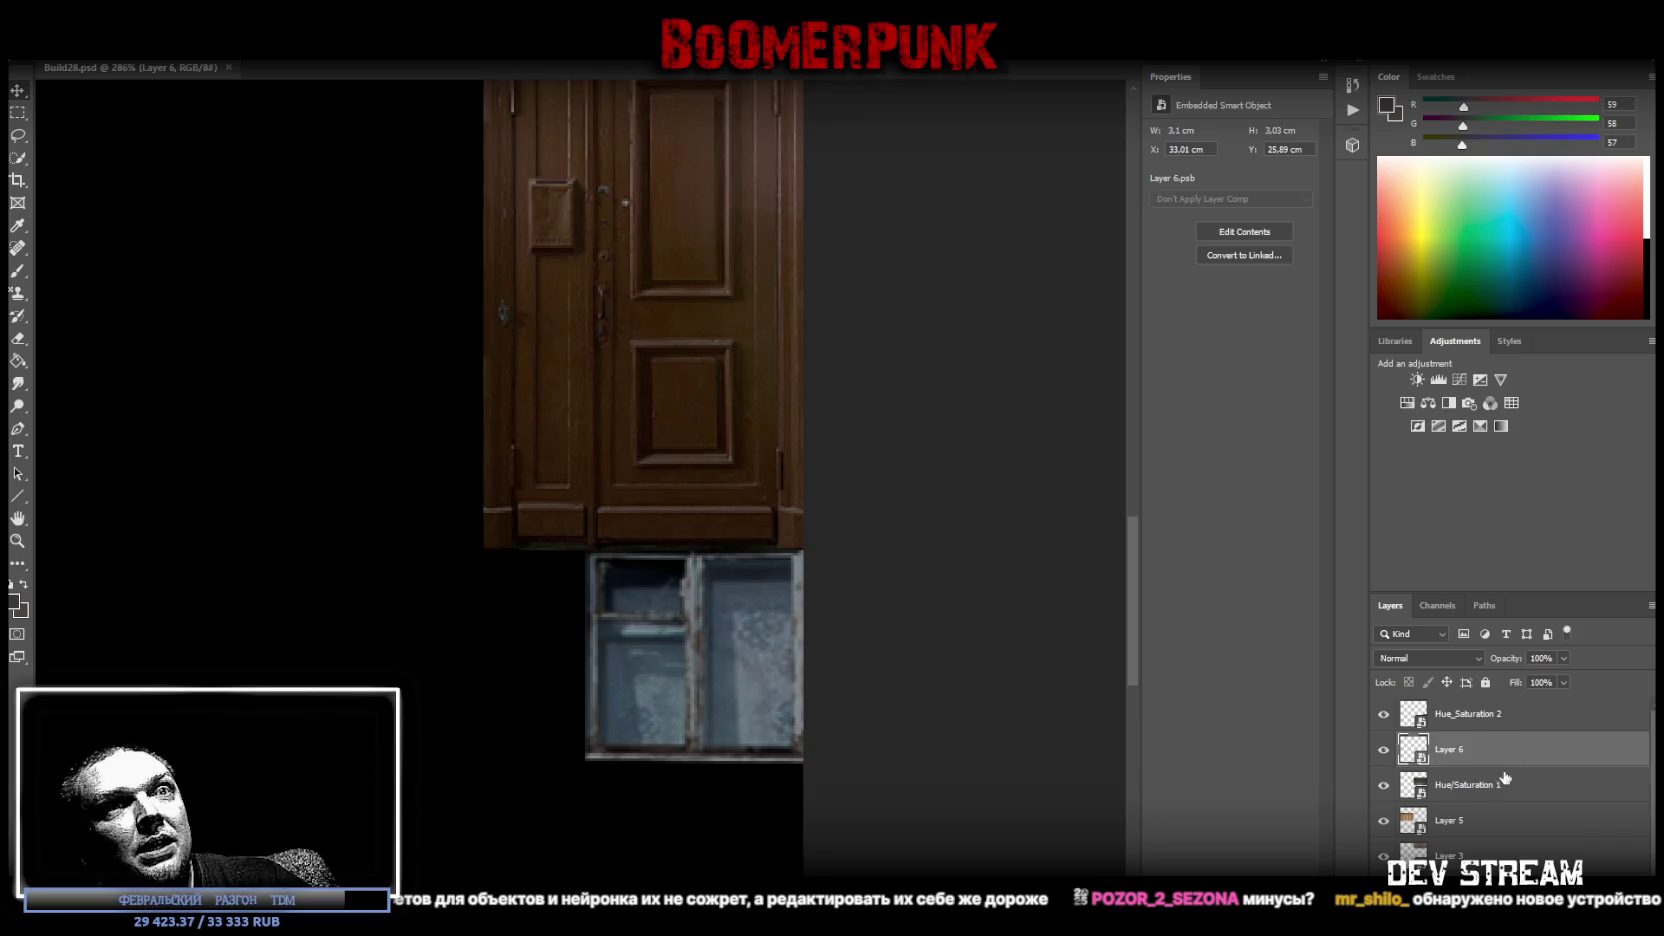
key(ctrl+t)
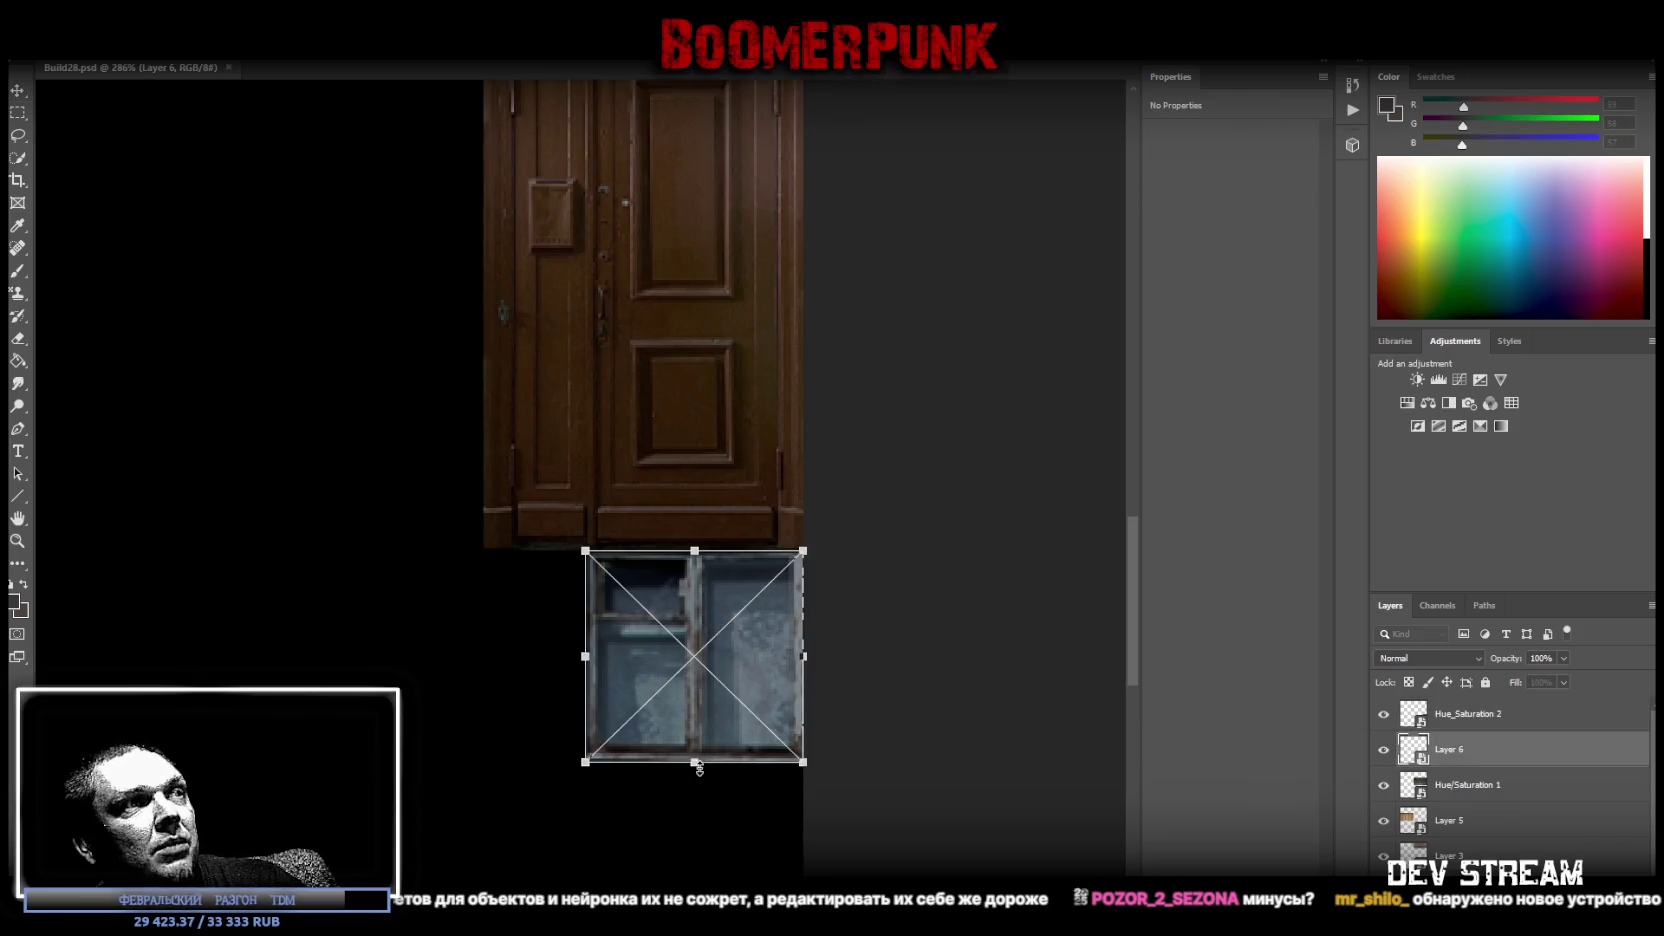
drag(717, 482, 800, 648)
drag(709, 598, 722, 613)
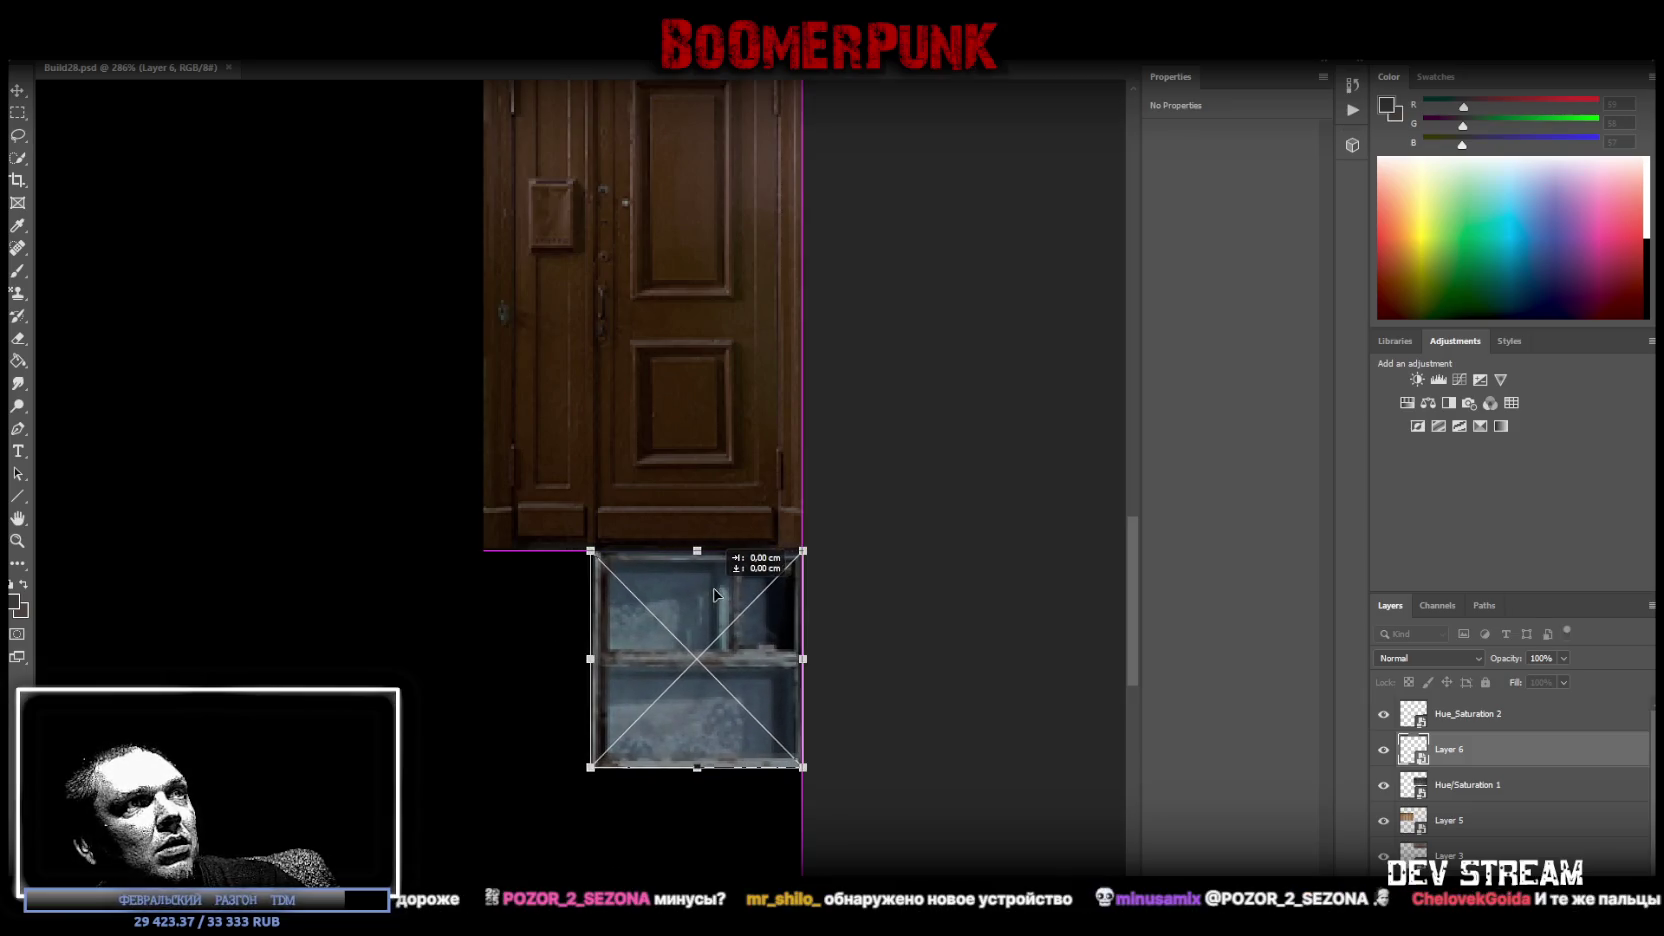
drag(591, 658, 484, 658)
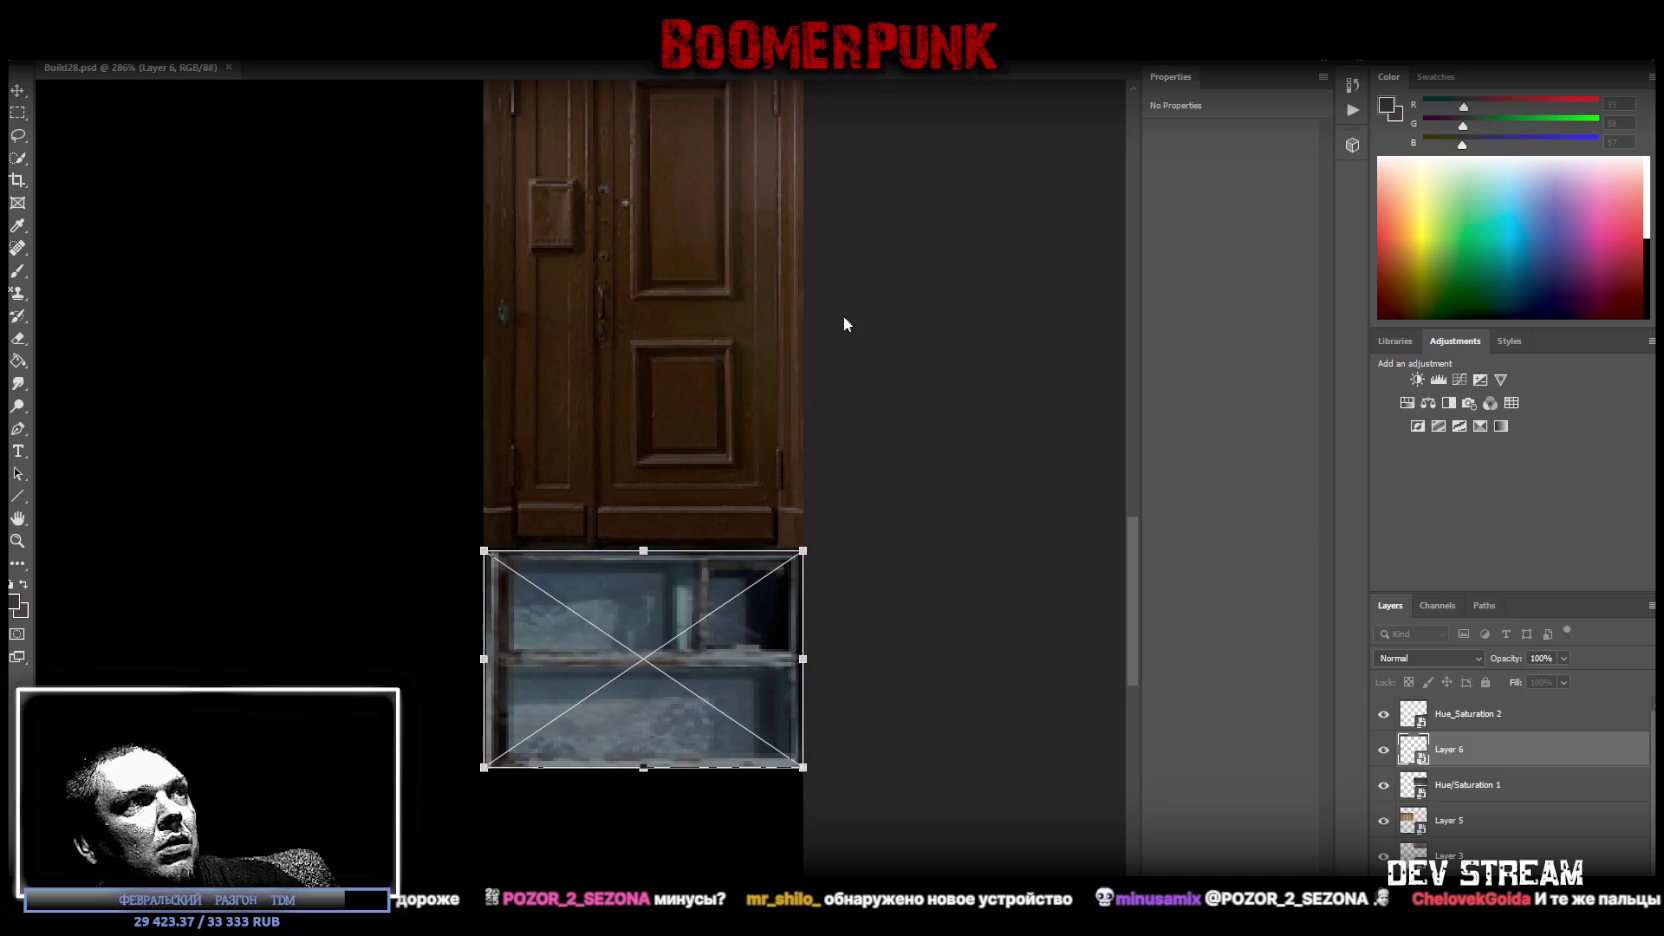
key(Return)
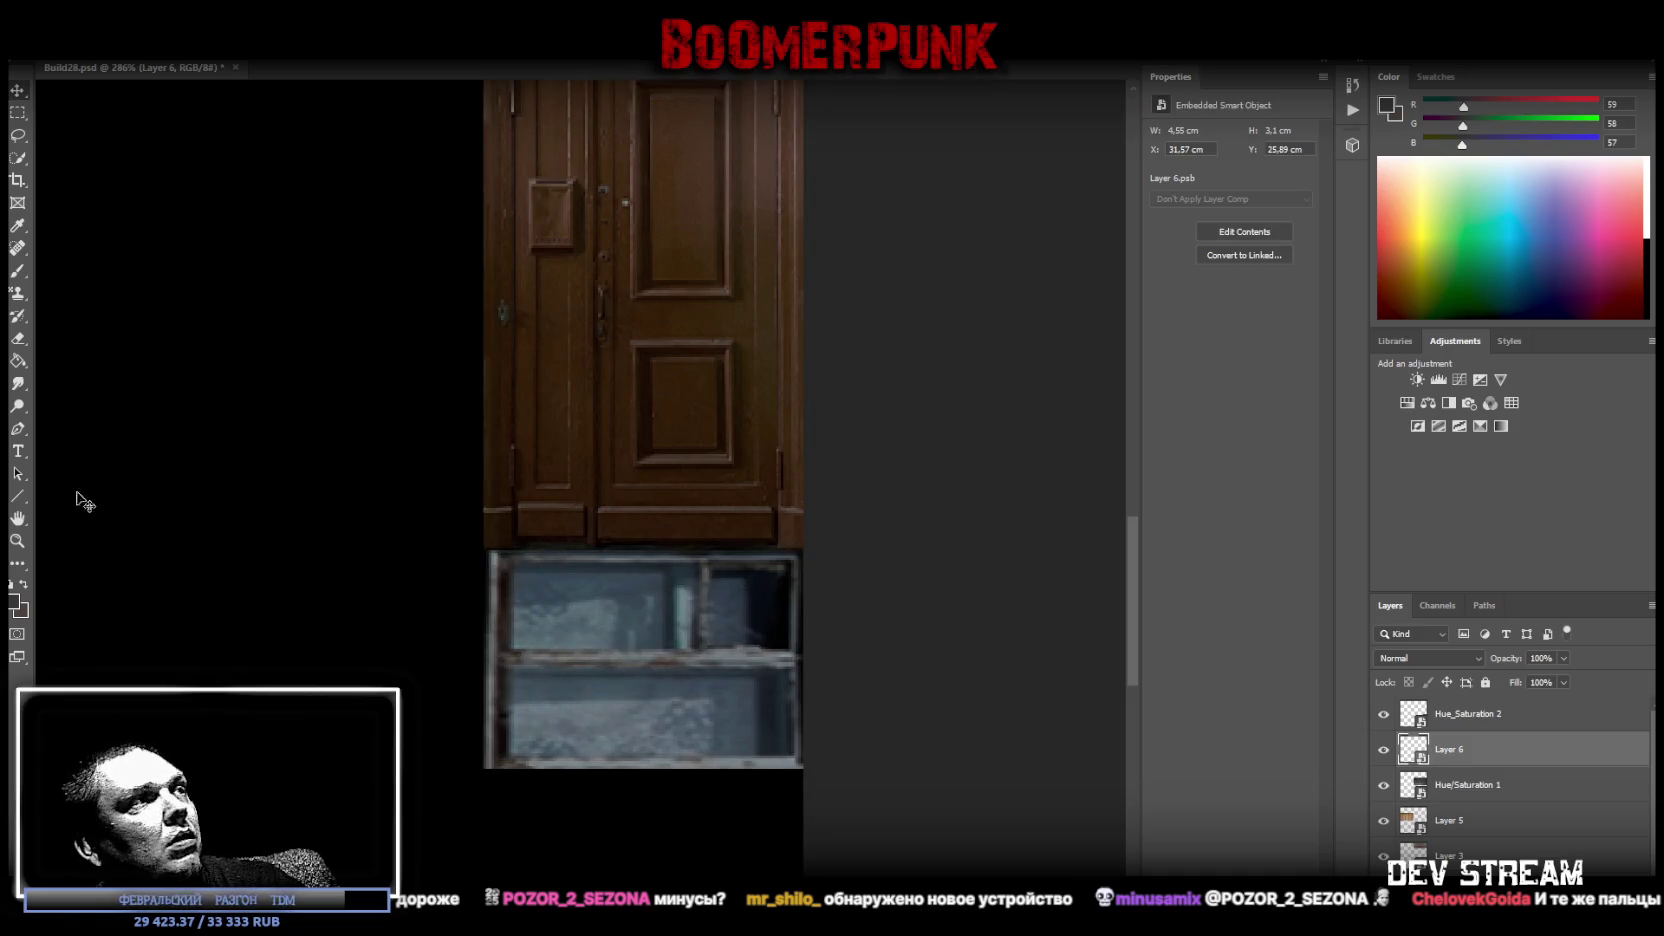
Save the atlas as PNG Build28.png, replacing the existing file.
click(17, 540)
alt+click(412, 551)
click(412, 551)
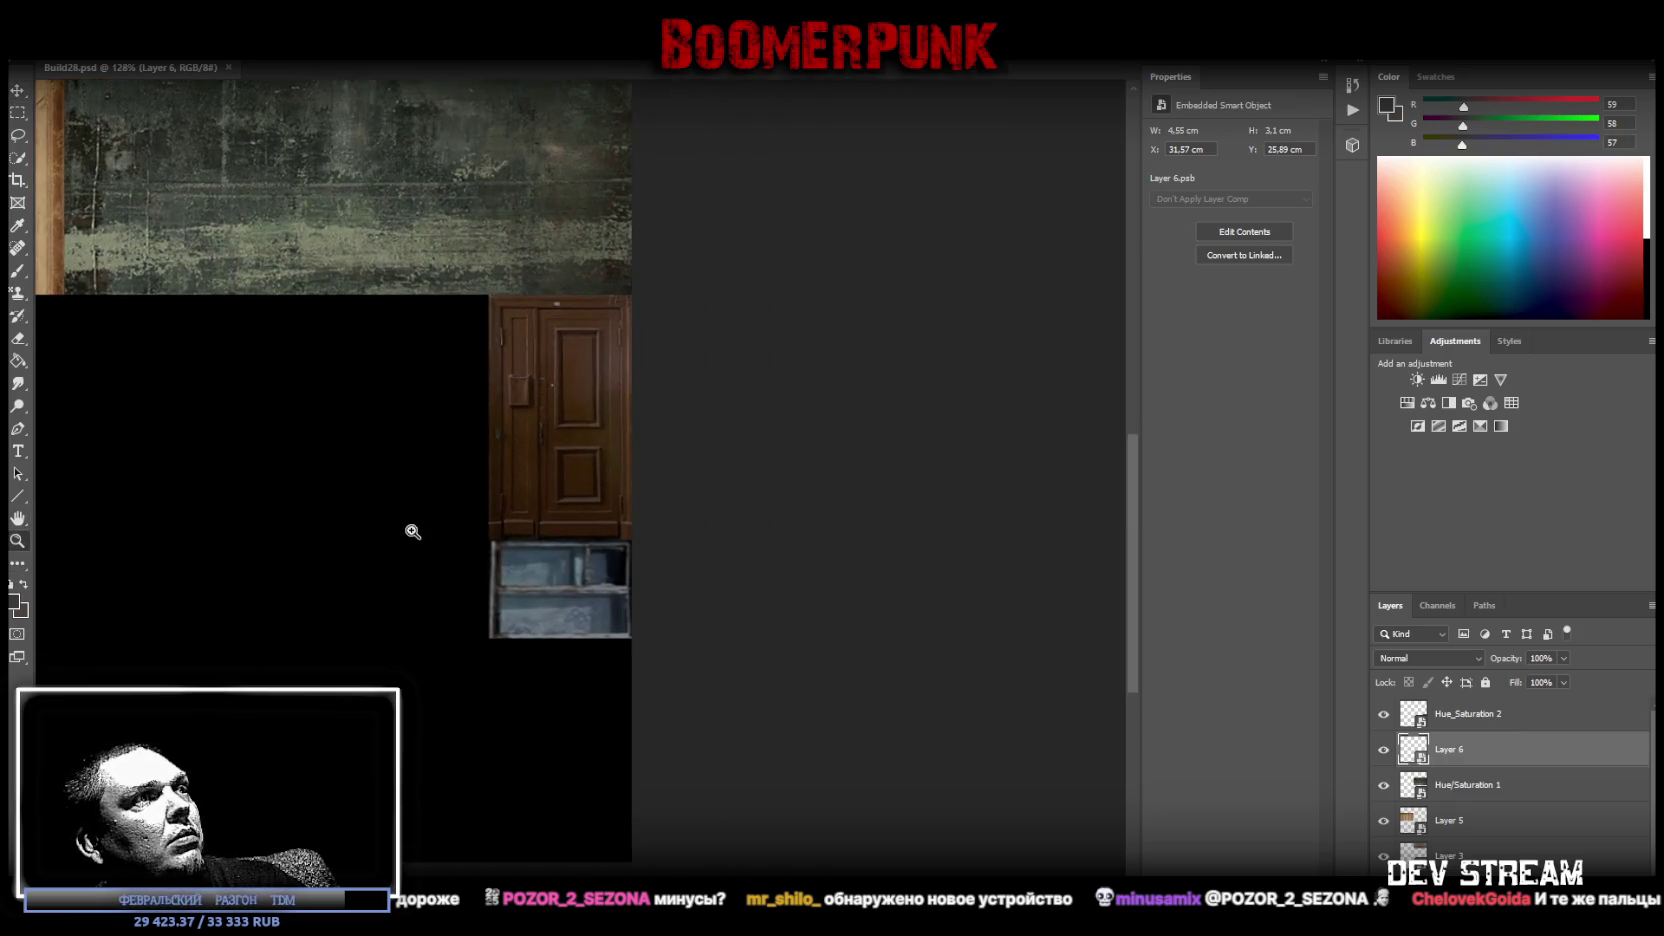
click(40, 48)
click(100, 208)
click(326, 565)
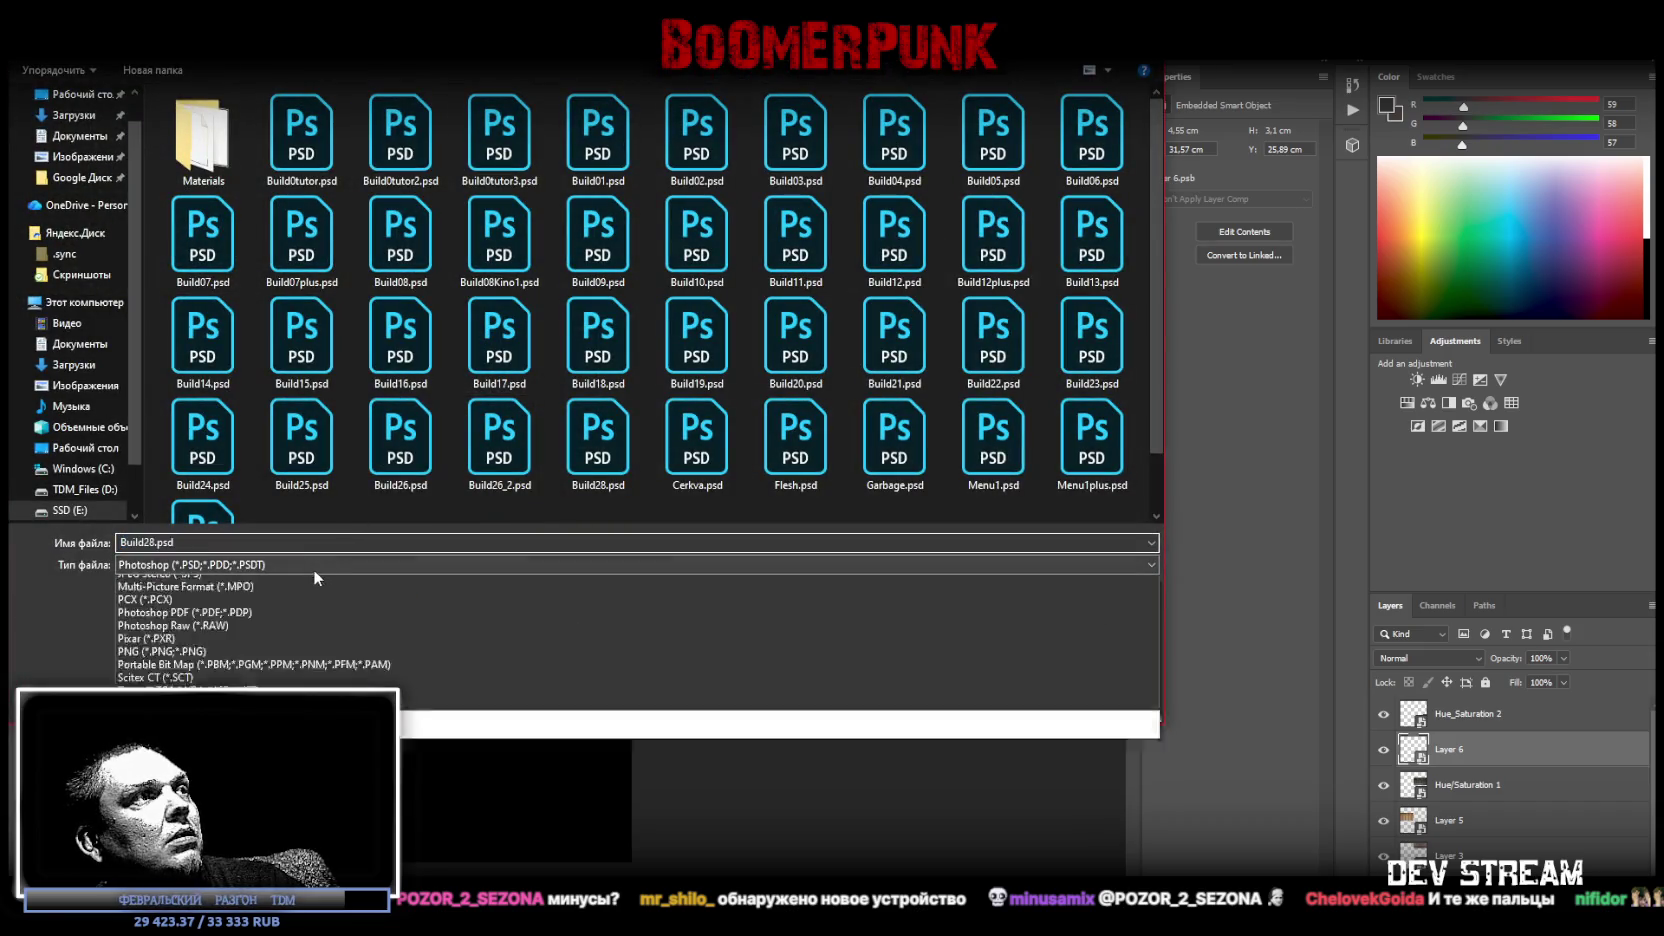
click(330, 815)
click(1015, 702)
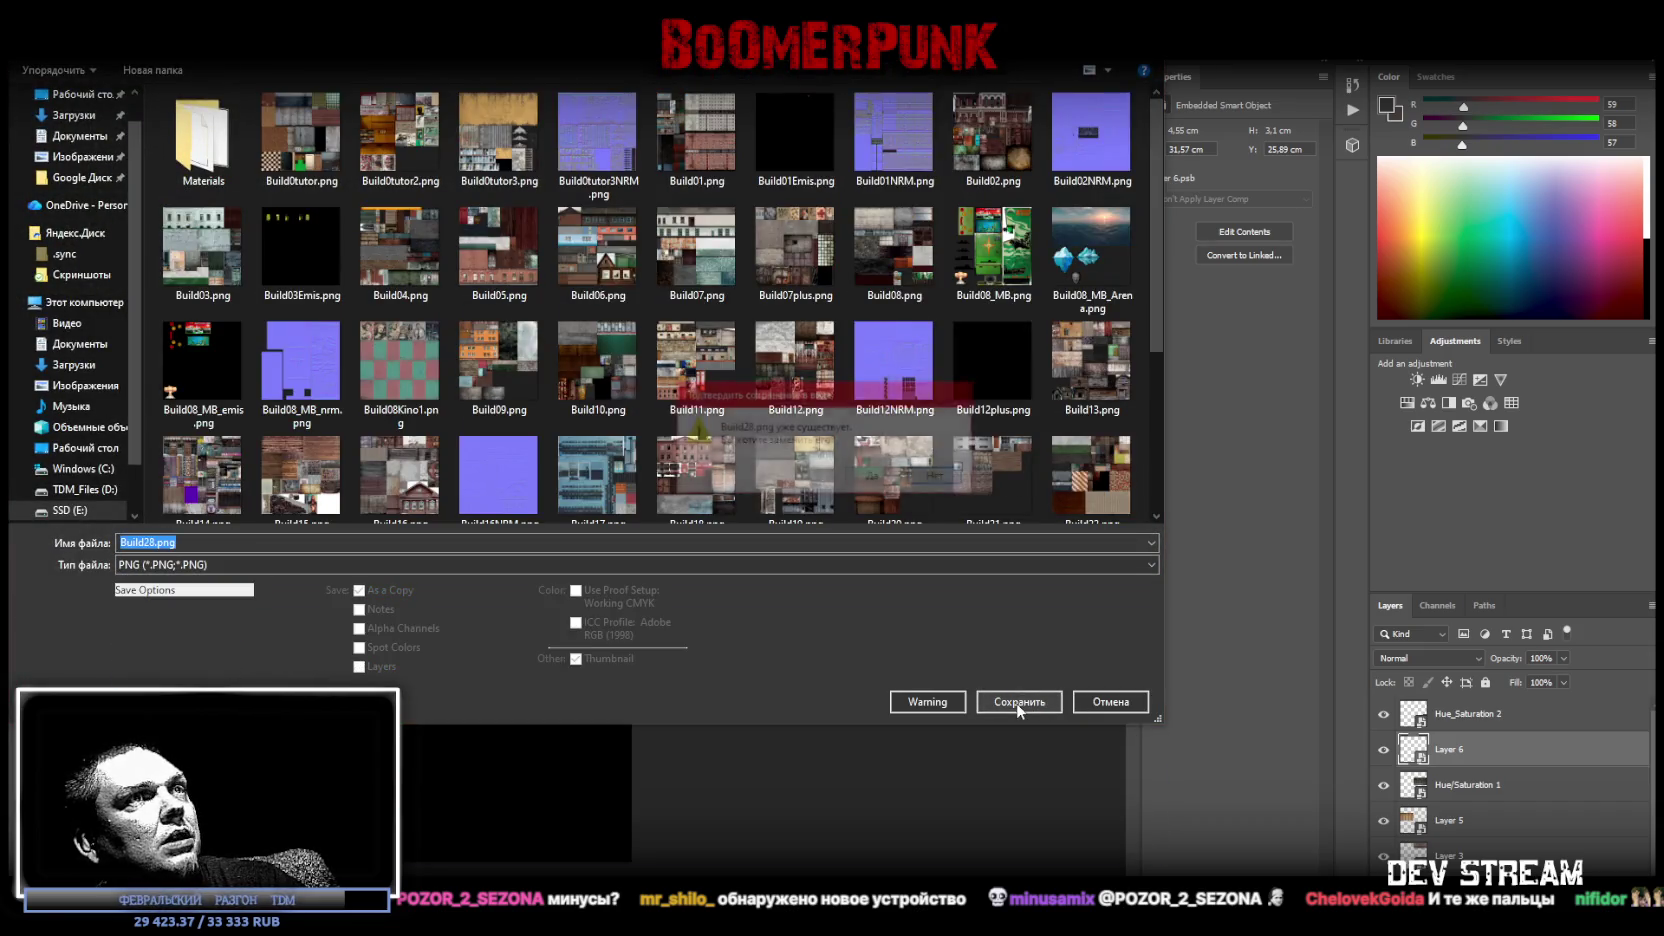
click(856, 478)
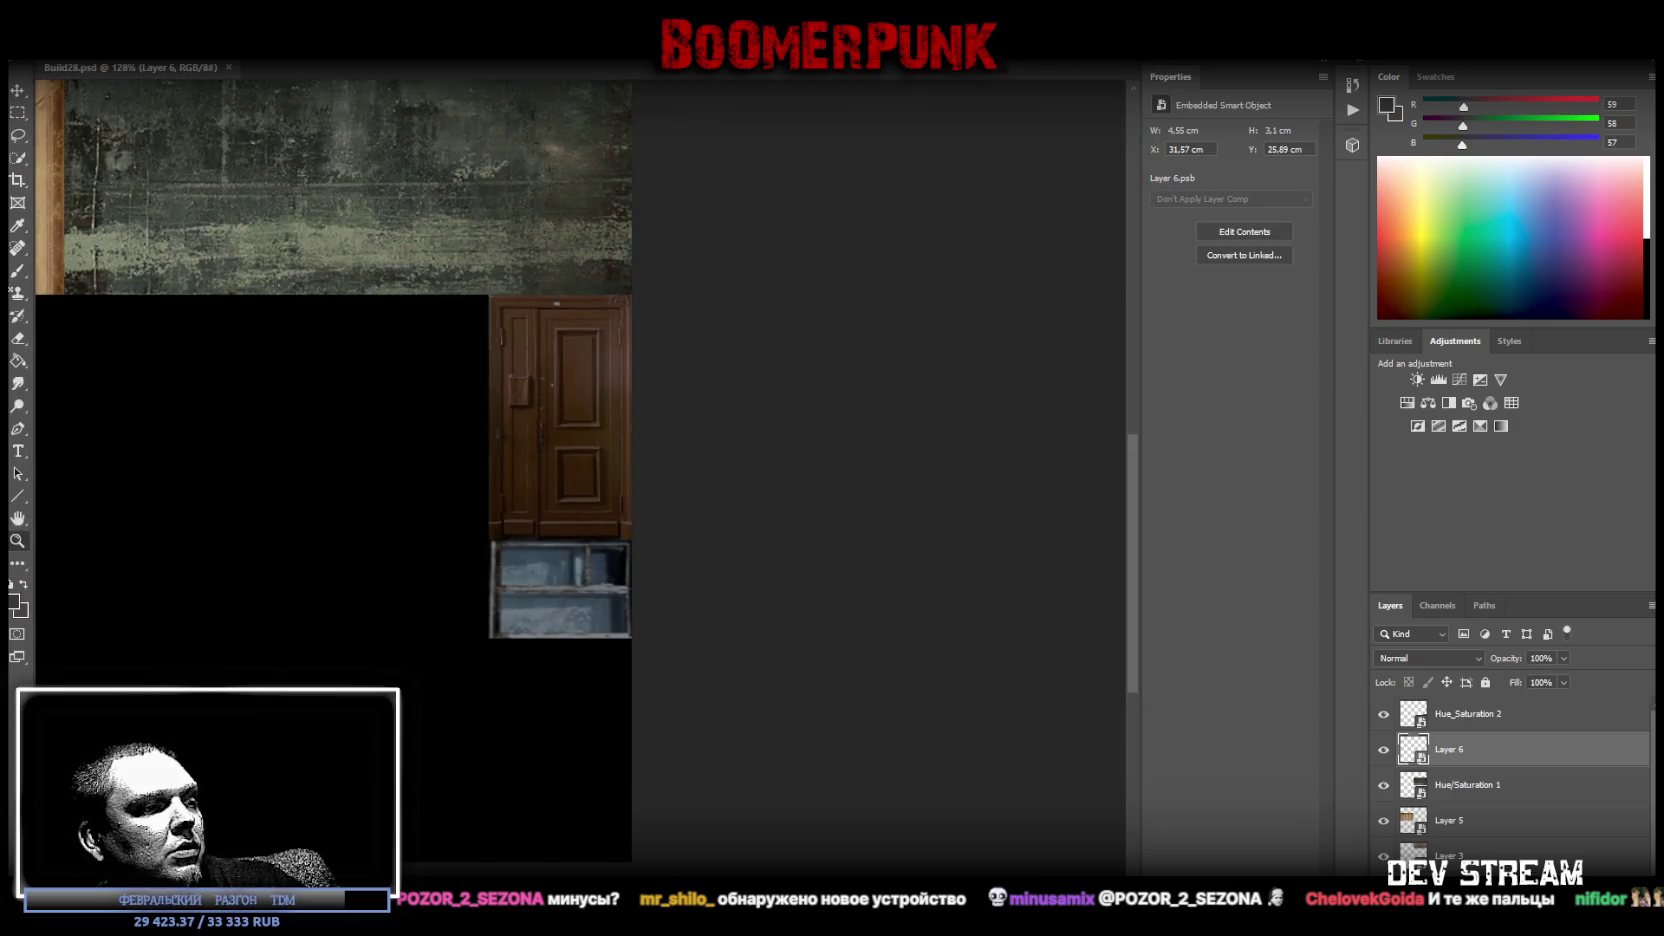
key(alt+Tab)
Select the flat window panel on the concrete building.
right_click(144, 301)
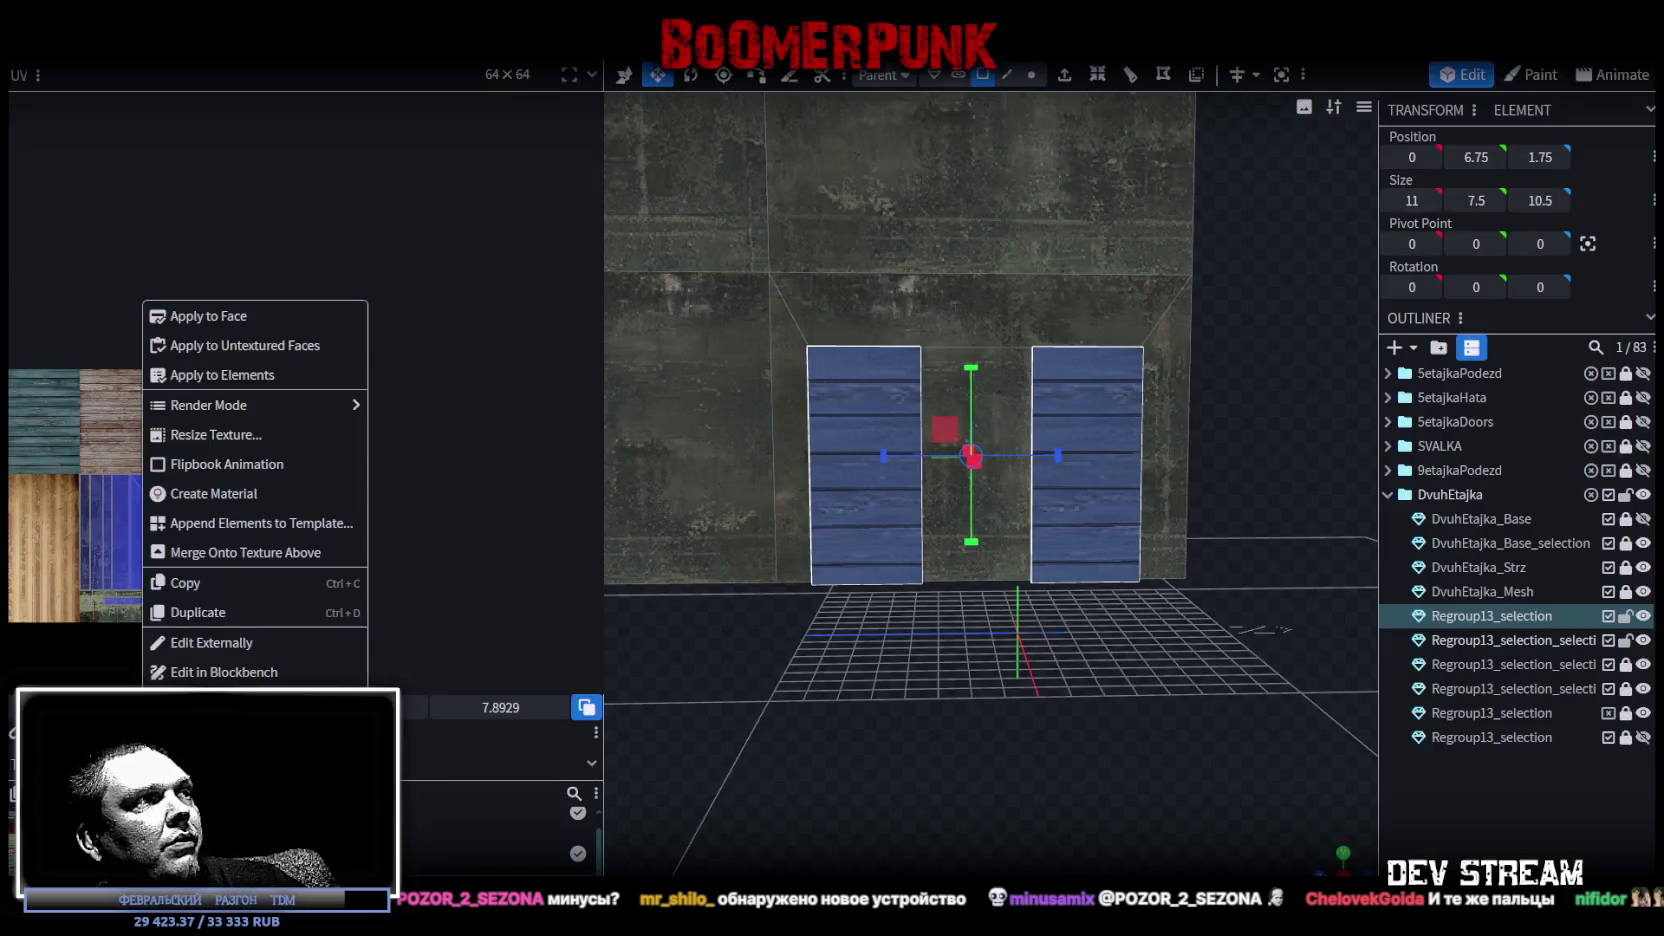
click(624, 761)
scroll(914, 718, down, 5)
mouse_move(914, 718)
mouse_down()
mouse_move(1061, 668)
mouse_move(975, 738)
mouse_move(984, 776)
mouse_move(995, 680)
mouse_up()
scroll(1000, 685, up, 3)
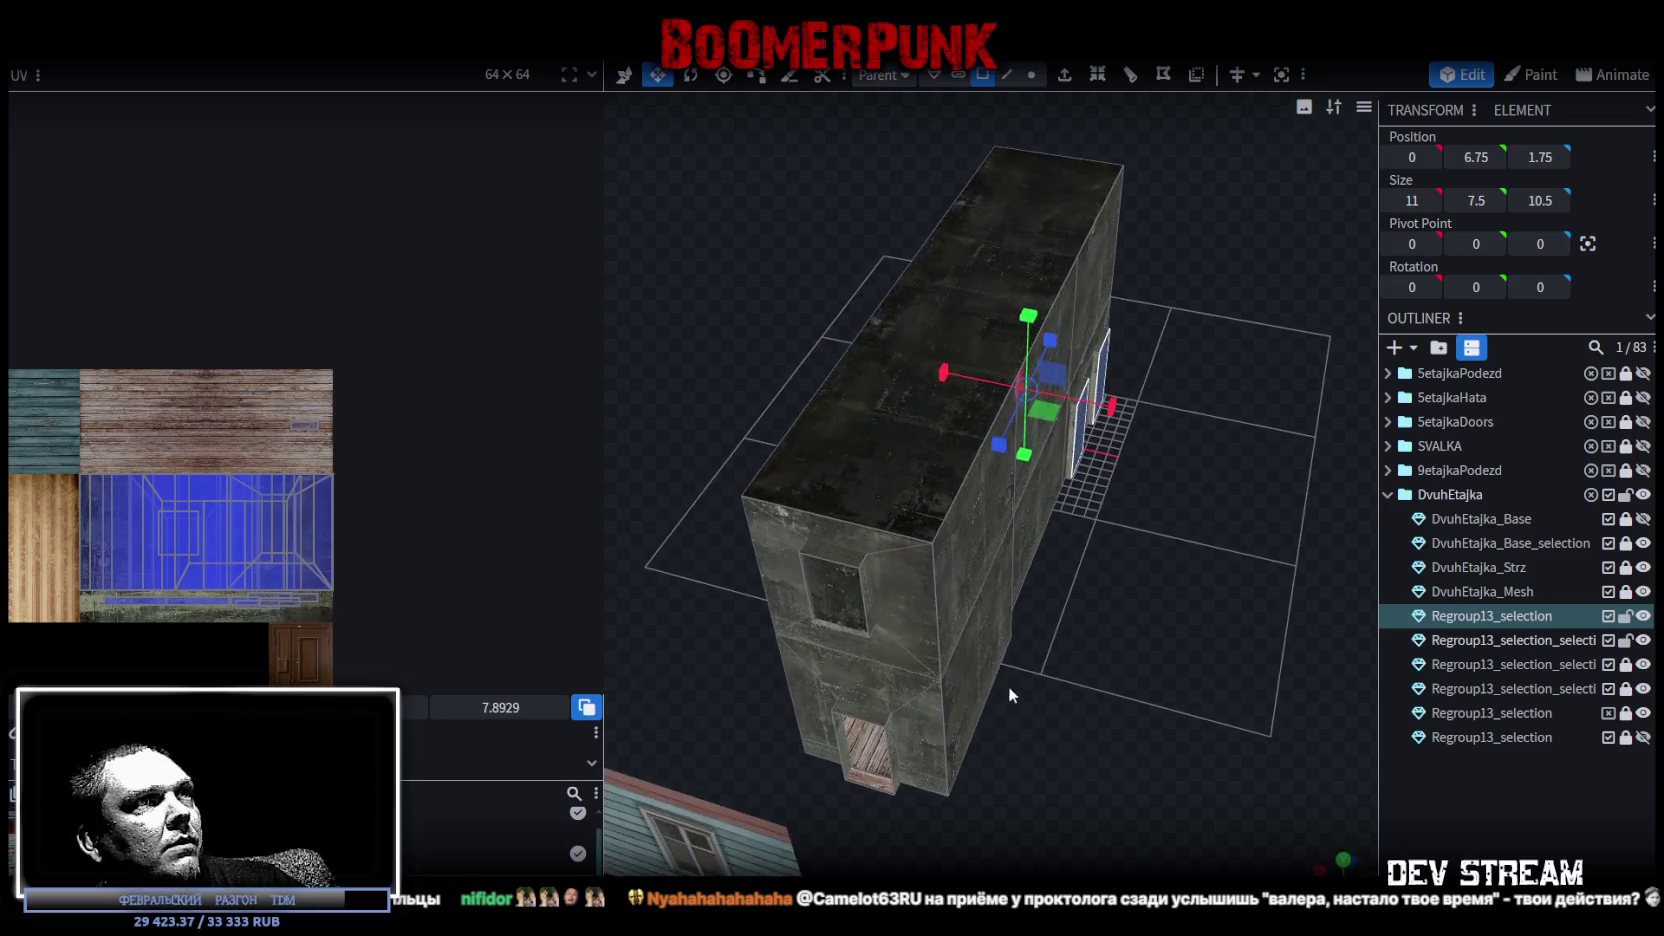
click(826, 614)
scroll(266, 511, up, 2)
scroll(280, 588, up, 2)
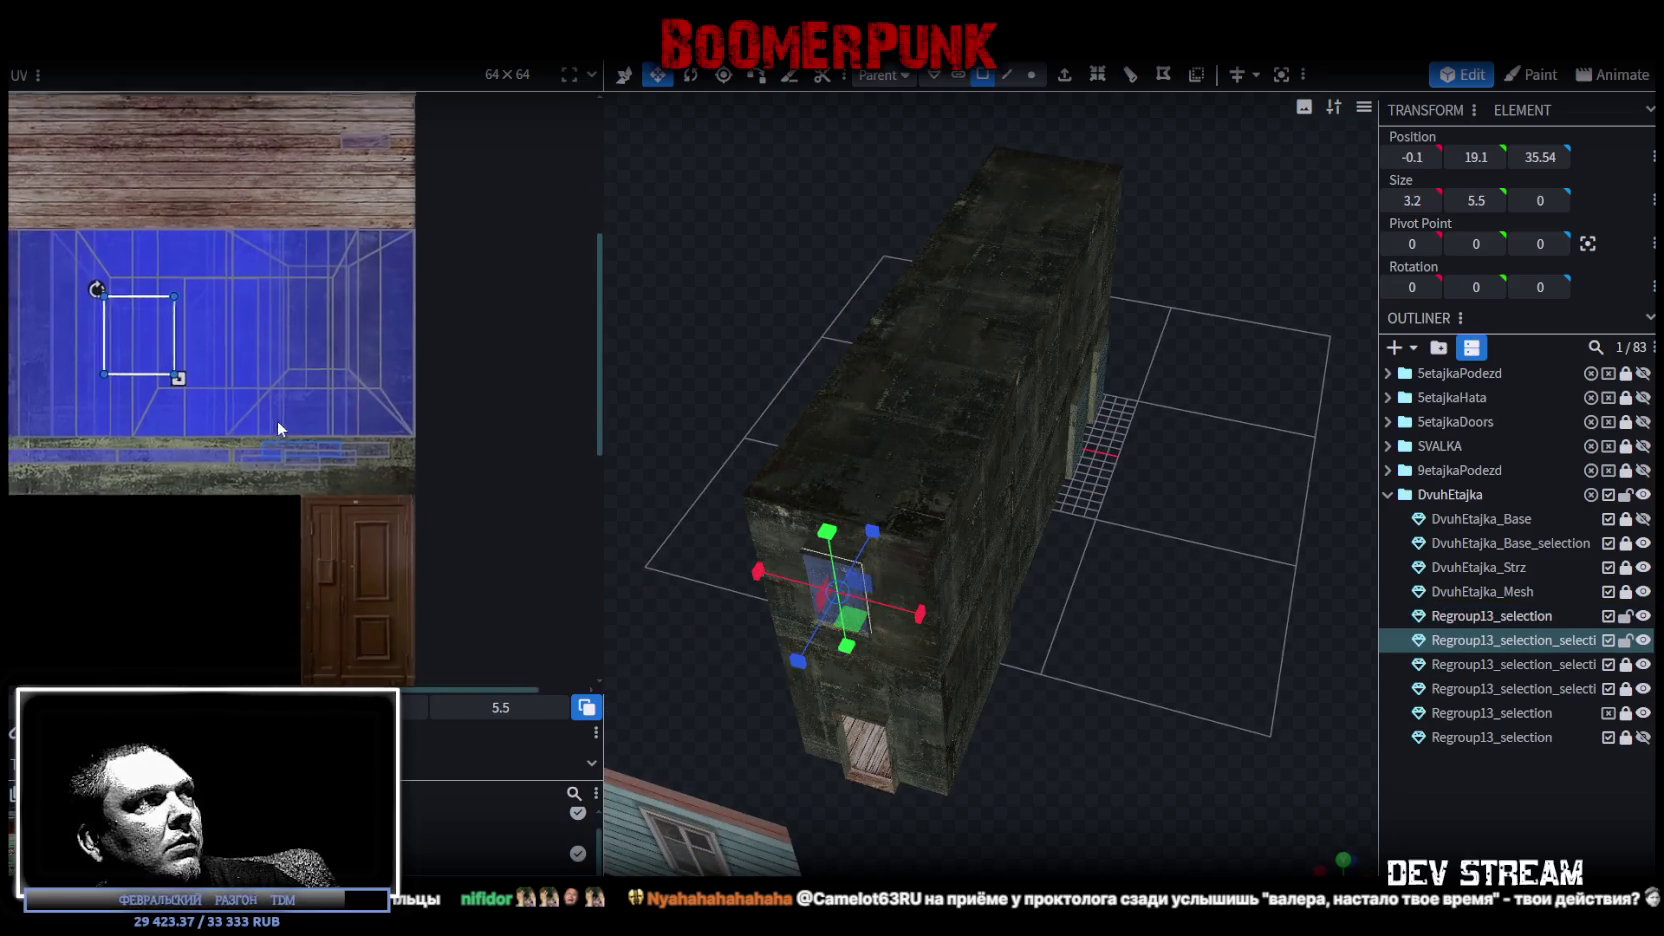
scroll(200, 400, up, 1)
Move the panel's UV box down toward the door and rotate it 90° clockwise.
drag(120, 295, 284, 656)
scroll(284, 656, down, 2)
scroll(280, 600, down, 2)
right_click(273, 441)
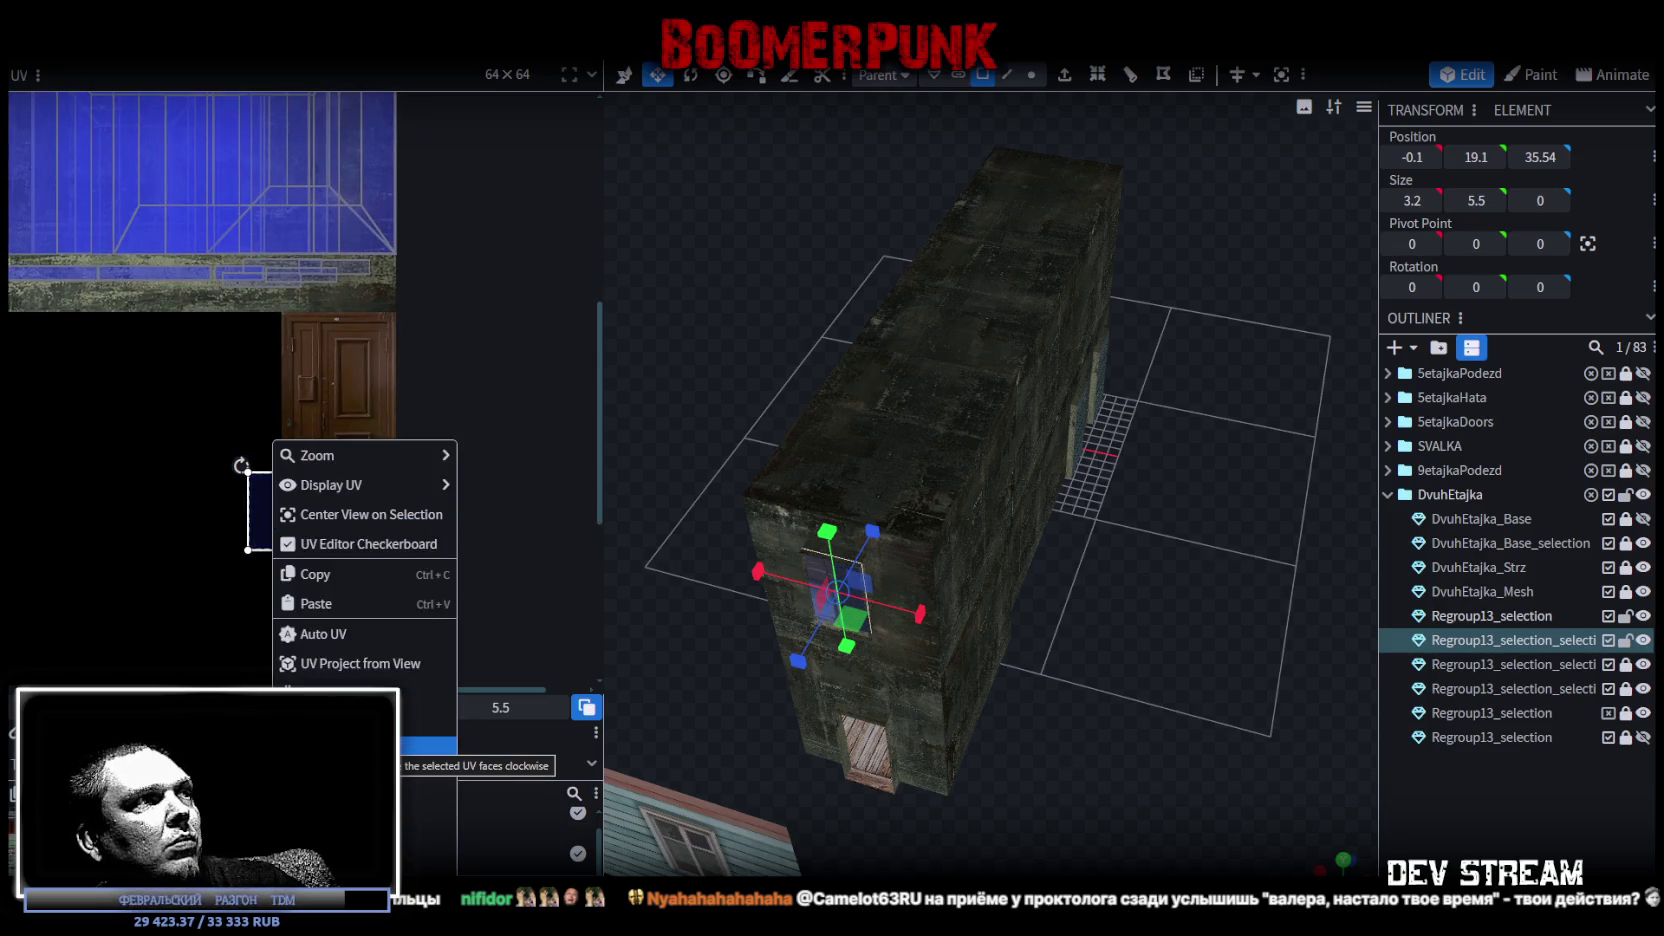
click(381, 746)
Place the UV box on the window photo, align it, and enlarge it to cover the window.
mouse_move(300, 512)
mouse_down()
mouse_move(336, 540)
mouse_move(262, 470)
mouse_up()
ctrl+scroll(271, 501, up, 3)
ctrl+scroll(268, 506, up, 2)
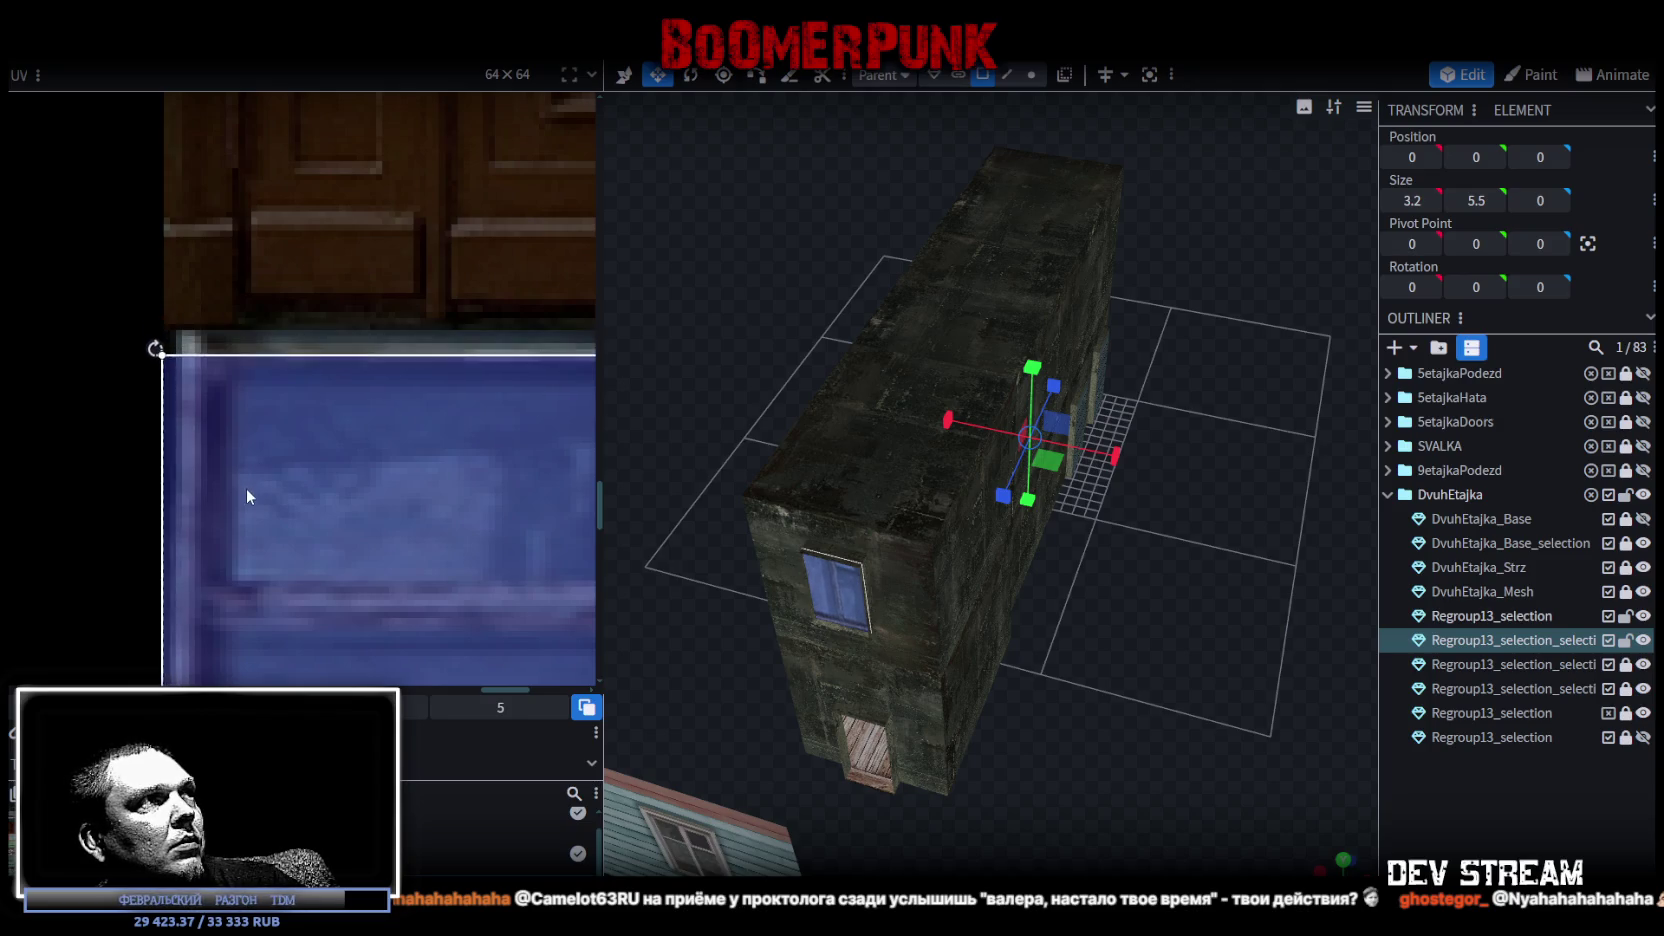
mouse_move(262, 470)
mouse_down()
mouse_move(297, 475)
mouse_move(259, 477)
mouse_up()
scroll(258, 477, down, 3)
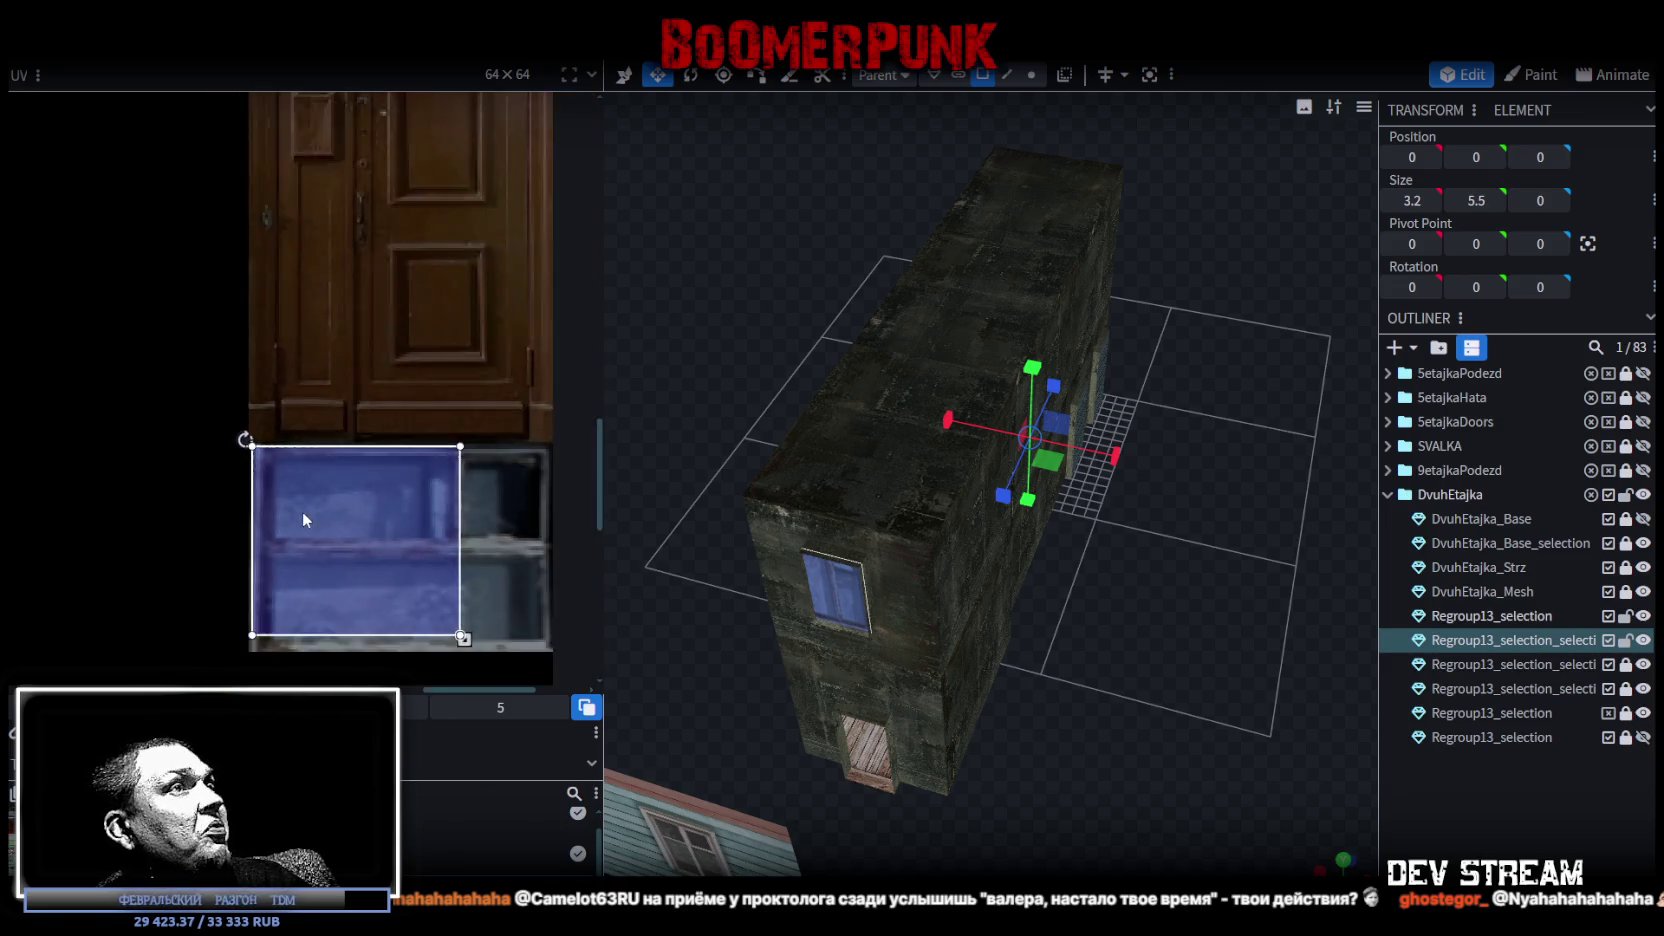
scroll(300, 500, down, 2)
scroll(240, 440, up, 3)
scroll(300, 420, up, 3)
mouse_move(292, 397)
mouse_down()
mouse_move(470, 430)
mouse_move(430, 423)
mouse_move(447, 385)
mouse_move(458, 393)
mouse_up()
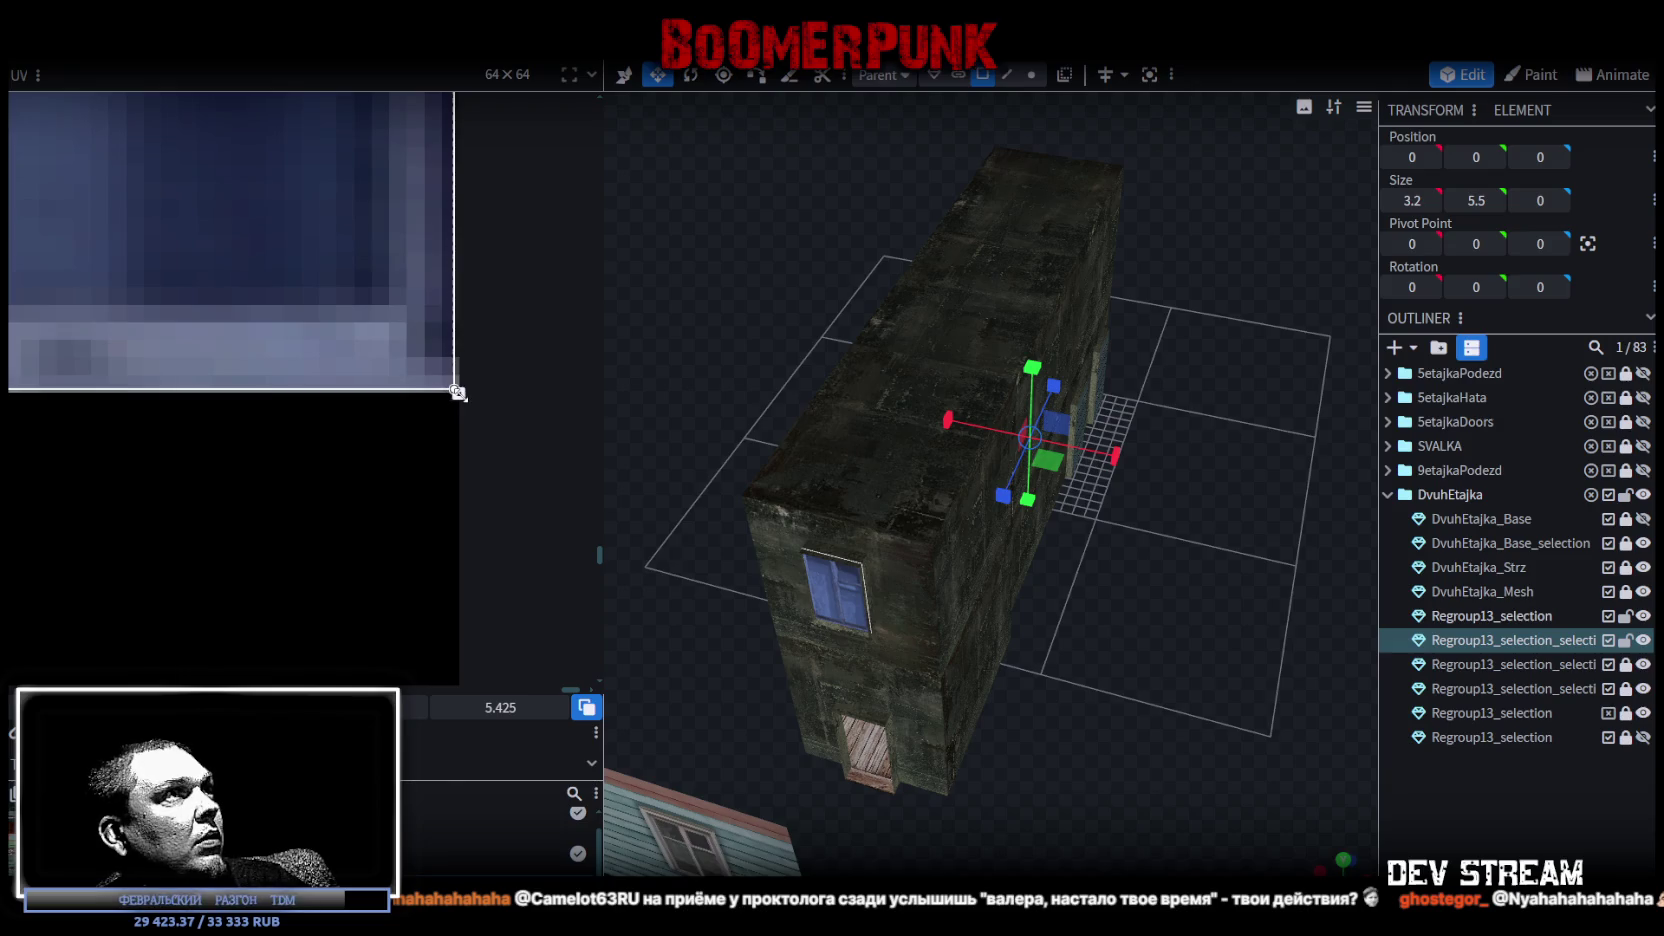
Orbit around the building to check the new window texture above the blue house.
mouse_move(1231, 782)
mouse_down()
mouse_move(1235, 700)
mouse_move(1070, 661)
mouse_move(1183, 753)
mouse_up()
click(1235, 678)
scroll(1100, 680, up, 3)
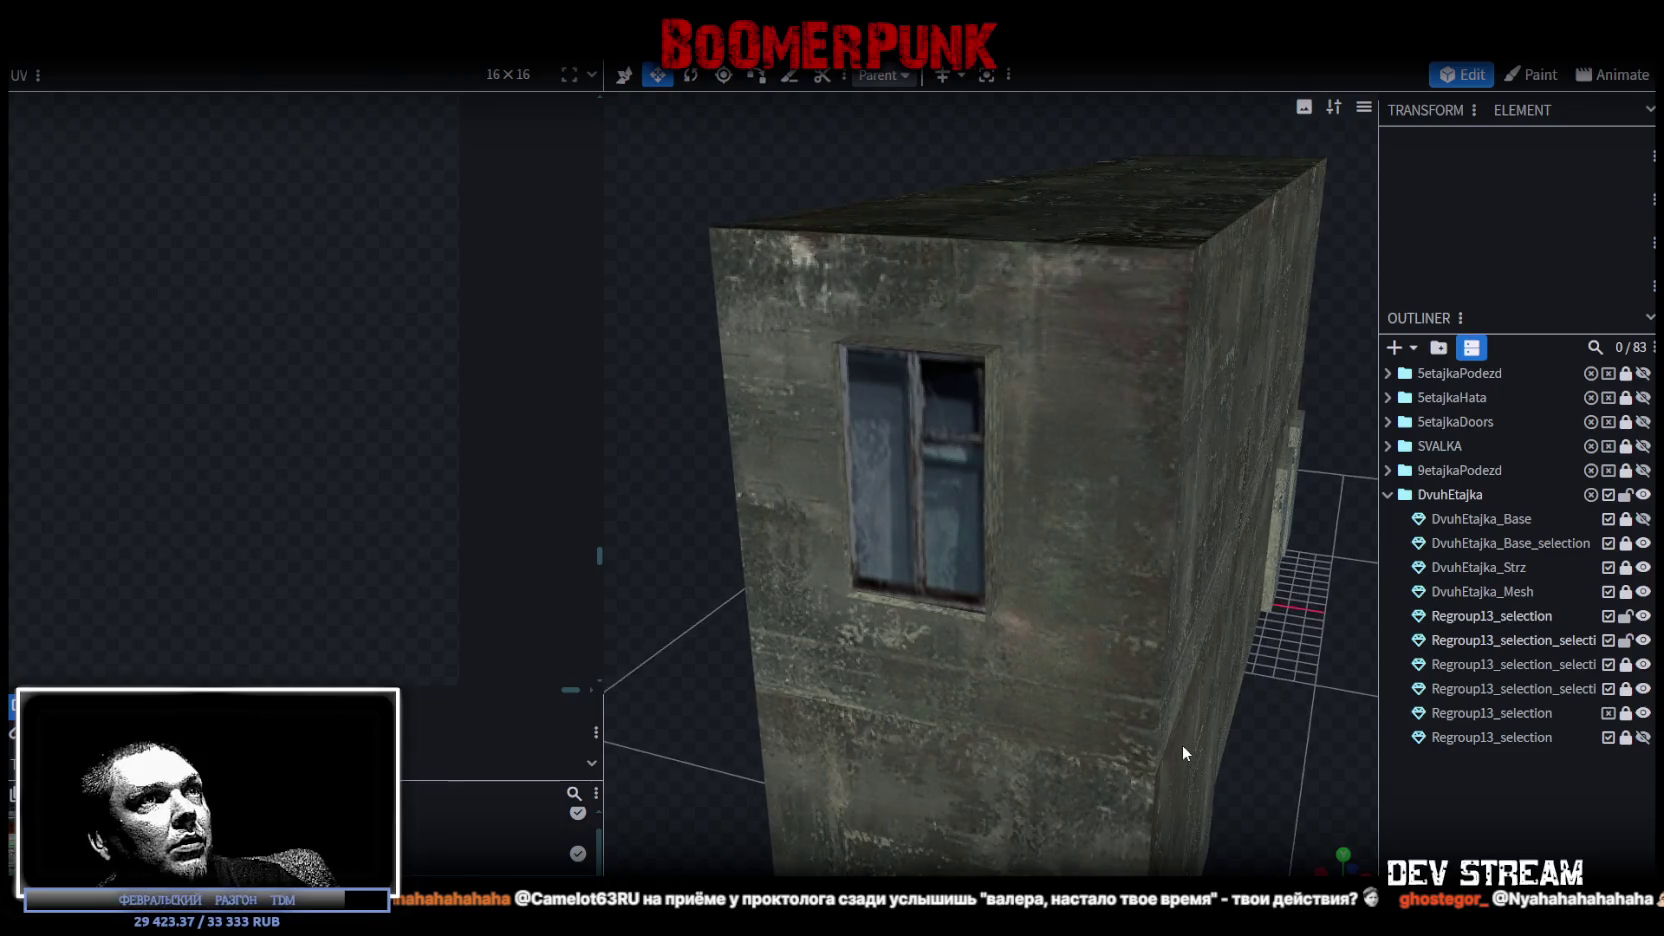
scroll(1183, 753, down, 3)
scroll(1180, 752, down, 2)
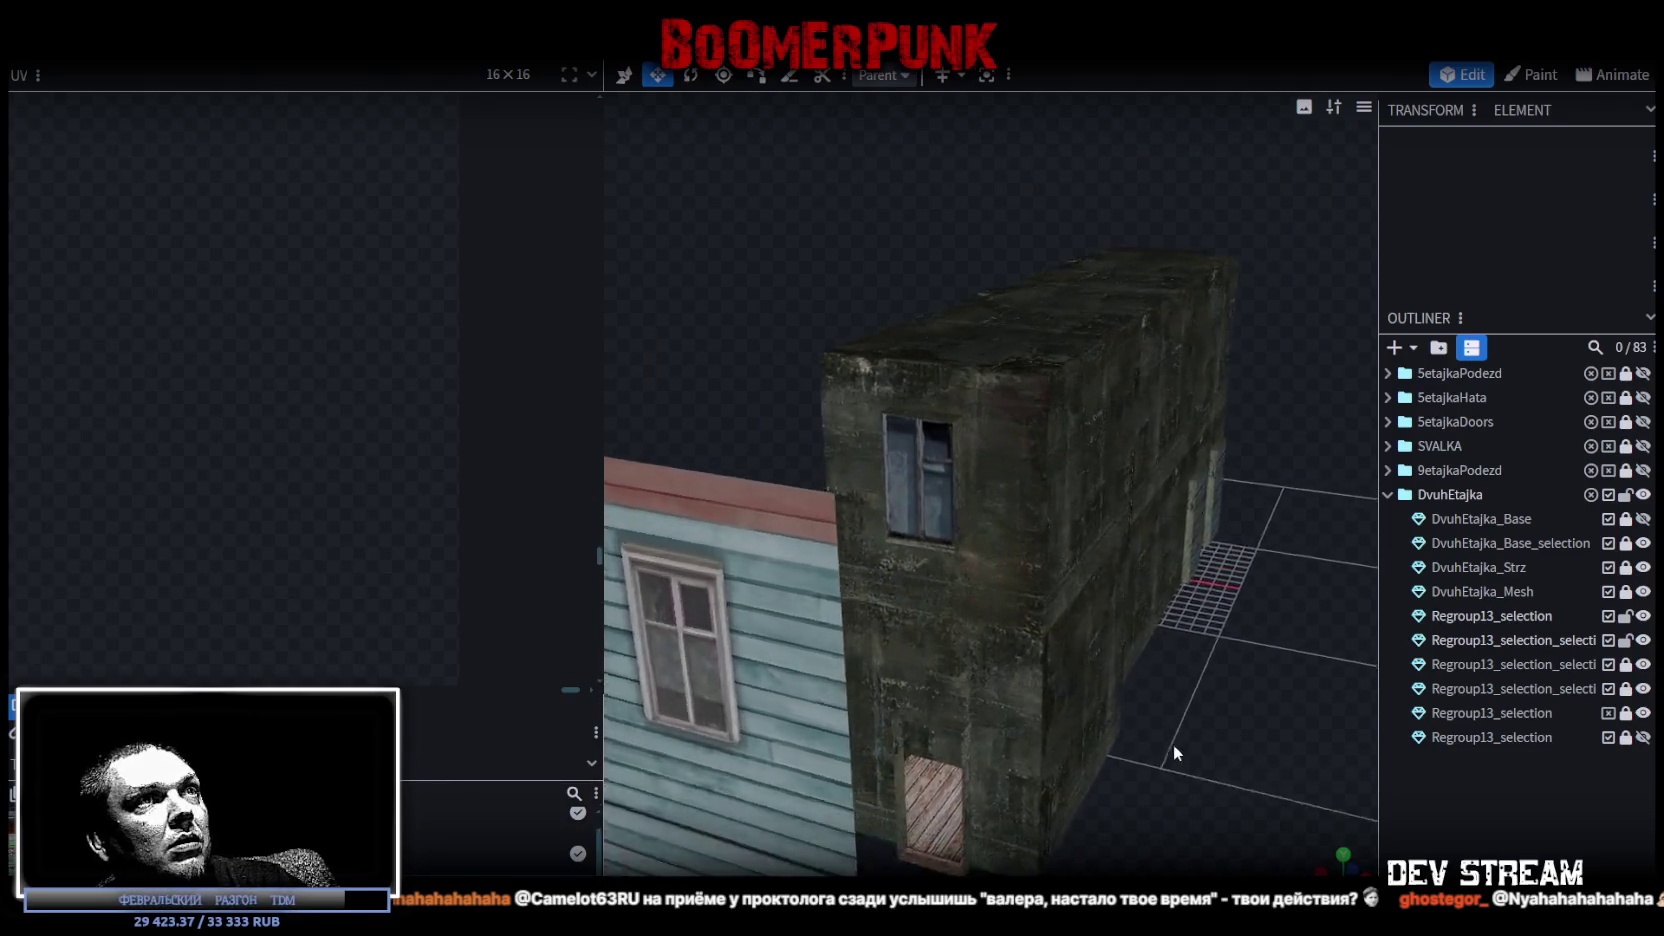
drag(1175, 752, 942, 500)
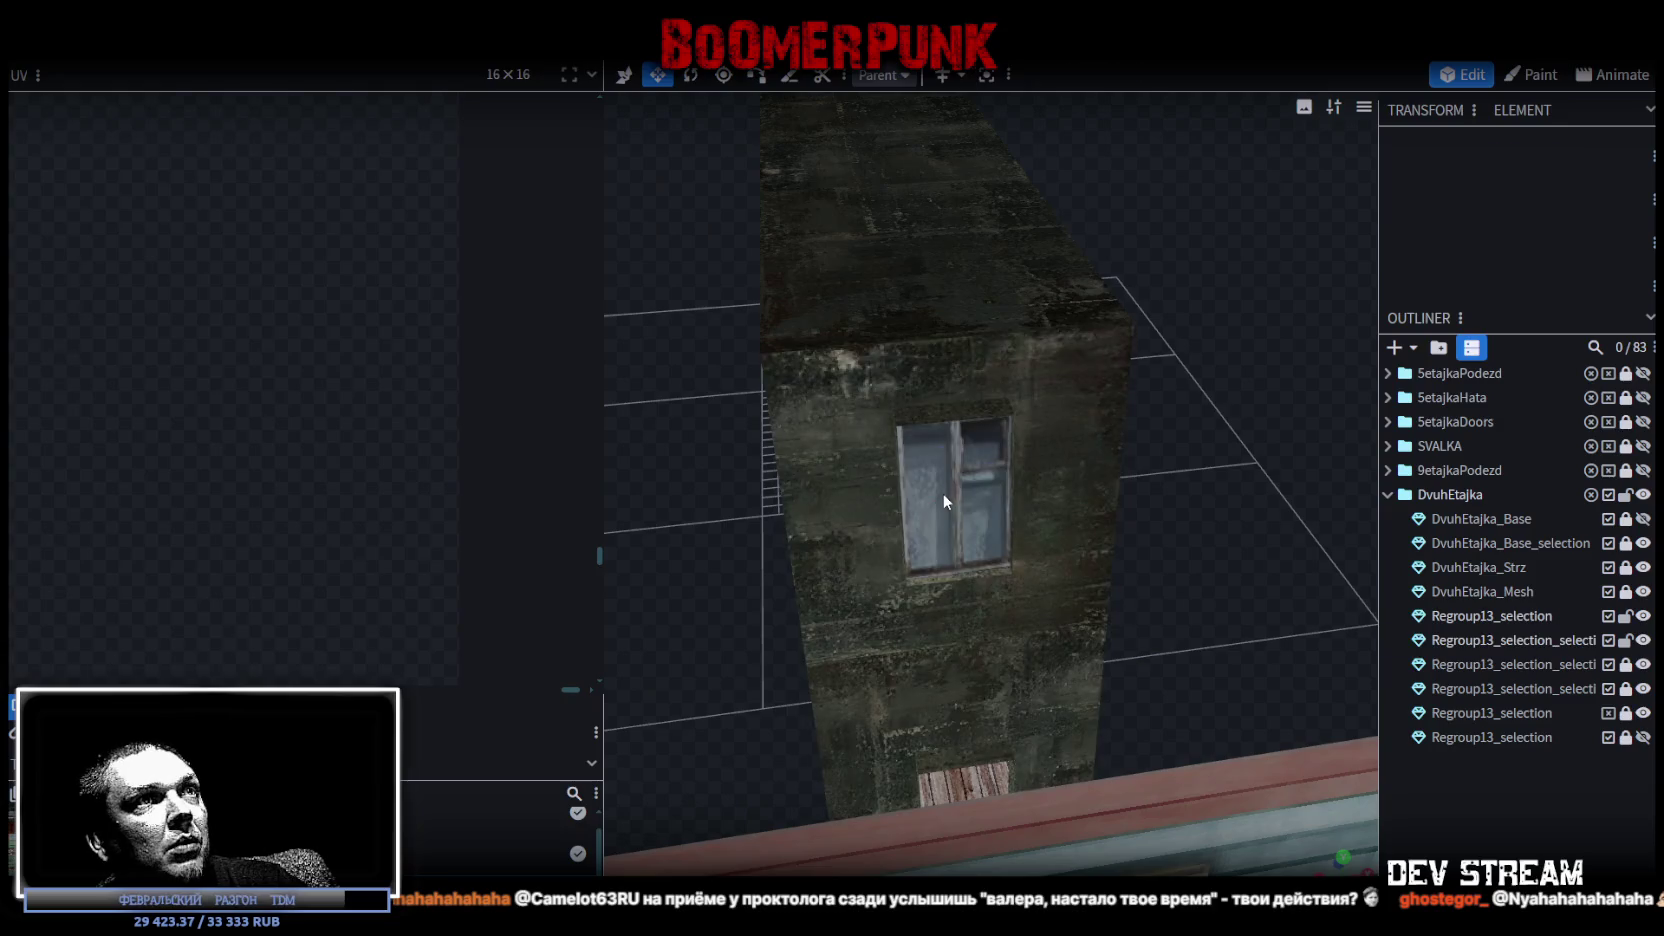
click(944, 501)
scroll(960, 545, down, 3)
drag(1017, 556, 1169, 510)
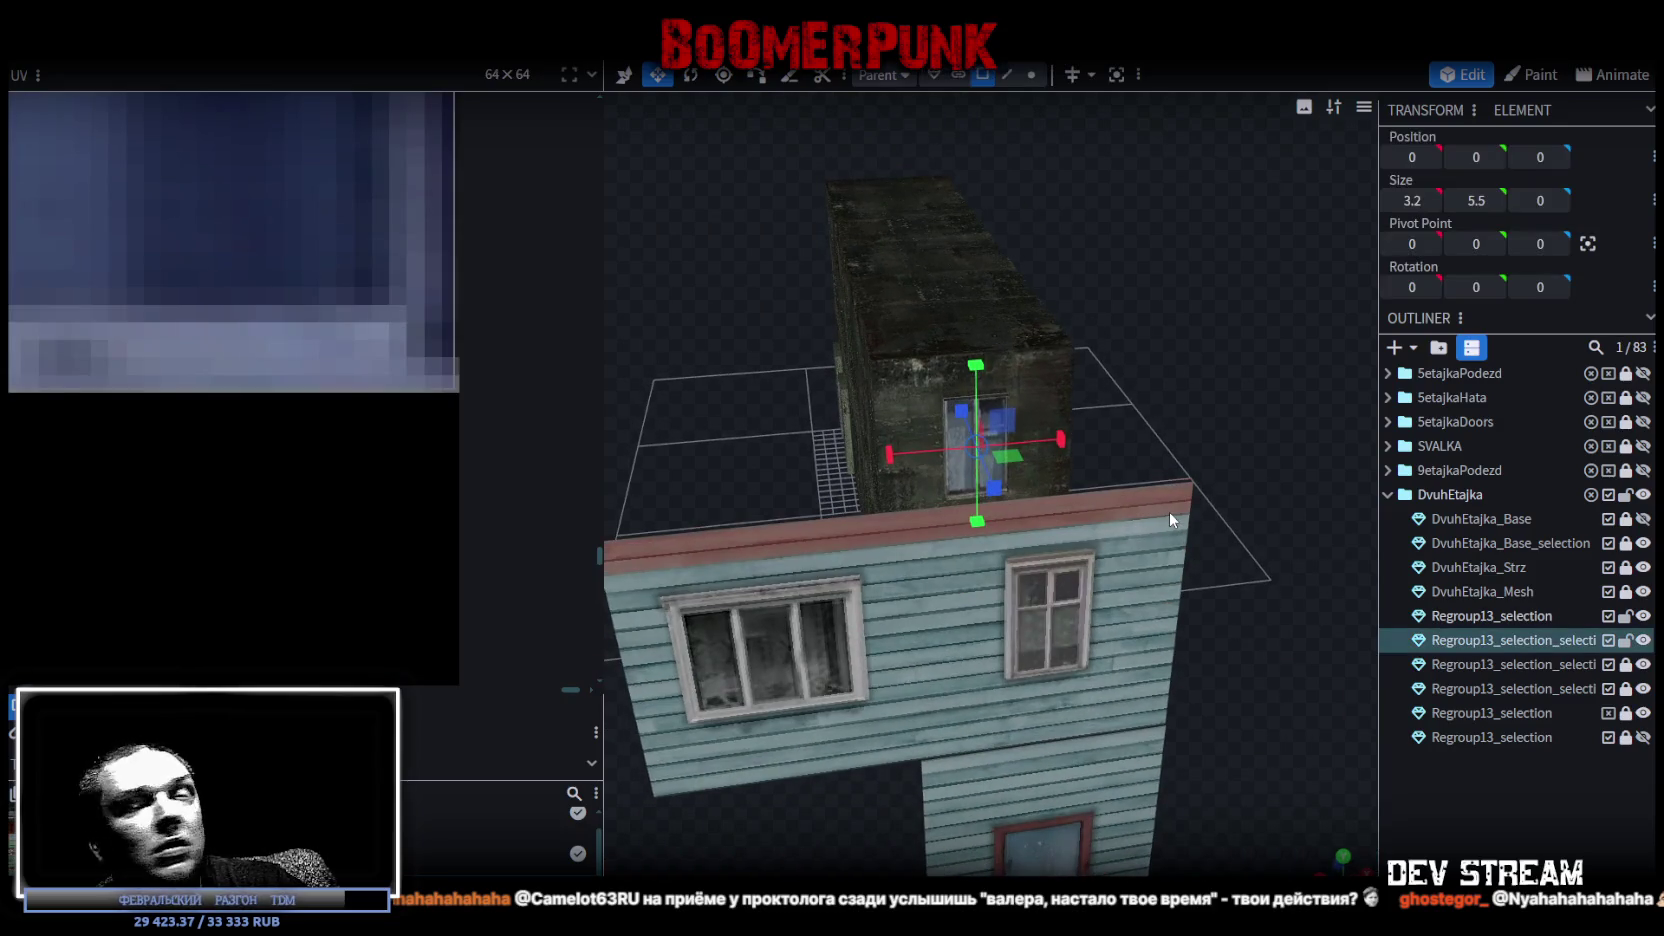
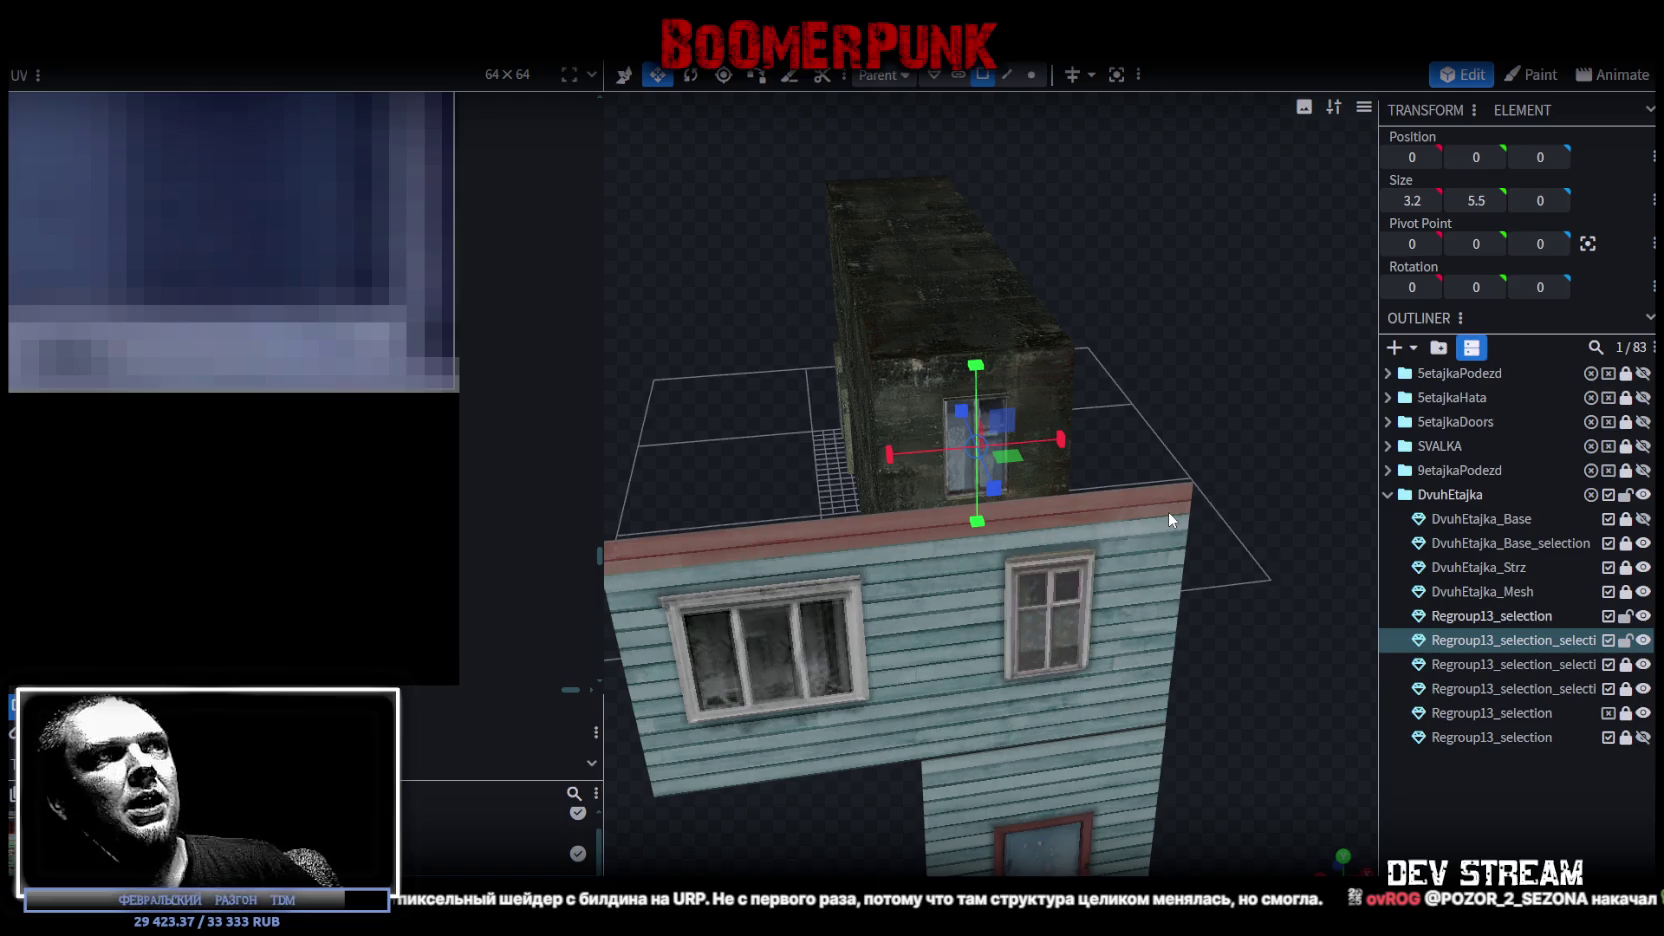
Select both door faces on the concrete block and switch to top view.
mouse_move(644, 437)
mouse_down()
mouse_move(893, 434)
mouse_move(907, 537)
mouse_up()
click(862, 506)
ctrl+click(940, 490)
mouse_move(905, 662)
mouse_down()
mouse_move(1215, 687)
mouse_move(1128, 640)
mouse_up()
click(945, 603)
shift+click(1097, 617)
click(1341, 855)
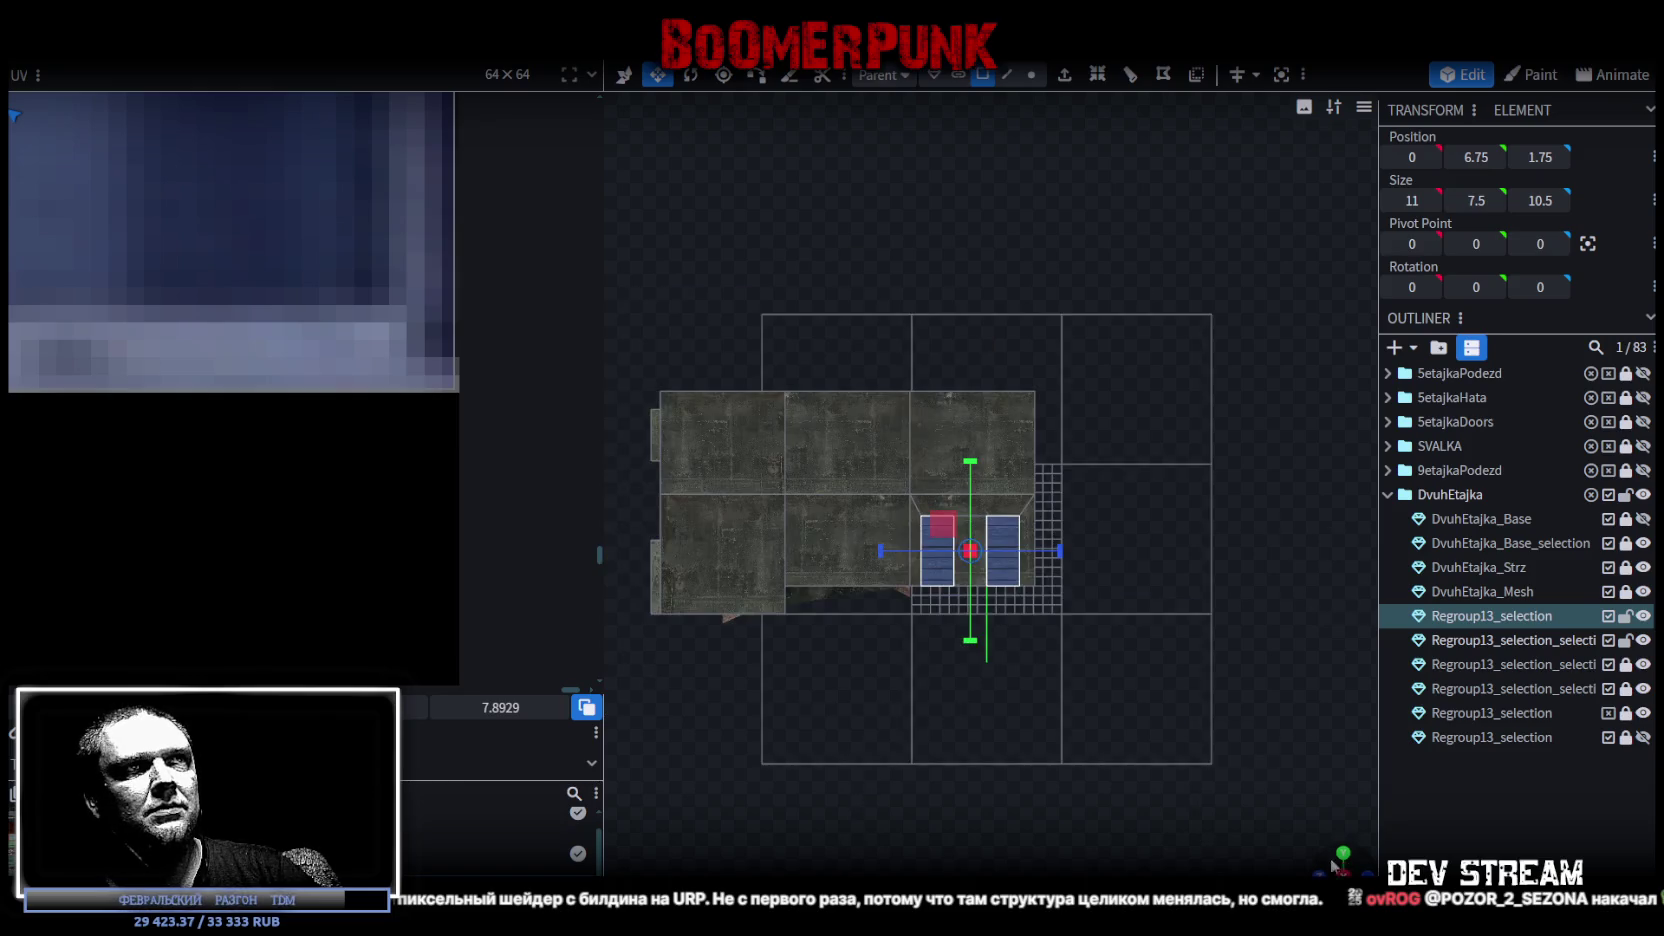
Drag the two door faces' UV box down onto the door region of the atlas.
scroll(165, 426, down, 3)
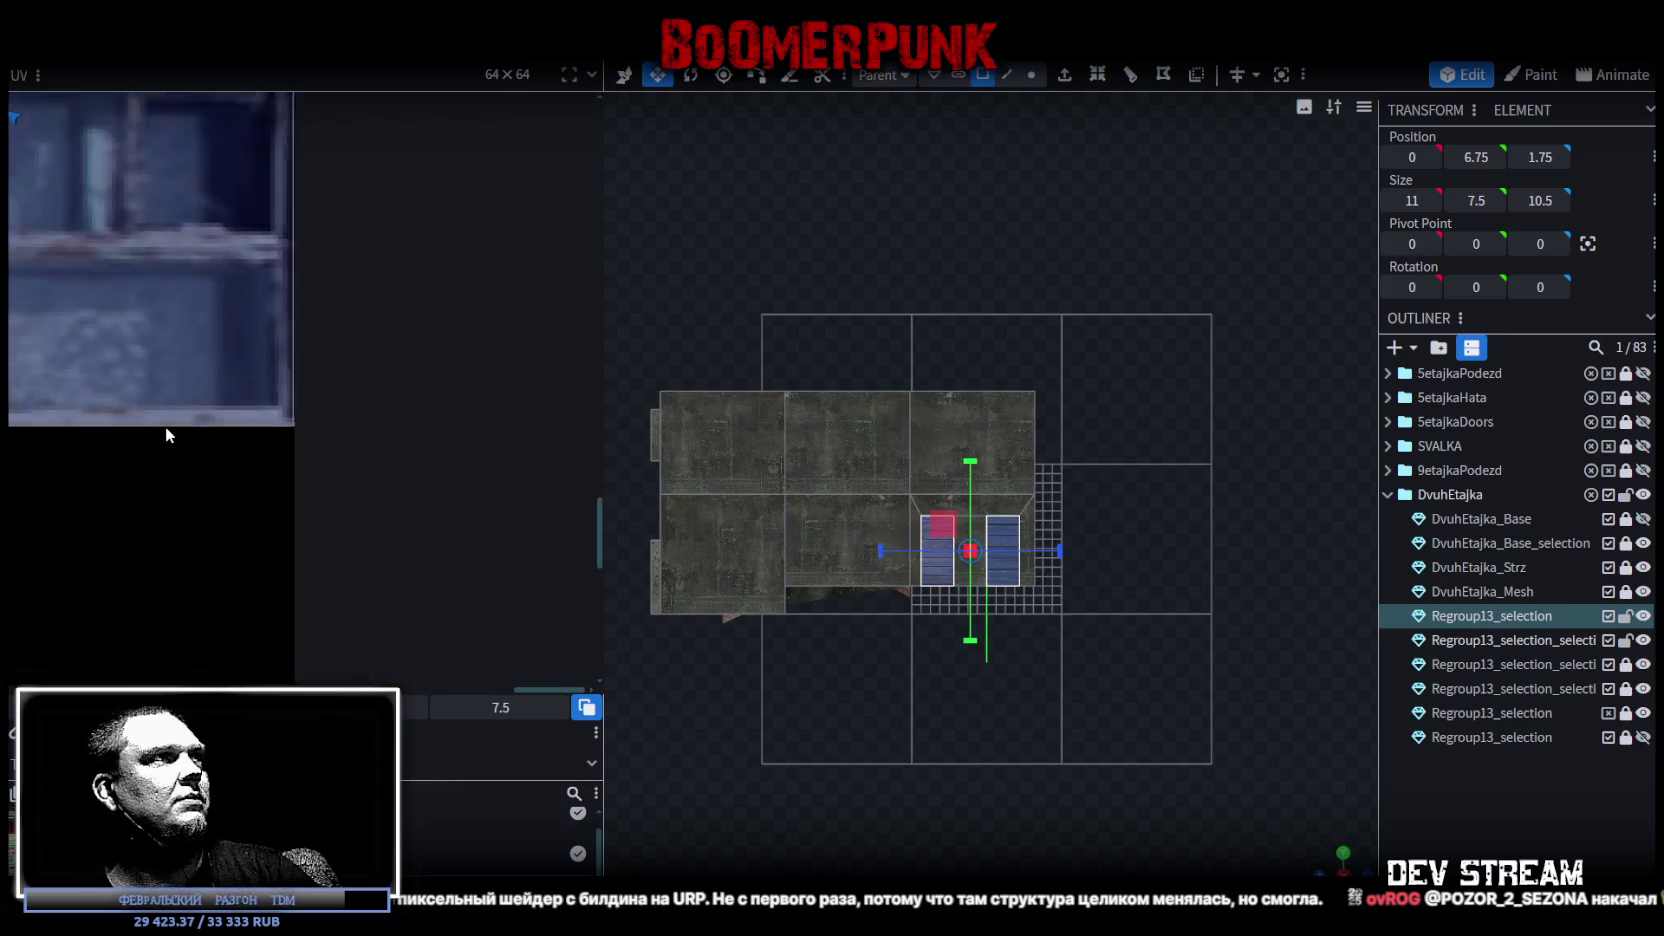
scroll(169, 422, down, 2)
scroll(214, 514, down, 1)
mouse_move(48, 330)
mouse_down()
mouse_move(393, 612)
mouse_move(402, 517)
mouse_up()
scroll(402, 517, up, 2)
scroll(389, 582, down, 2)
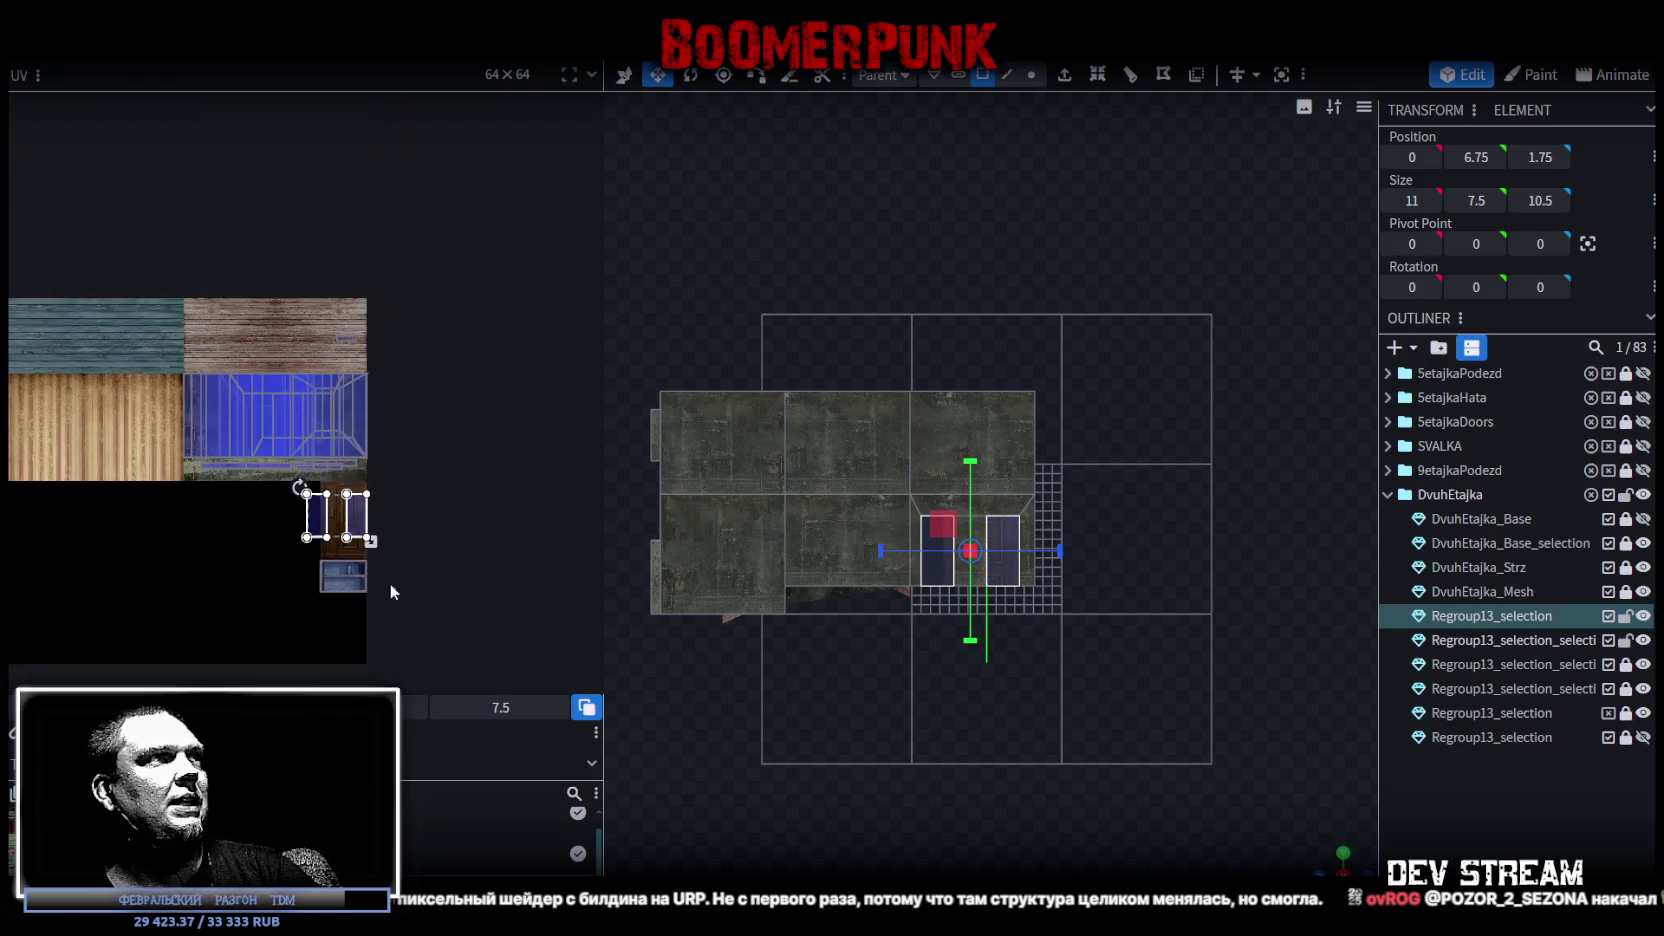
scroll(389, 590, down, 2)
drag(388, 382, 393, 504)
scroll(380, 462, up, 4)
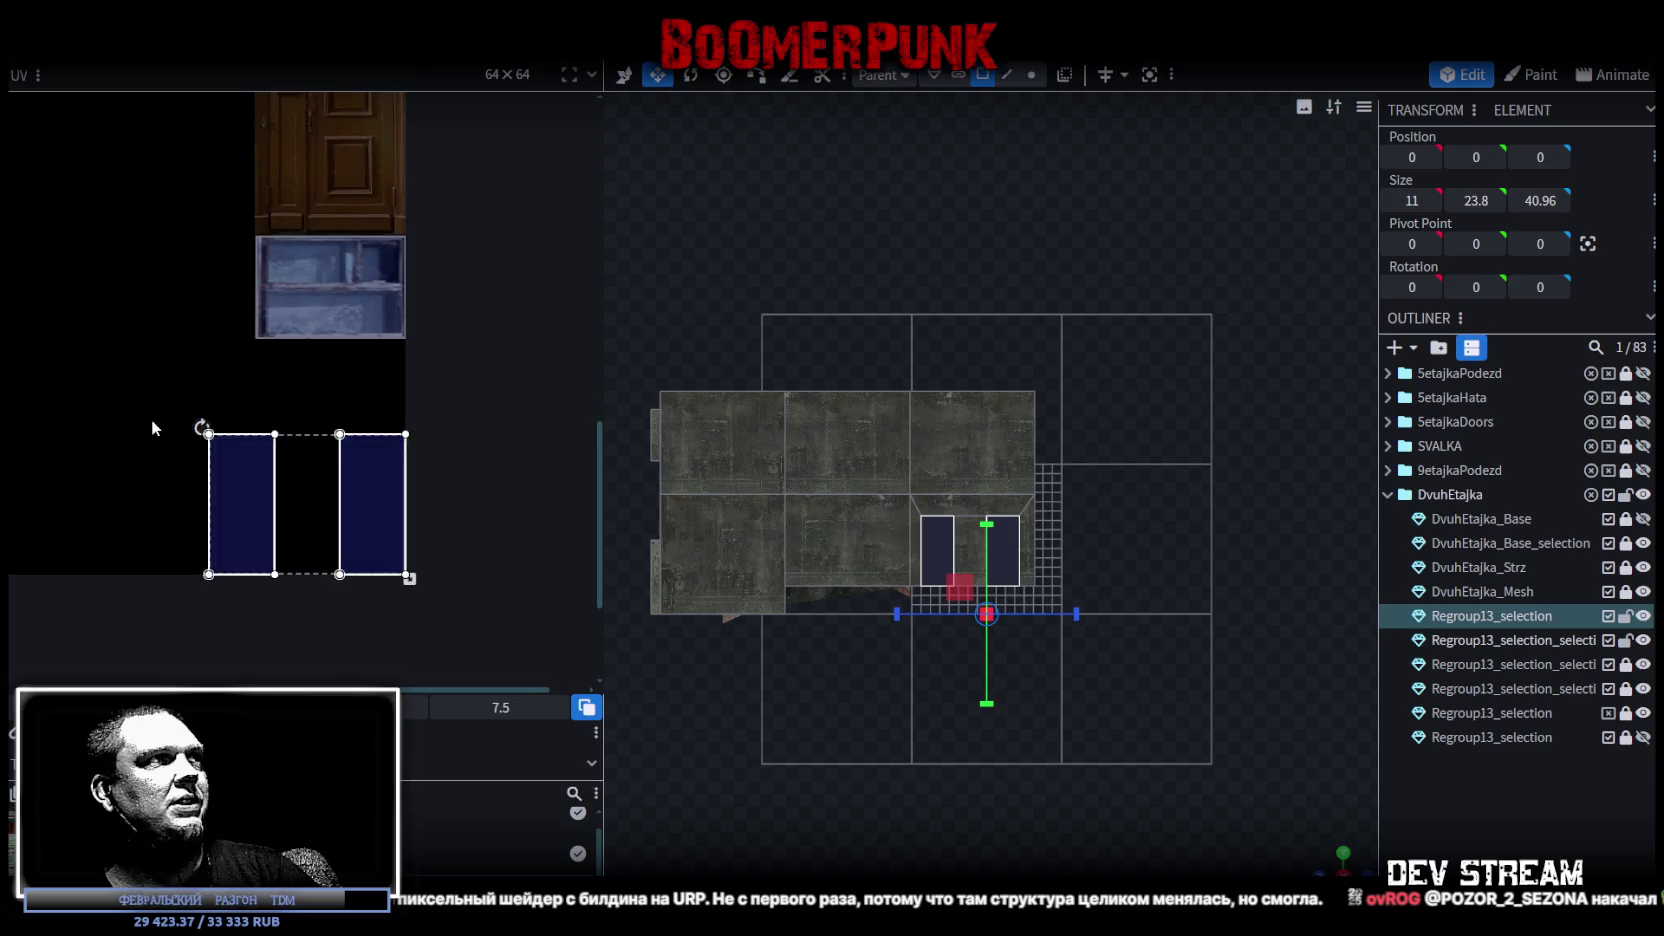
click(241, 504)
click(372, 504)
drag(1150, 725, 1106, 740)
scroll(1106, 740, up, 5)
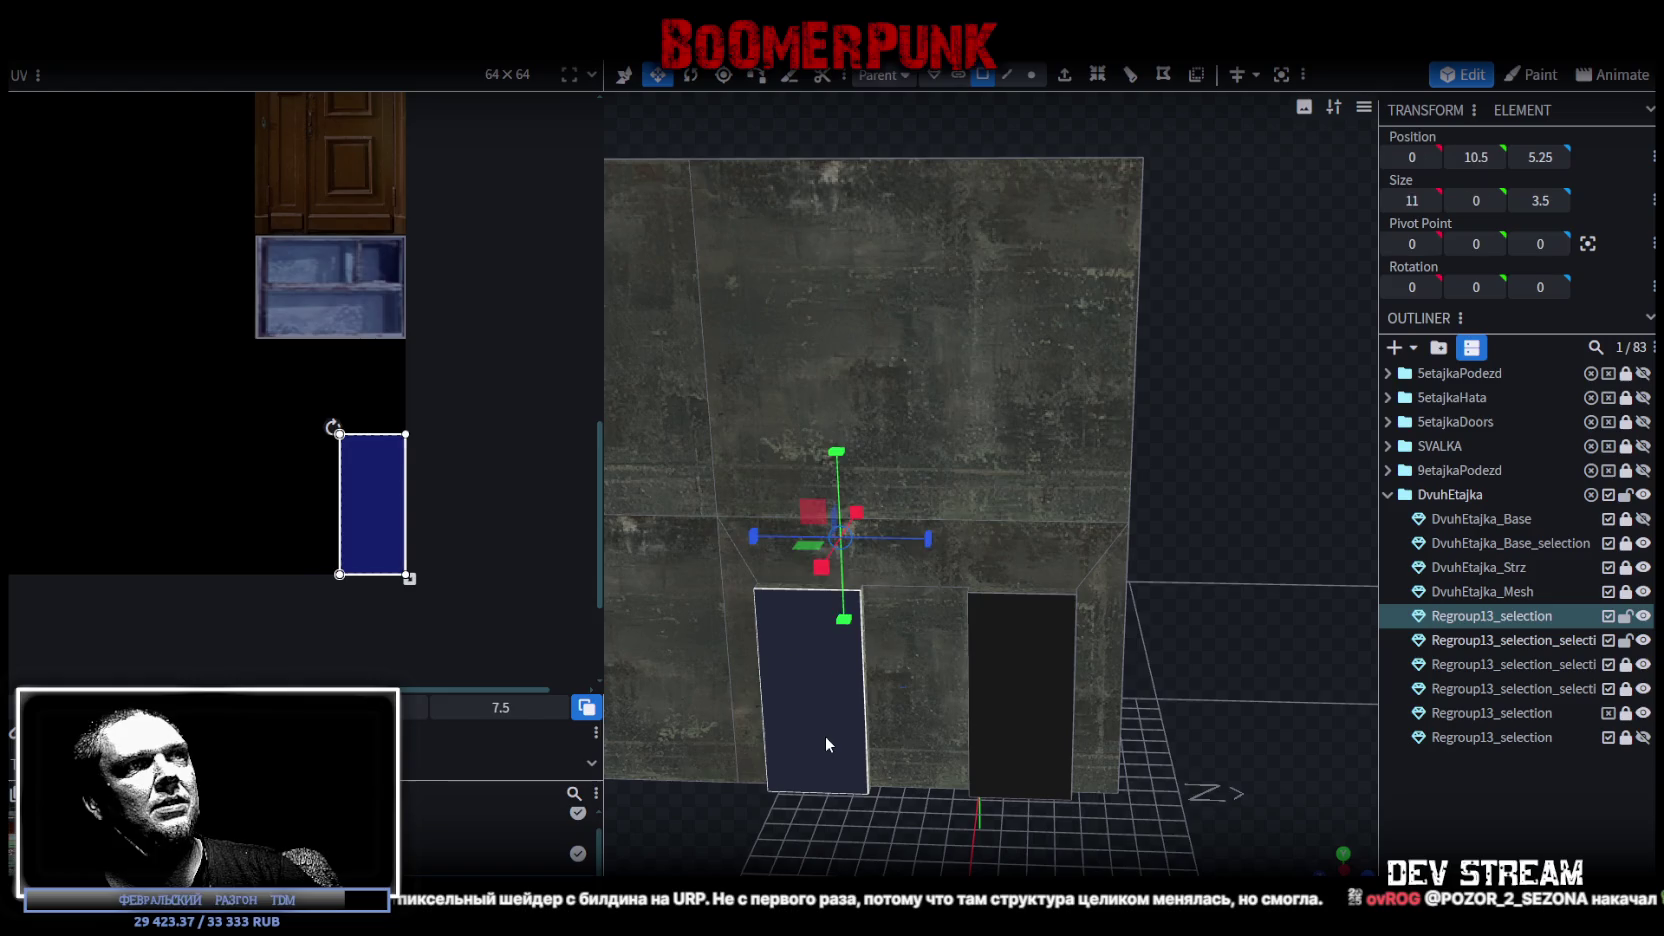
Mirror the UV of both door faces and place it on the wooden door texture.
shift+click(1031, 692)
click(274, 549)
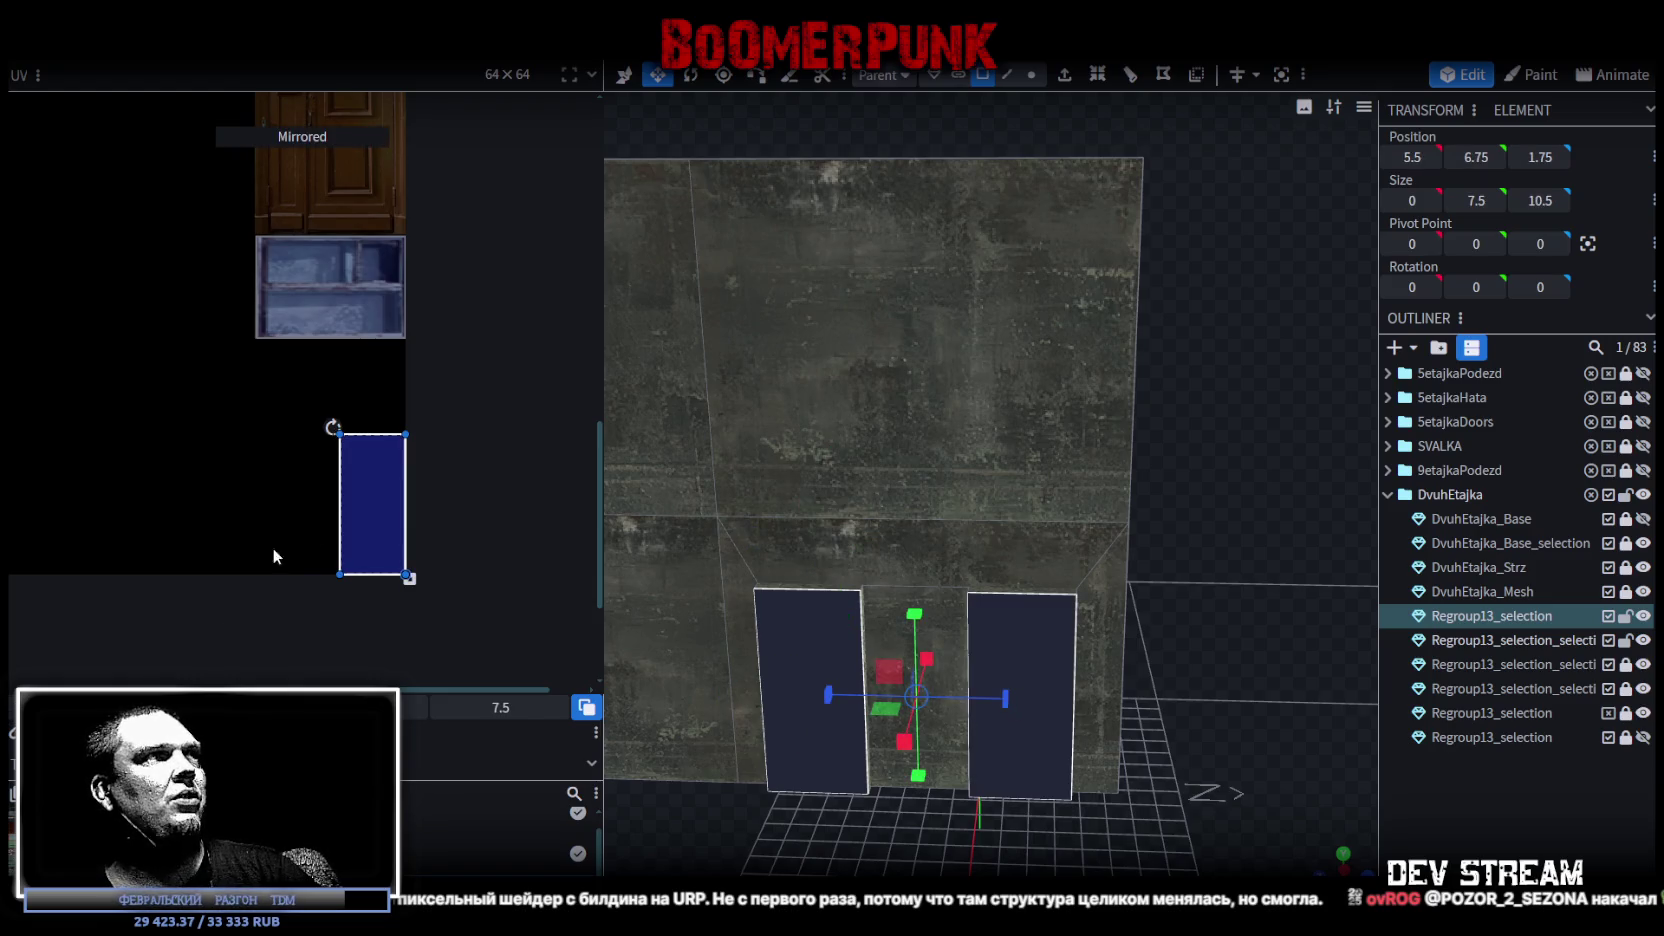
scroll(436, 534, up, 3)
drag(387, 625, 352, 180)
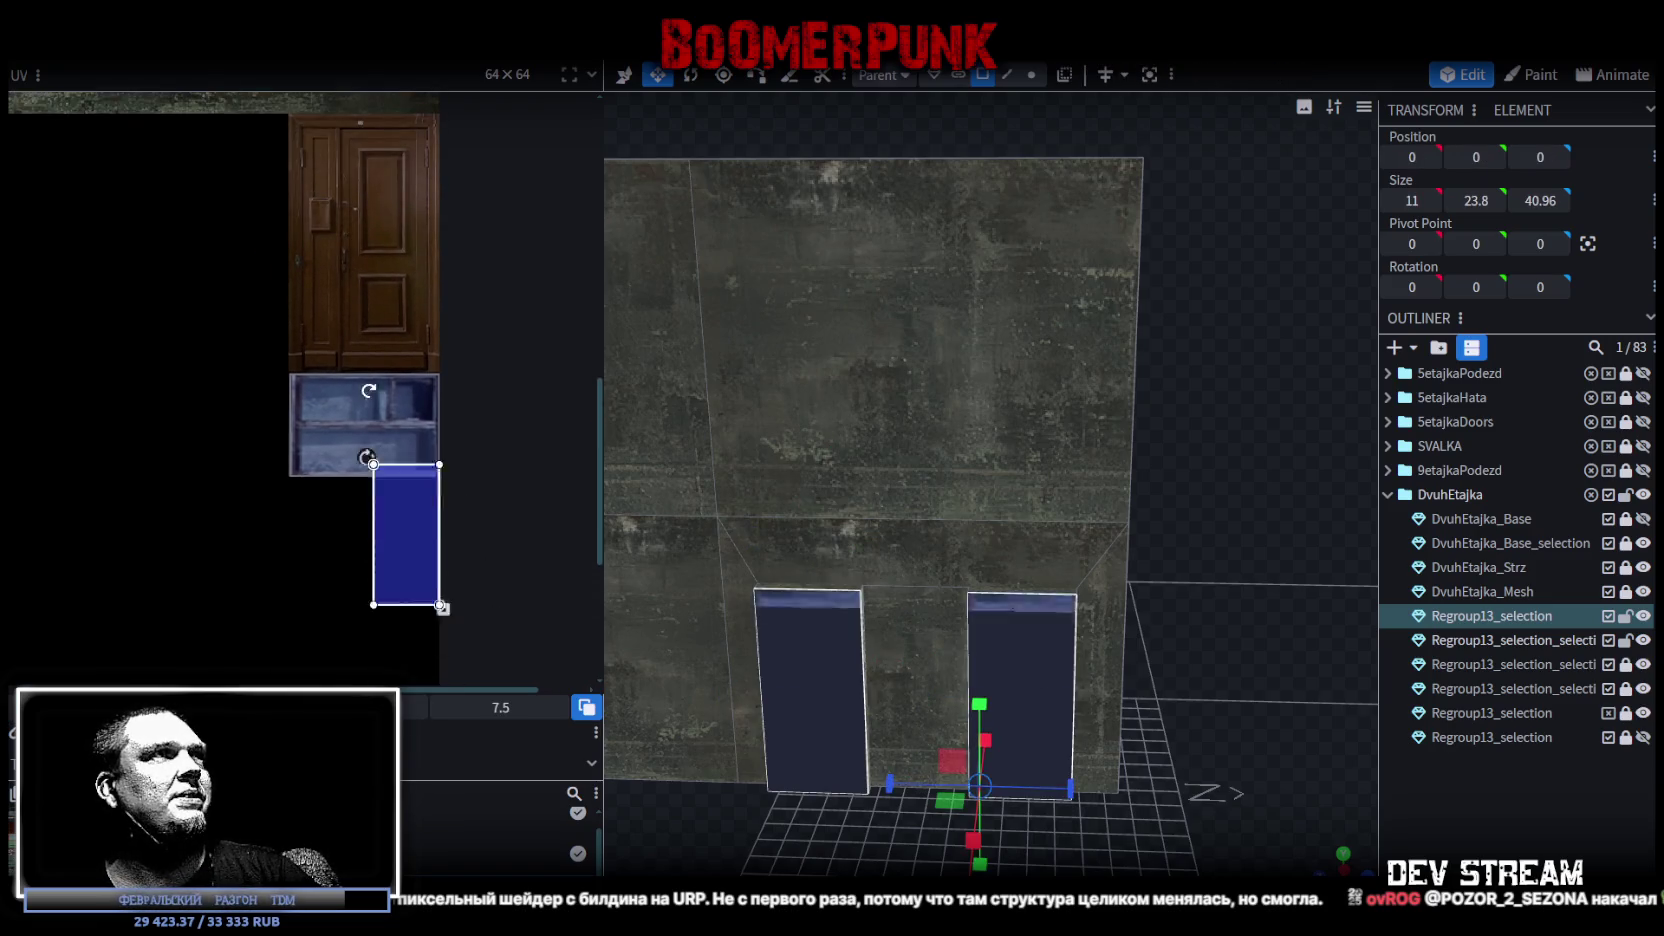
scroll(394, 318, up, 2)
scroll(394, 322, up, 2)
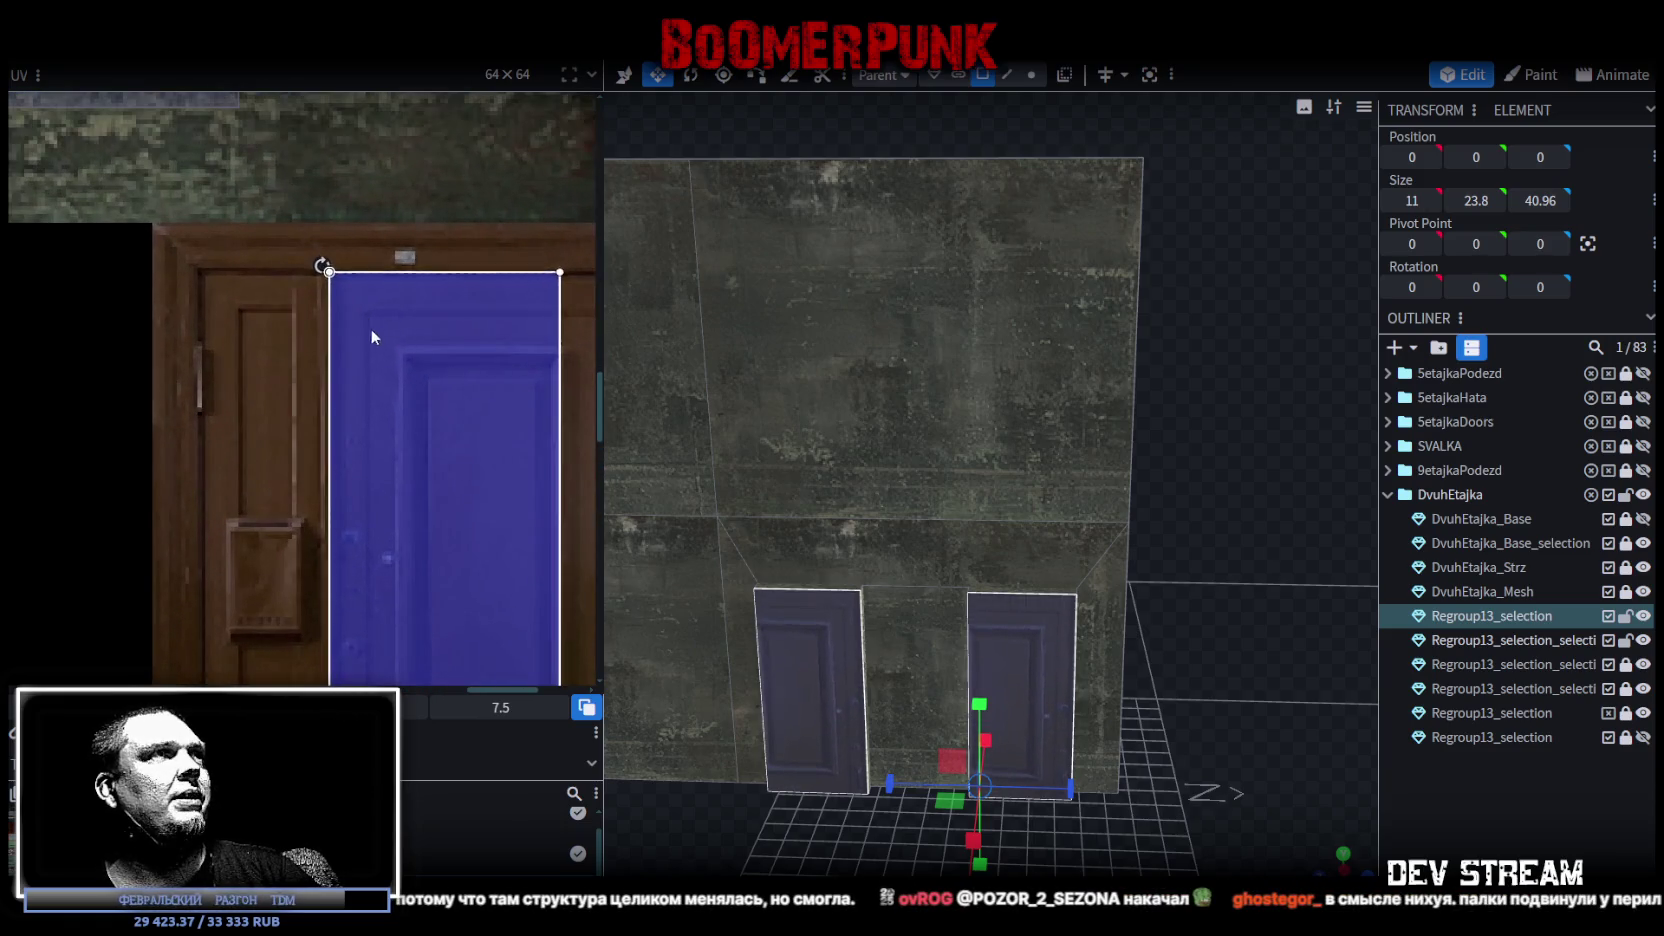
scroll(377, 332, up, 1)
drag(377, 332, 370, 322)
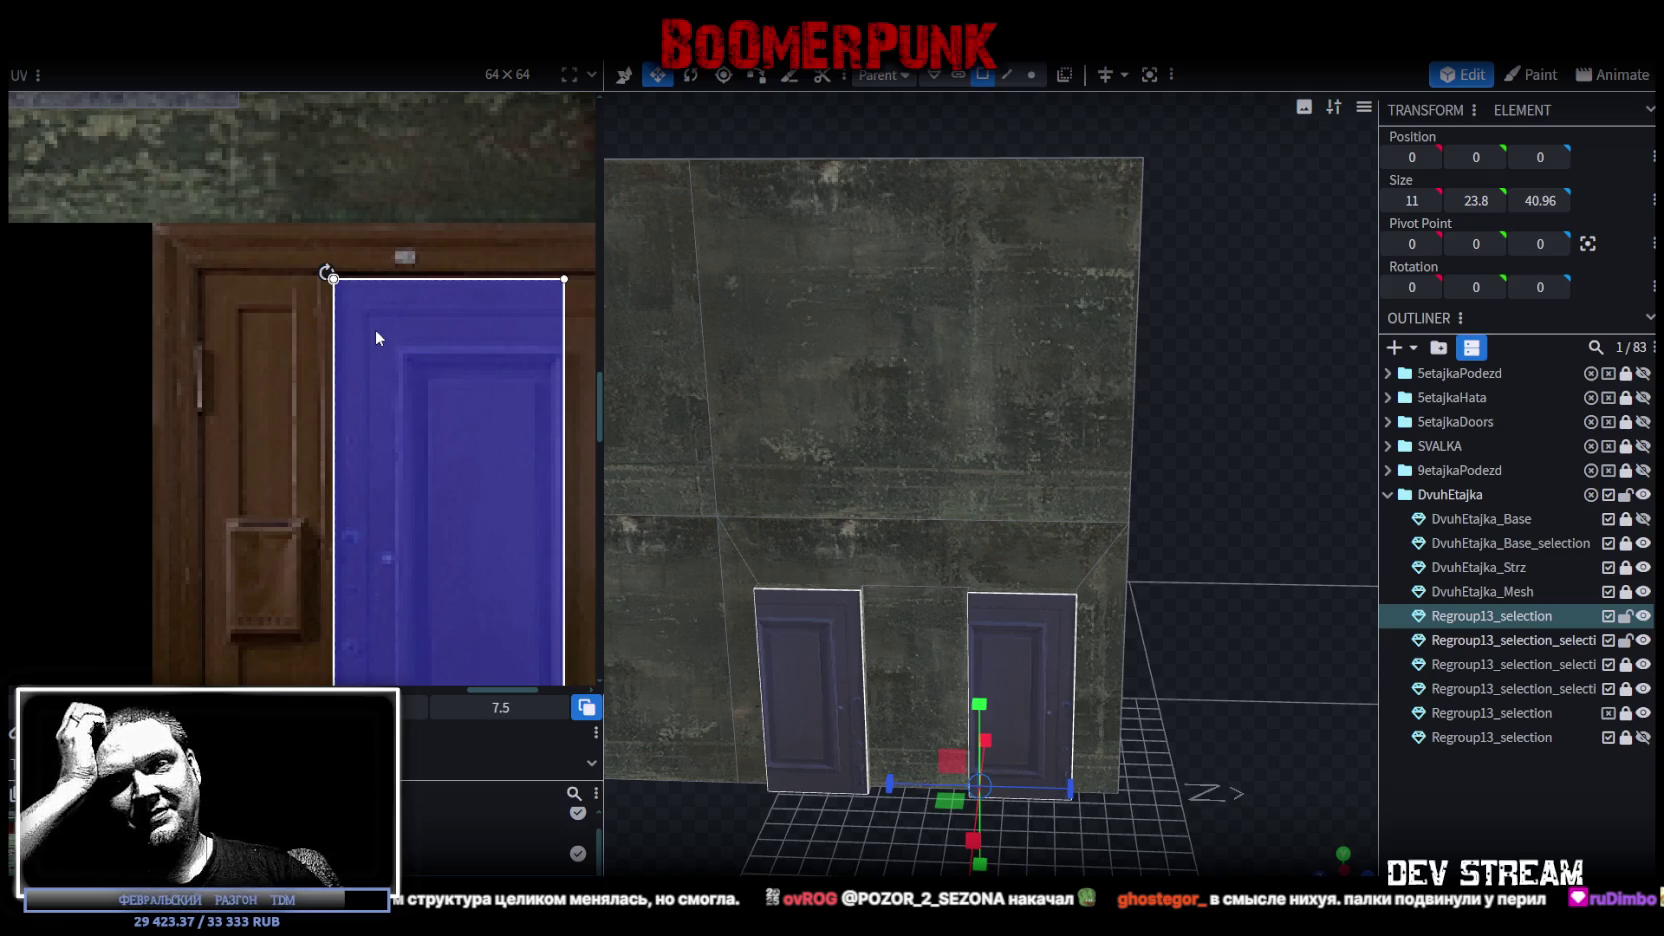
mouse_move(367, 332)
mouse_down()
mouse_move(438, 404)
mouse_move(534, 647)
mouse_up()
Align the UV rectangle's top and bottom edges with the wooden door panel.
scroll(436, 458, down, 3)
scroll(405, 383, up, 3)
scroll(431, 368, up, 1)
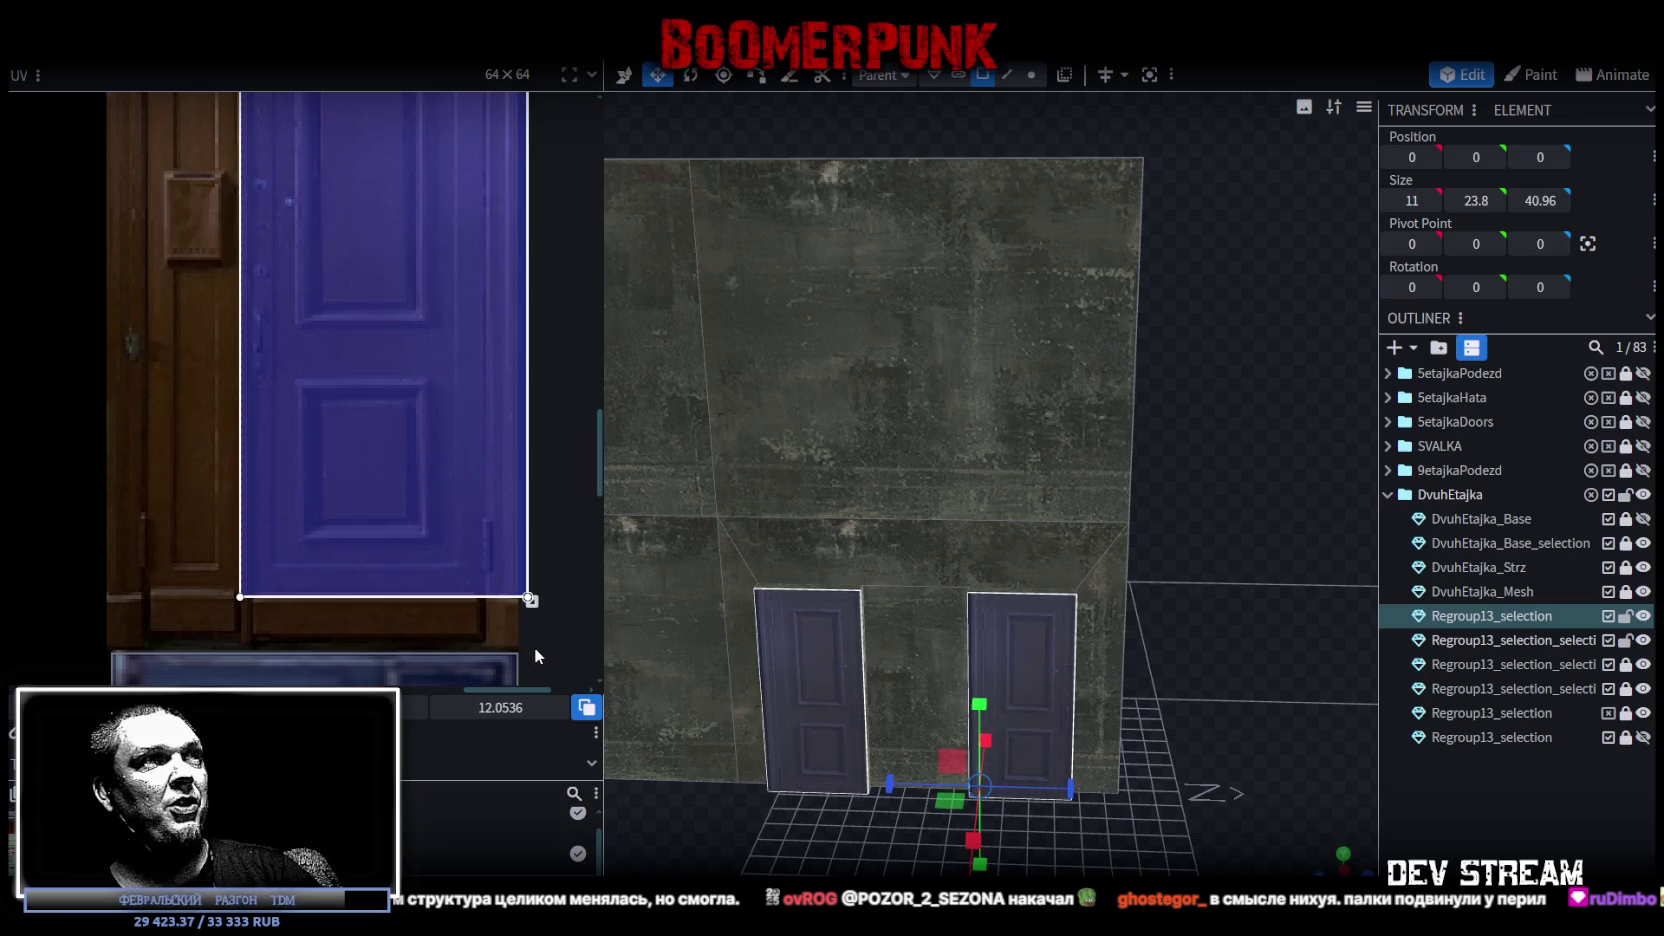
drag(448, 520, 432, 566)
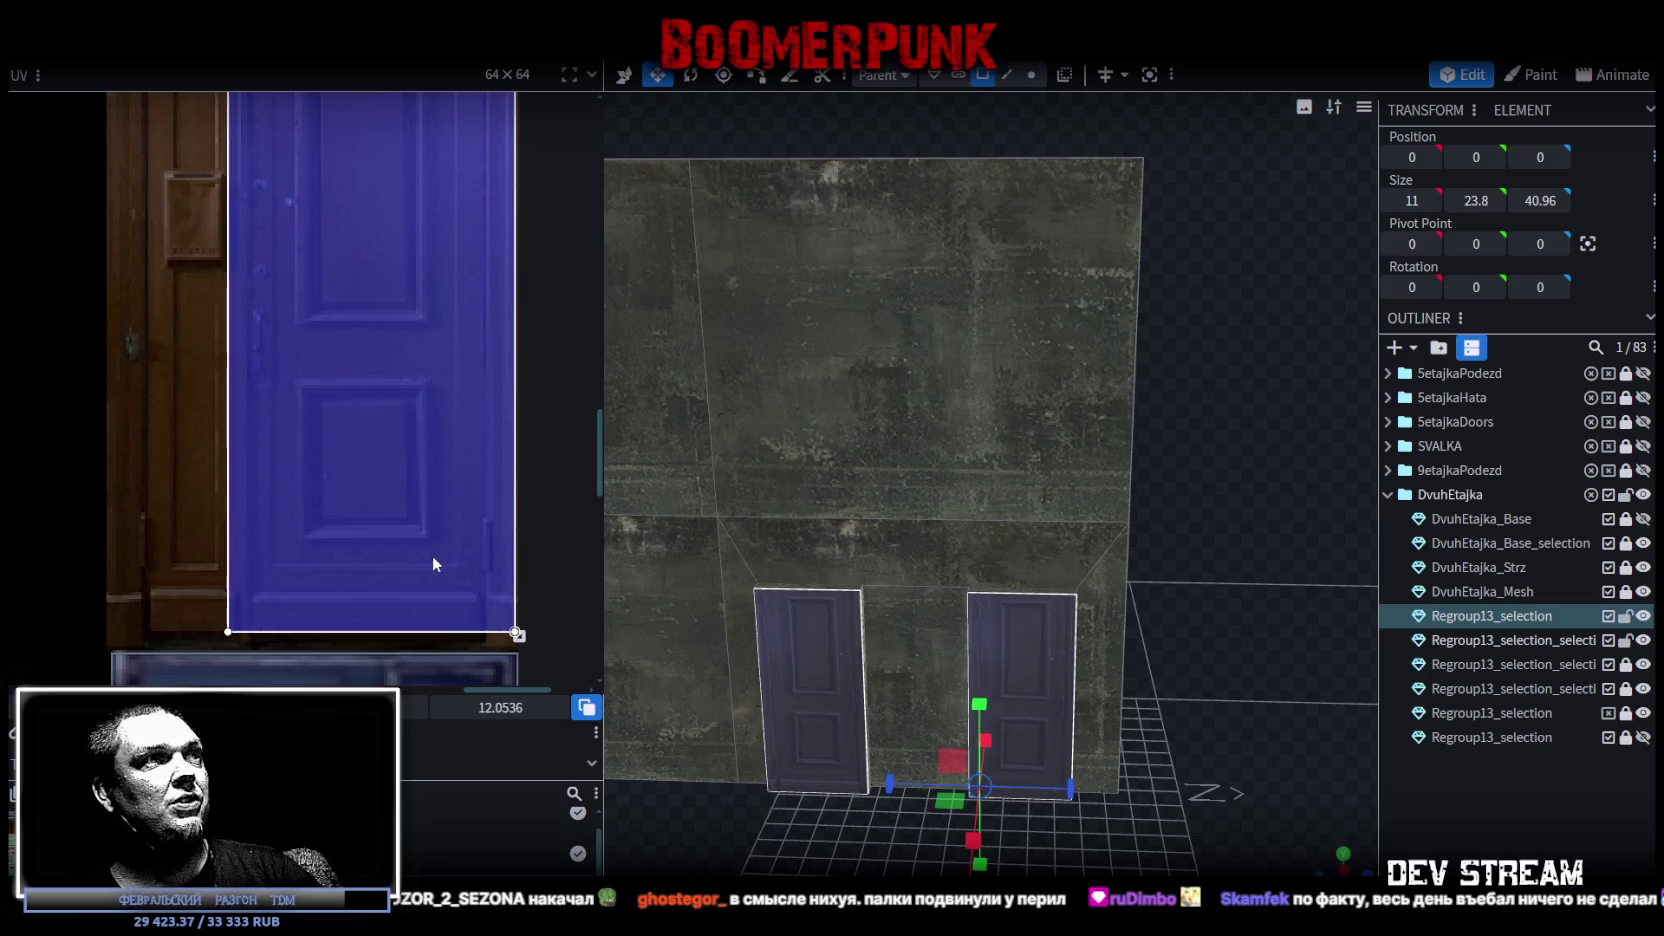
scroll(432, 556, down, 3)
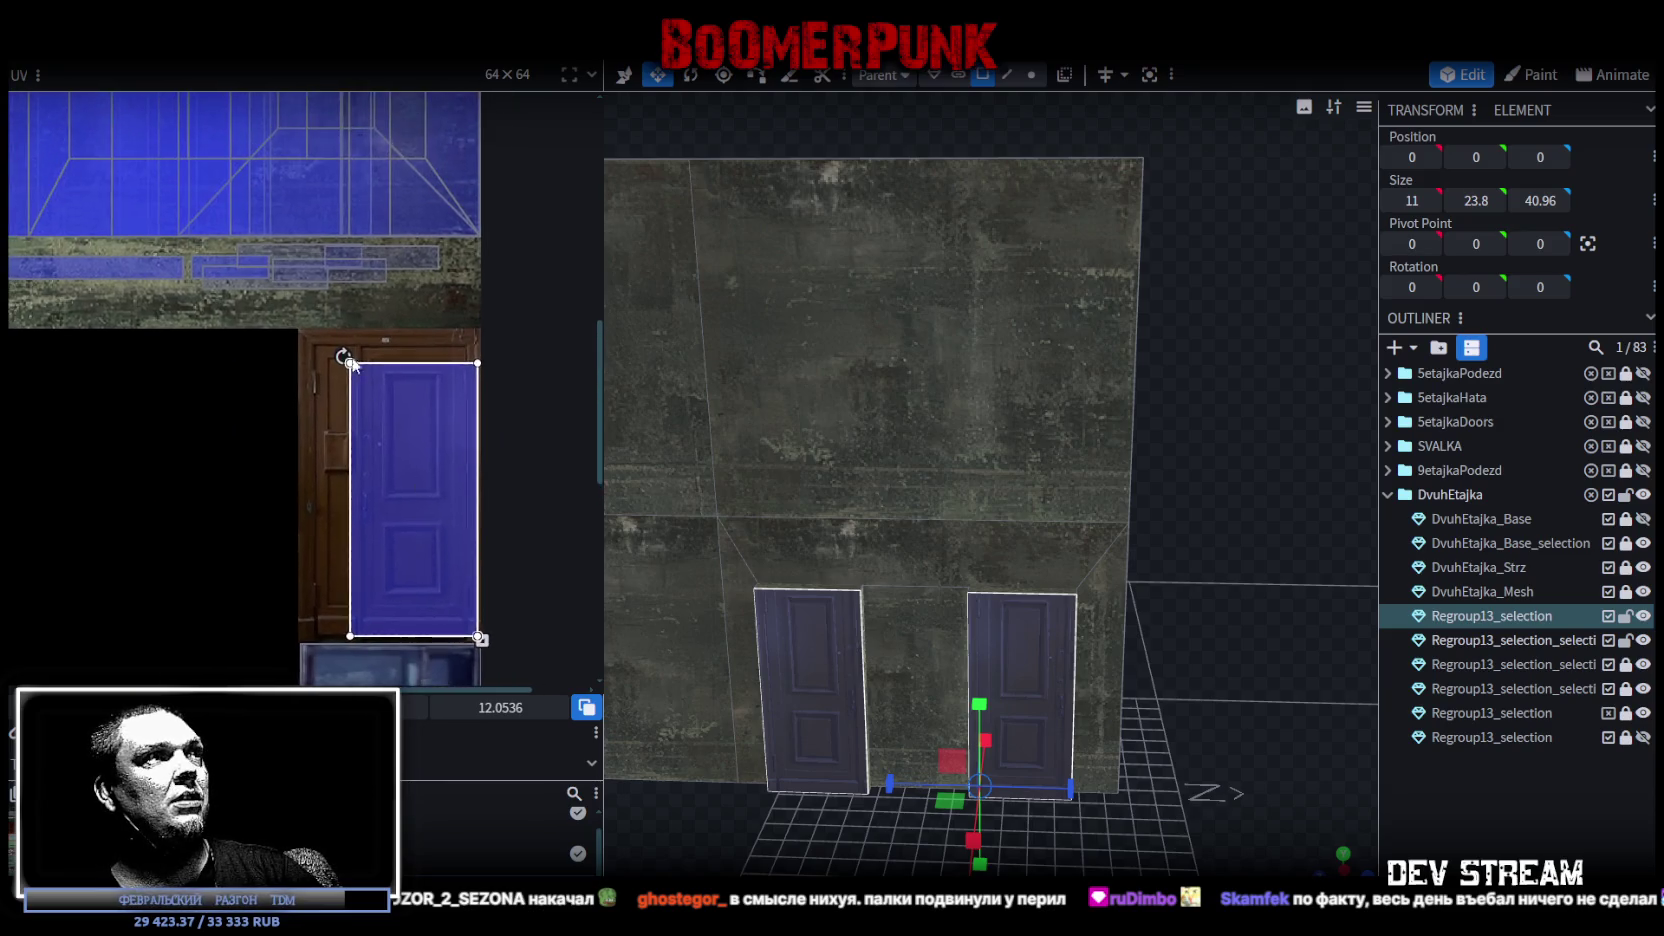
scroll(386, 440, up, 4)
mouse_move(386, 440)
mouse_down()
mouse_move(407, 437)
mouse_move(400, 417)
mouse_up()
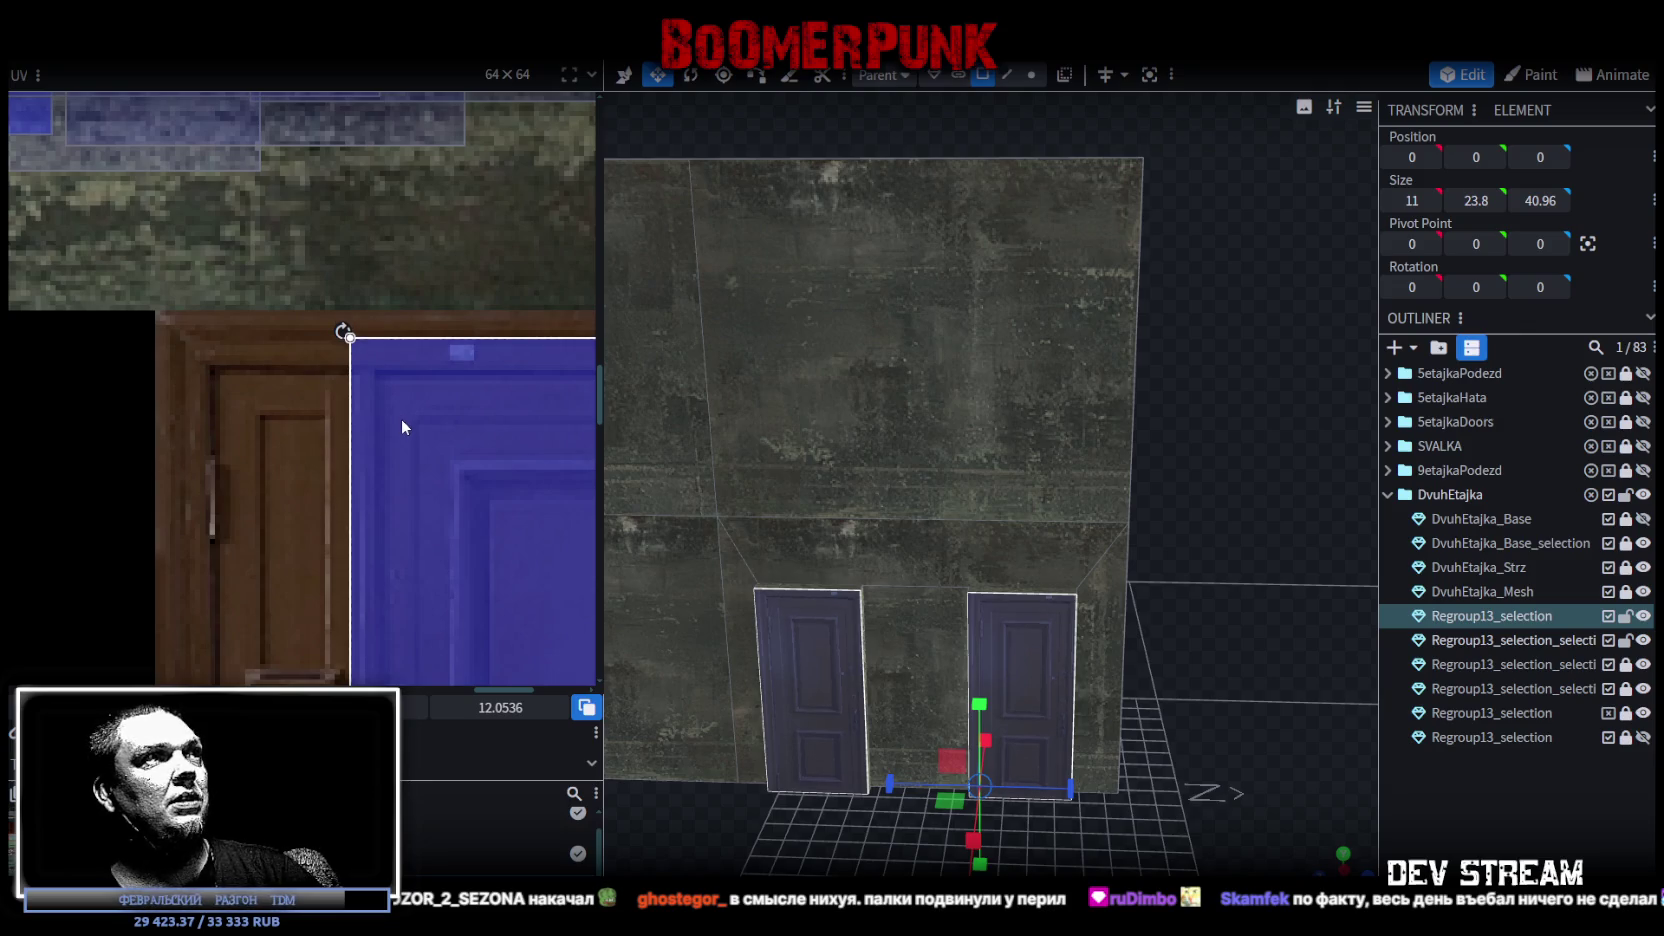
scroll(421, 471, down, 3)
scroll(515, 526, up, 3)
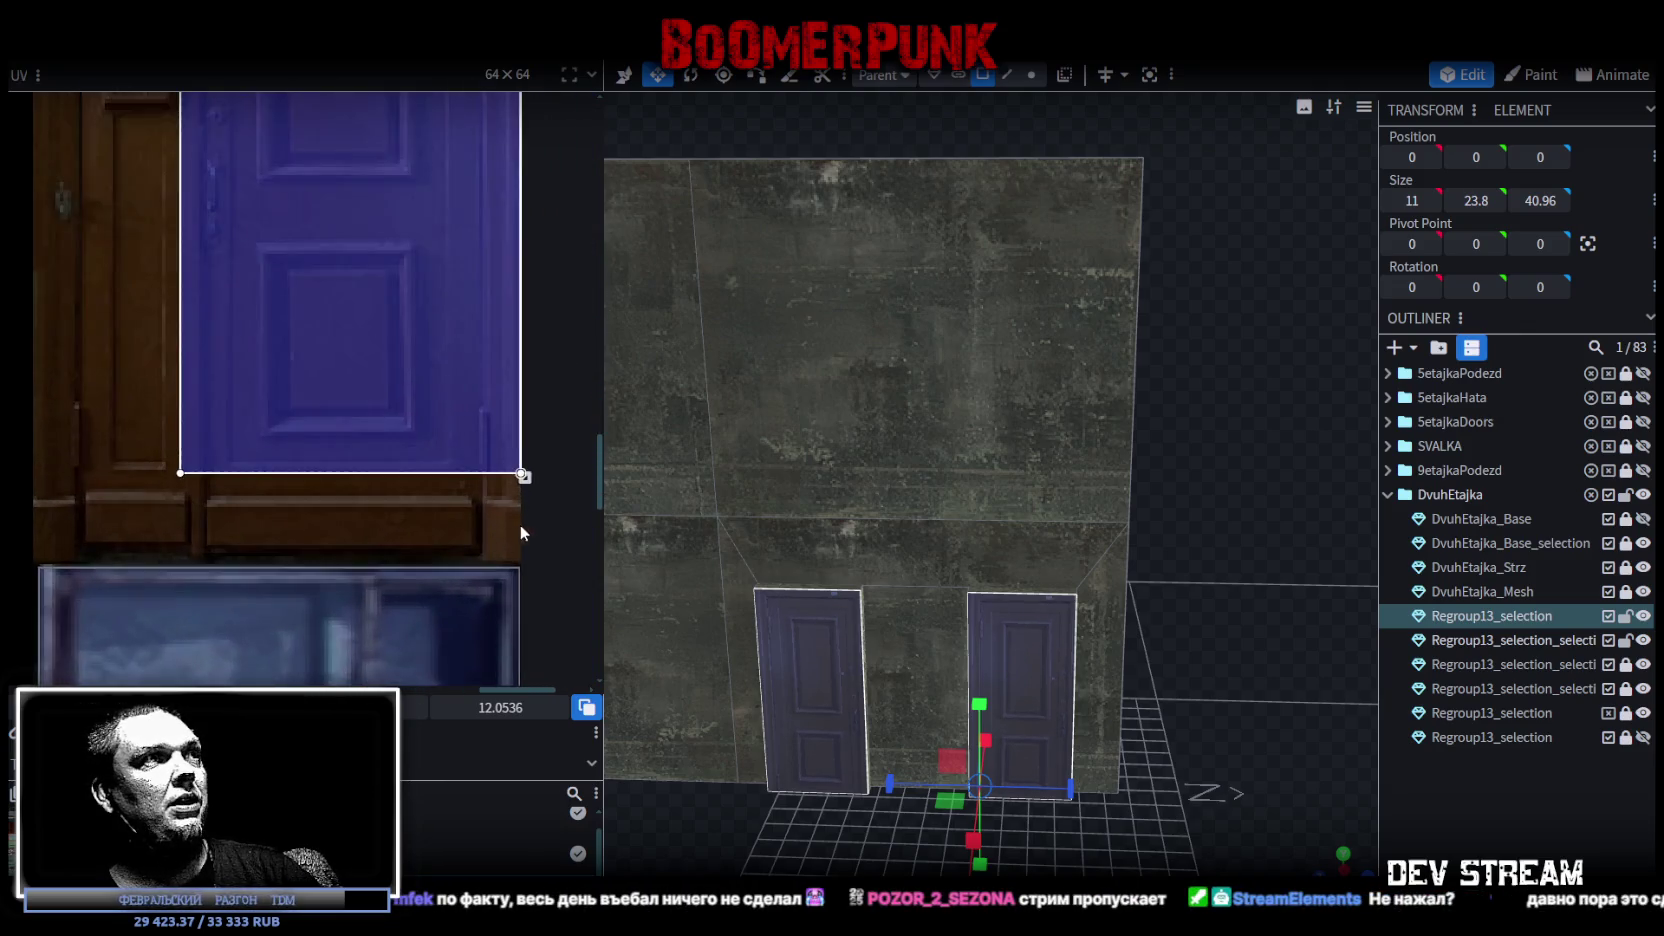
scroll(516, 534, up, 1)
drag(521, 467, 500, 532)
drag(289, 436, 300, 436)
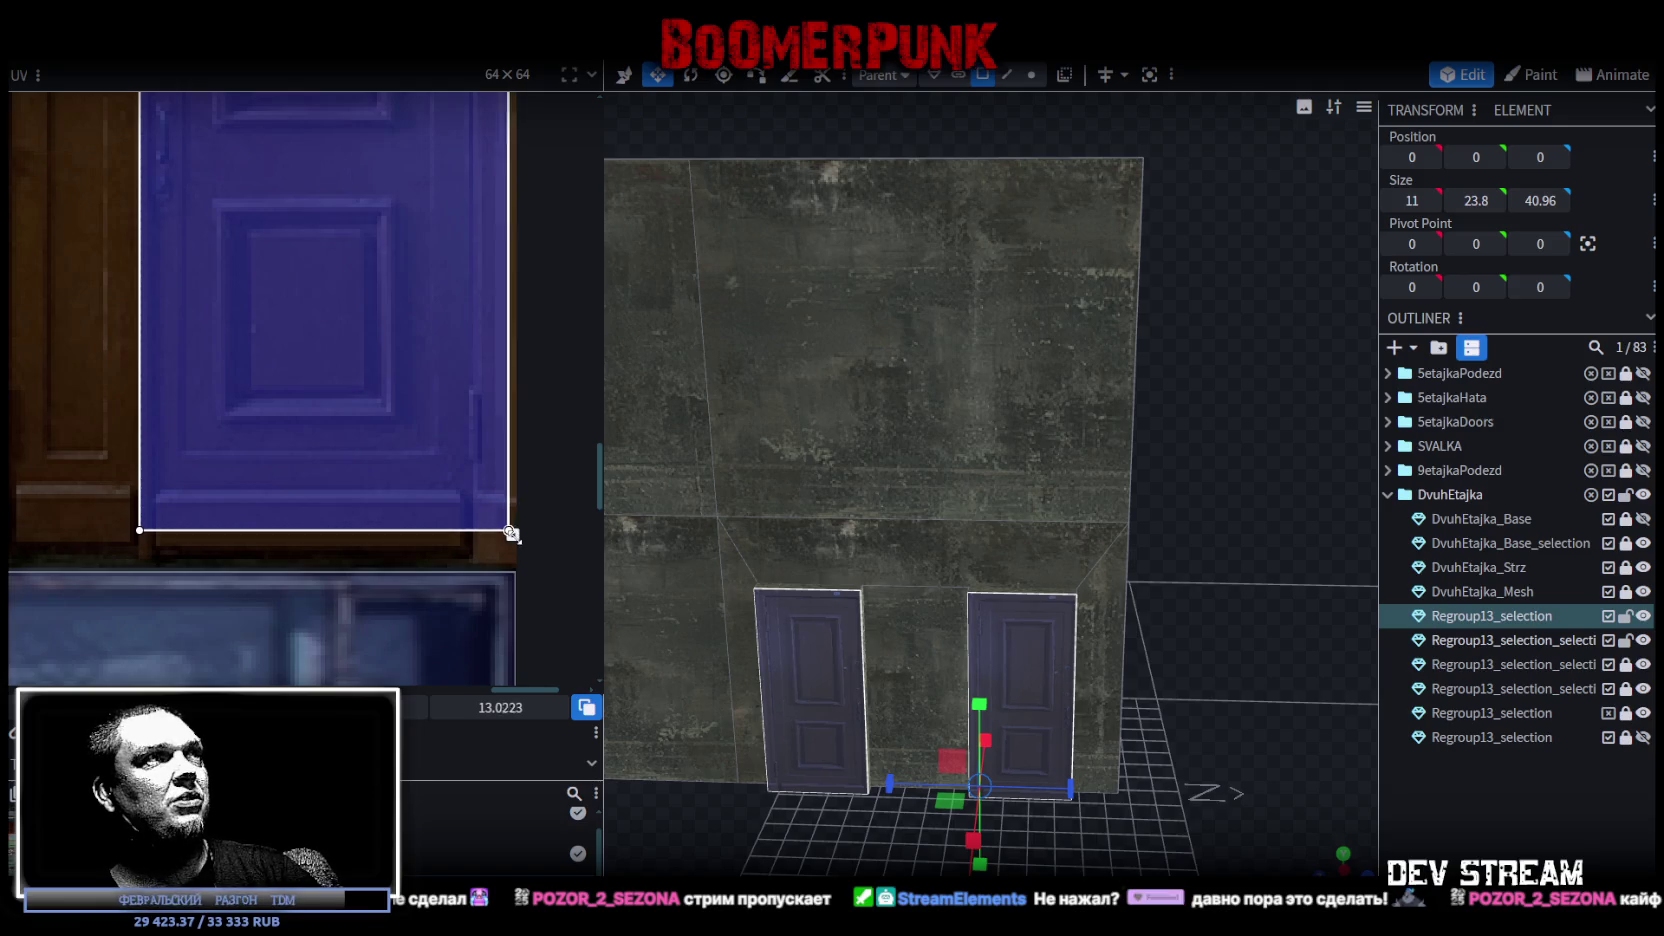
drag(511, 534, 503, 533)
Fit the UV's right edge to the door panel, then deselect to preview the doors.
scroll(446, 436, down, 2)
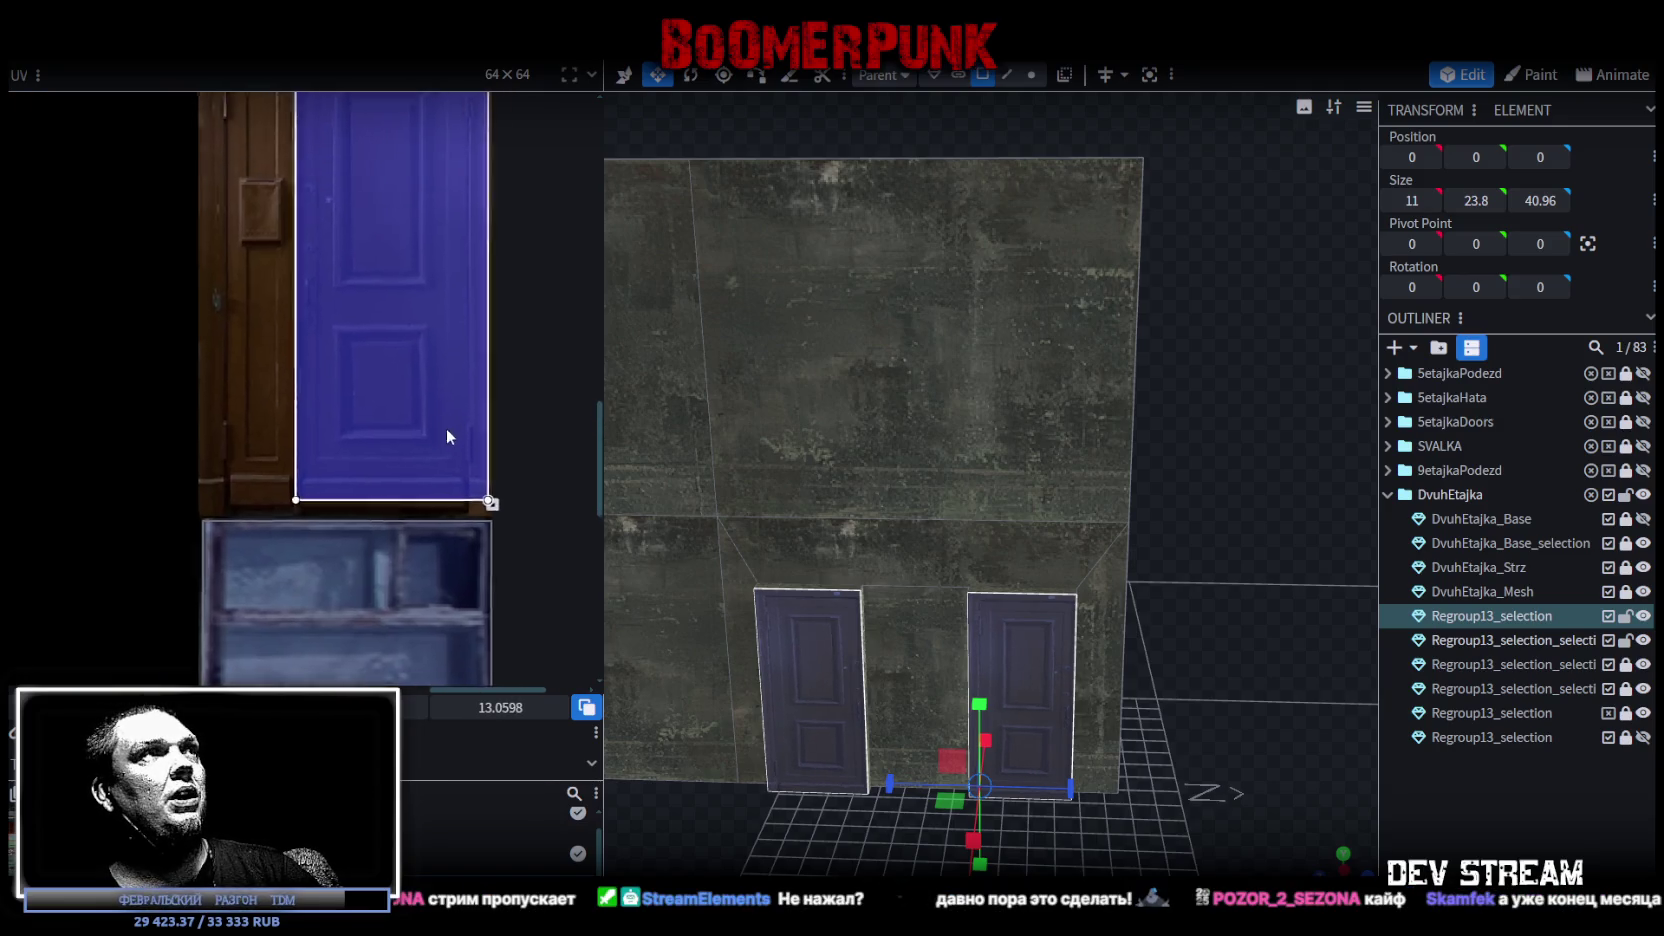
middle_drag(446, 436, 493, 451)
drag(533, 541, 528, 551)
scroll(528, 553, up, 2)
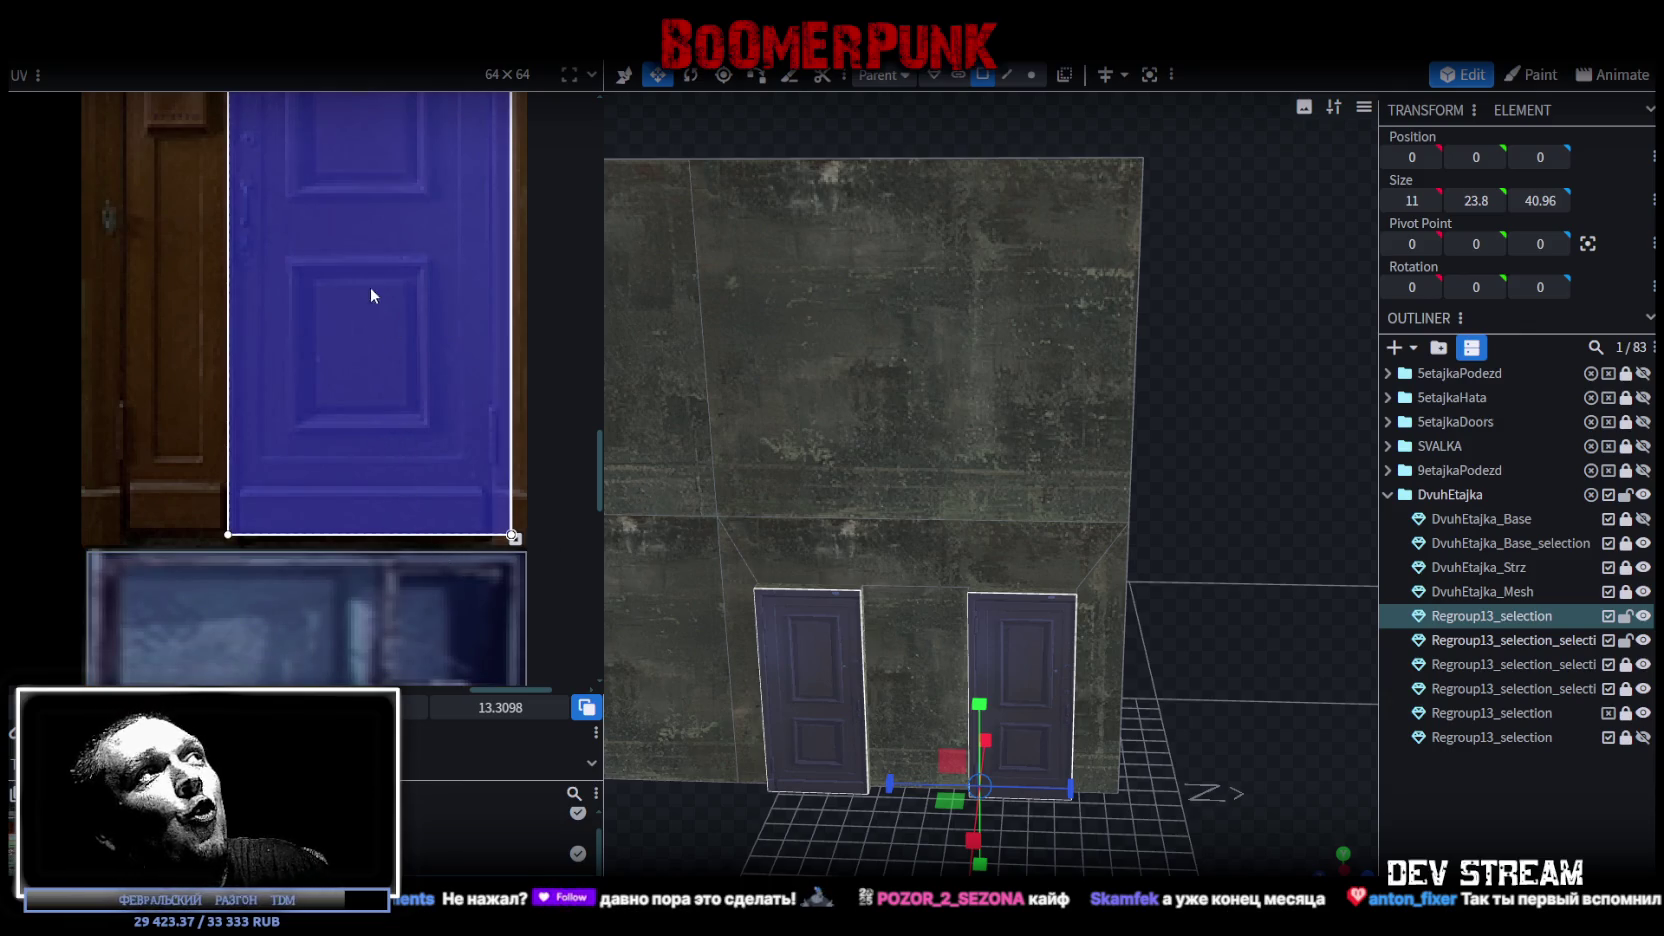
middle_drag(371, 293, 373, 525)
scroll(355, 525, up, 3)
scroll(339, 529, up, 2)
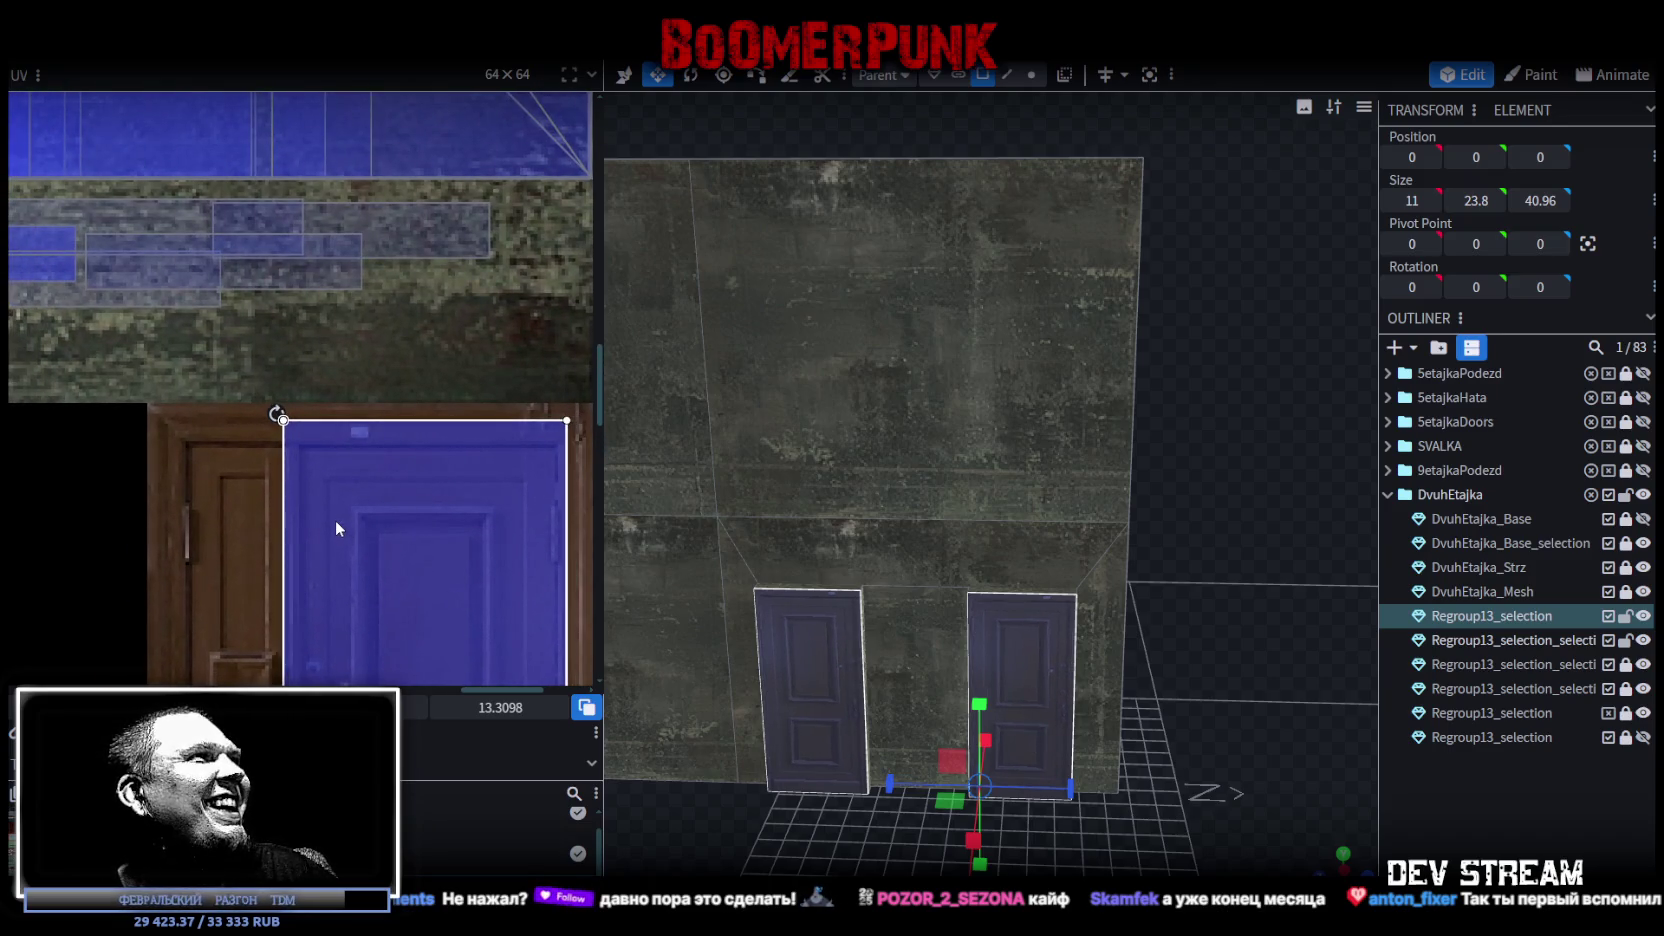
scroll(388, 527, down, 1)
scroll(385, 519, down, 5)
scroll(454, 488, down, 3)
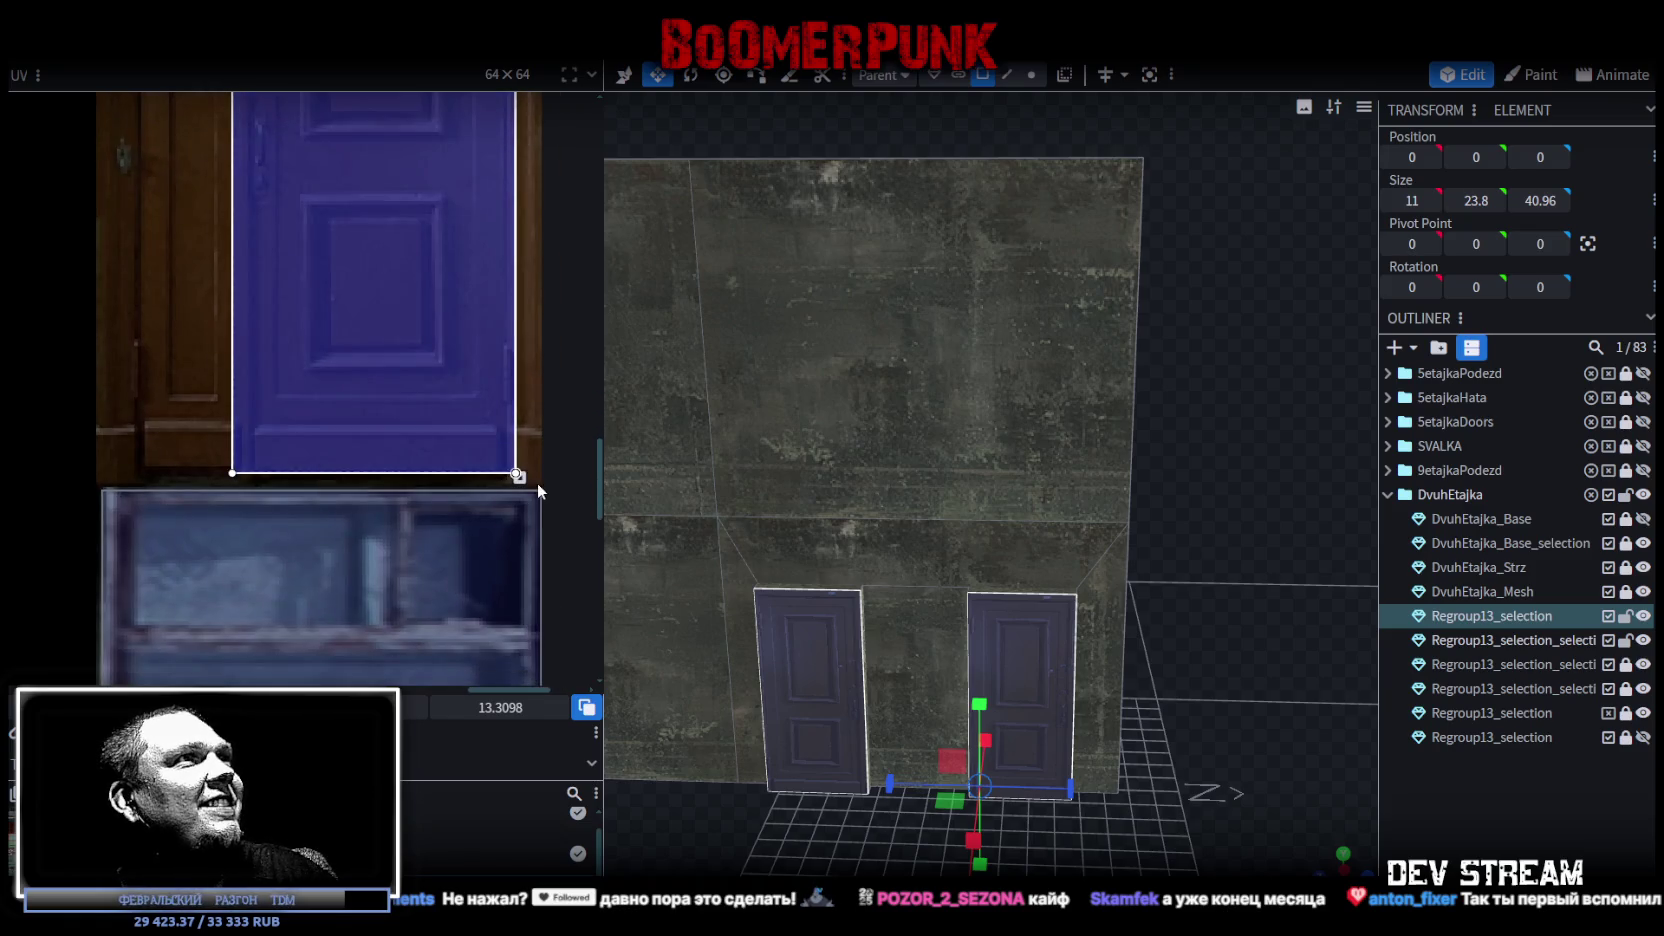
drag(516, 473, 527, 473)
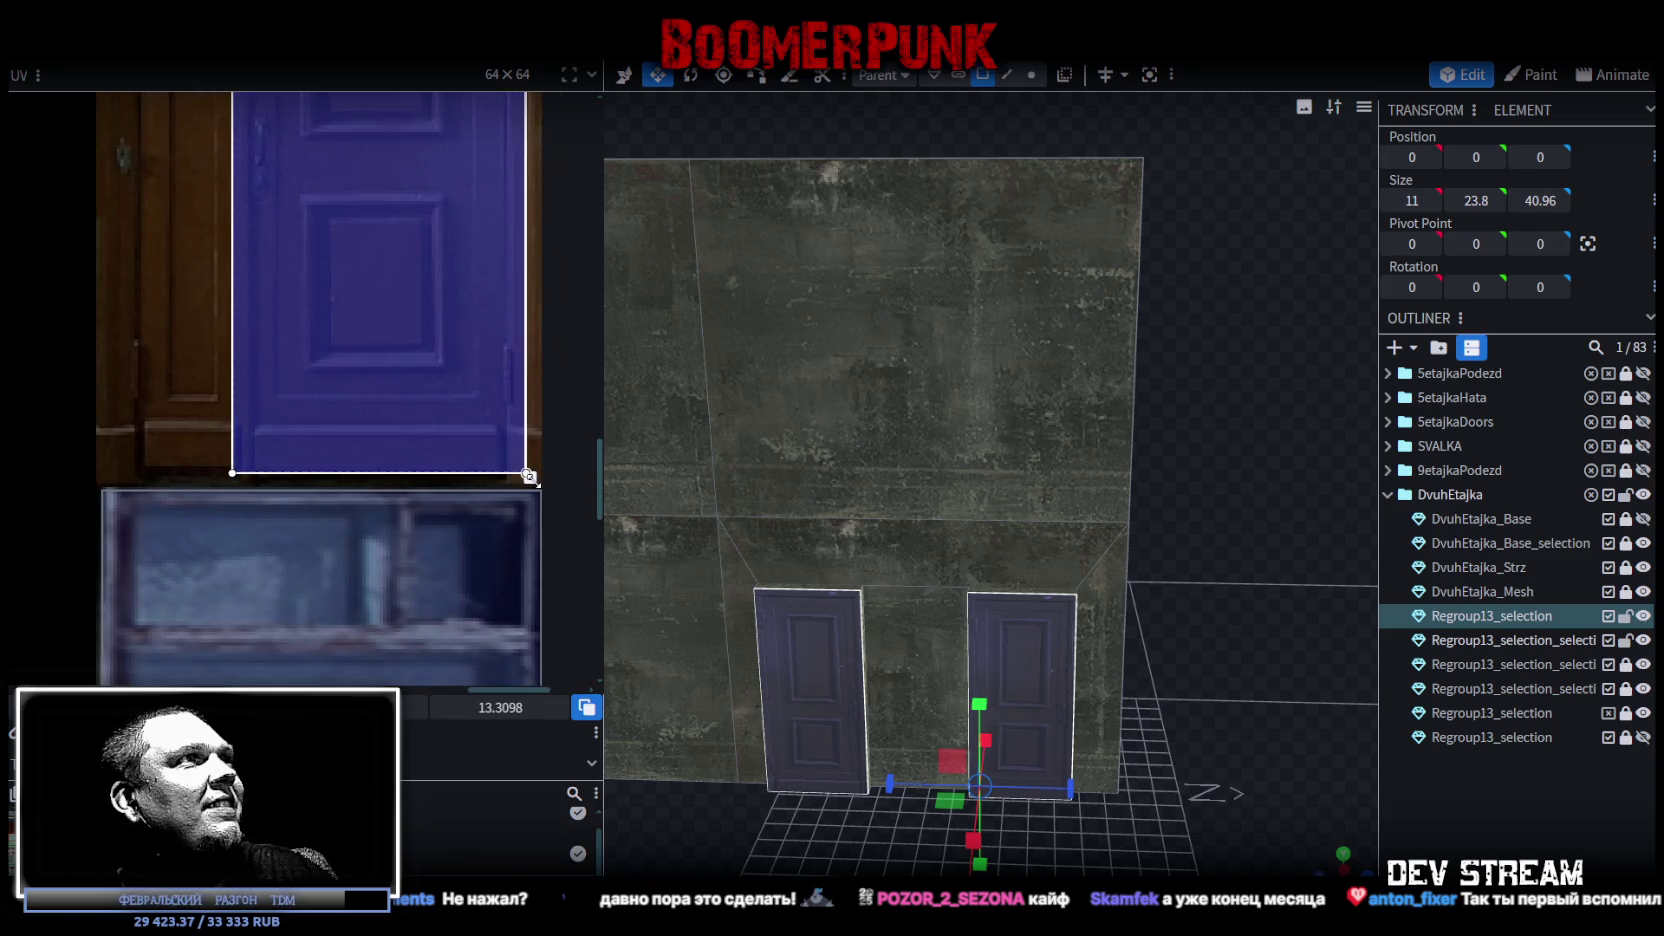
key(Escape)
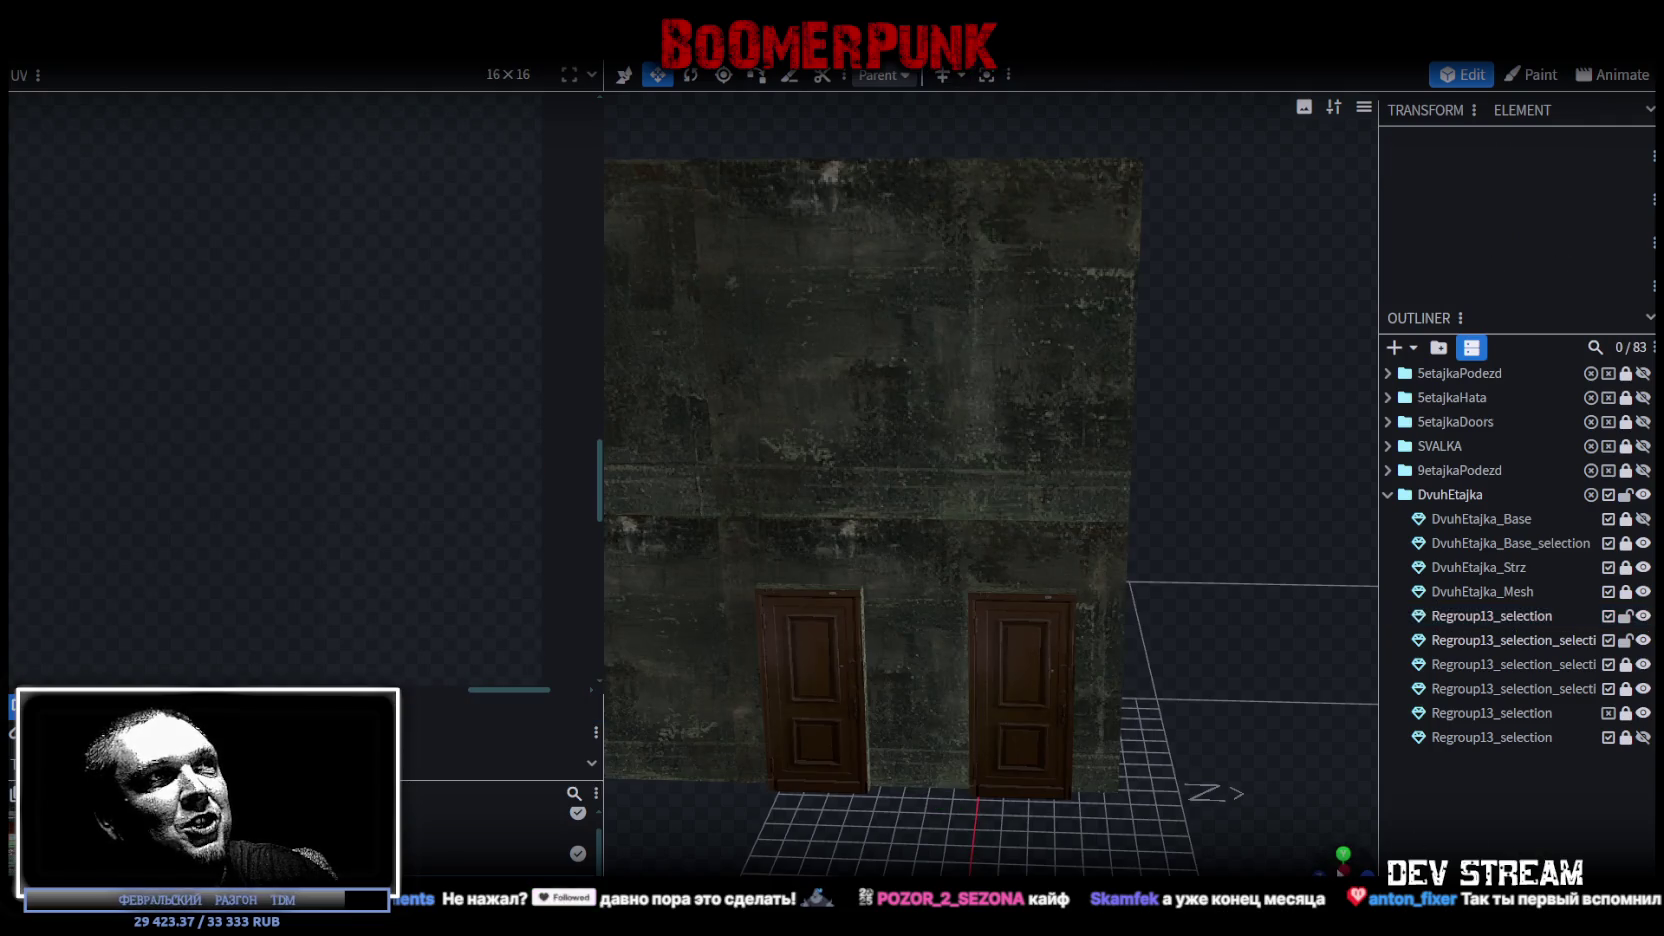
Select a door element, switch to edge mode, and pick edges along the door jamb.
mouse_move(1320, 868)
mouse_down()
mouse_move(1034, 703)
mouse_move(1113, 620)
mouse_move(1093, 538)
mouse_move(1097, 562)
mouse_move(1228, 338)
mouse_move(950, 575)
mouse_up()
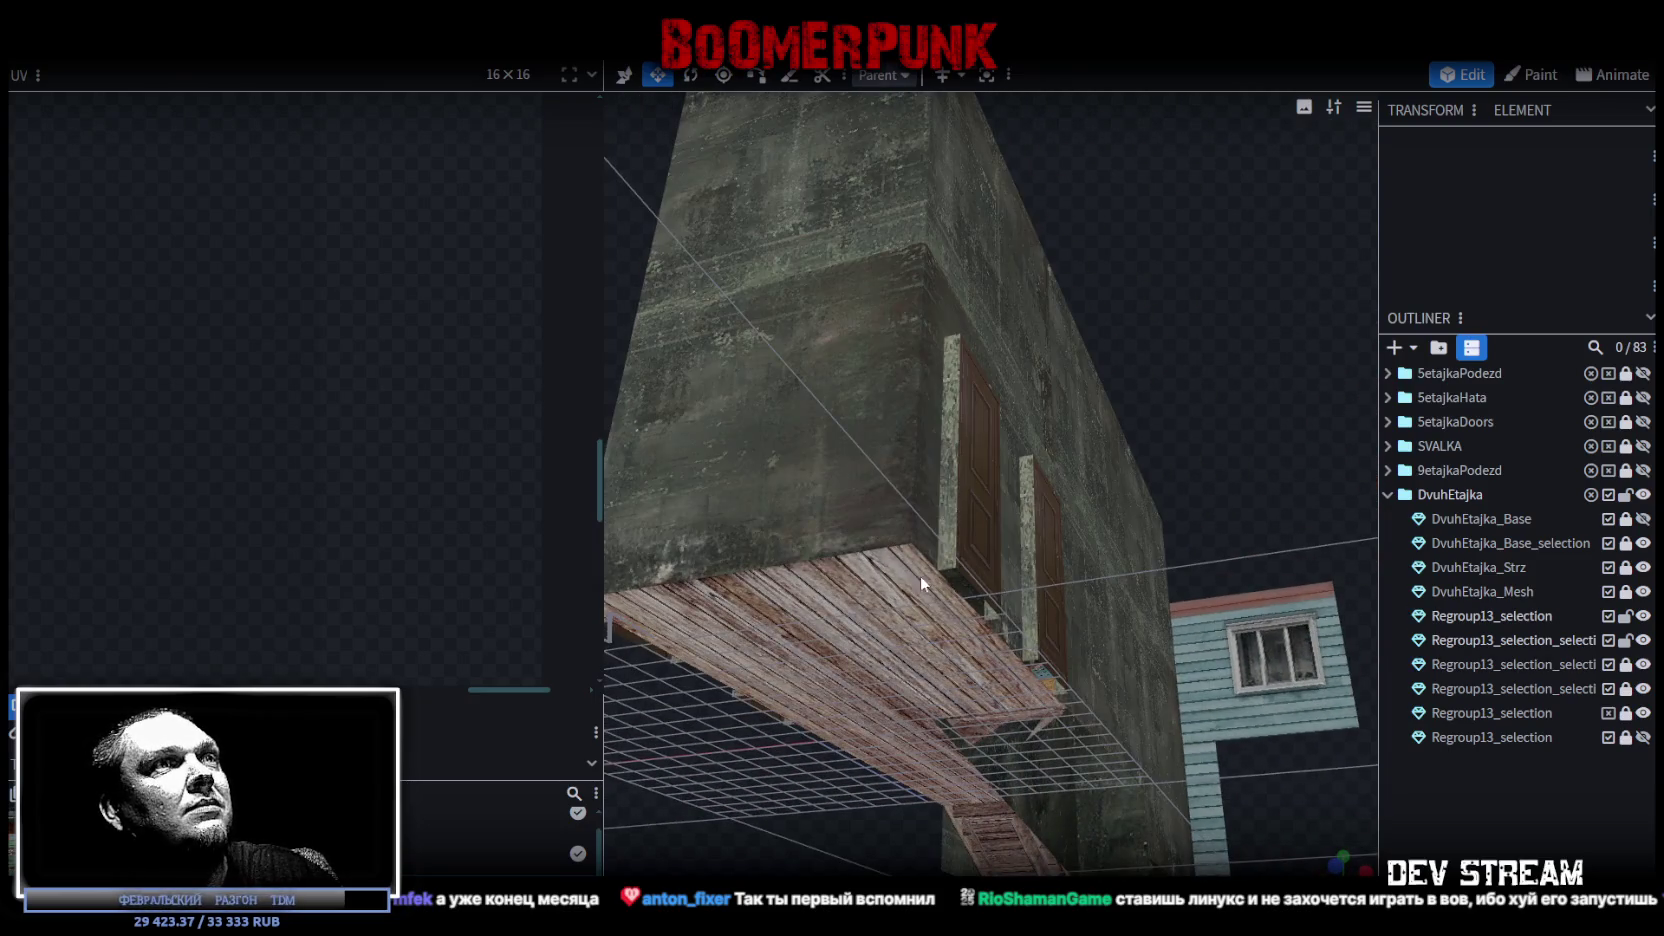
click(950, 575)
click(1007, 74)
drag(990, 470, 942, 521)
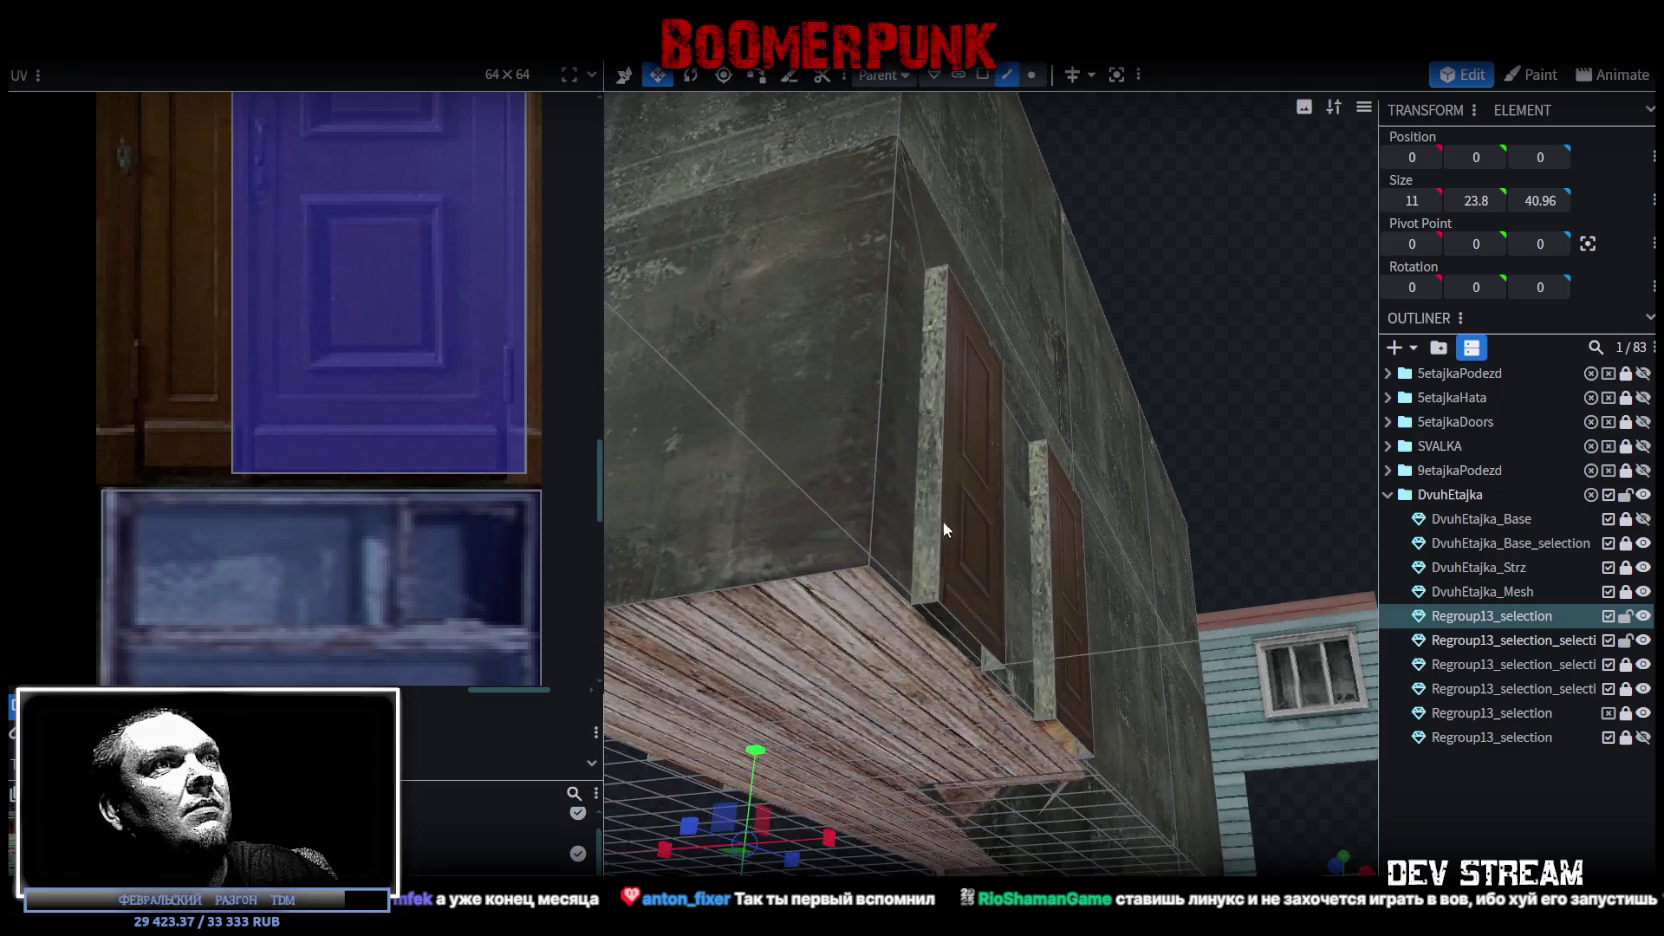
click(922, 603)
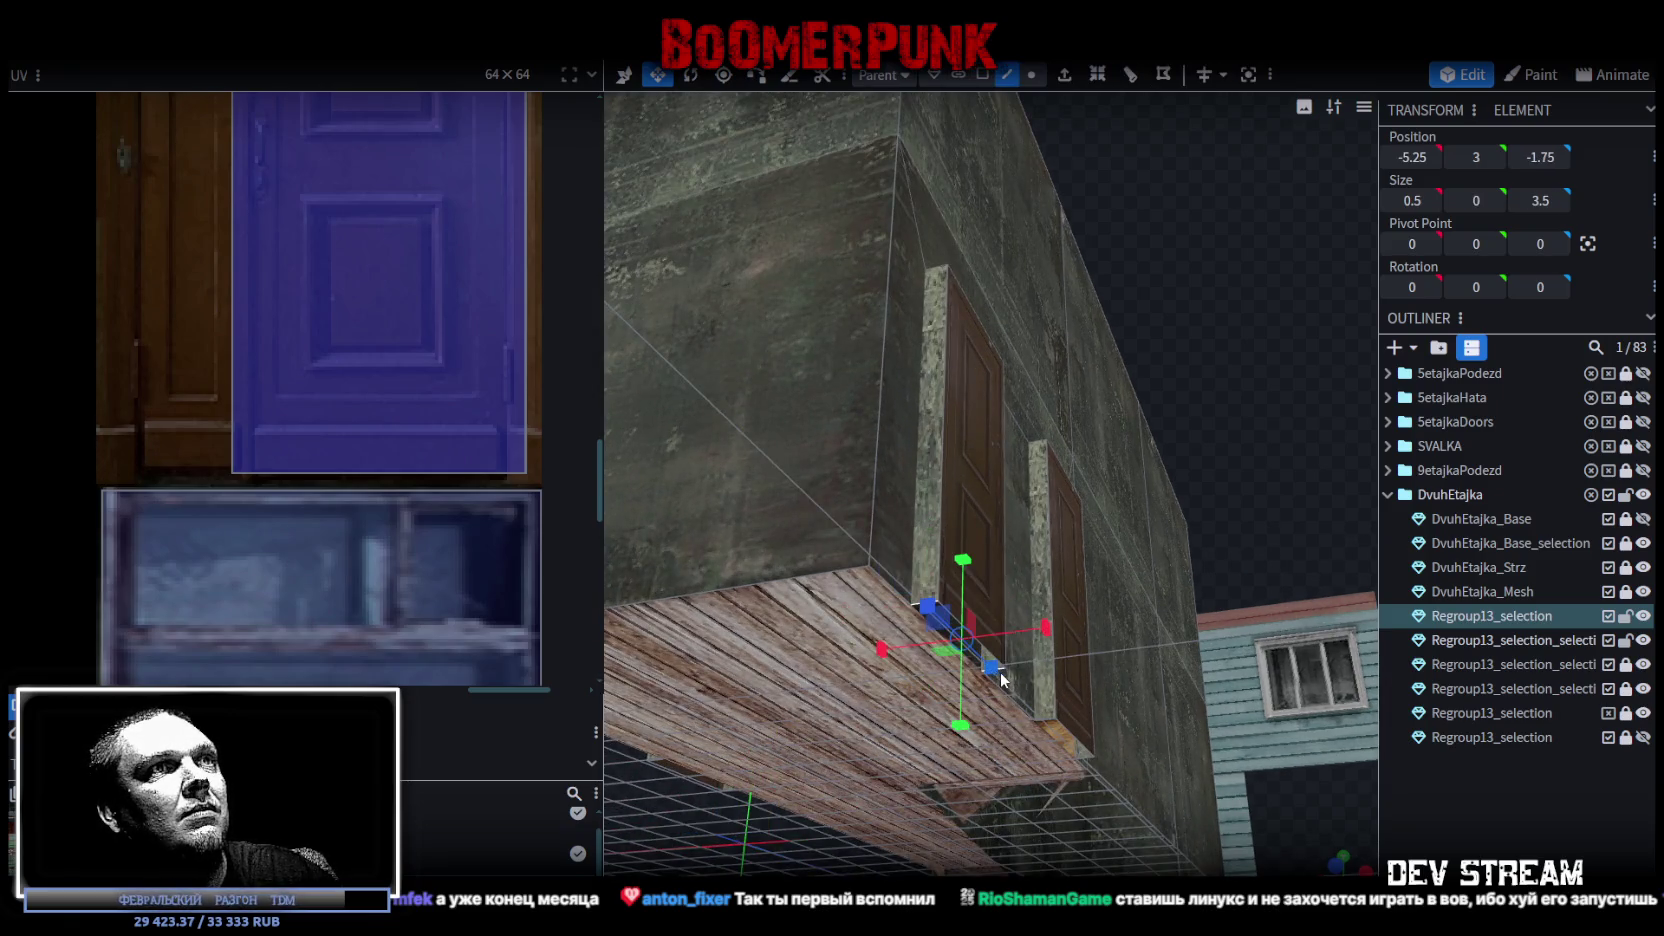
click(1058, 730)
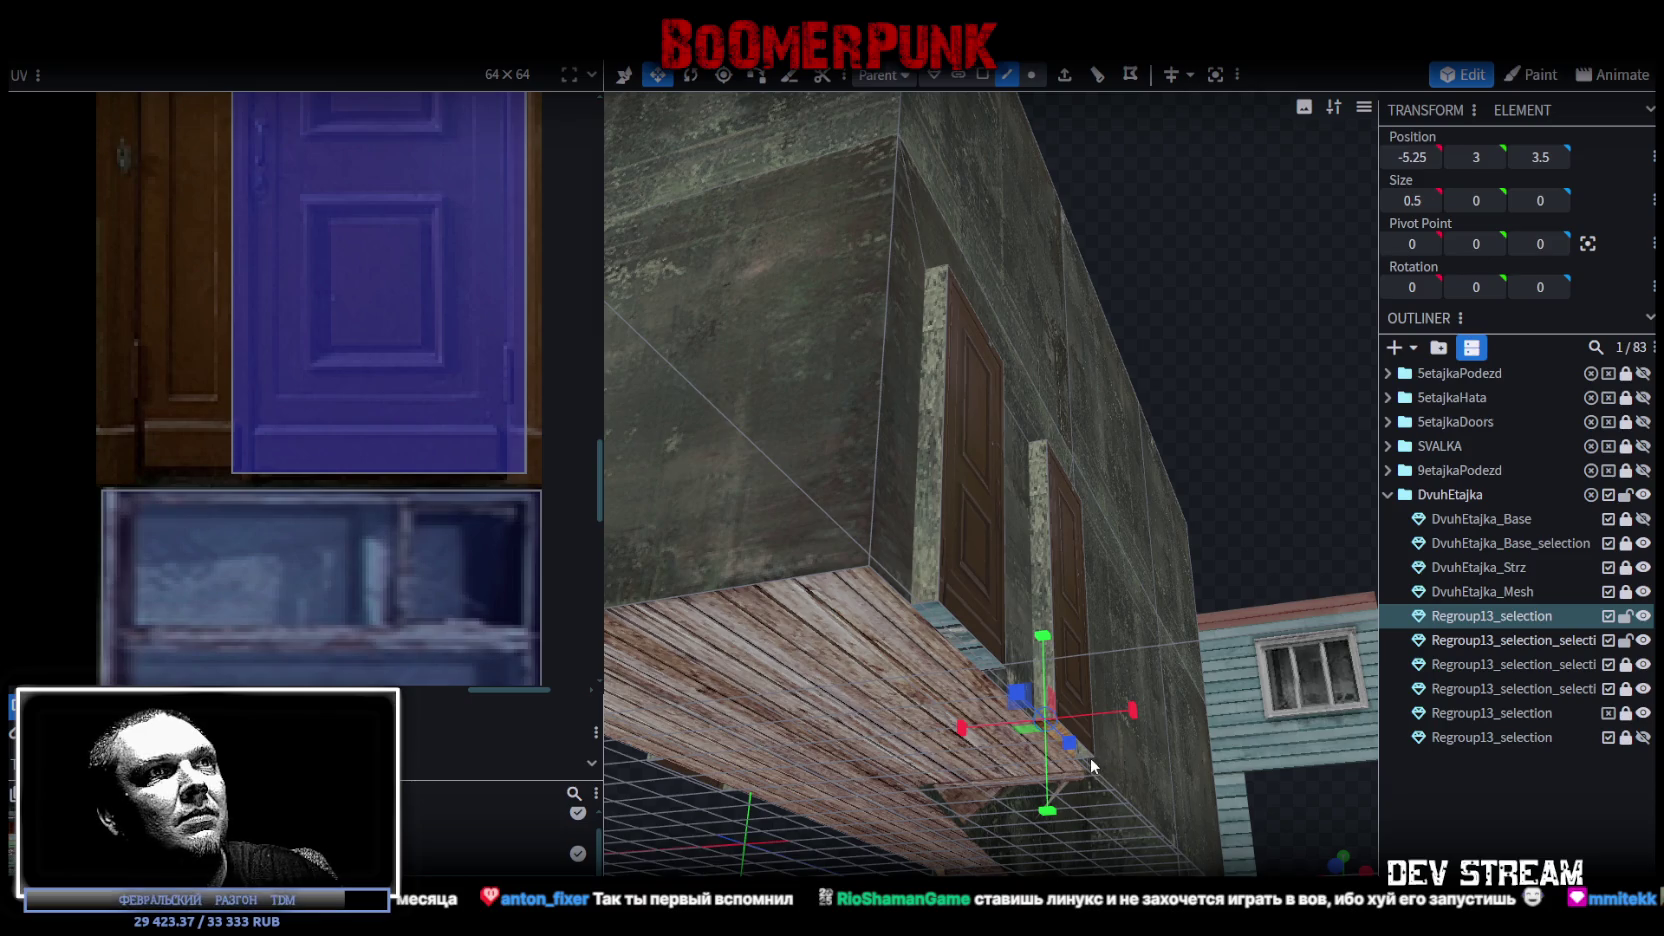
shift+click(1089, 757)
From below, select the jamb pieces, then the door's narrow side face to show its UV.
drag(1024, 714, 781, 345)
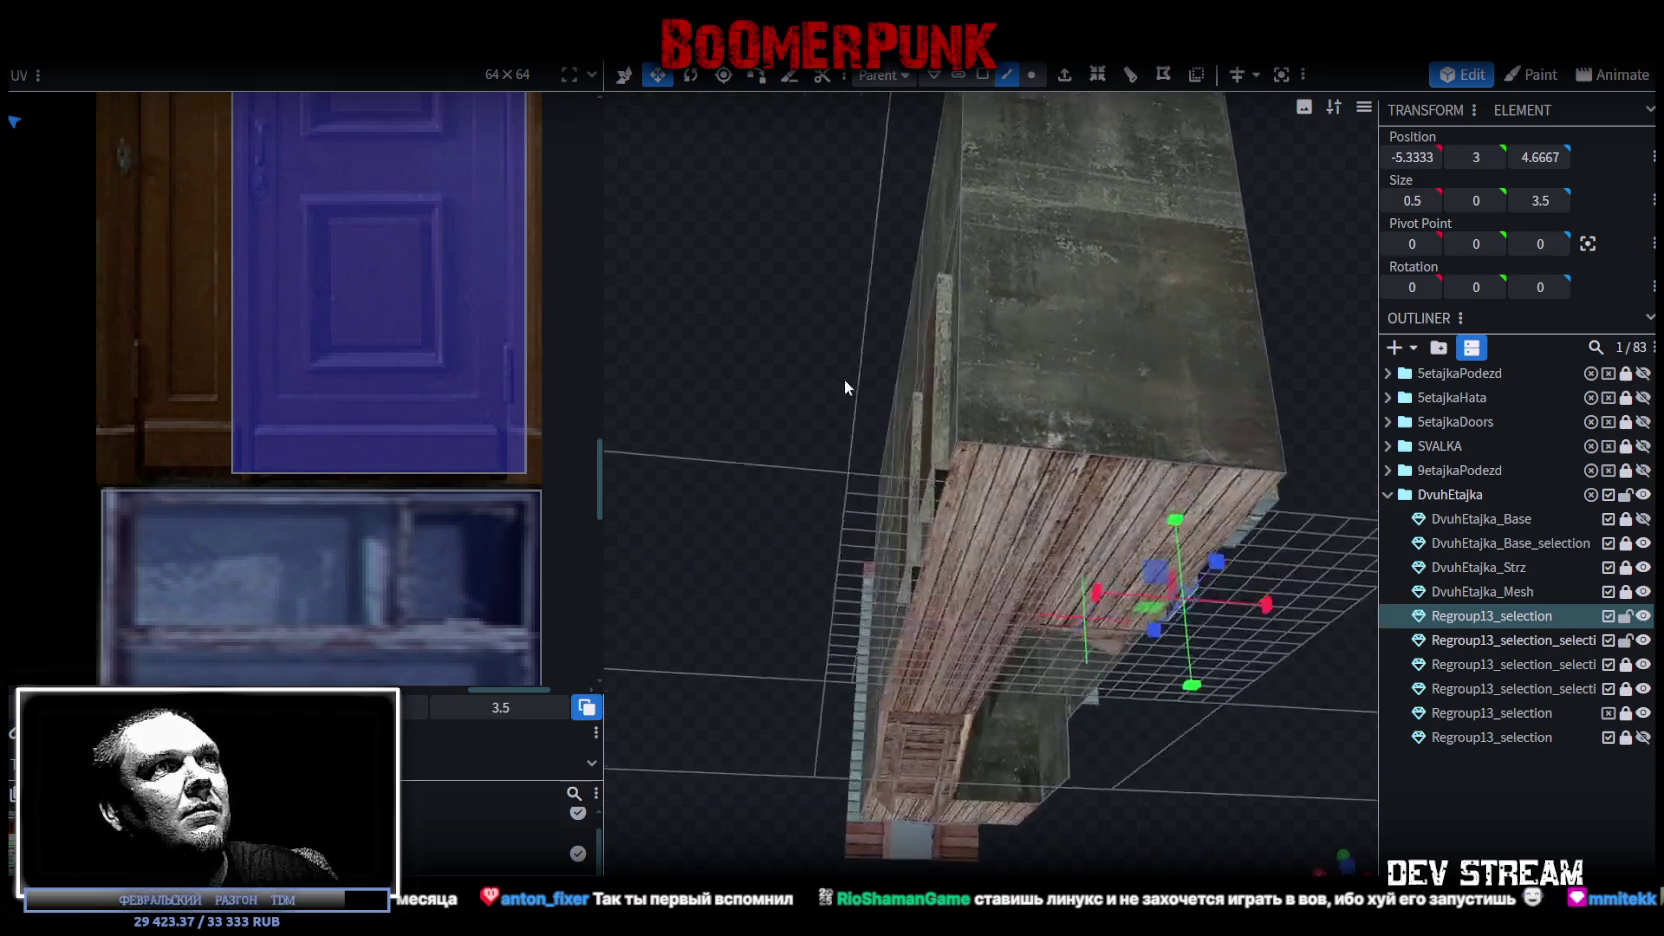
scroll(844, 380, up, 3)
scroll(766, 481, up, 3)
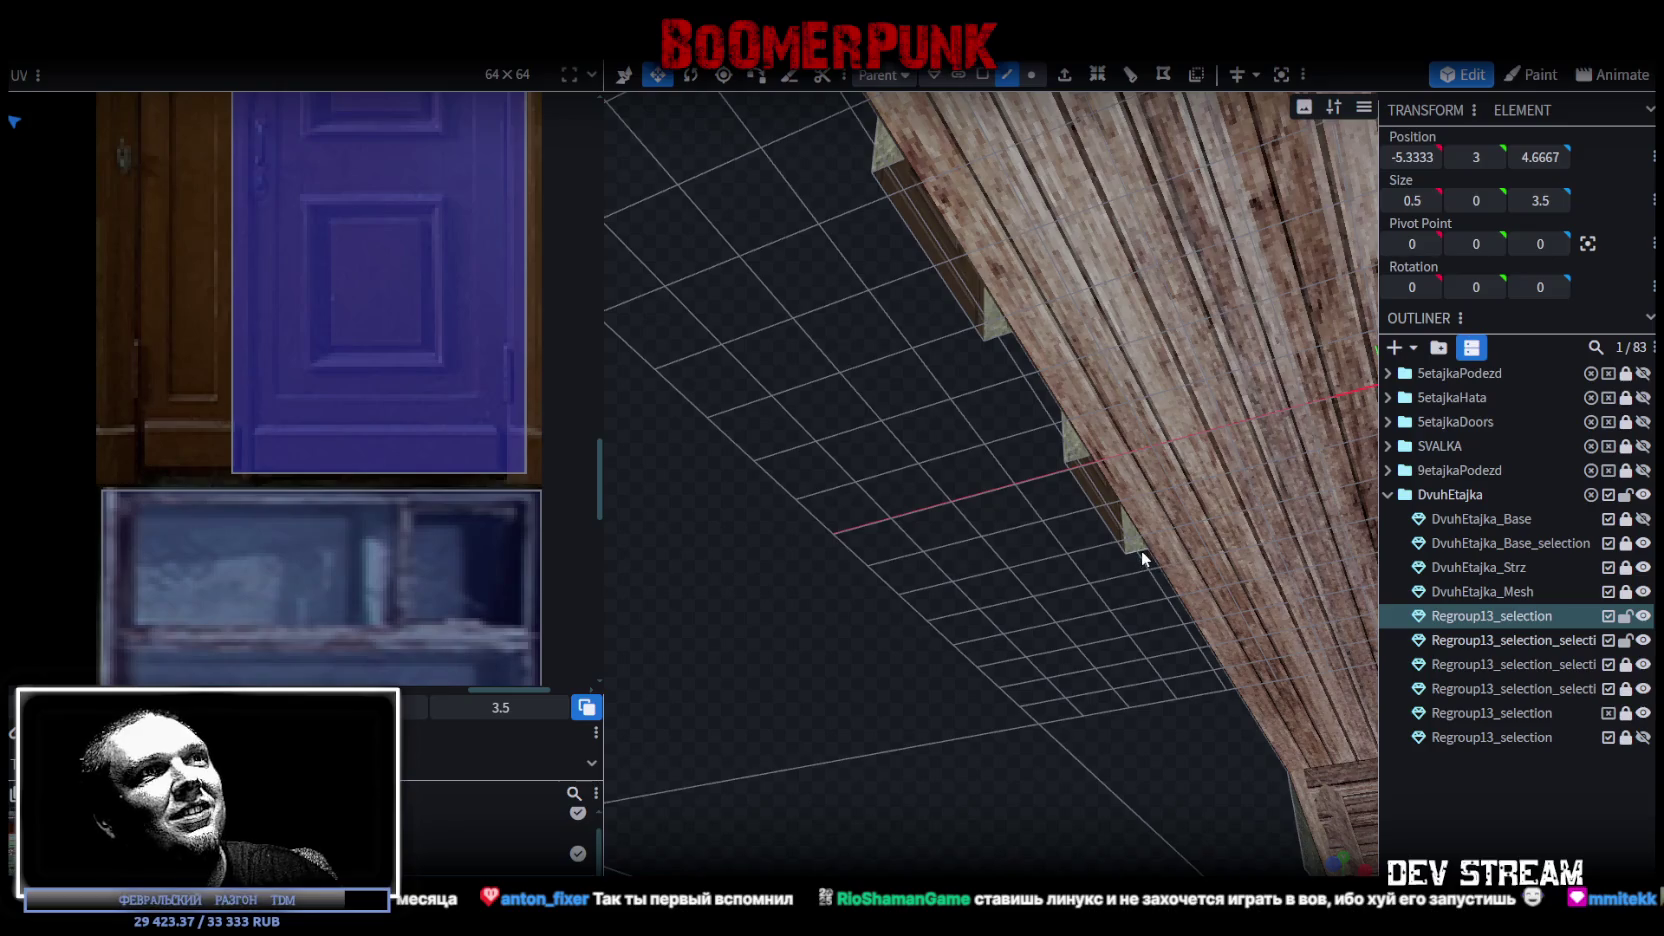
click(1141, 550)
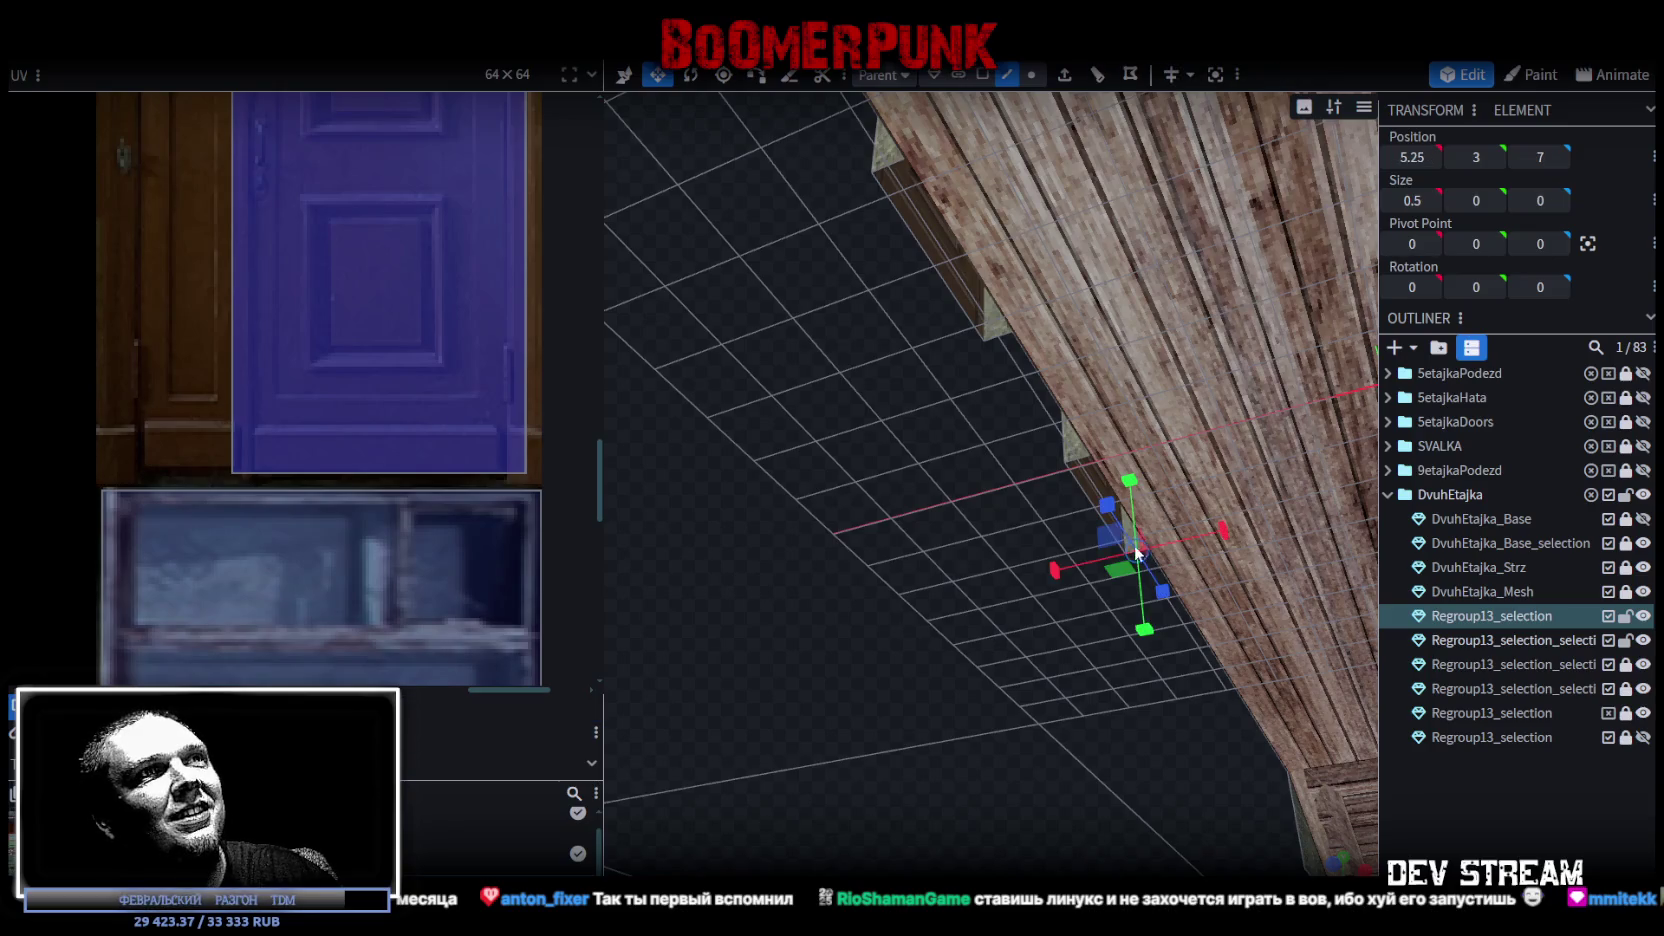
click(995, 340)
mouse_move(950, 470)
mouse_down()
mouse_move(911, 592)
mouse_move(880, 580)
mouse_up()
scroll(373, 296, down, 2)
scroll(292, 399, down, 2)
scroll(292, 399, down, 2)
scroll(205, 425, up, 3)
click(216, 415)
middle_drag(201, 375, 146, 356)
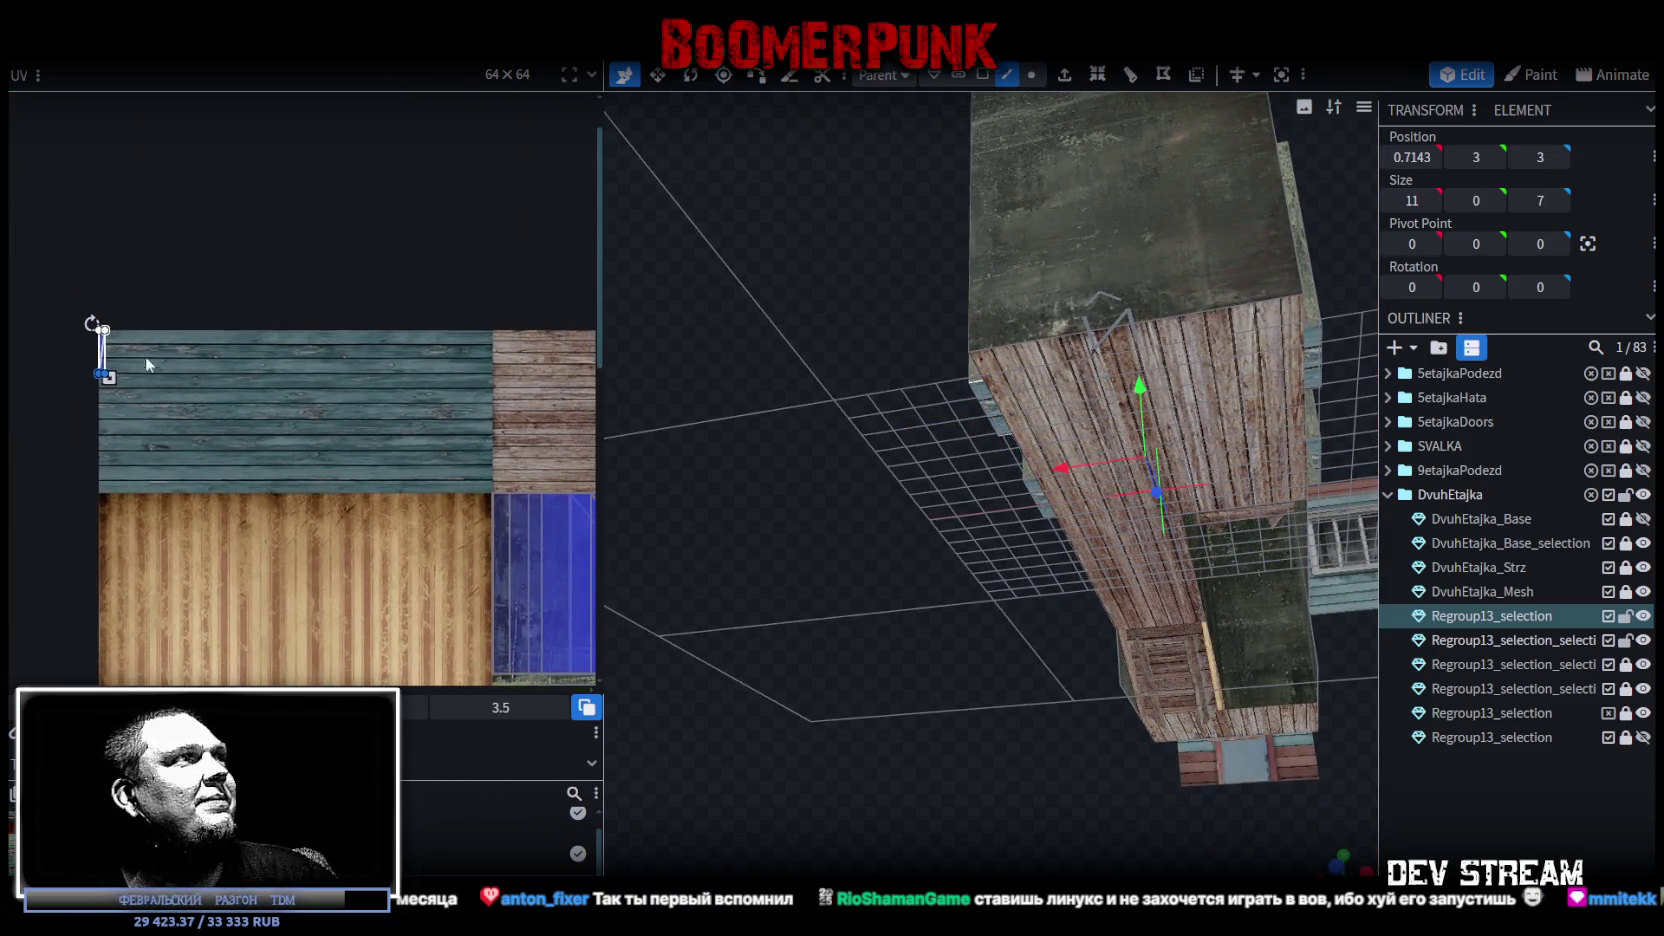
Move the narrow side face's UV onto the wood plank texture.
mouse_move(107, 347)
mouse_down()
mouse_move(255, 413)
mouse_move(407, 437)
mouse_up()
scroll(407, 437, up, 2)
scroll(407, 437, up, 2)
scroll(407, 437, down, 2)
scroll(322, 410, down, 2)
mouse_move(1000, 625)
mouse_down()
mouse_move(835, 578)
mouse_move(878, 686)
mouse_move(942, 705)
mouse_up()
scroll(942, 705, up, 3)
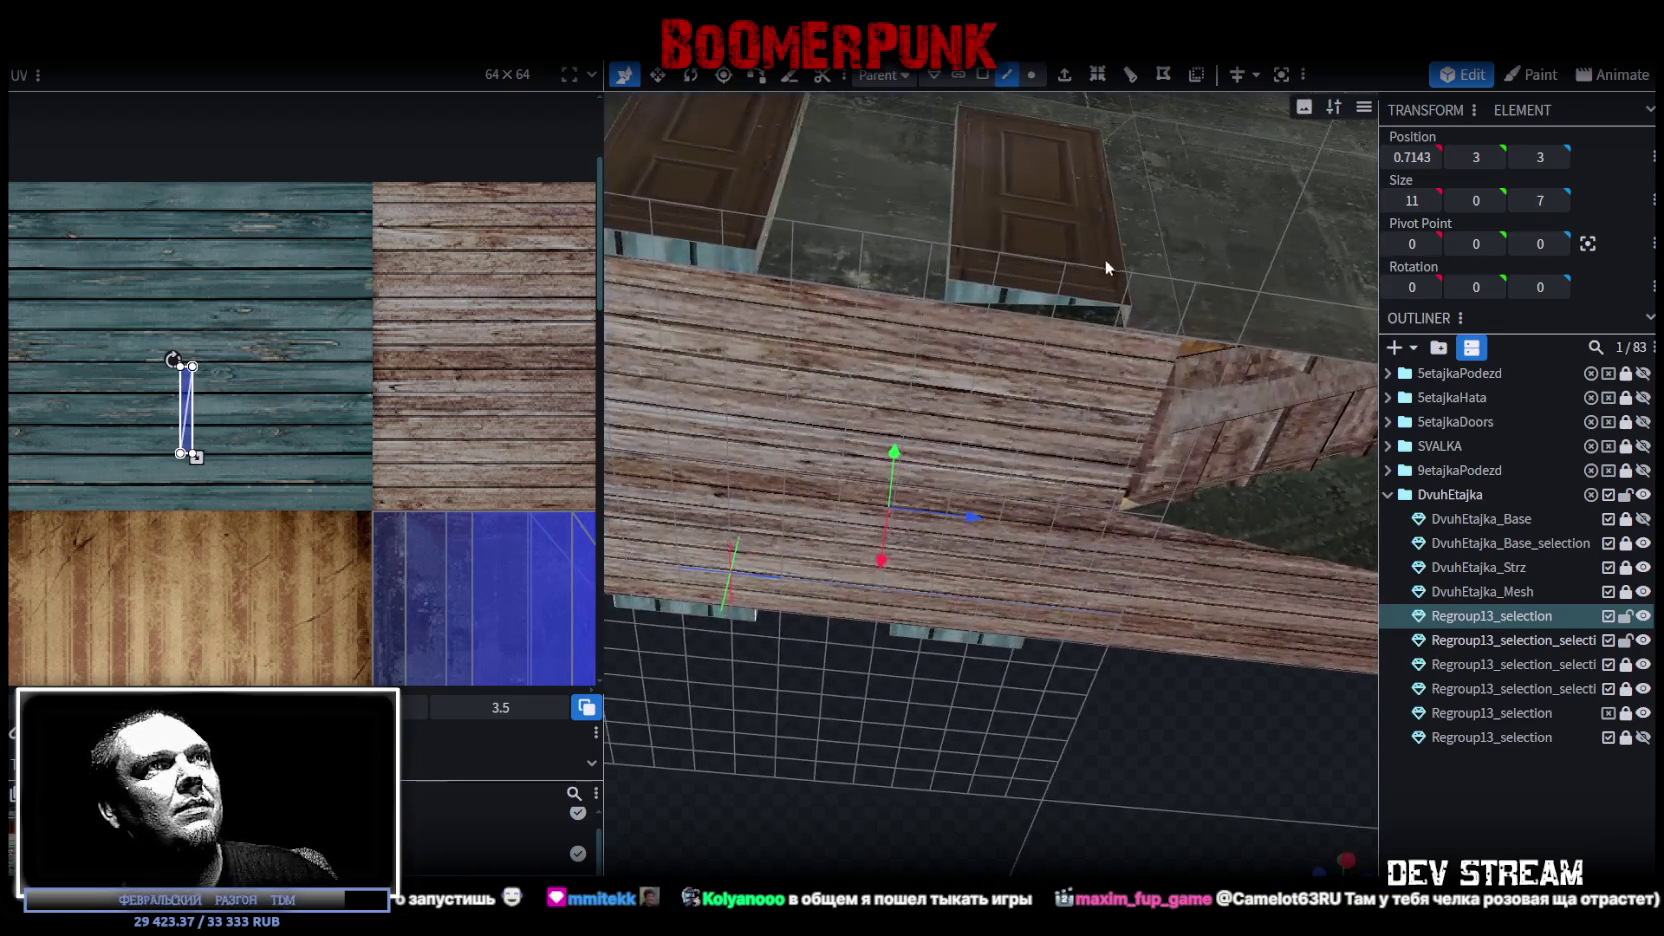
Switch between face and edge selection to pick a door-threshold face.
click(990, 305)
click(983, 74)
click(988, 300)
click(1035, 313)
click(1007, 74)
click(946, 295)
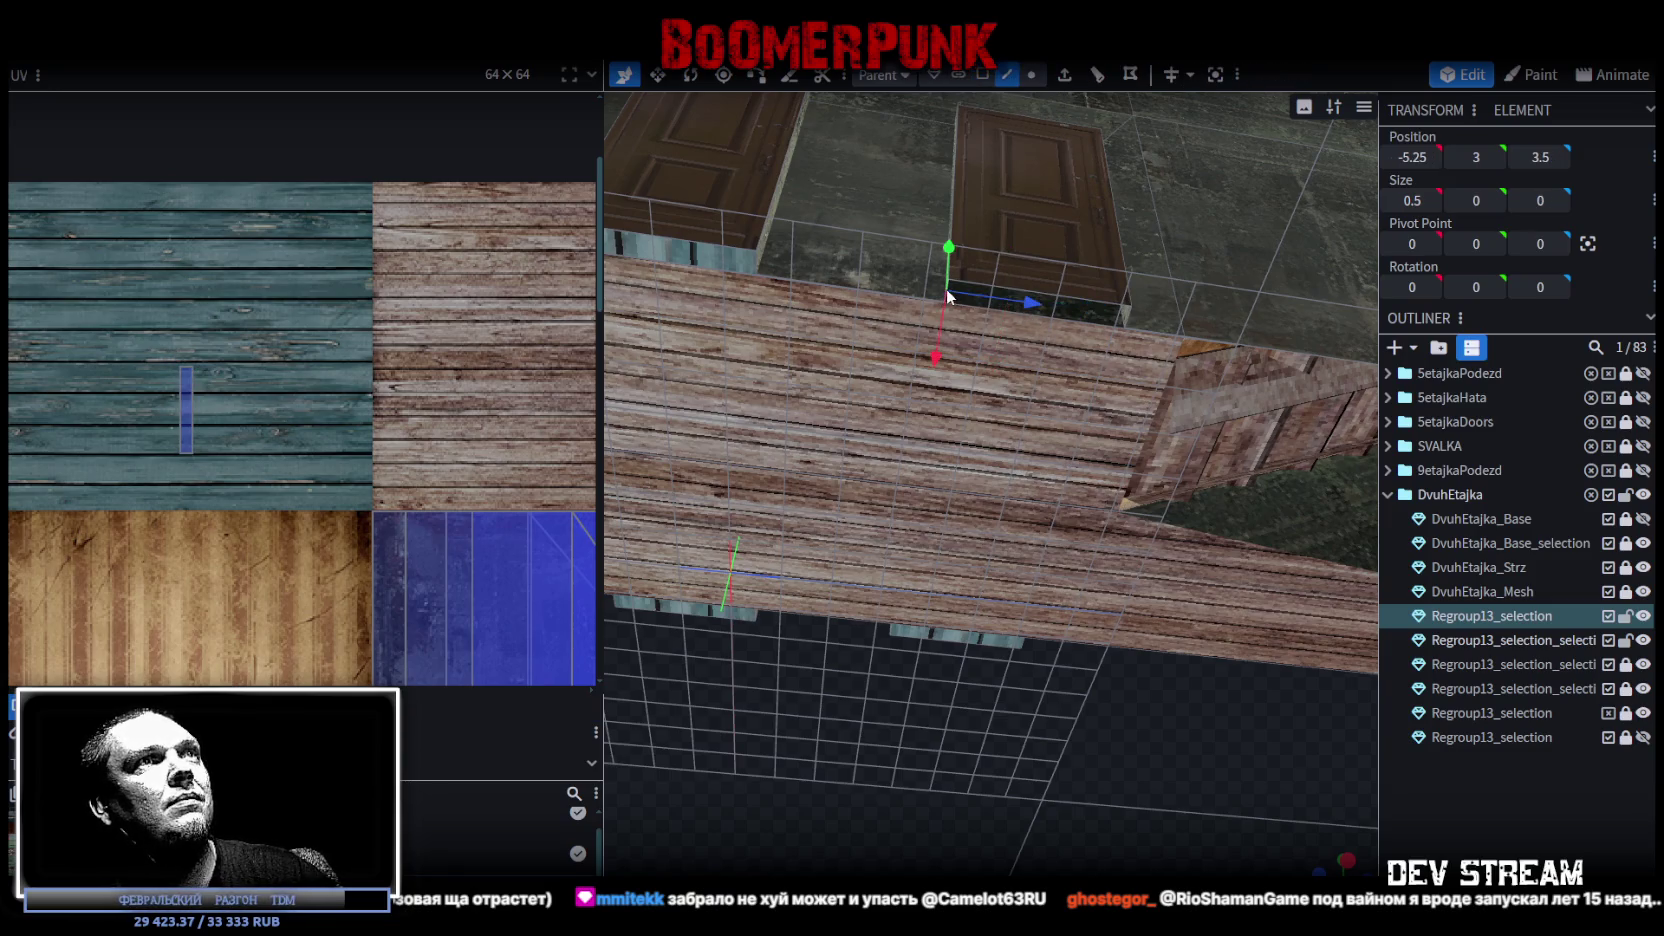
click(1130, 317)
scroll(172, 292, up, 3)
scroll(237, 400, up, 2)
Move the next threshold face's UV onto the brown planks and rotate it horizontal.
click(243, 376)
drag(254, 374, 437, 377)
right_click(437, 379)
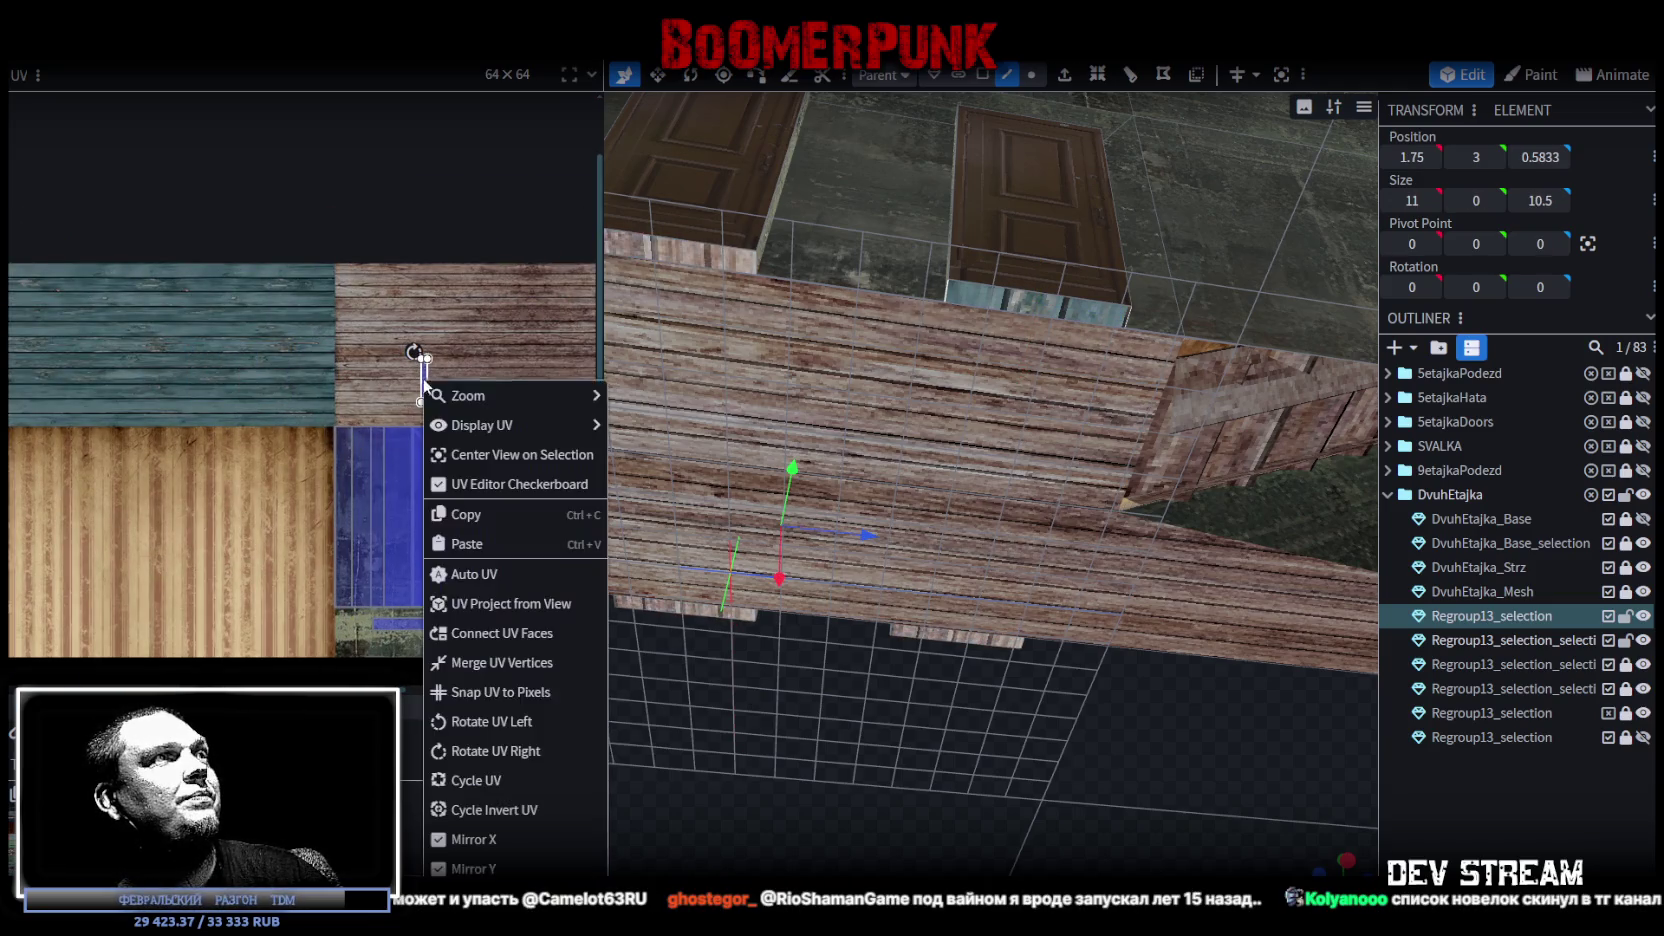
click(470, 720)
Select another threshold face and place its UV on the brown planks.
click(507, 350)
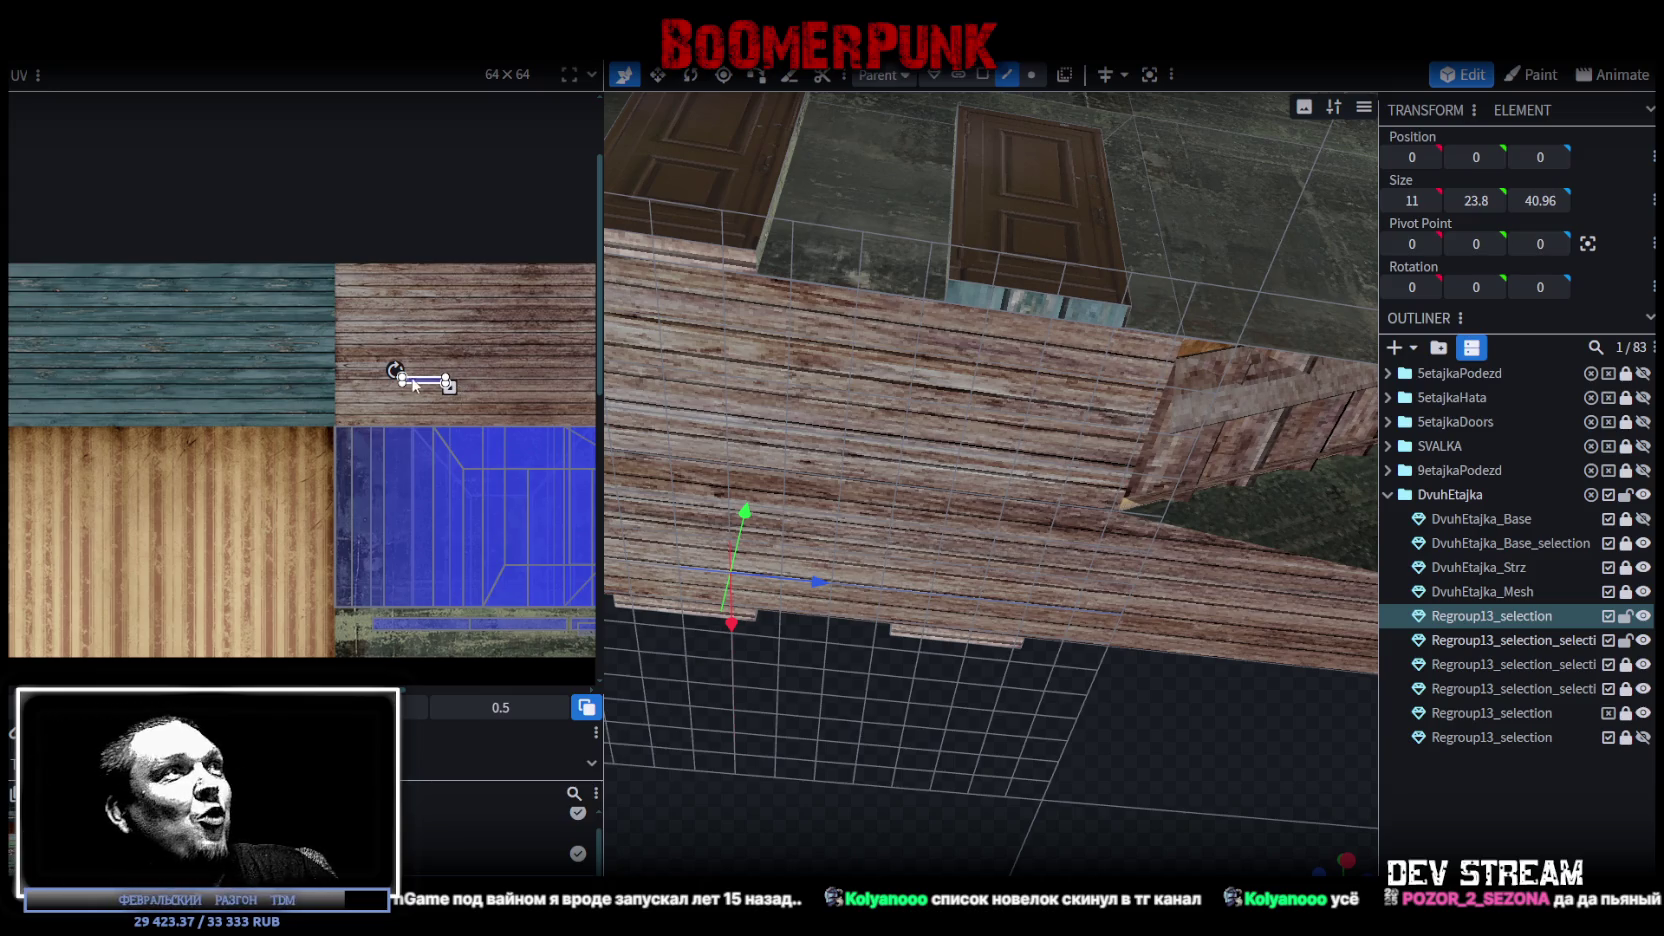
scroll(484, 354, up, 3)
scroll(445, 350, up, 2)
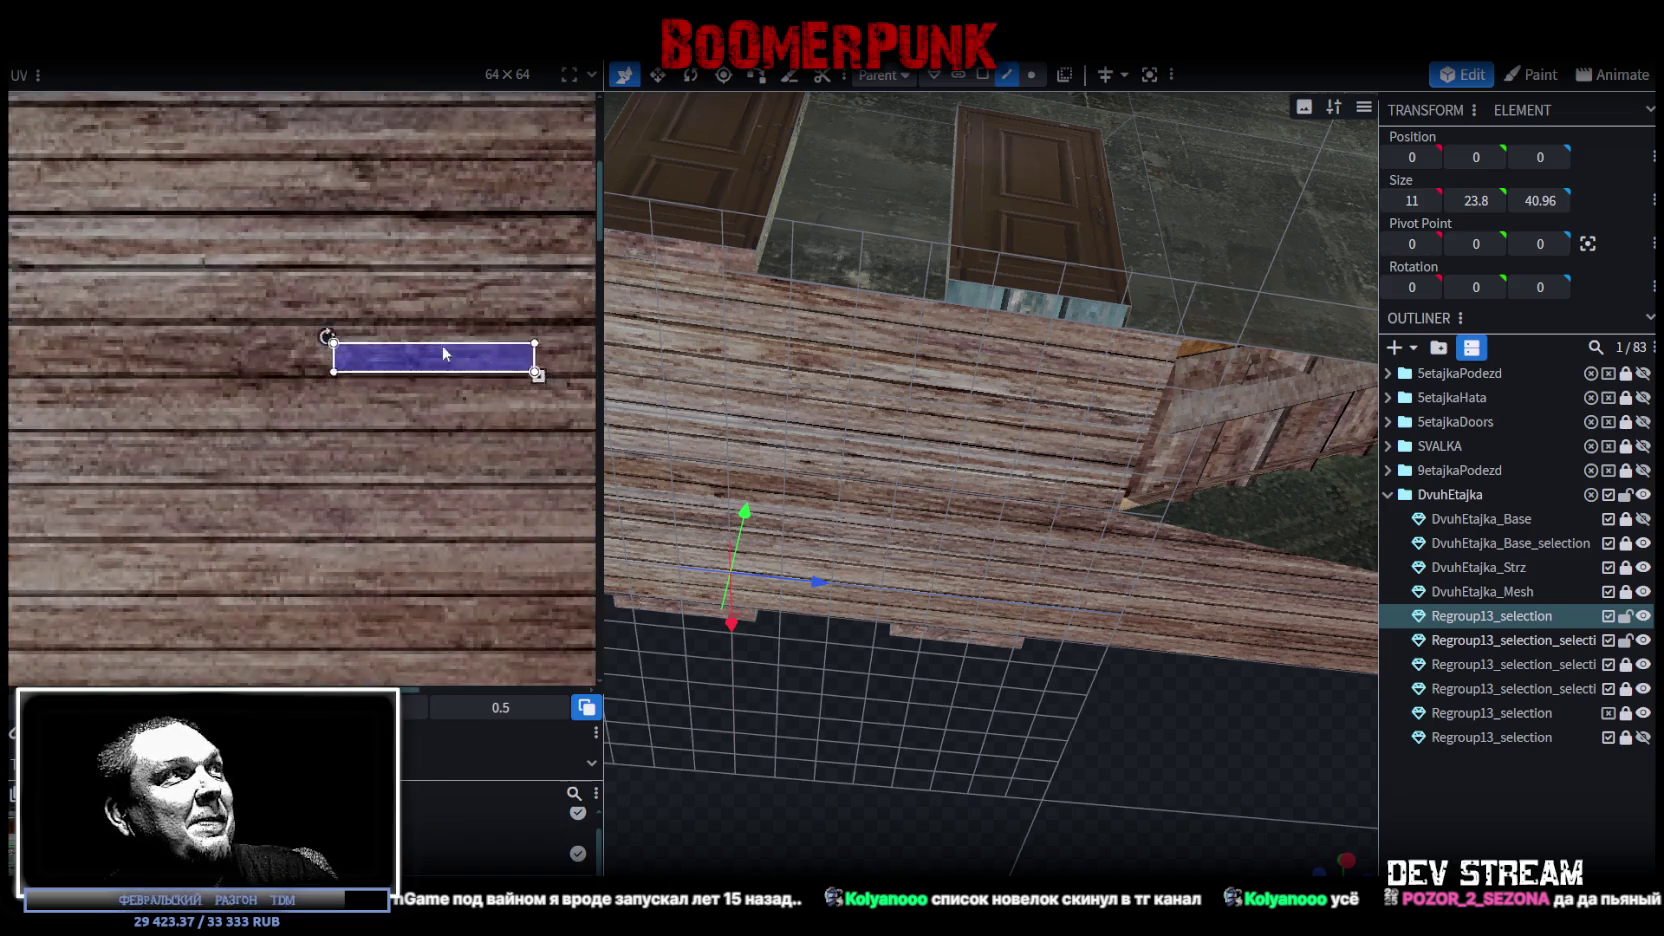
mouse_move(418, 353)
mouse_down()
mouse_move(348, 415)
mouse_move(421, 452)
mouse_up()
scroll(421, 451, down, 3)
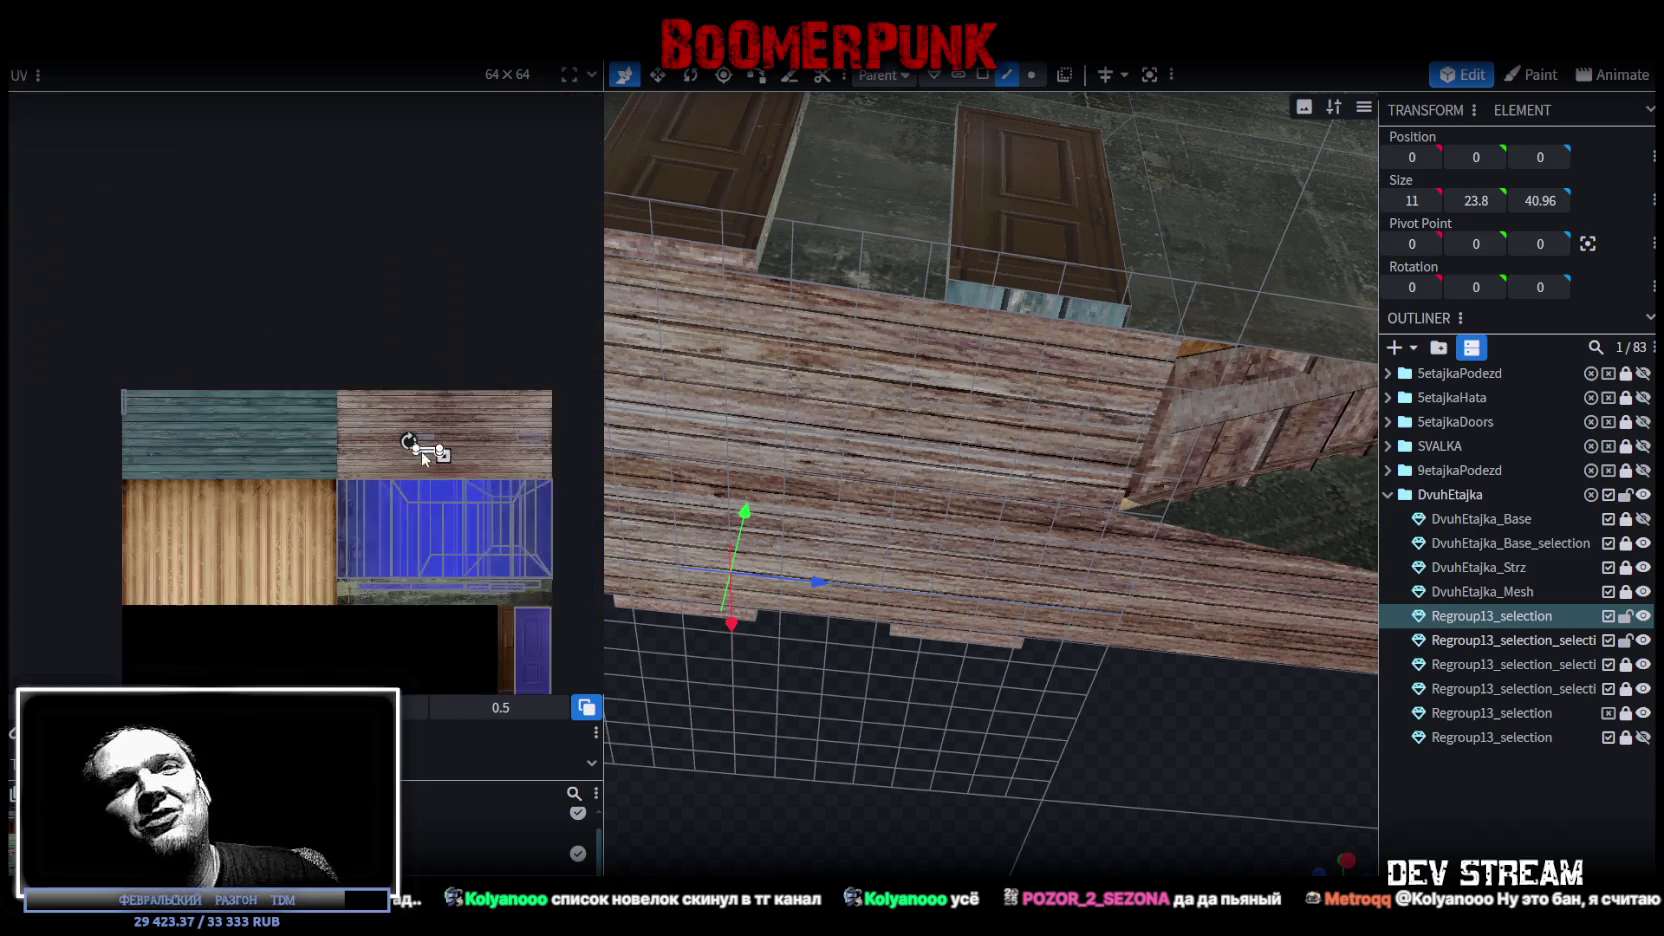
scroll(332, 452, up, 2)
scroll(286, 394, up, 2)
drag(415, 389, 530, 390)
middle_drag(530, 391, 196, 341)
drag(188, 350, 452, 390)
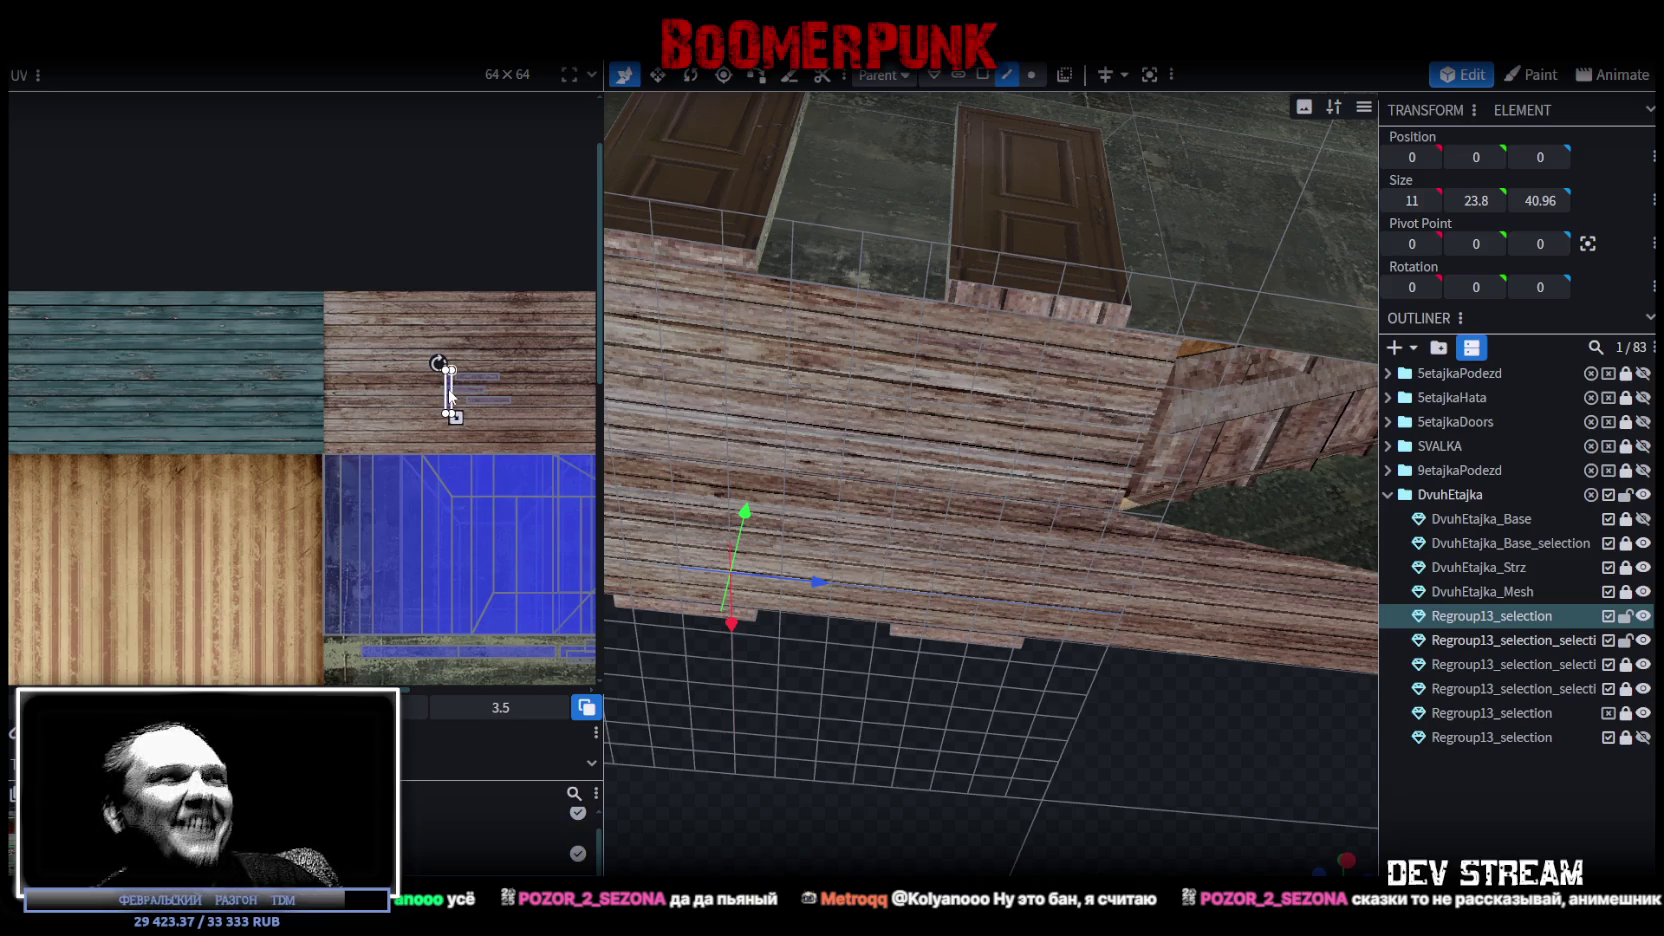
Rotate that strip's UV horizontal and line it up on a plank row.
scroll(448, 387, up, 2)
scroll(450, 380, up, 2)
right_click(406, 408)
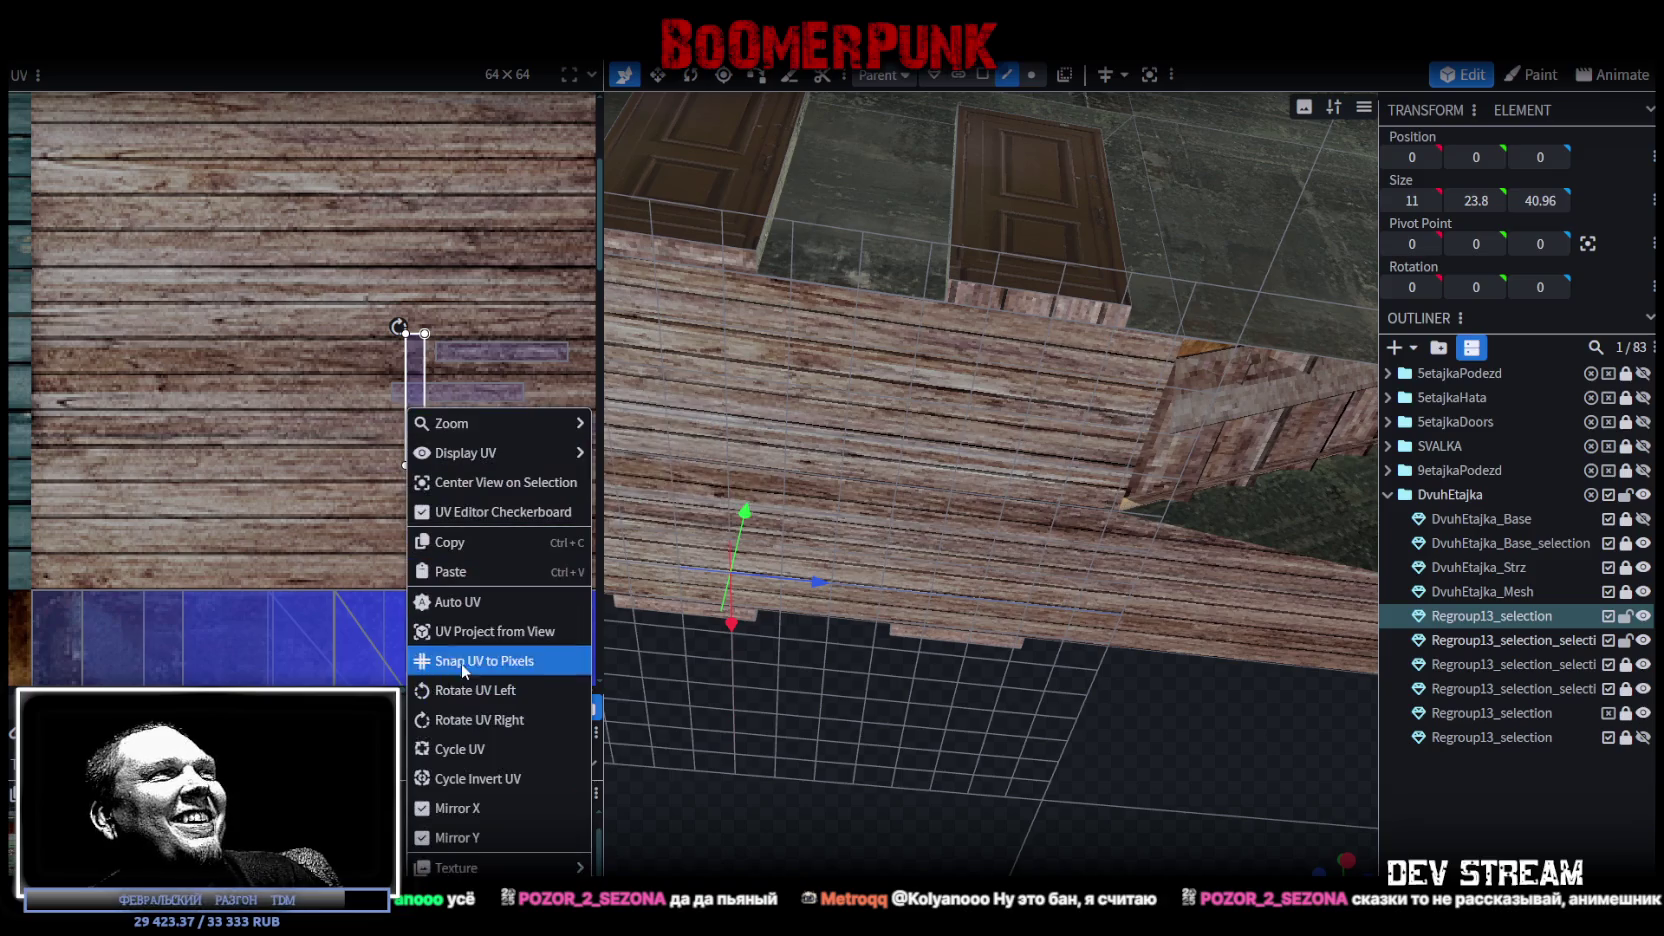
click(465, 690)
drag(426, 413, 540, 322)
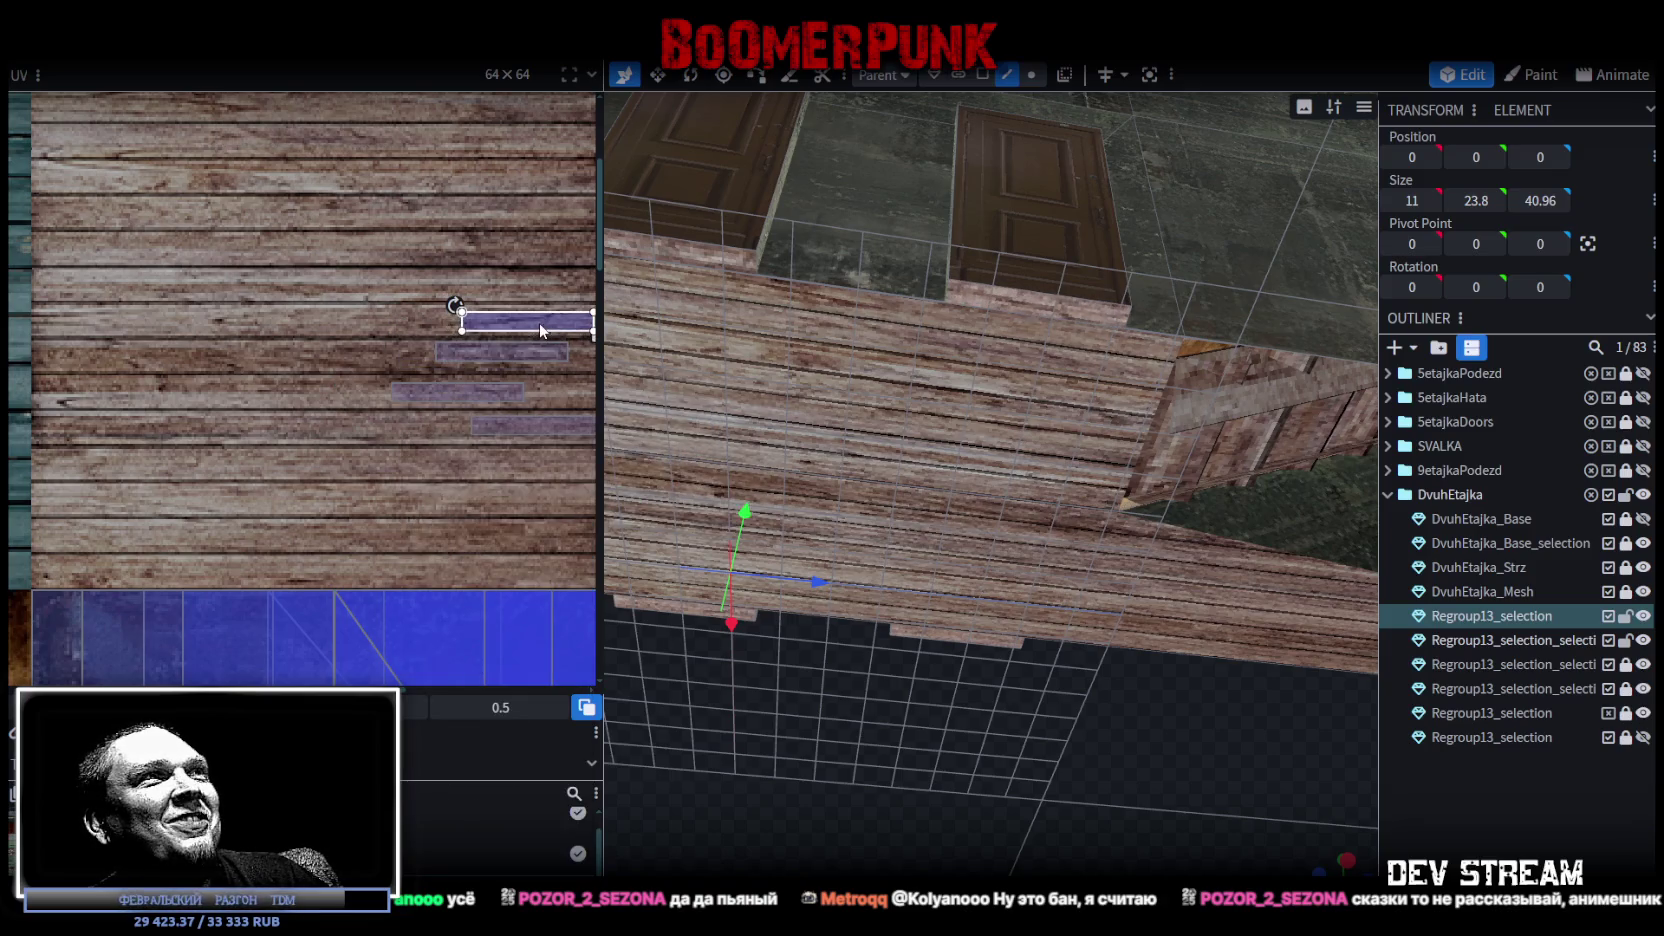
middle_drag(549, 370, 251, 438)
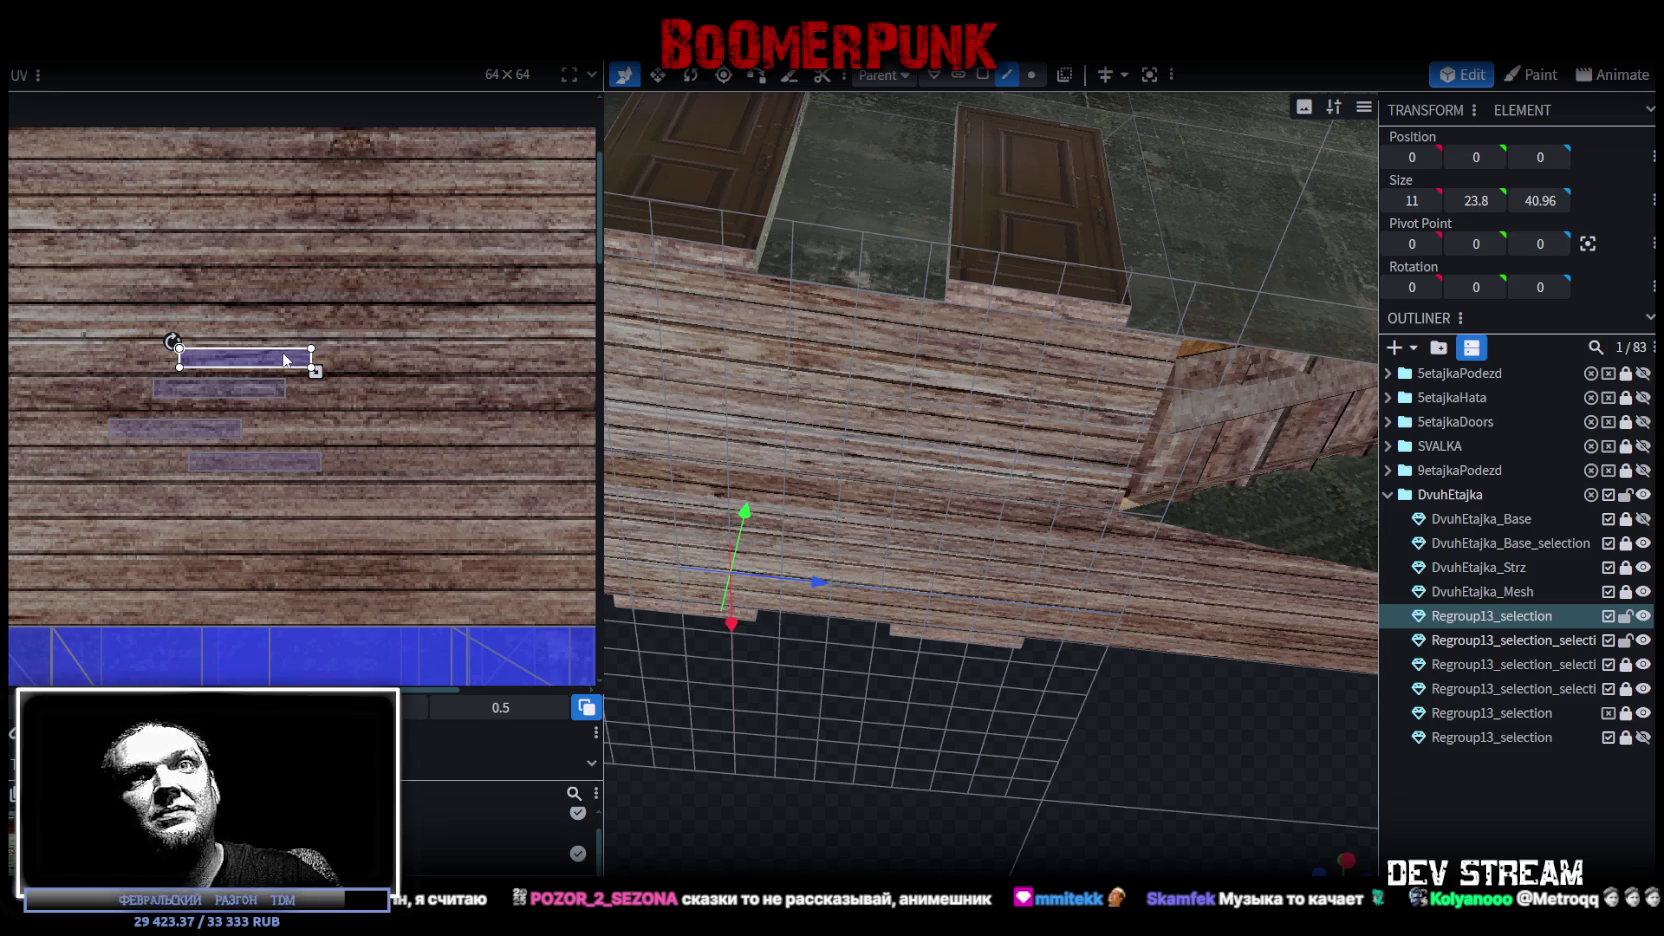
mouse_move(1050, 560)
middle_down()
mouse_move(1102, 578)
mouse_move(1044, 722)
mouse_move(965, 725)
mouse_move(1147, 612)
mouse_move(1069, 694)
mouse_move(1173, 740)
mouse_move(1245, 741)
mouse_move(1140, 684)
mouse_move(1171, 672)
mouse_move(1152, 553)
mouse_move(1066, 386)
mouse_move(1125, 542)
mouse_move(1118, 637)
mouse_move(973, 698)
mouse_move(1099, 698)
mouse_move(1103, 672)
middle_up()
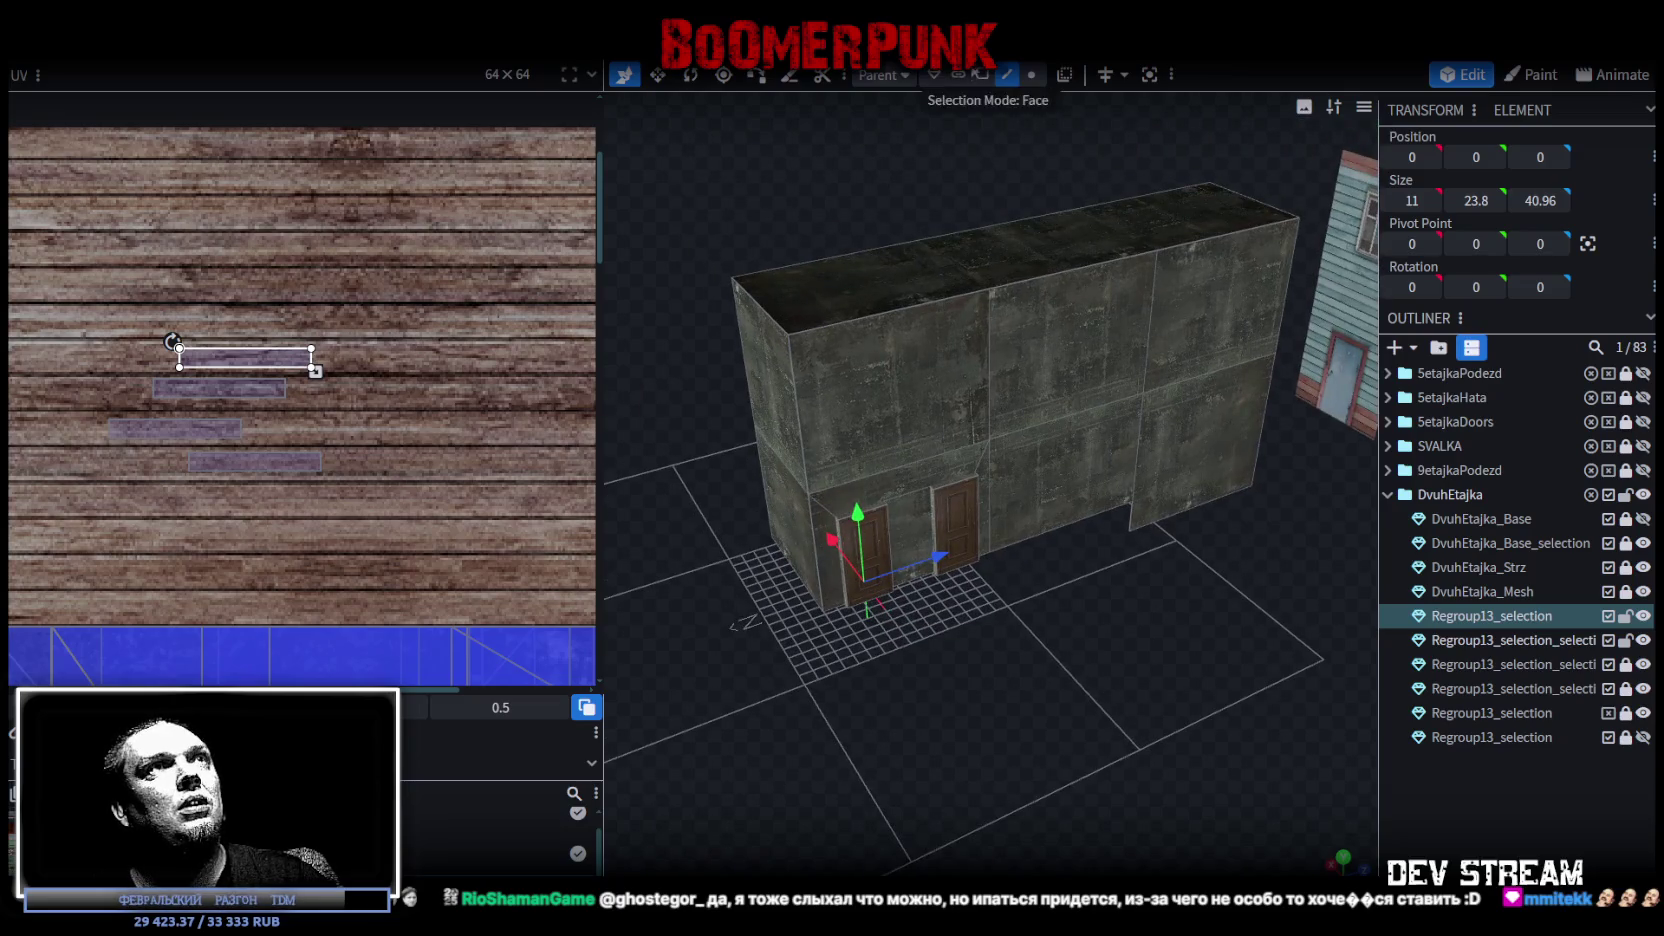
Delete the upper wall face above the doors in face mode.
click(985, 75)
click(880, 390)
middle_drag(754, 251, 1040, 287)
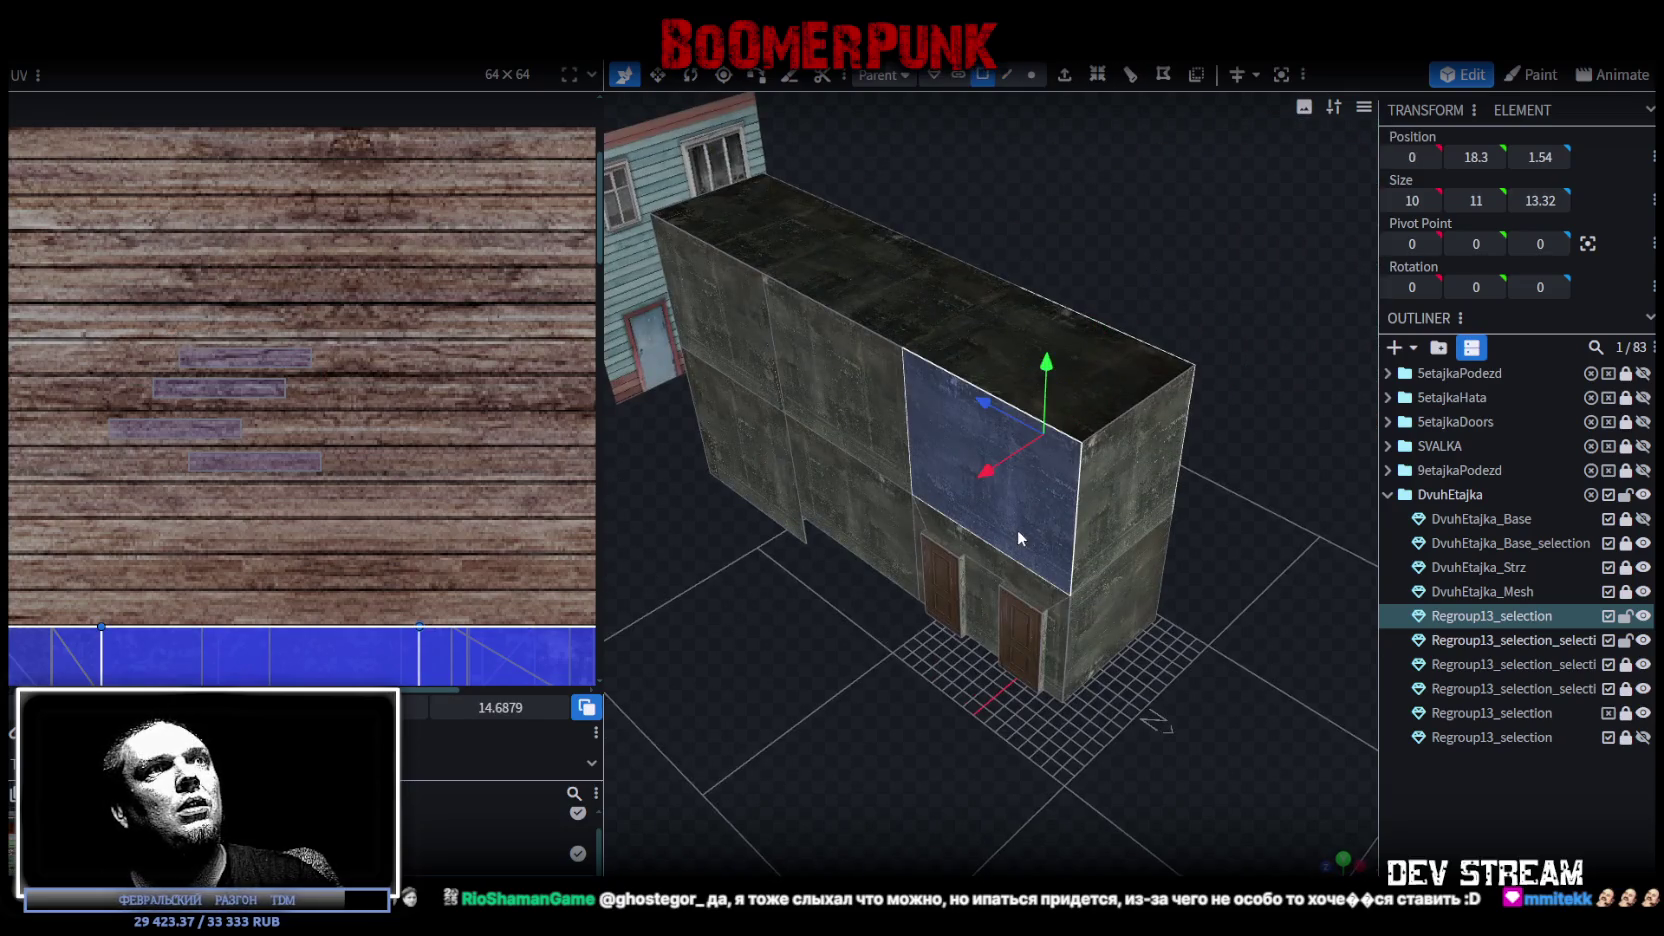
mouse_move(1237, 663)
middle_down()
mouse_move(896, 650)
mouse_move(902, 633)
middle_up()
key(Delete)
middle_drag(1005, 690, 1005, 683)
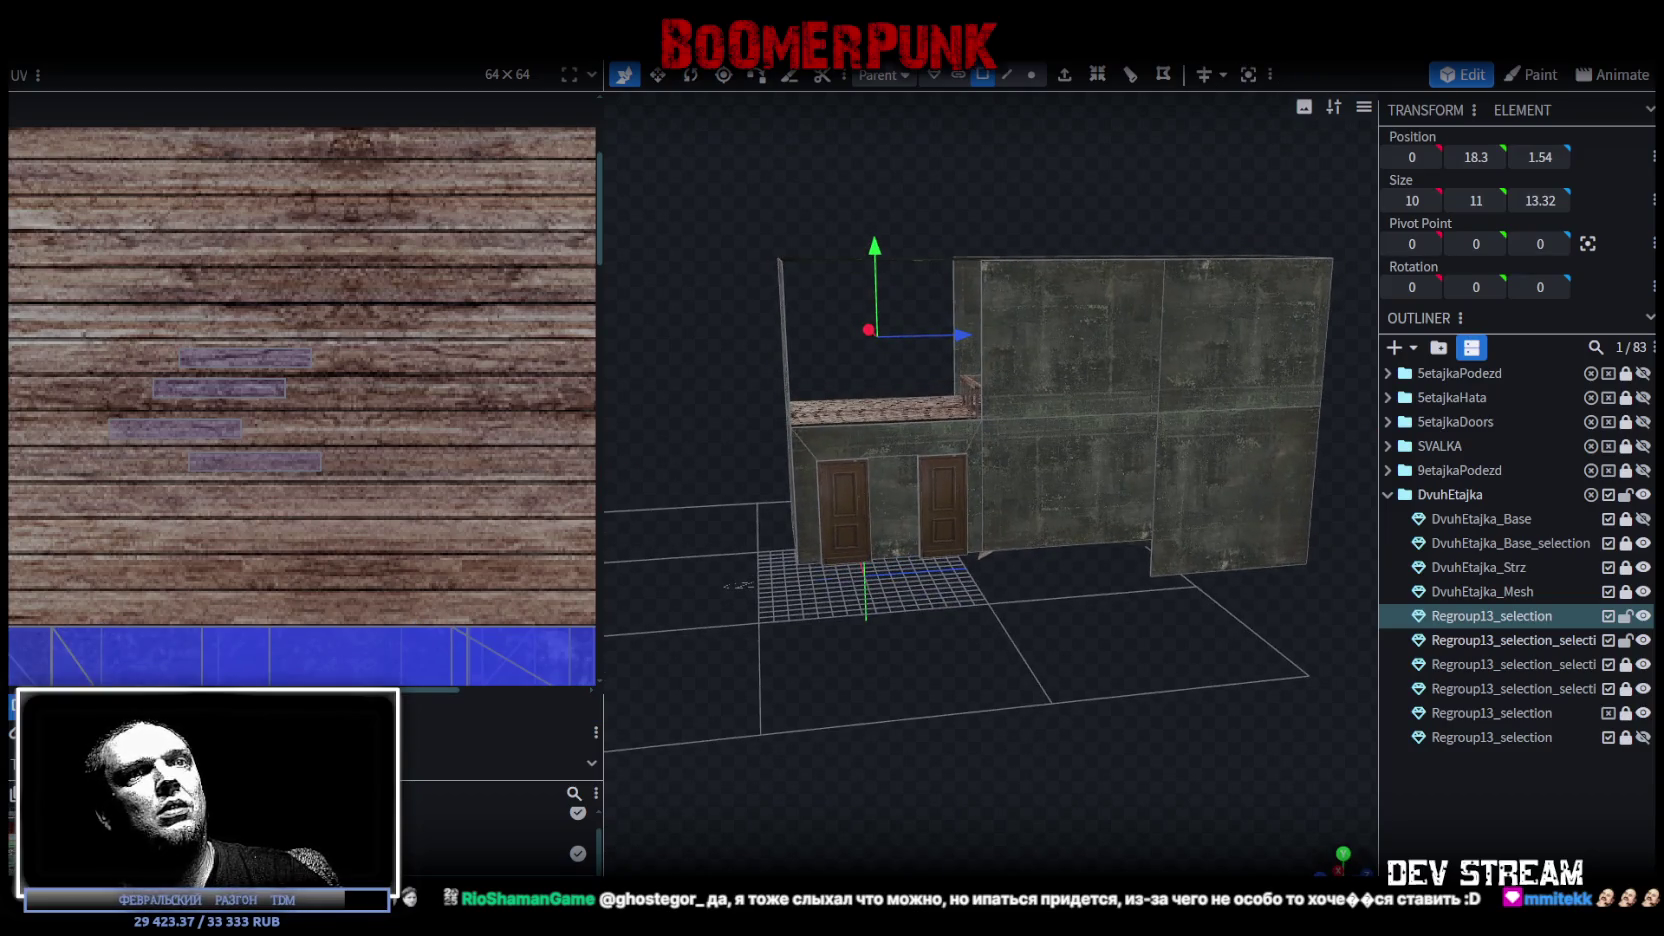
In front view, box-select the doorway with both doors, then copy and paste it.
key(KP_1)
scroll(1022, 701, up, 2)
scroll(1066, 705, up, 2)
scroll(902, 374, up, 2)
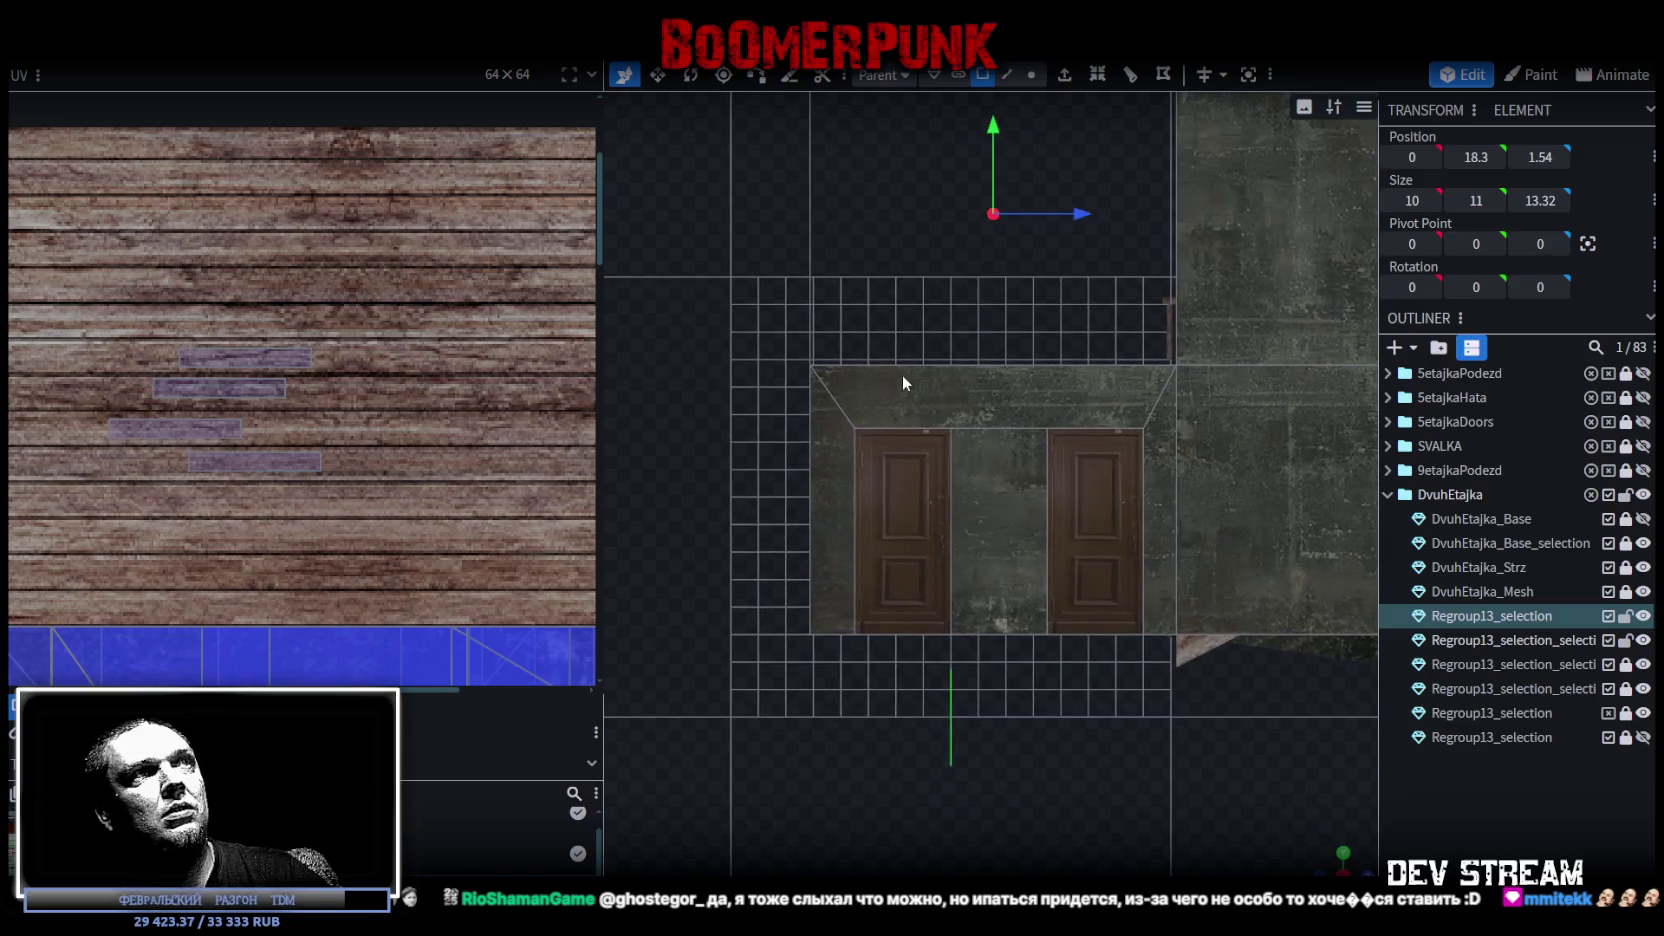
drag(831, 337, 1156, 724)
mouse_move(1337, 848)
middle_down()
mouse_move(824, 507)
mouse_move(797, 652)
mouse_move(841, 552)
middle_up()
right_click(841, 552)
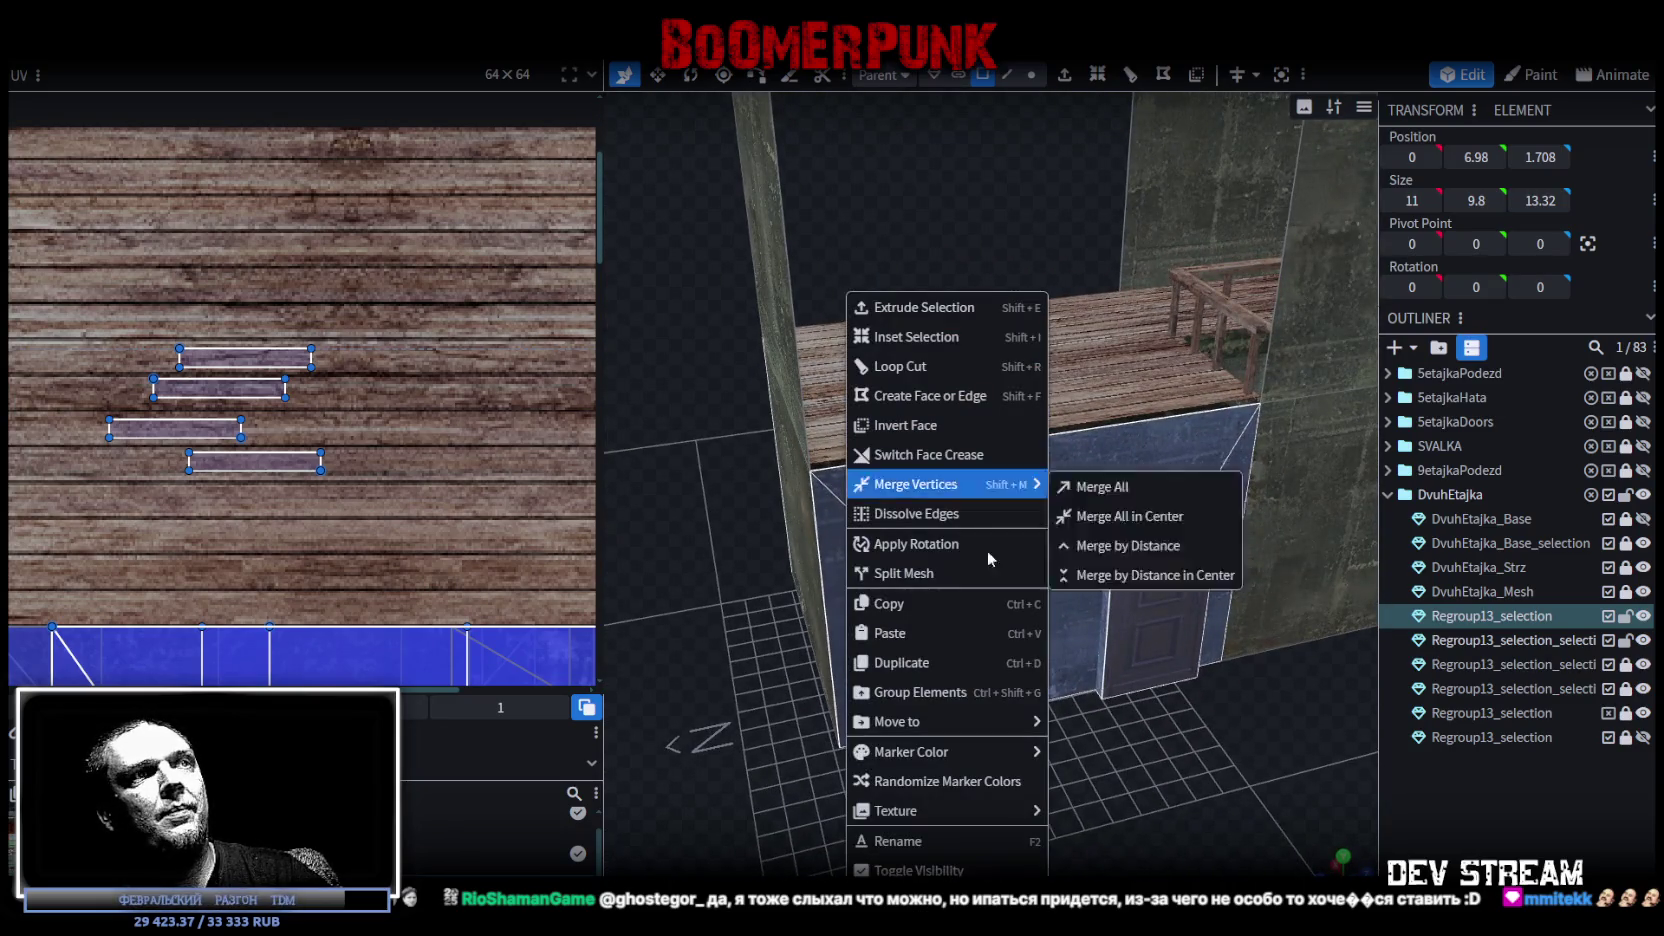
click(921, 603)
right_click(881, 521)
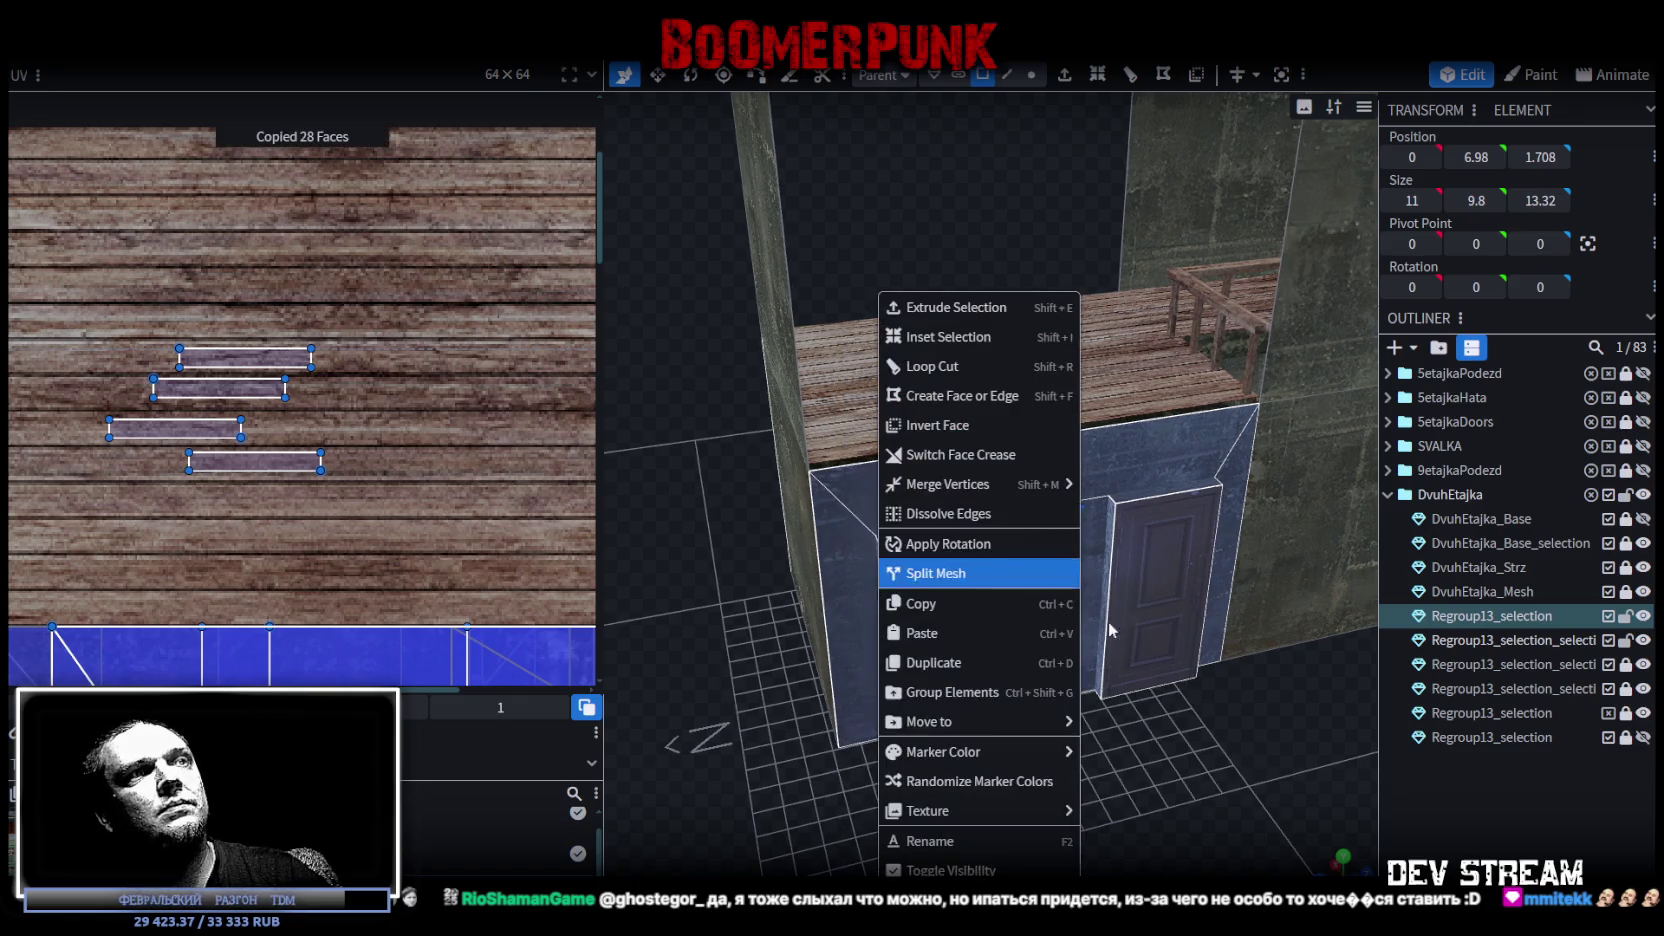
click(951, 633)
click(1027, 650)
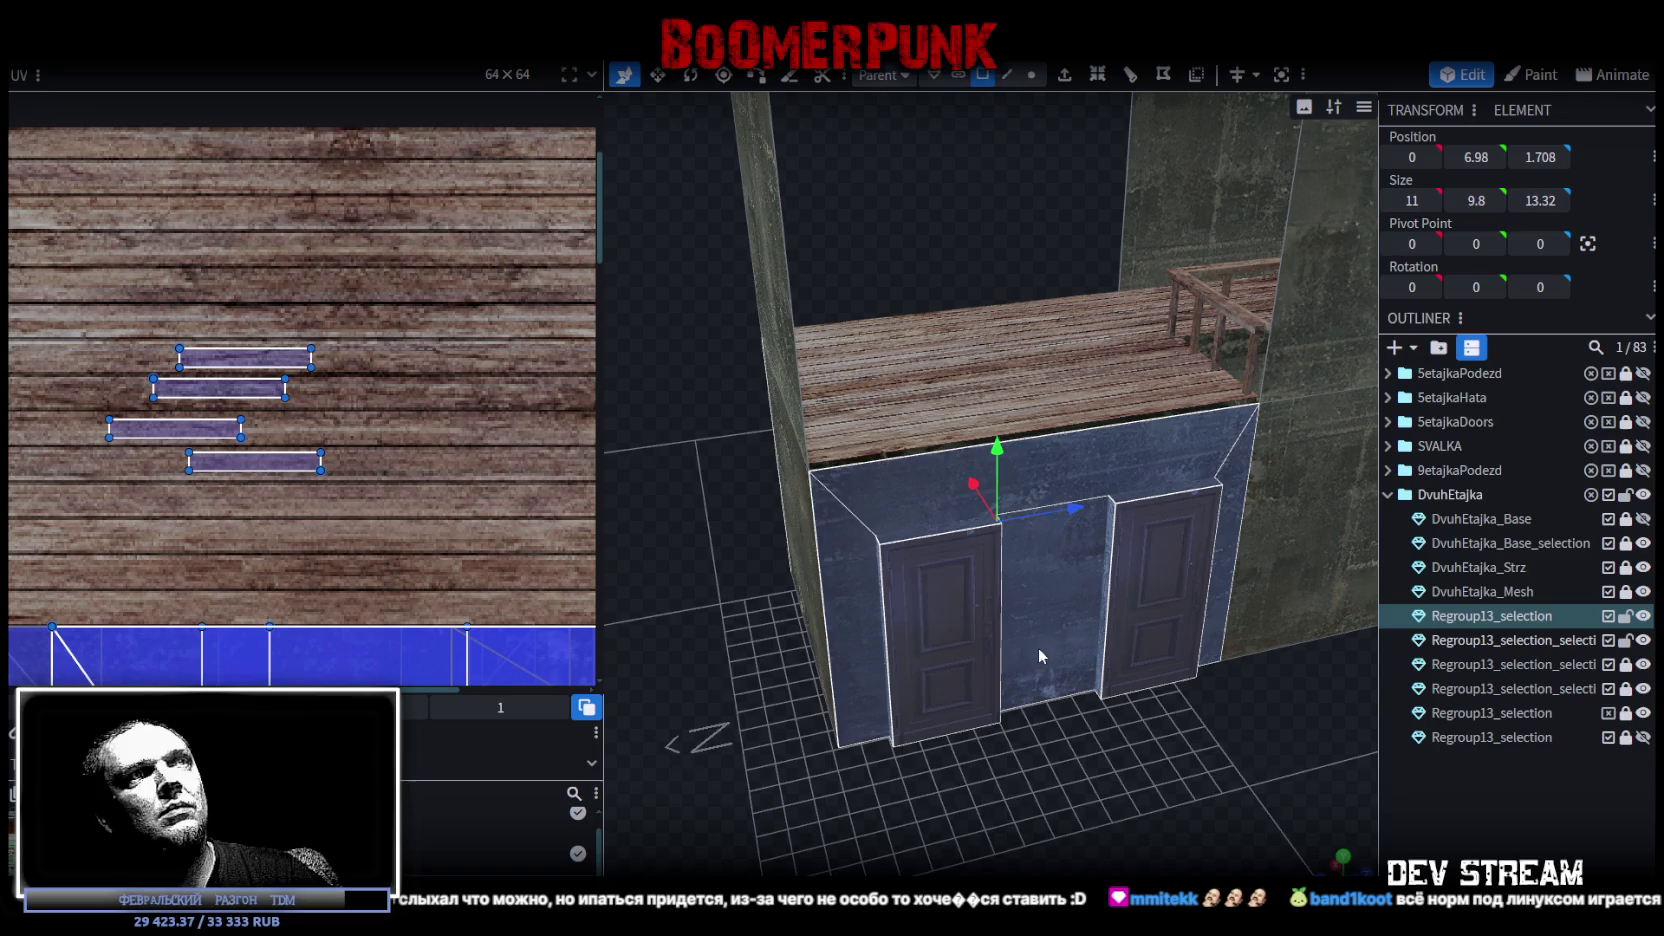
Raise the copied two-door doorway up the Y axis to height 16.98 on the second storey.
drag(997, 465, 995, 165)
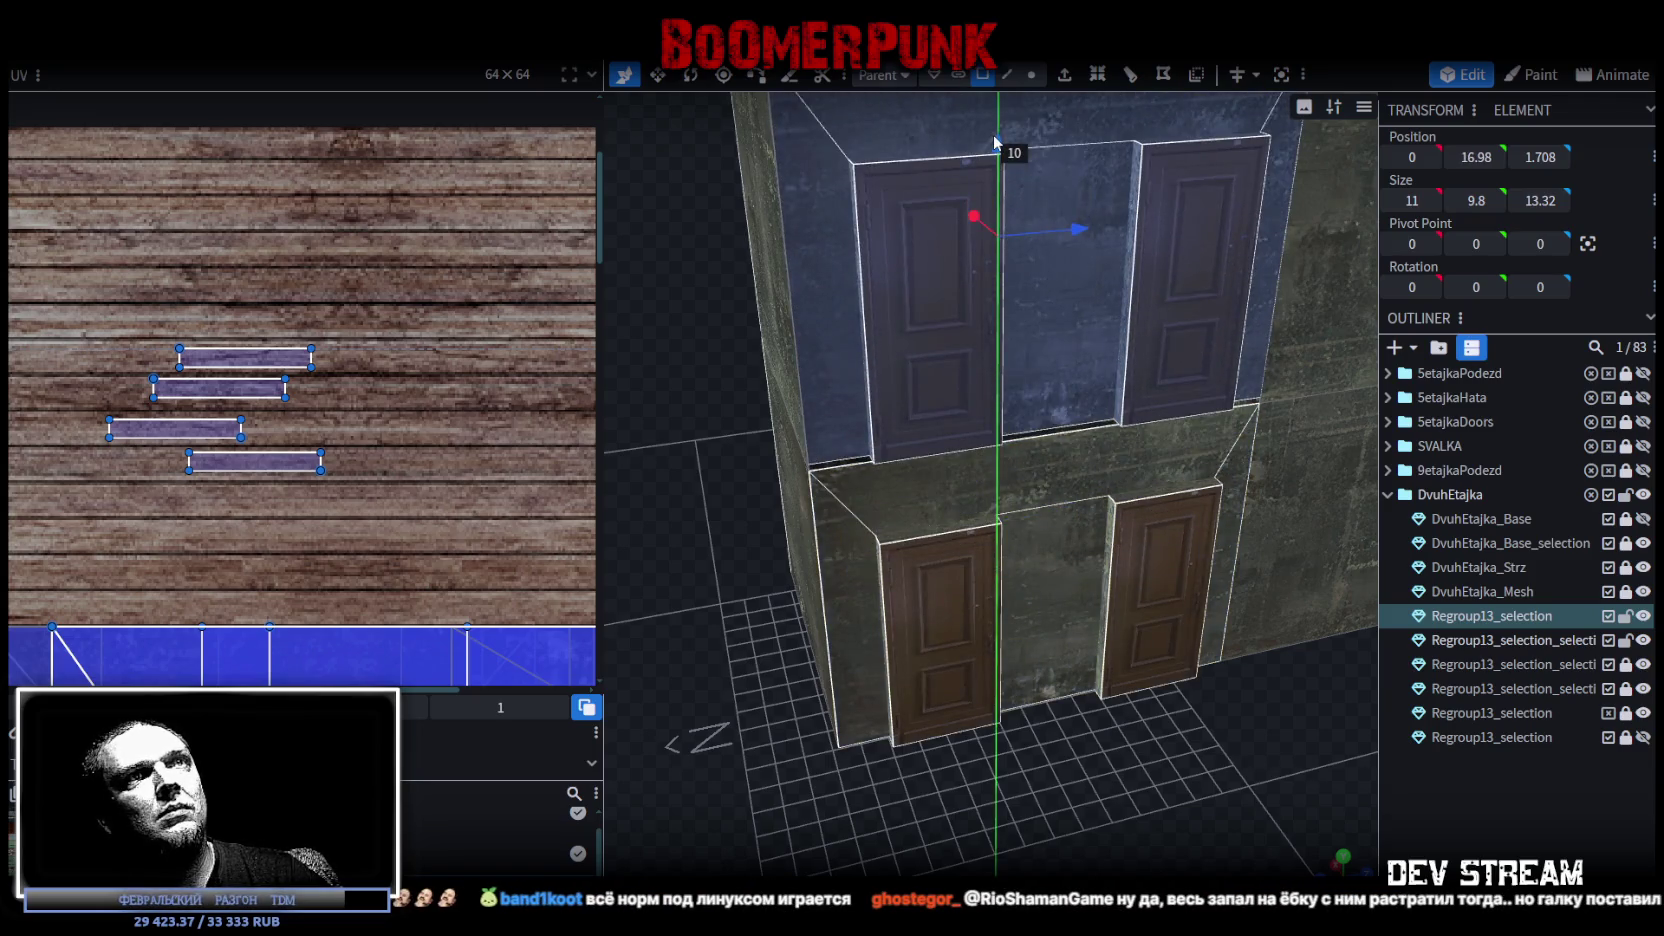
mouse_move(690, 600)
mouse_down()
mouse_move(708, 521)
mouse_move(1017, 633)
mouse_up()
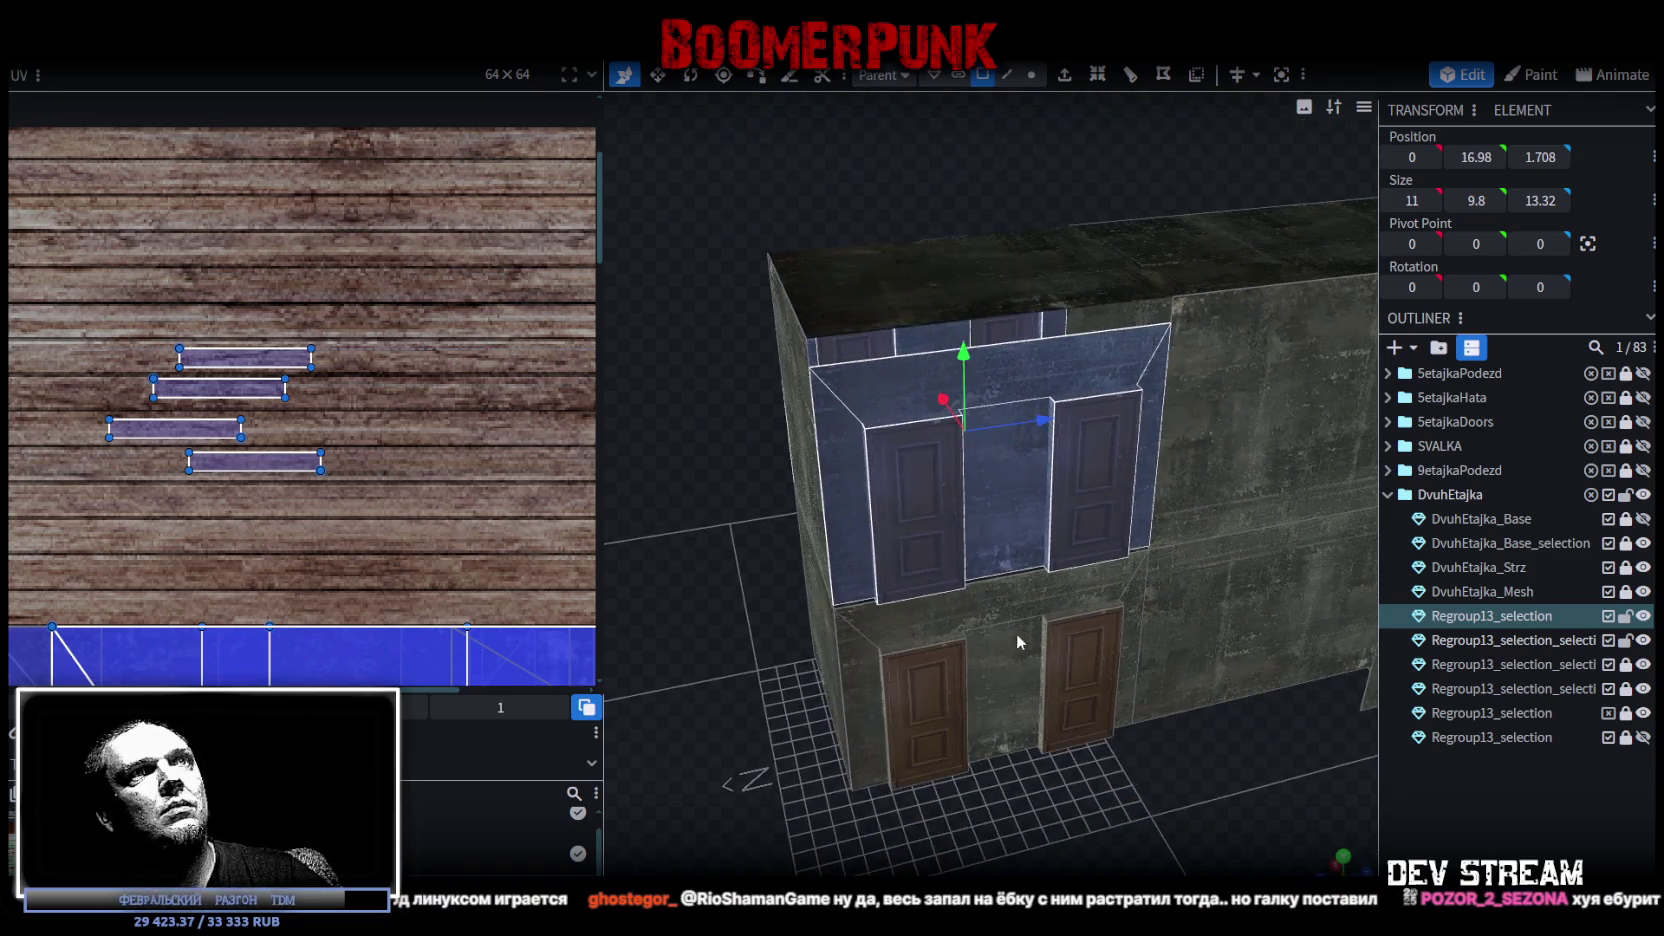
scroll(1193, 811, up, 2)
scroll(1130, 742, up, 3)
scroll(1113, 746, up, 2)
scroll(1110, 742, up, 1)
scroll(1113, 748, up, 2)
scroll(1113, 748, up, 2)
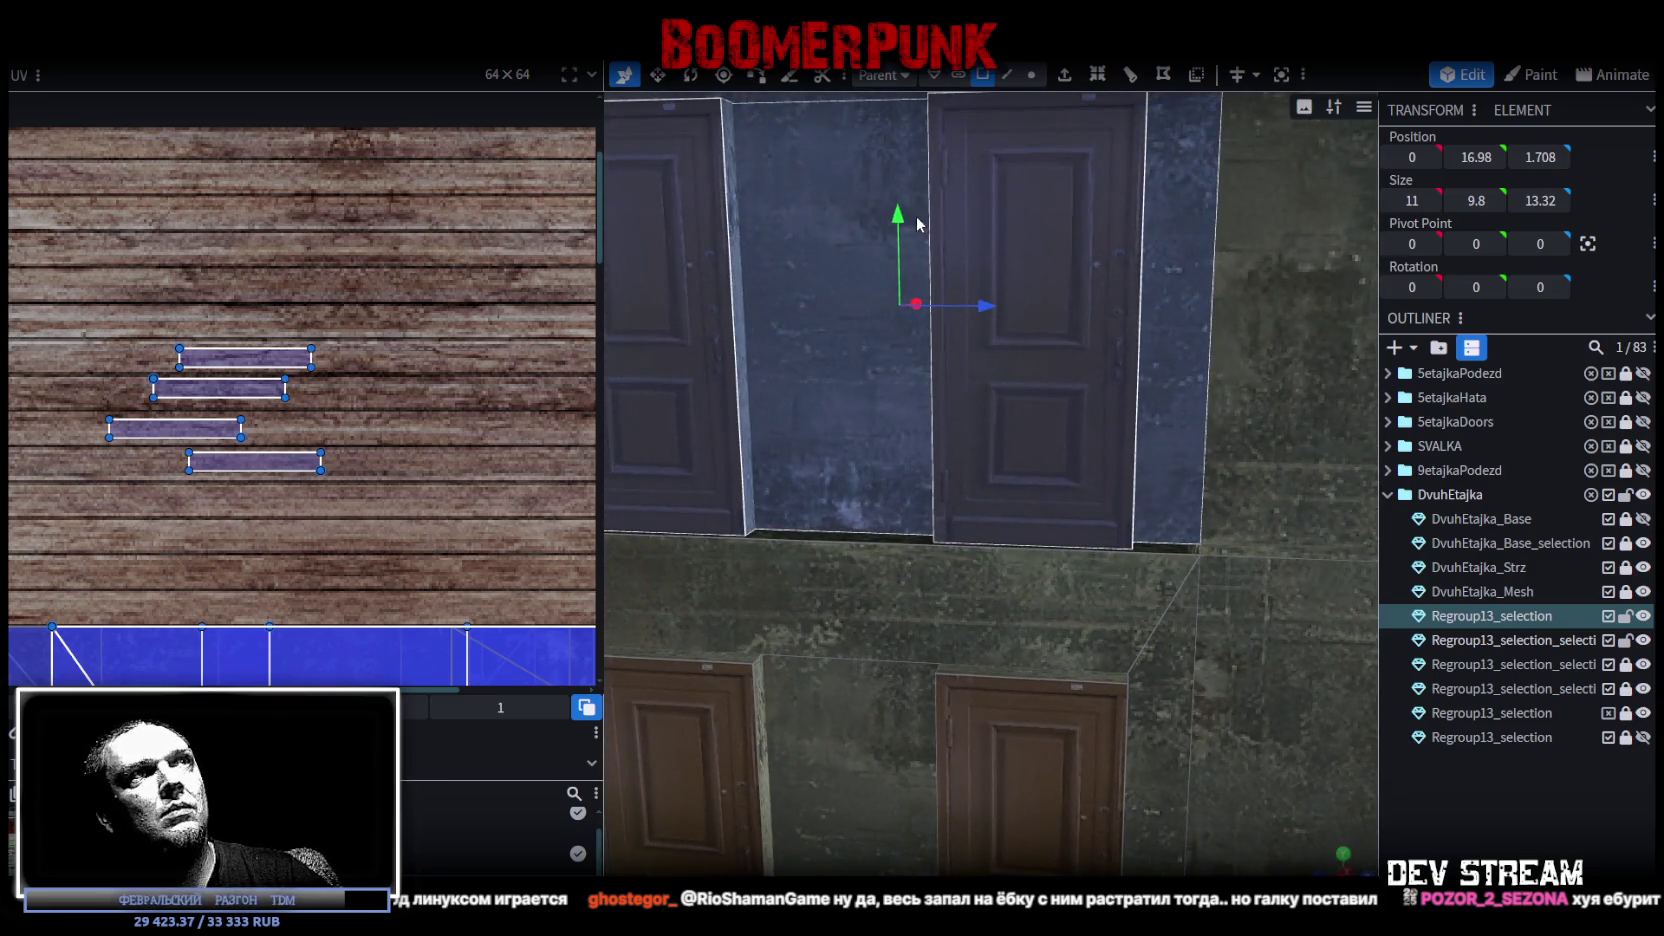
drag(898, 214, 895, 220)
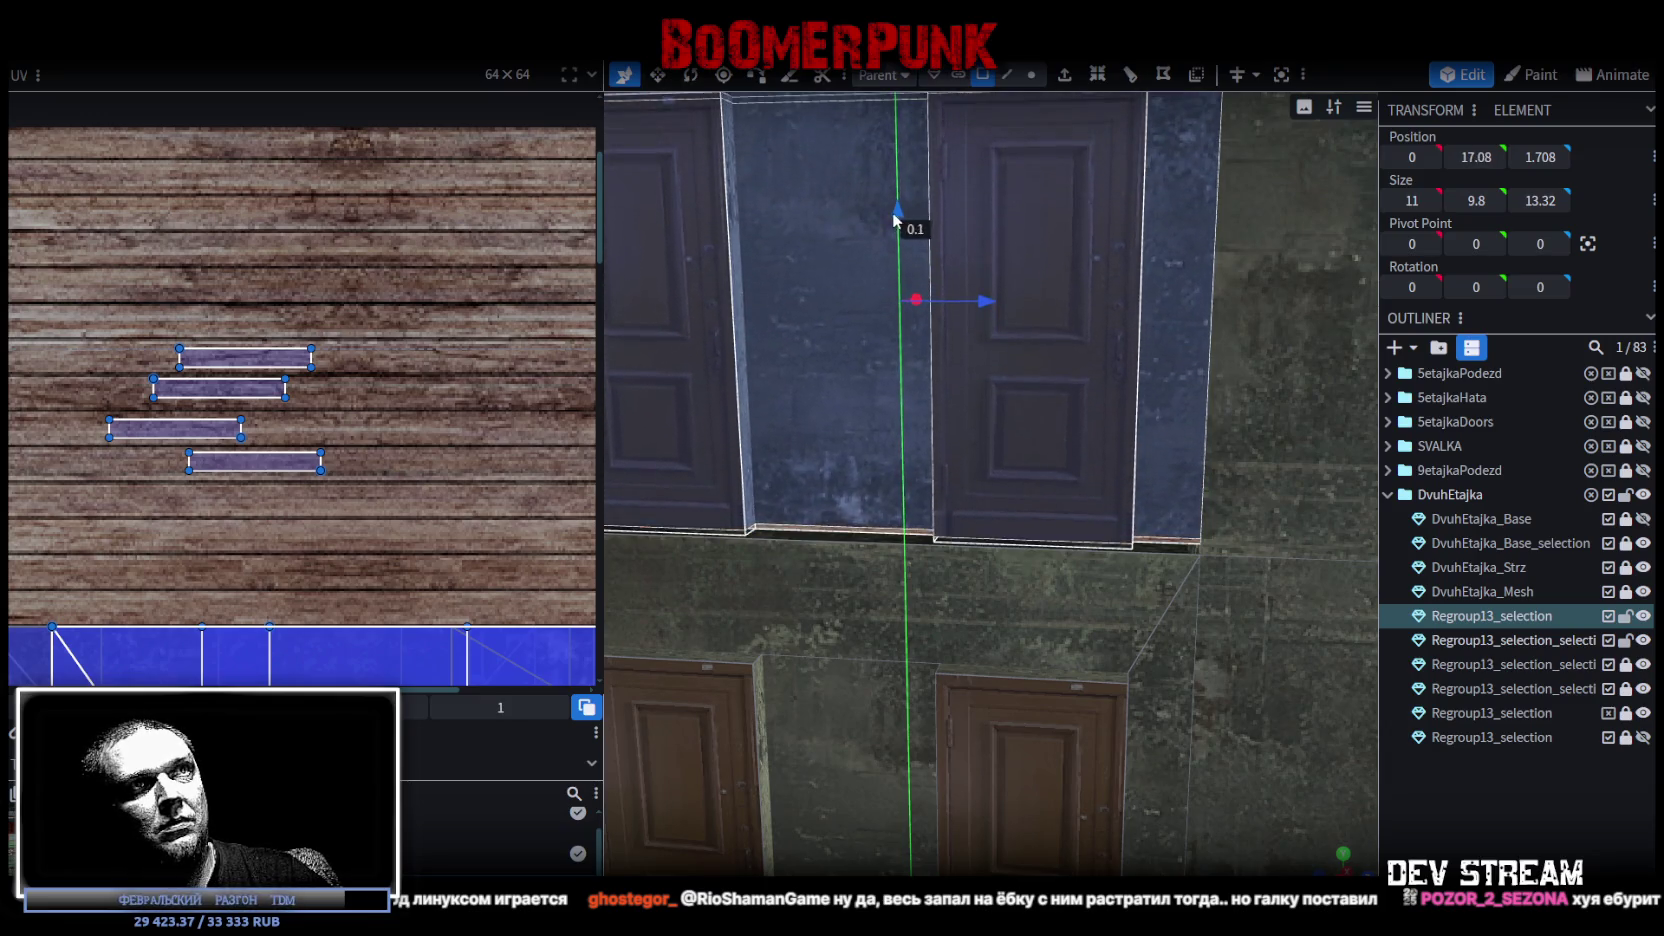
drag(895, 220, 897, 216)
In Edge mode, select the upper doorway's top edge and set its Position Y to 23.8.
scroll(904, 420, down, 3)
drag(904, 420, 916, 602)
scroll(890, 300, up, 2)
click(752, 433)
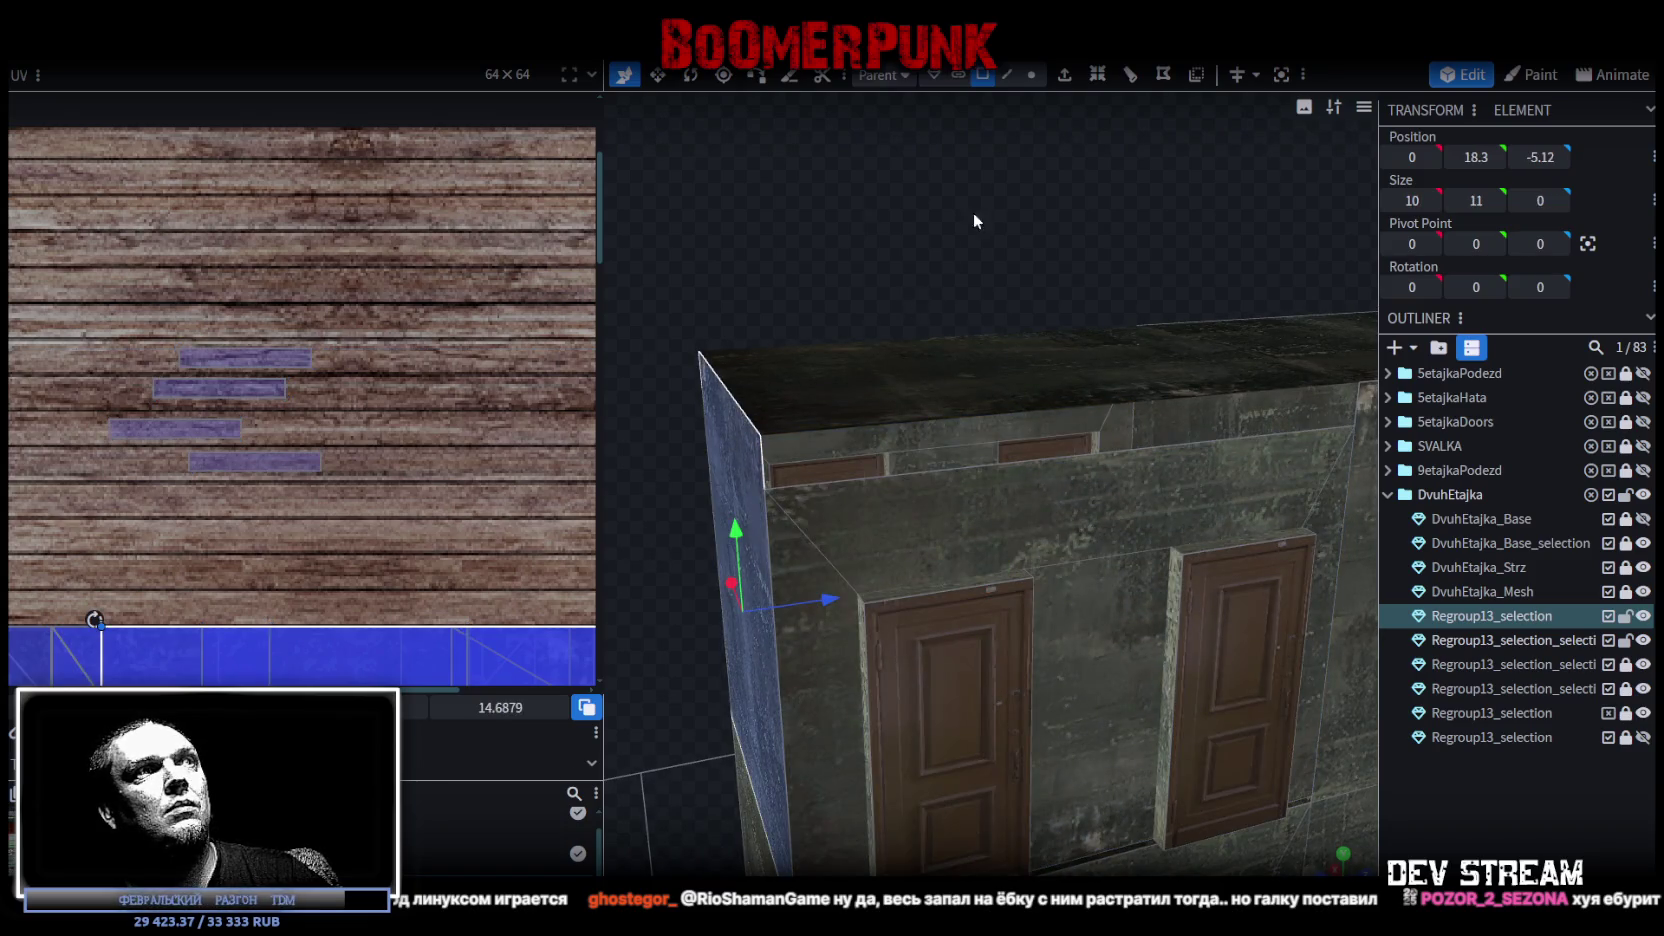
click(1017, 80)
click(733, 400)
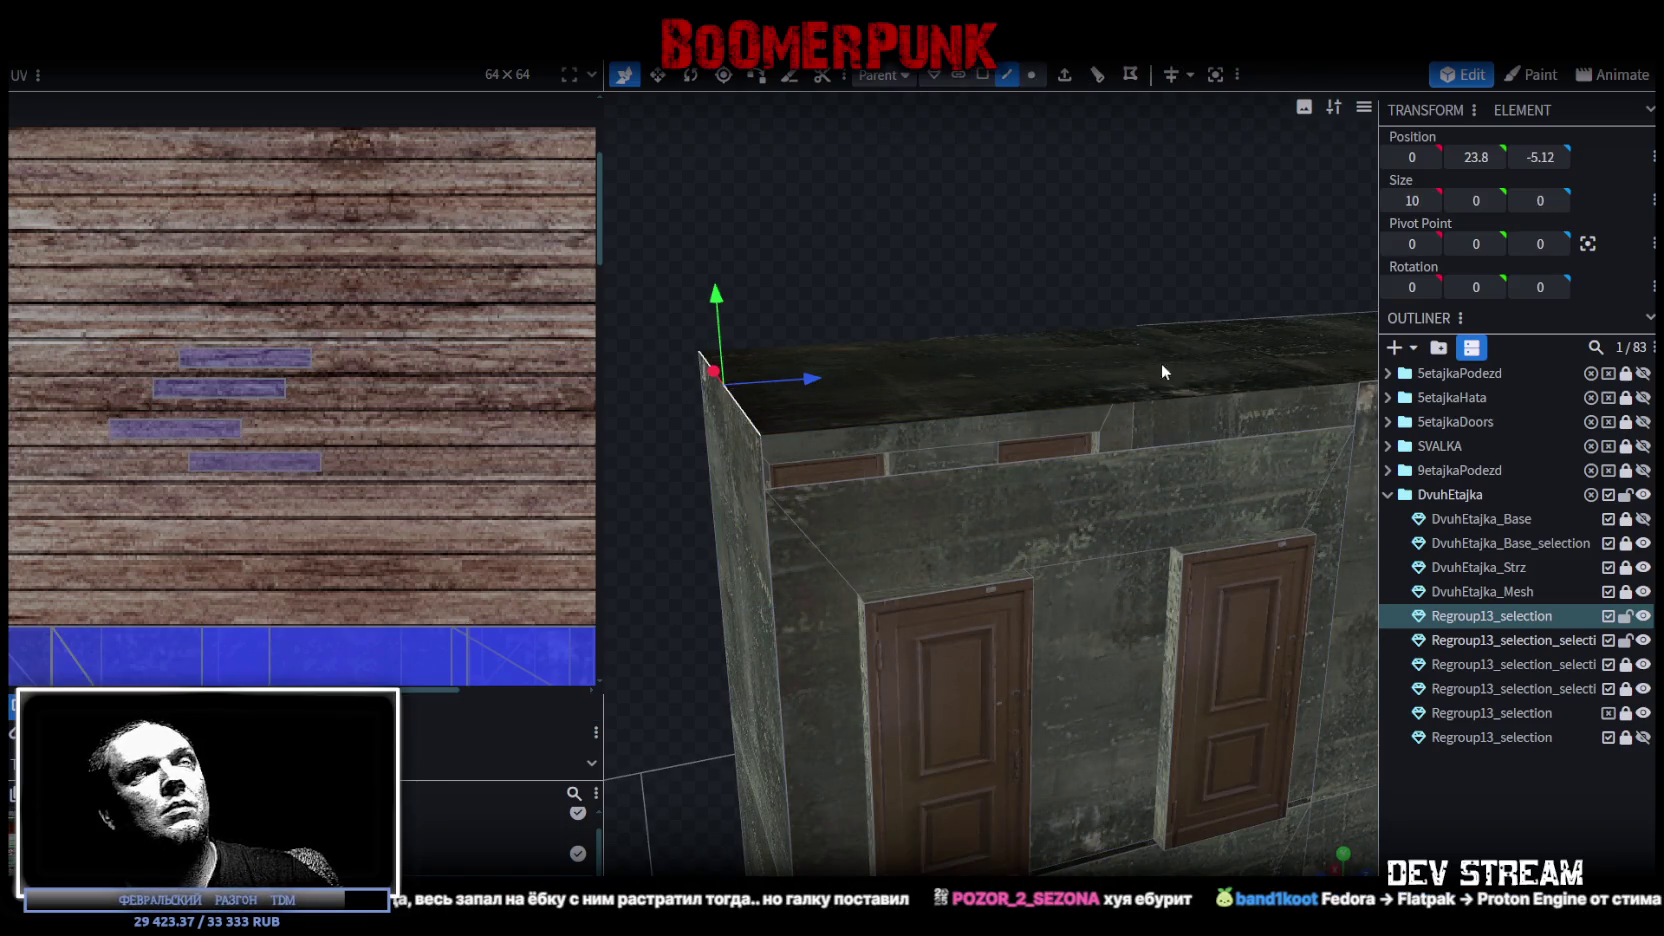
click(1476, 152)
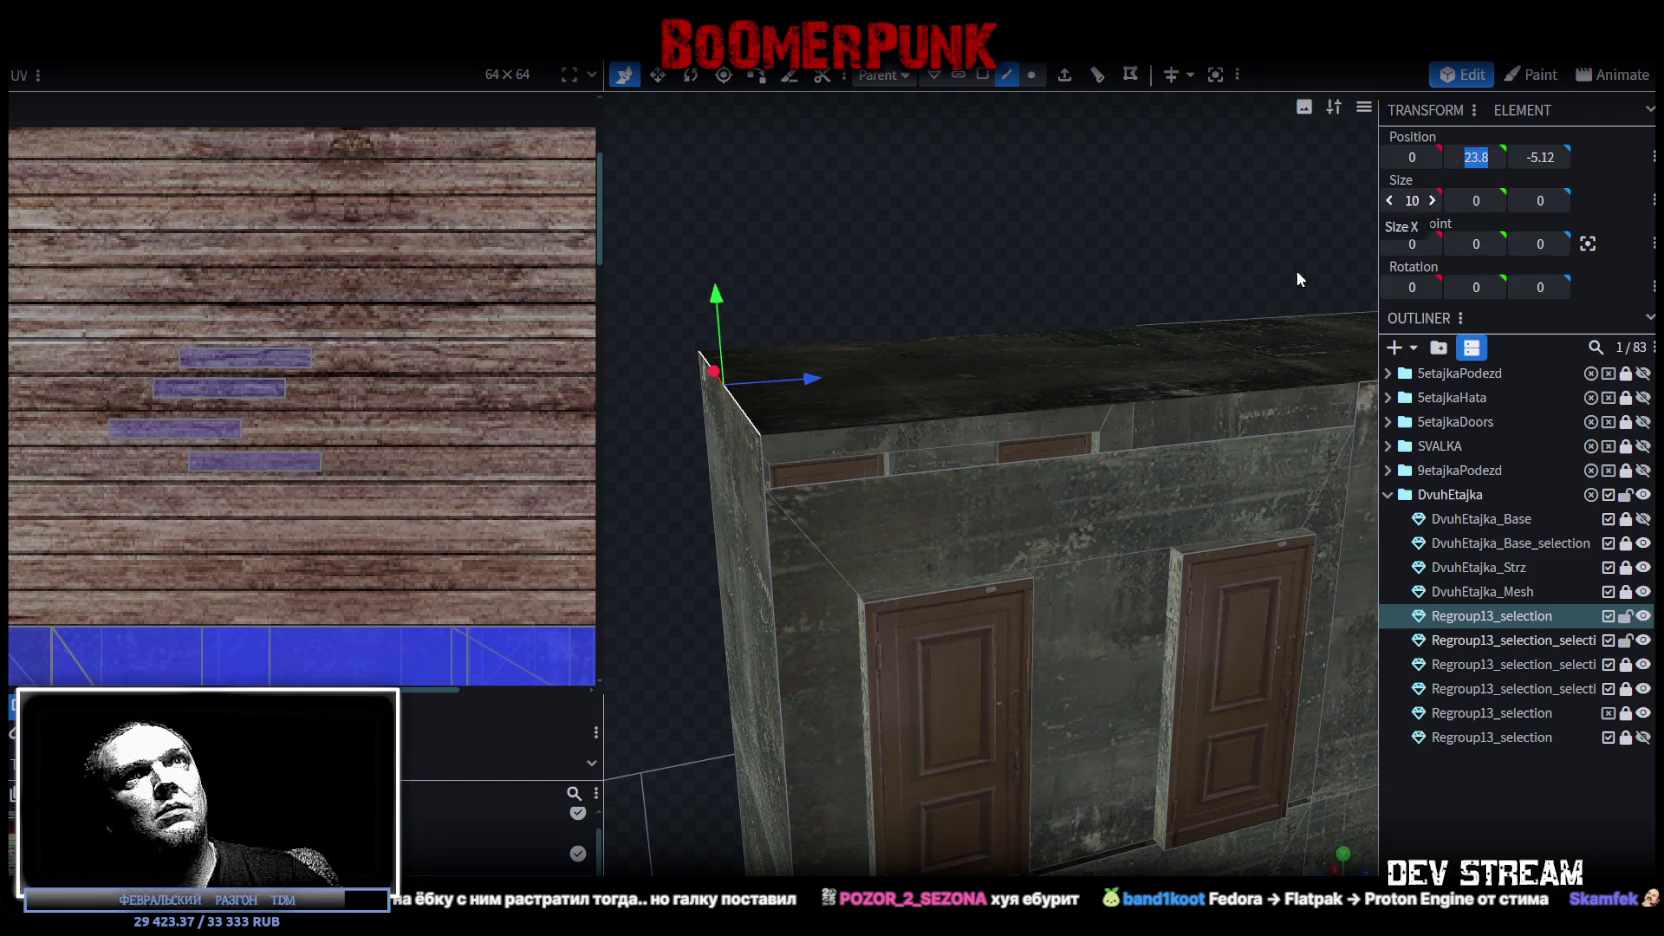
click(988, 468)
mouse_move(991, 459)
mouse_down()
mouse_move(1079, 242)
mouse_move(1027, 407)
mouse_up()
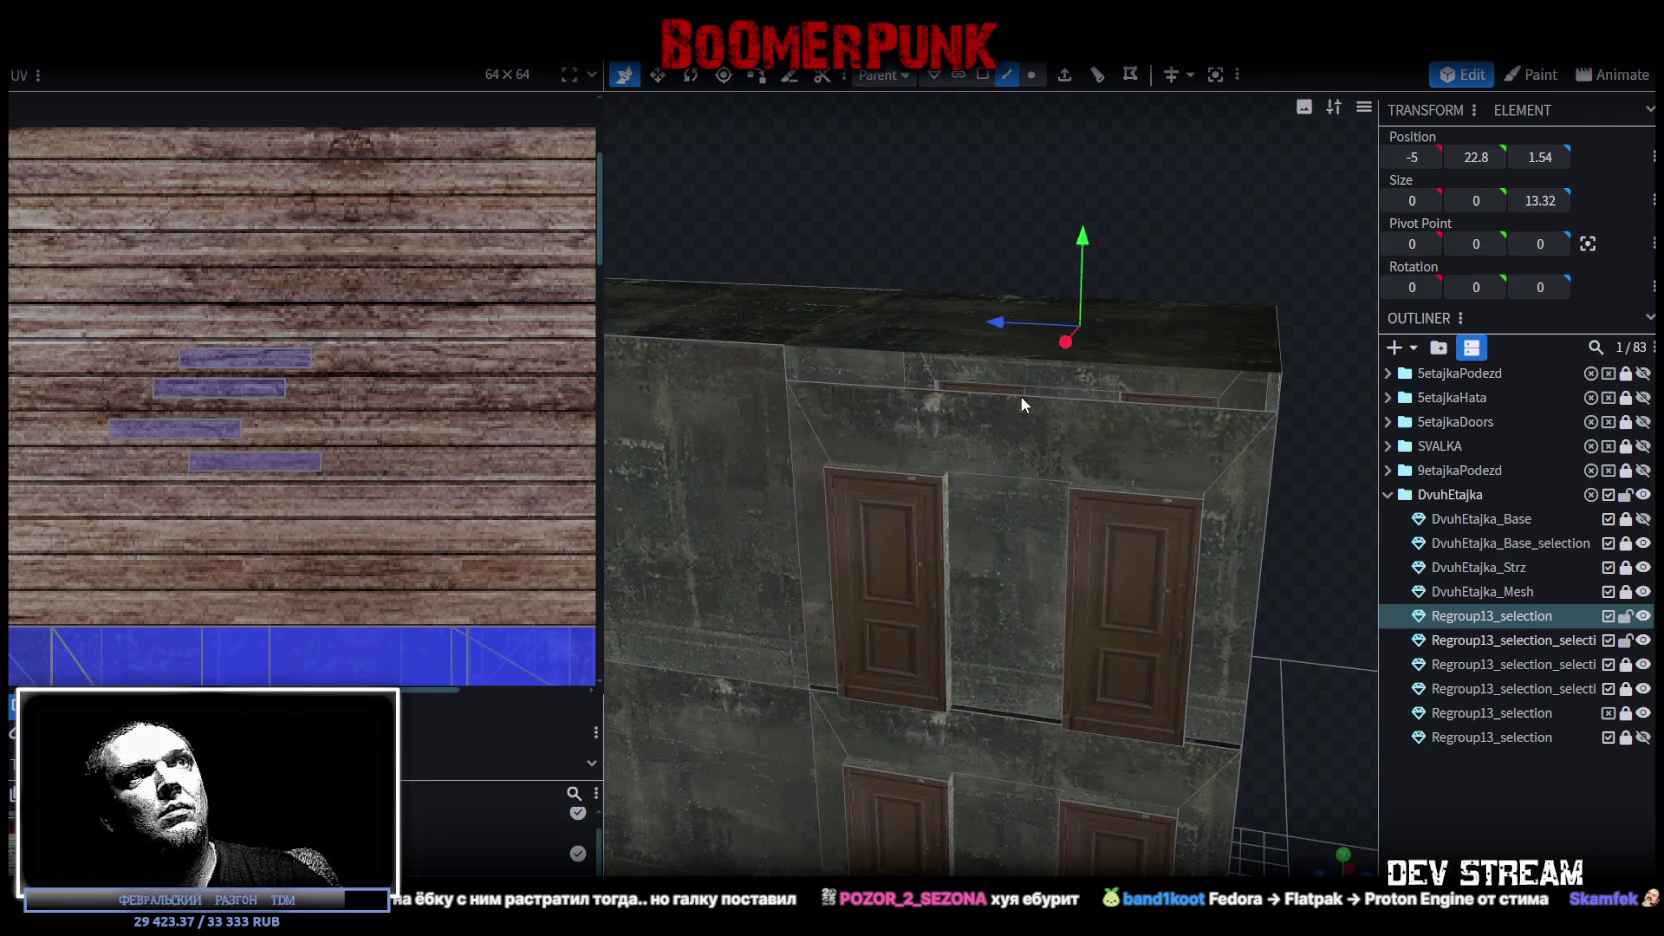
click(1021, 397)
key(Return)
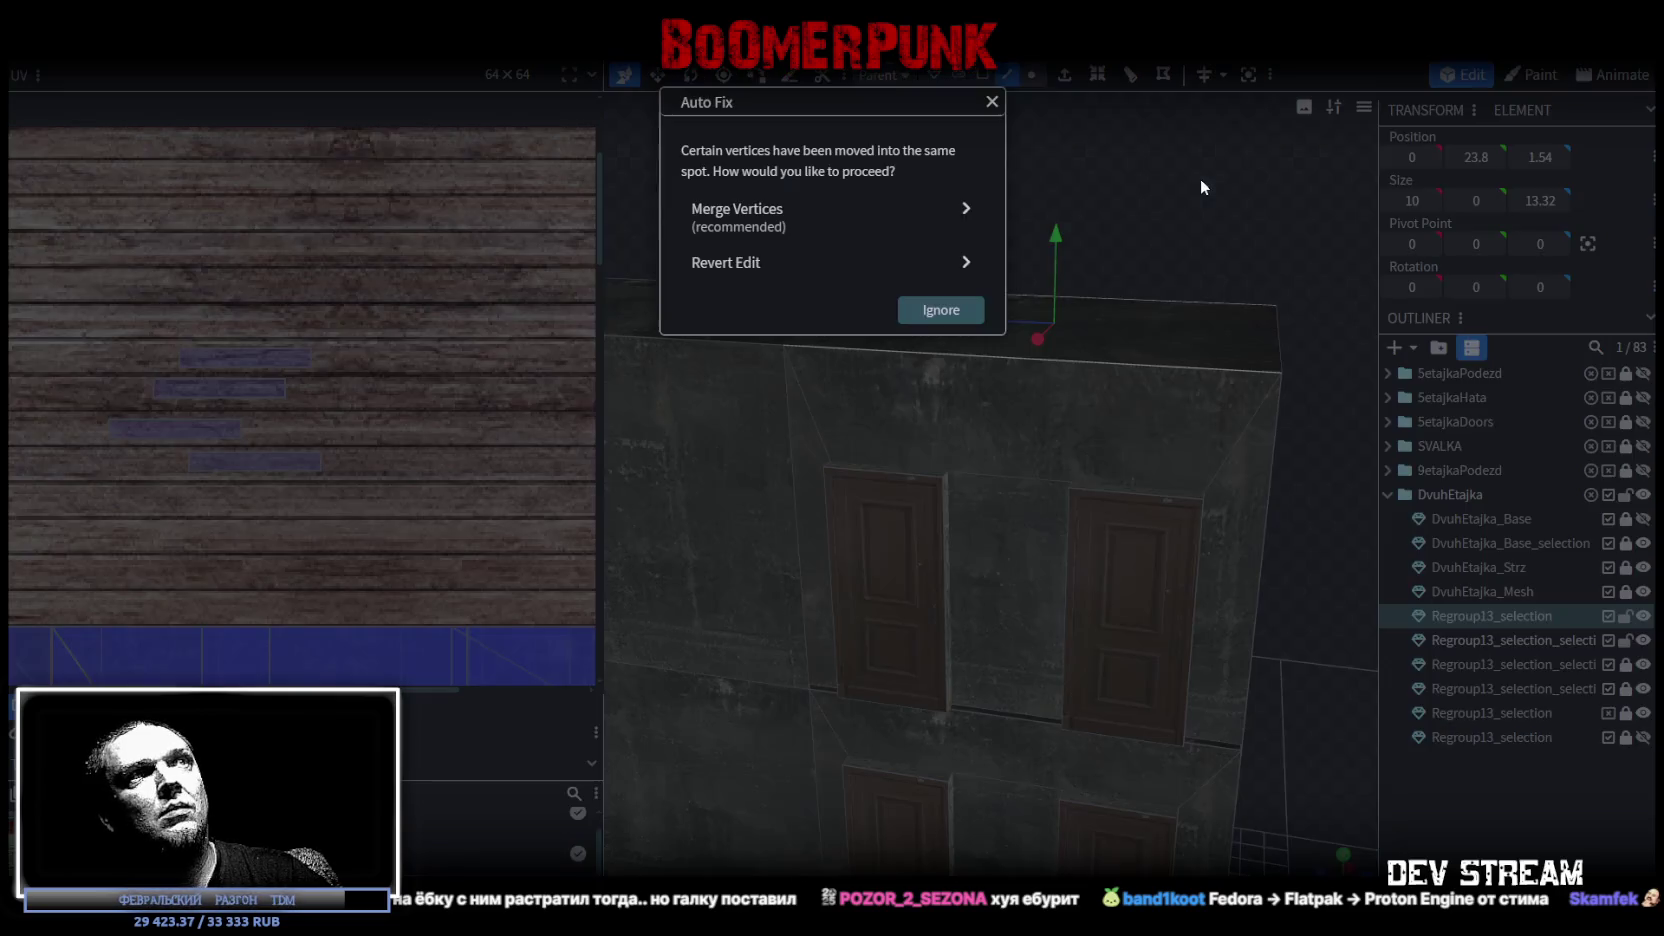
Merge the overlapping vertices, then in Face mode select the recess walls and top face.
click(763, 222)
drag(1061, 195, 1092, 85)
click(983, 74)
click(846, 552)
shift+click(930, 448)
shift+click(1030, 524)
Inspect the building from the front and select the upper doorway's front wall.
drag(1114, 263, 810, 465)
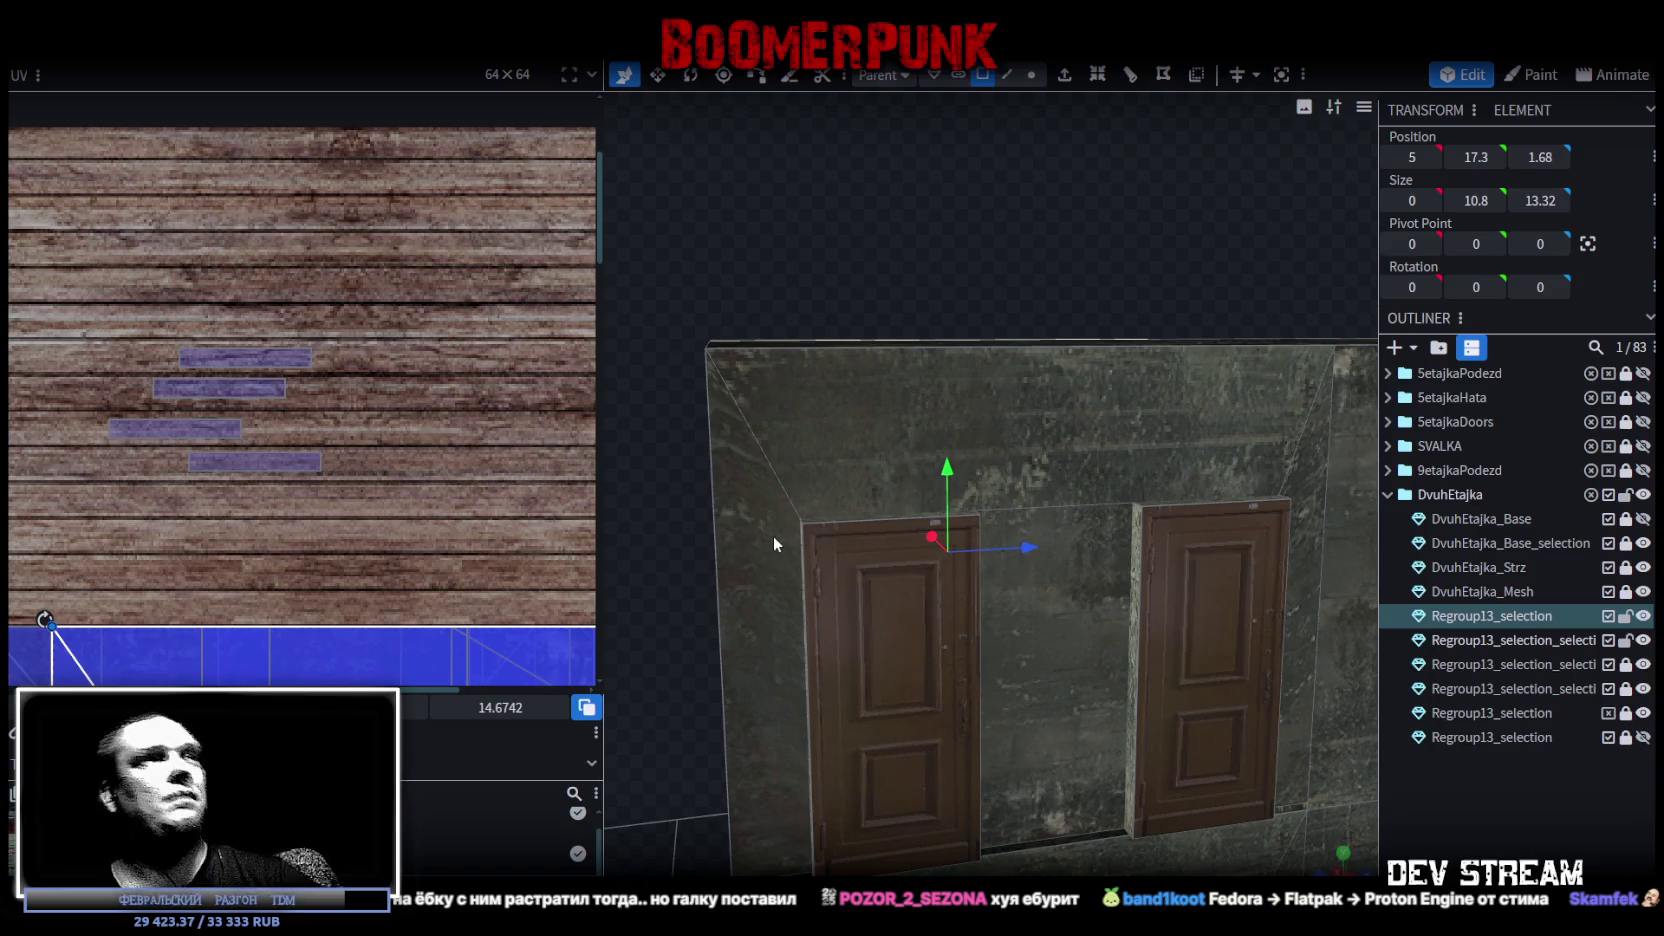
drag(763, 566, 698, 229)
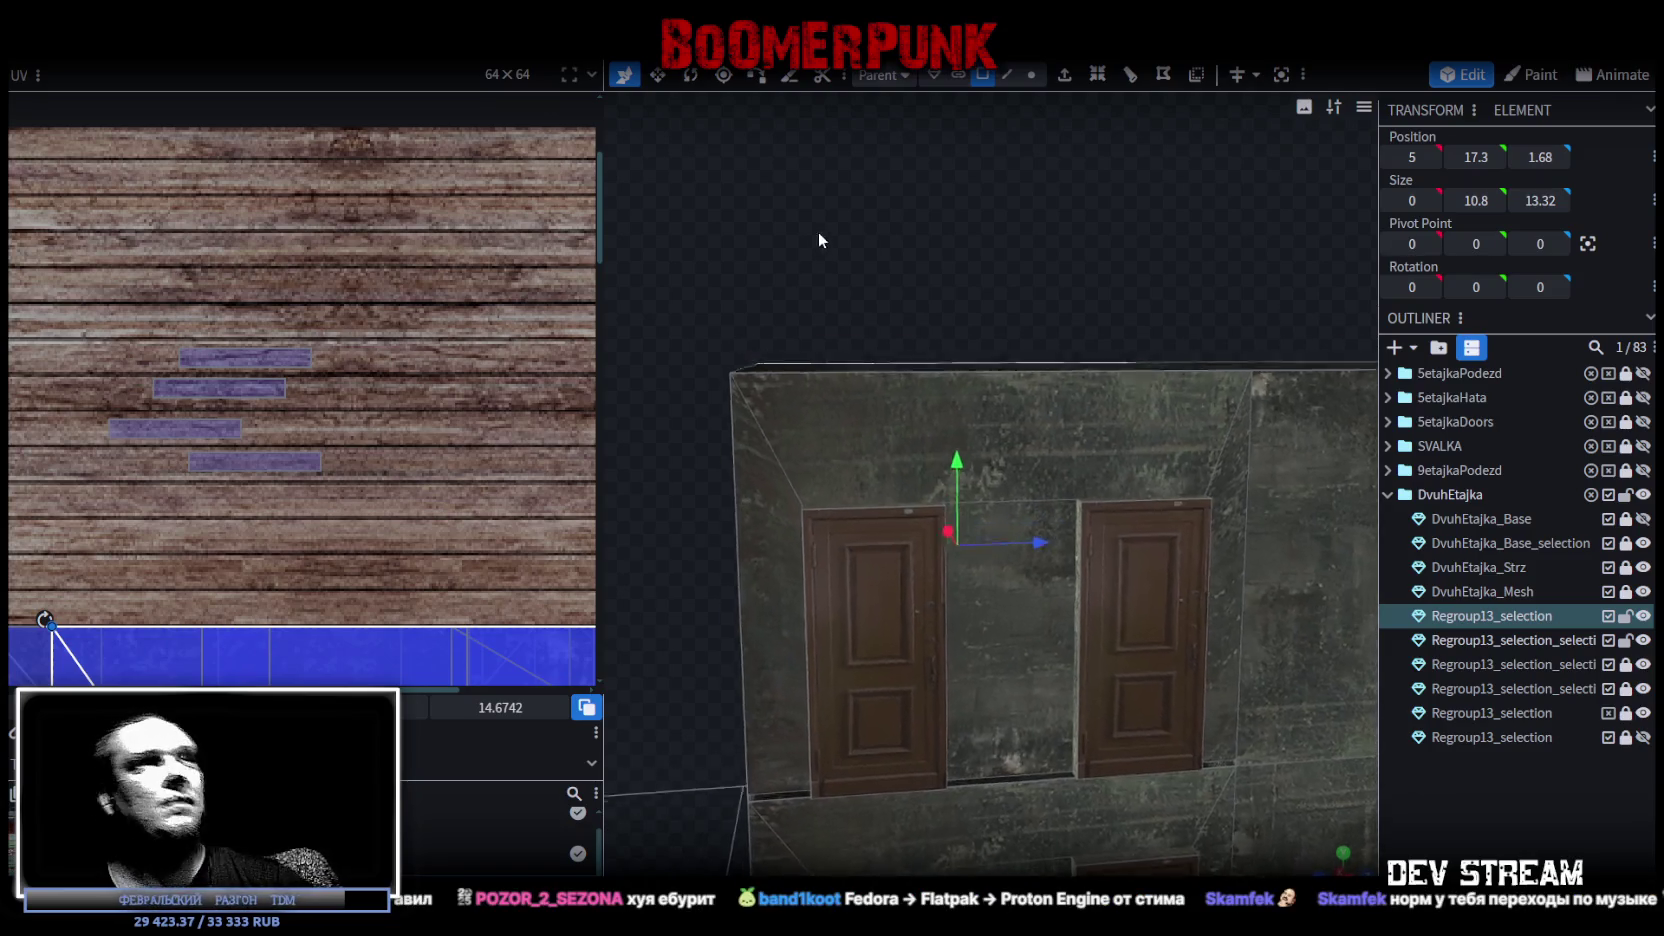
scroll(676, 526, up, 3)
scroll(699, 575, up, 3)
scroll(770, 532, up, 2)
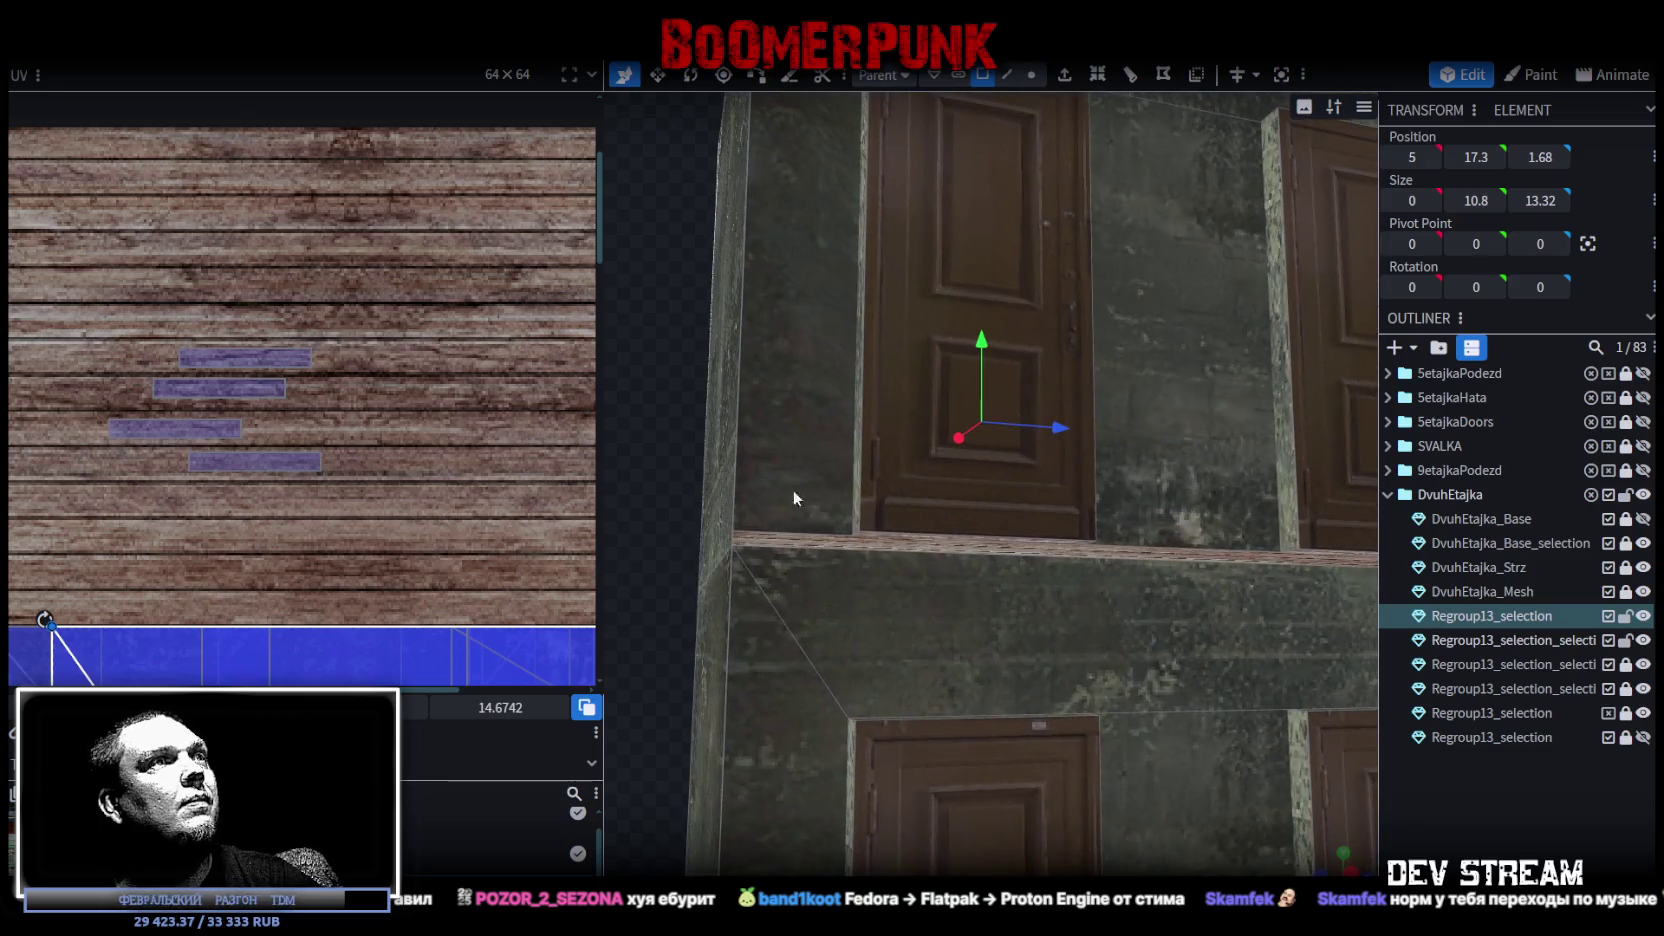
scroll(663, 351, down, 4)
drag(663, 351, 745, 426)
click(811, 446)
click(1079, 443)
click(1104, 477)
mouse_move(1104, 477)
mouse_down()
mouse_move(764, 269)
mouse_move(1236, 266)
mouse_up()
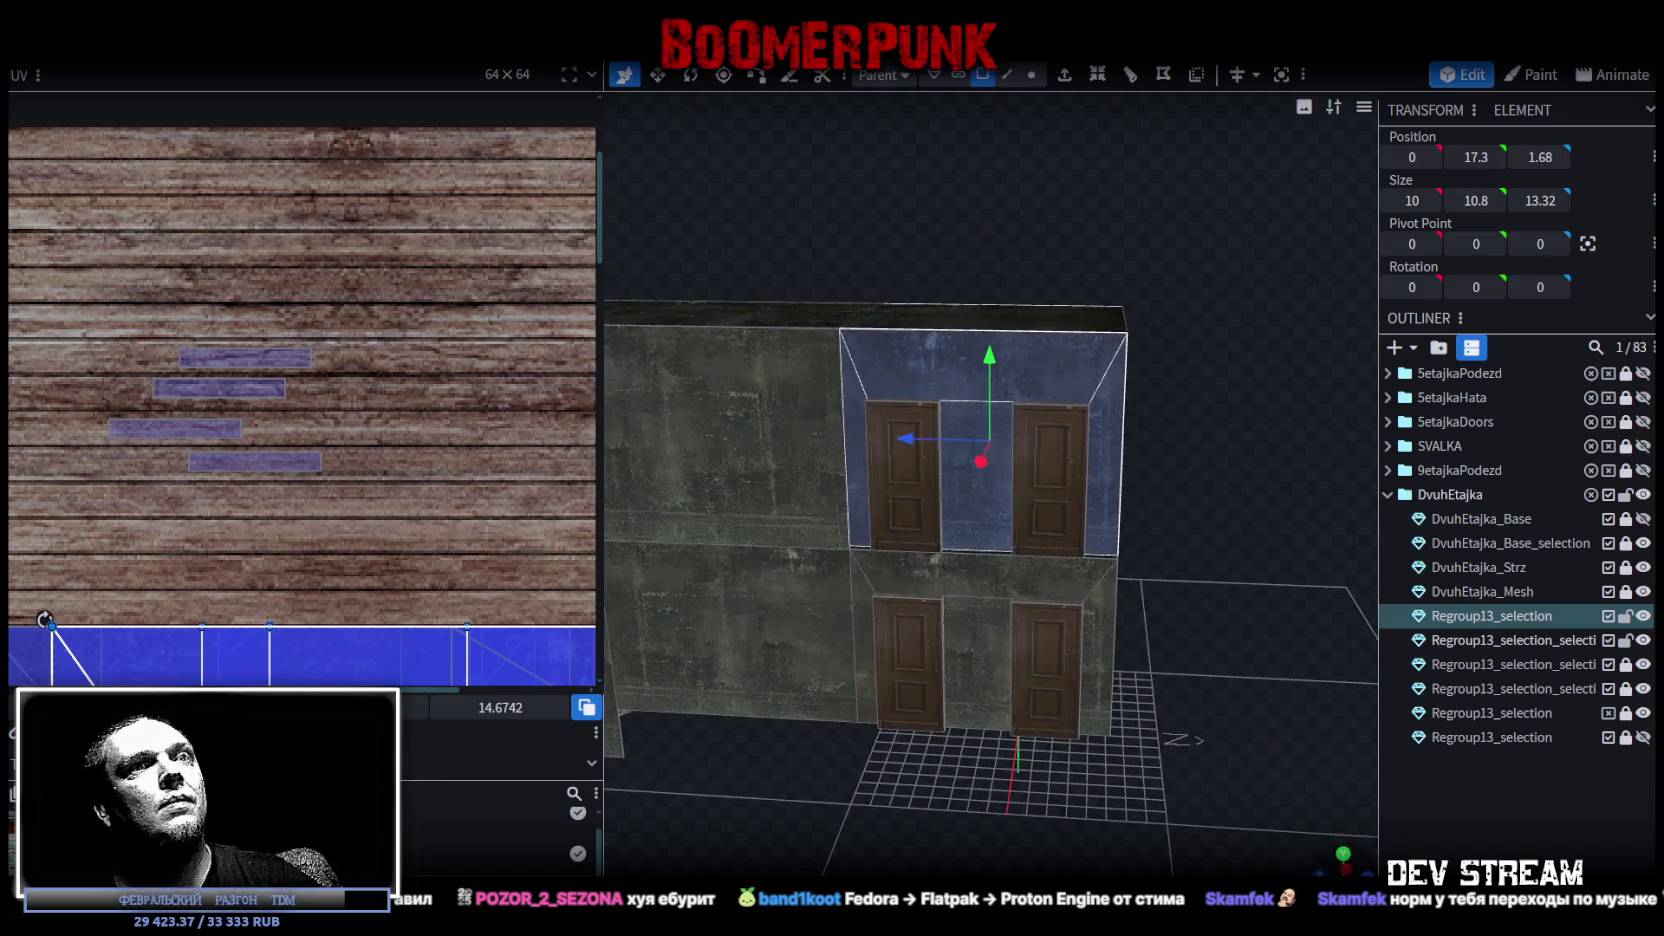
Move and enlarge the upper wall face's UV over the blue texture region, then mirror it.
click(1343, 860)
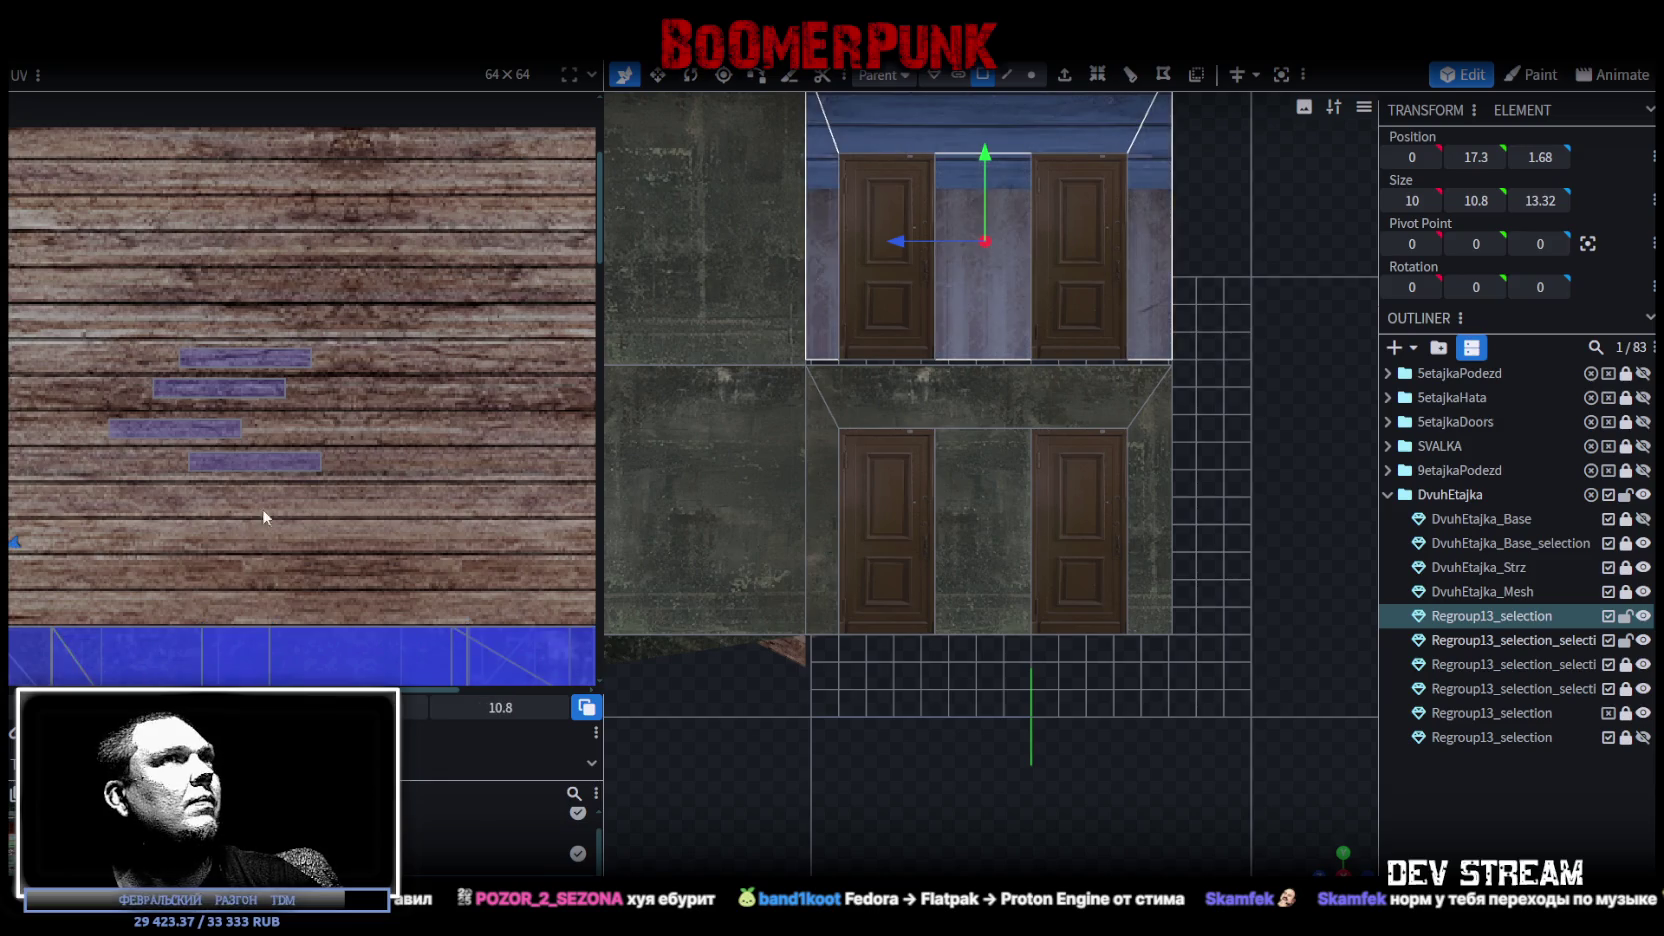
scroll(261, 493, down, 5)
scroll(300, 470, up, 2)
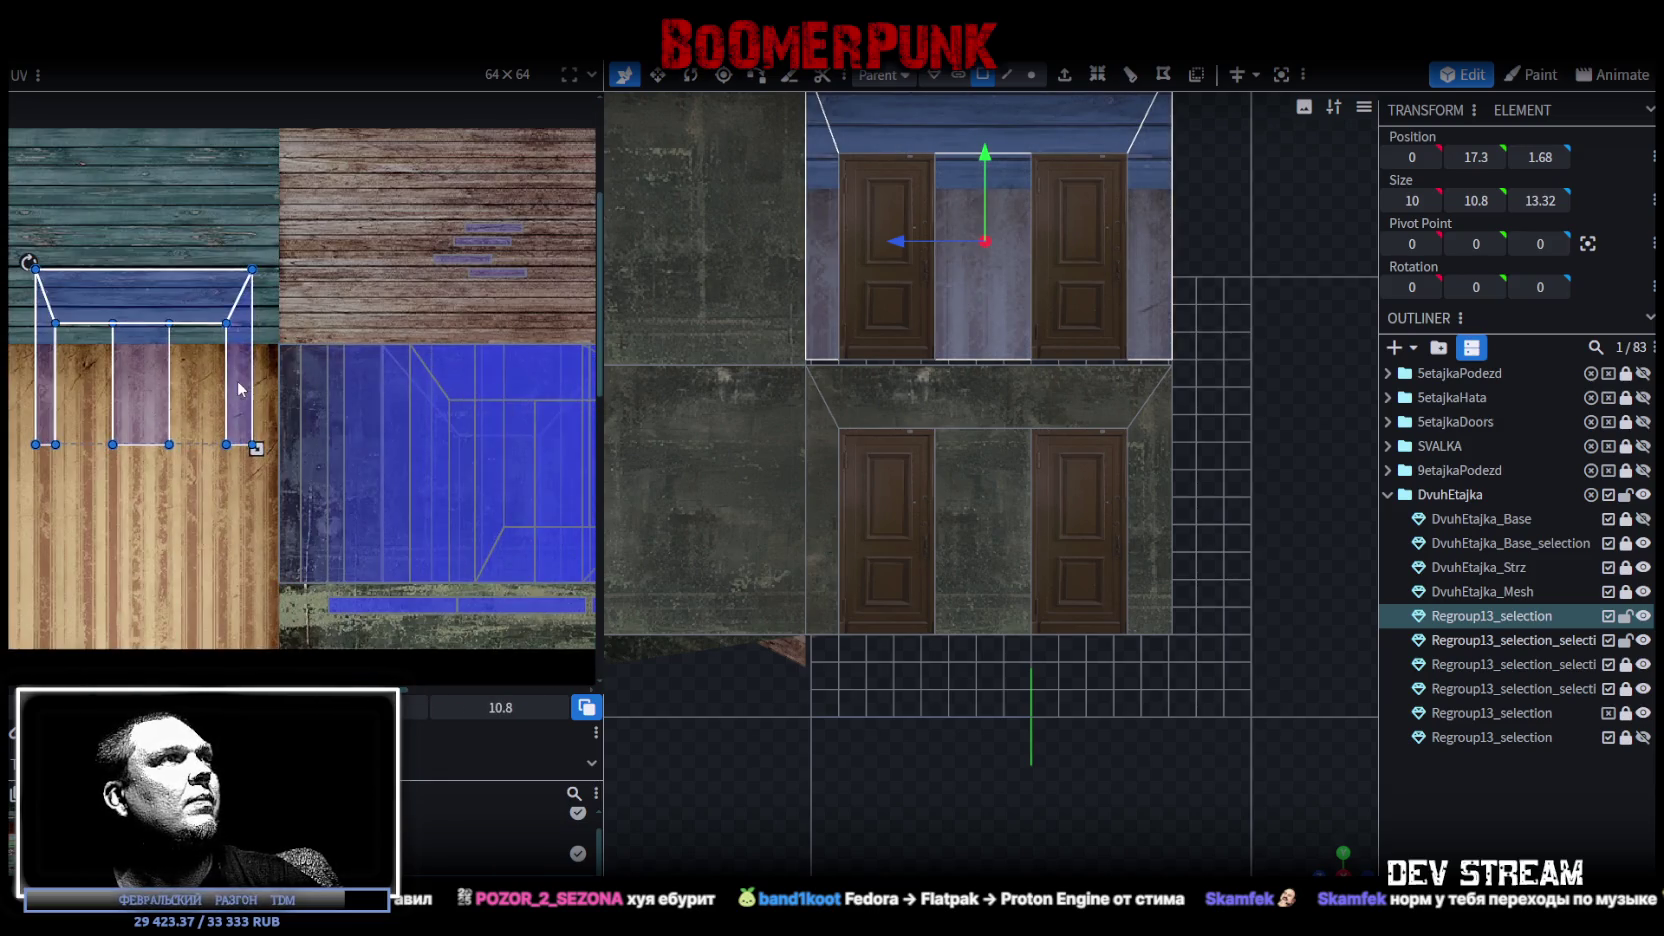
drag(289, 455, 520, 496)
scroll(520, 496, up, 2)
middle_drag(533, 517, 415, 393)
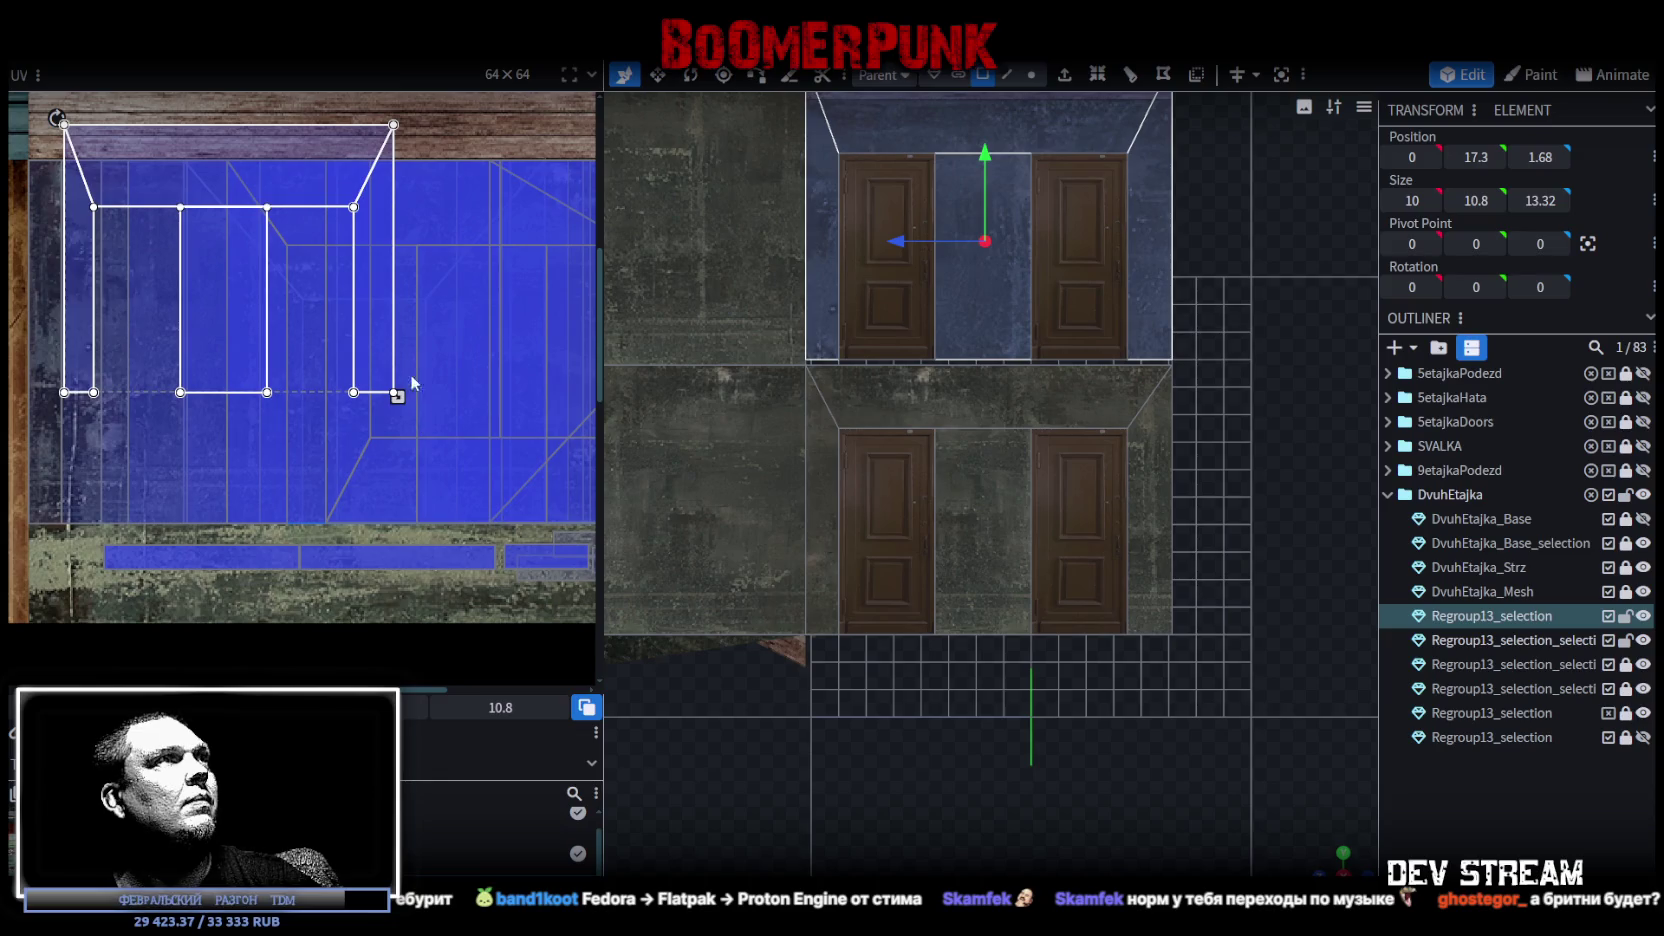
drag(220, 168, 213, 203)
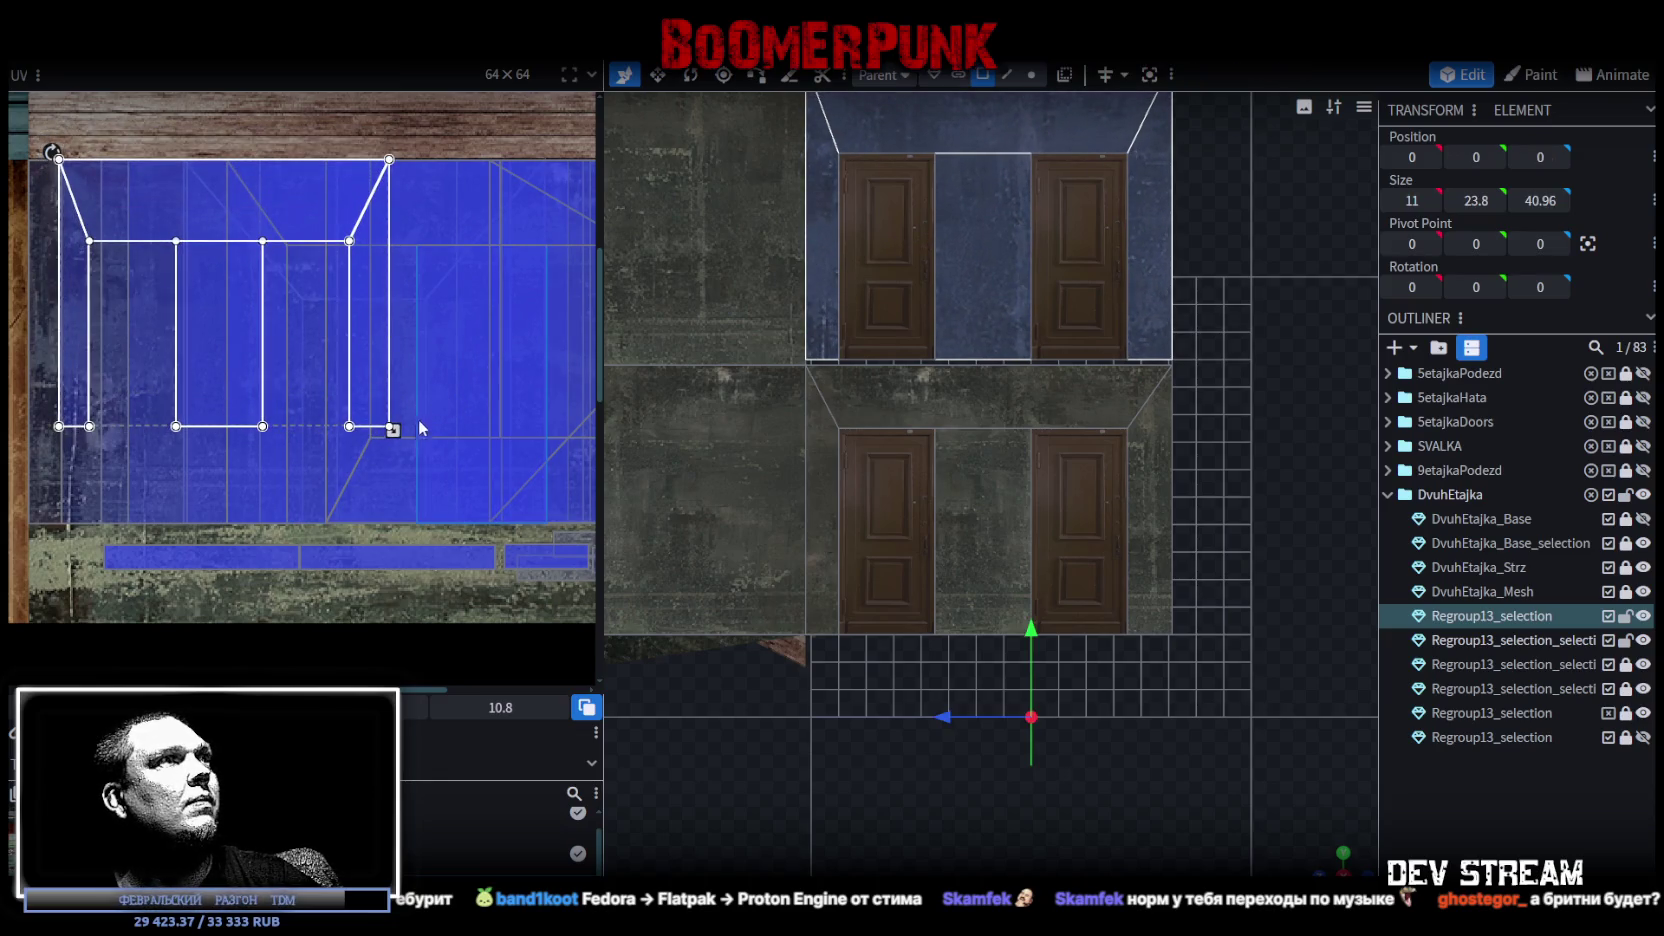
drag(397, 433, 517, 494)
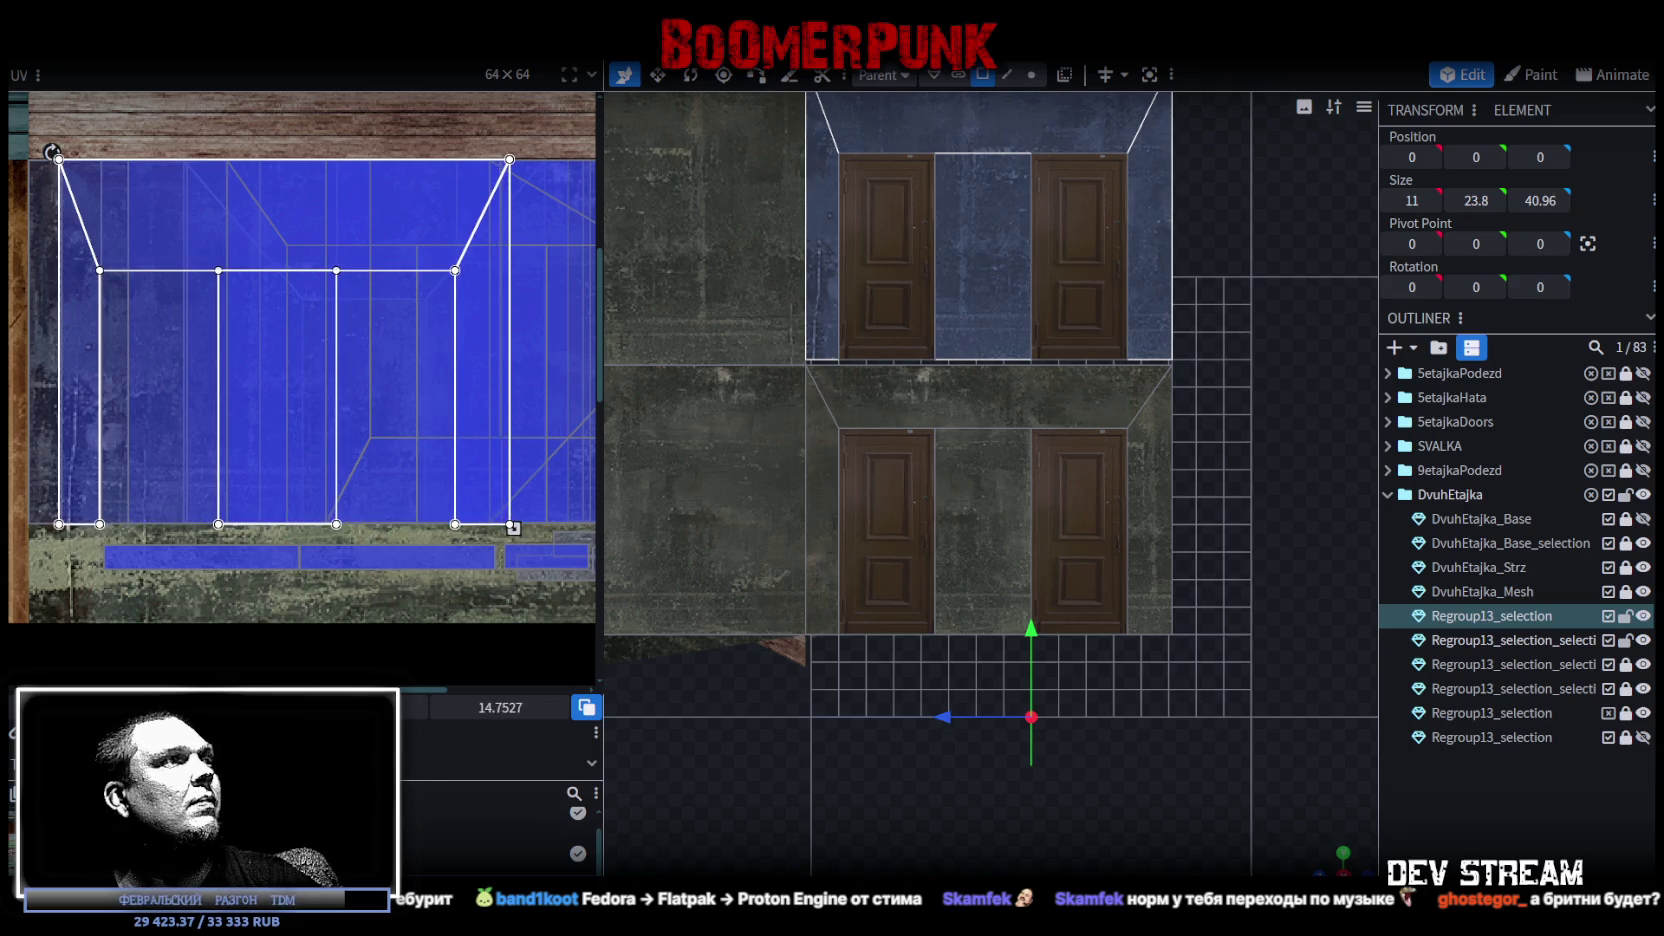
key(m)
Mirror the UV back and shift it right and up to the blue region's edge.
scroll(982, 671, down, 2)
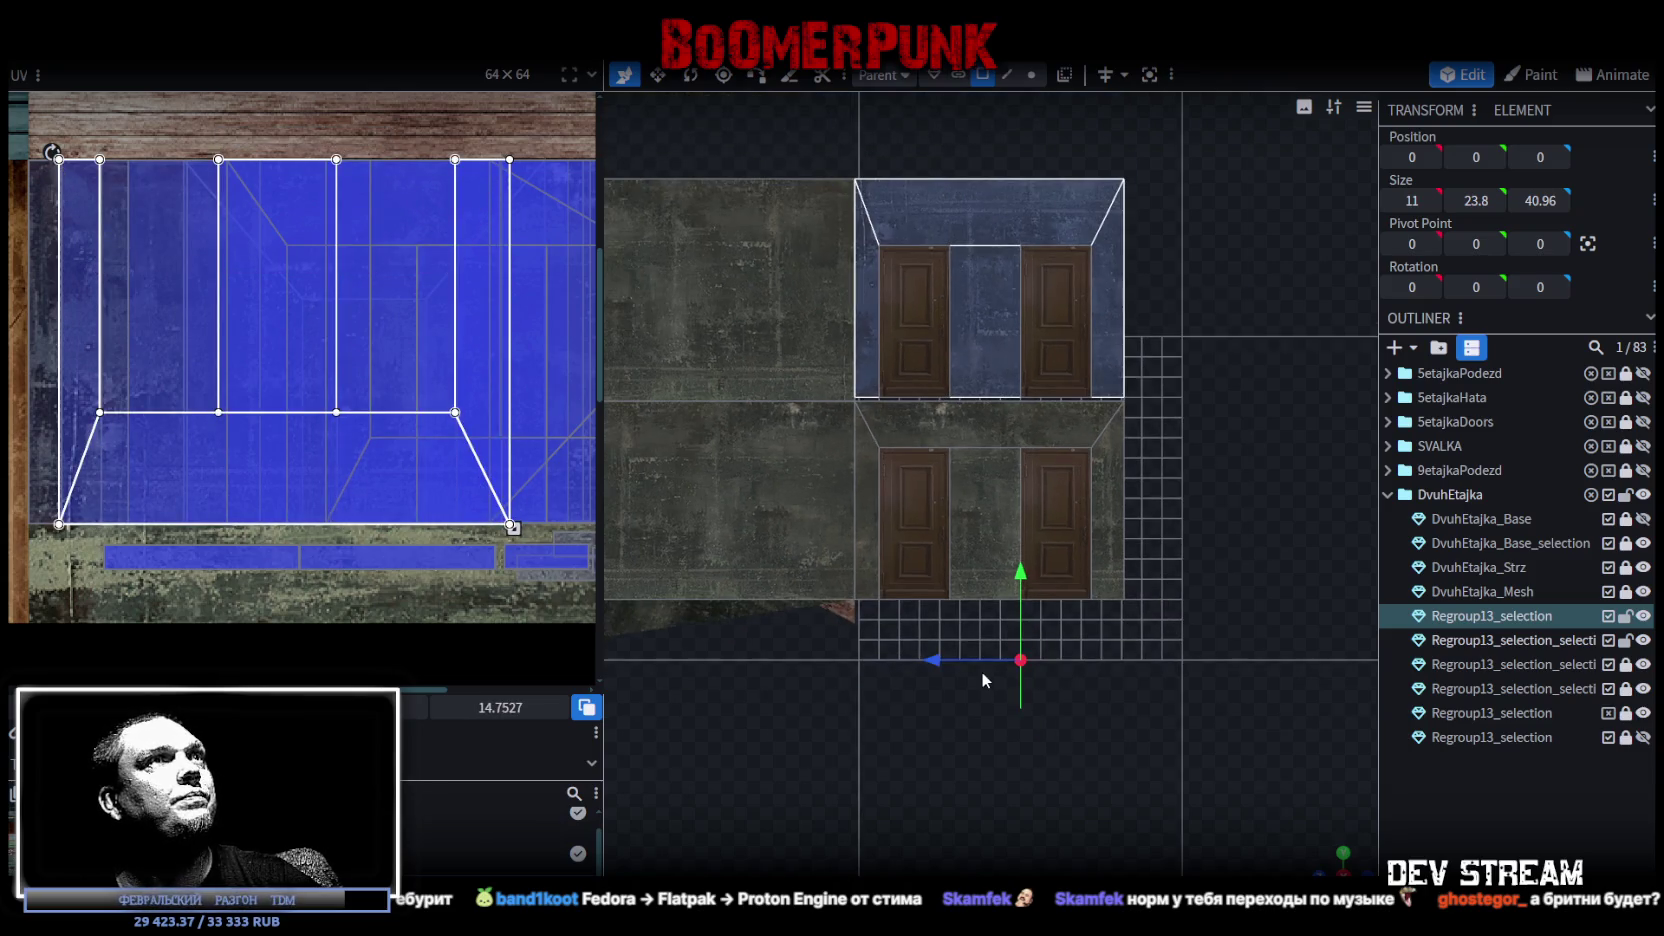
right_drag(982, 751, 1004, 774)
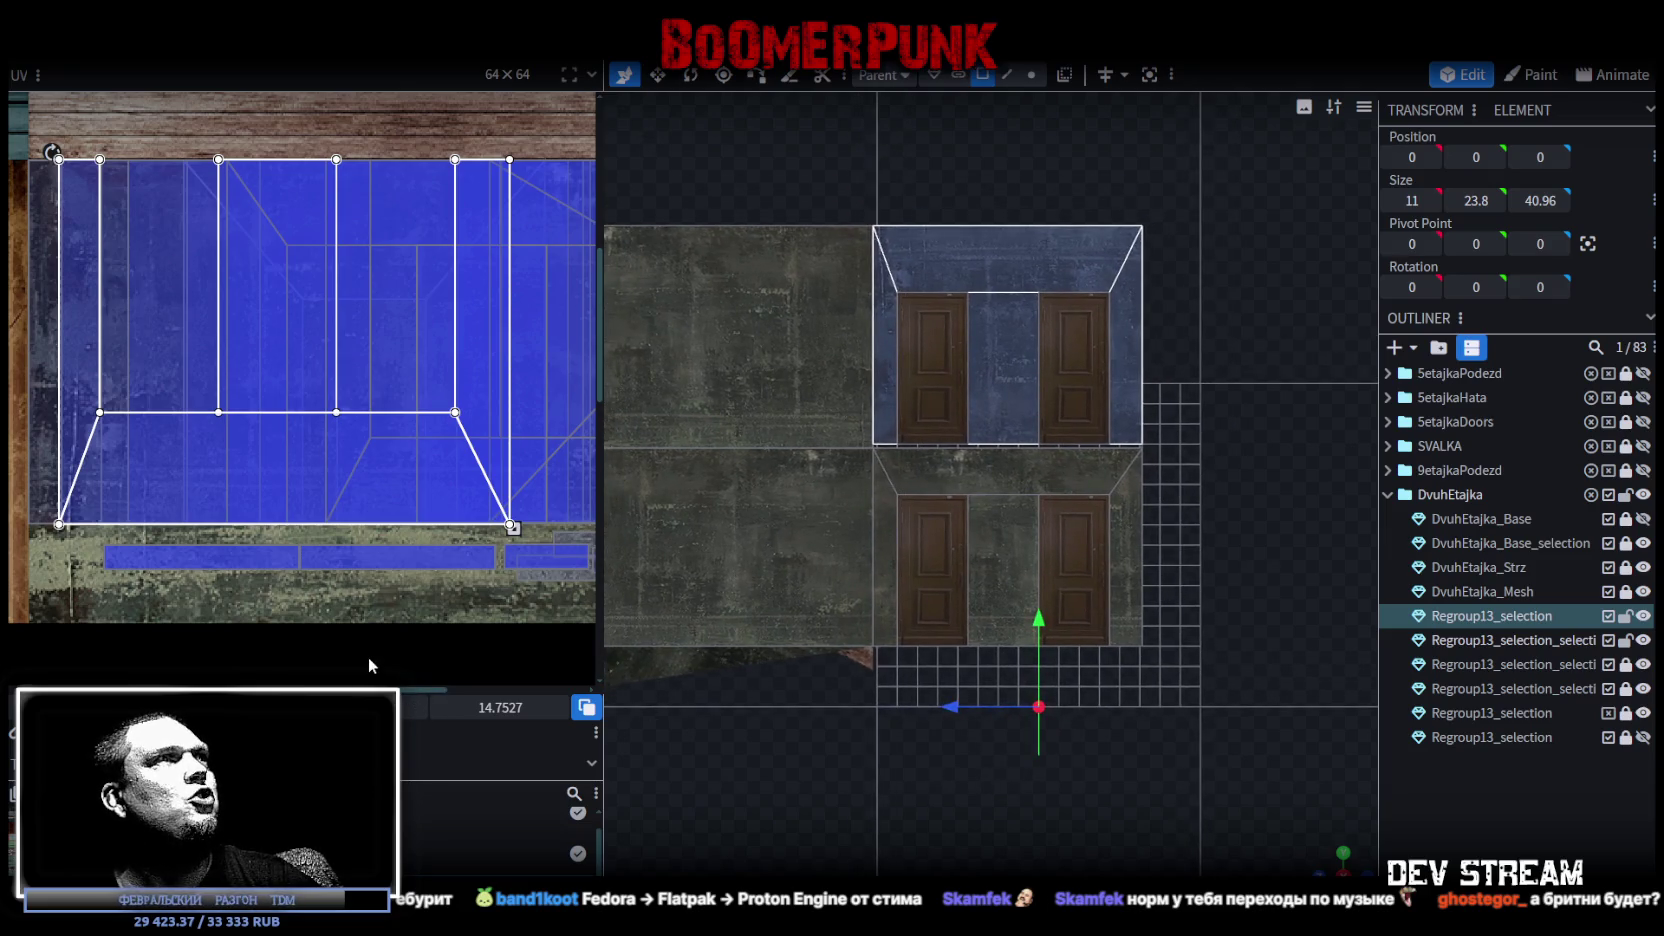
scroll(1113, 740, up, 1)
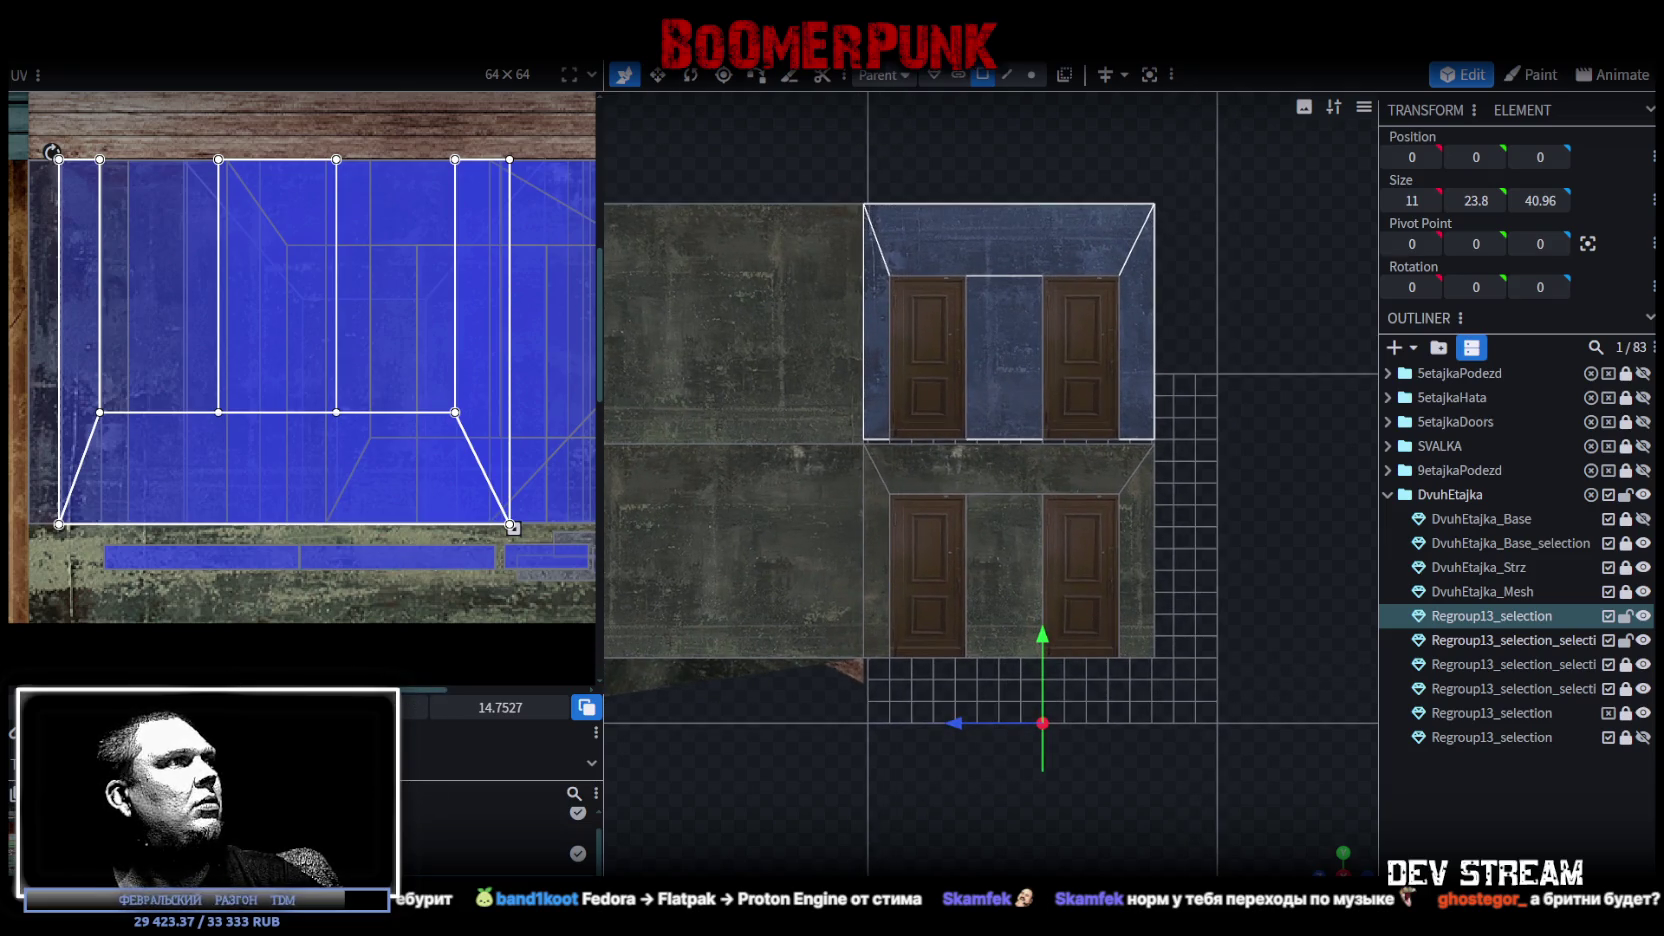
key(m)
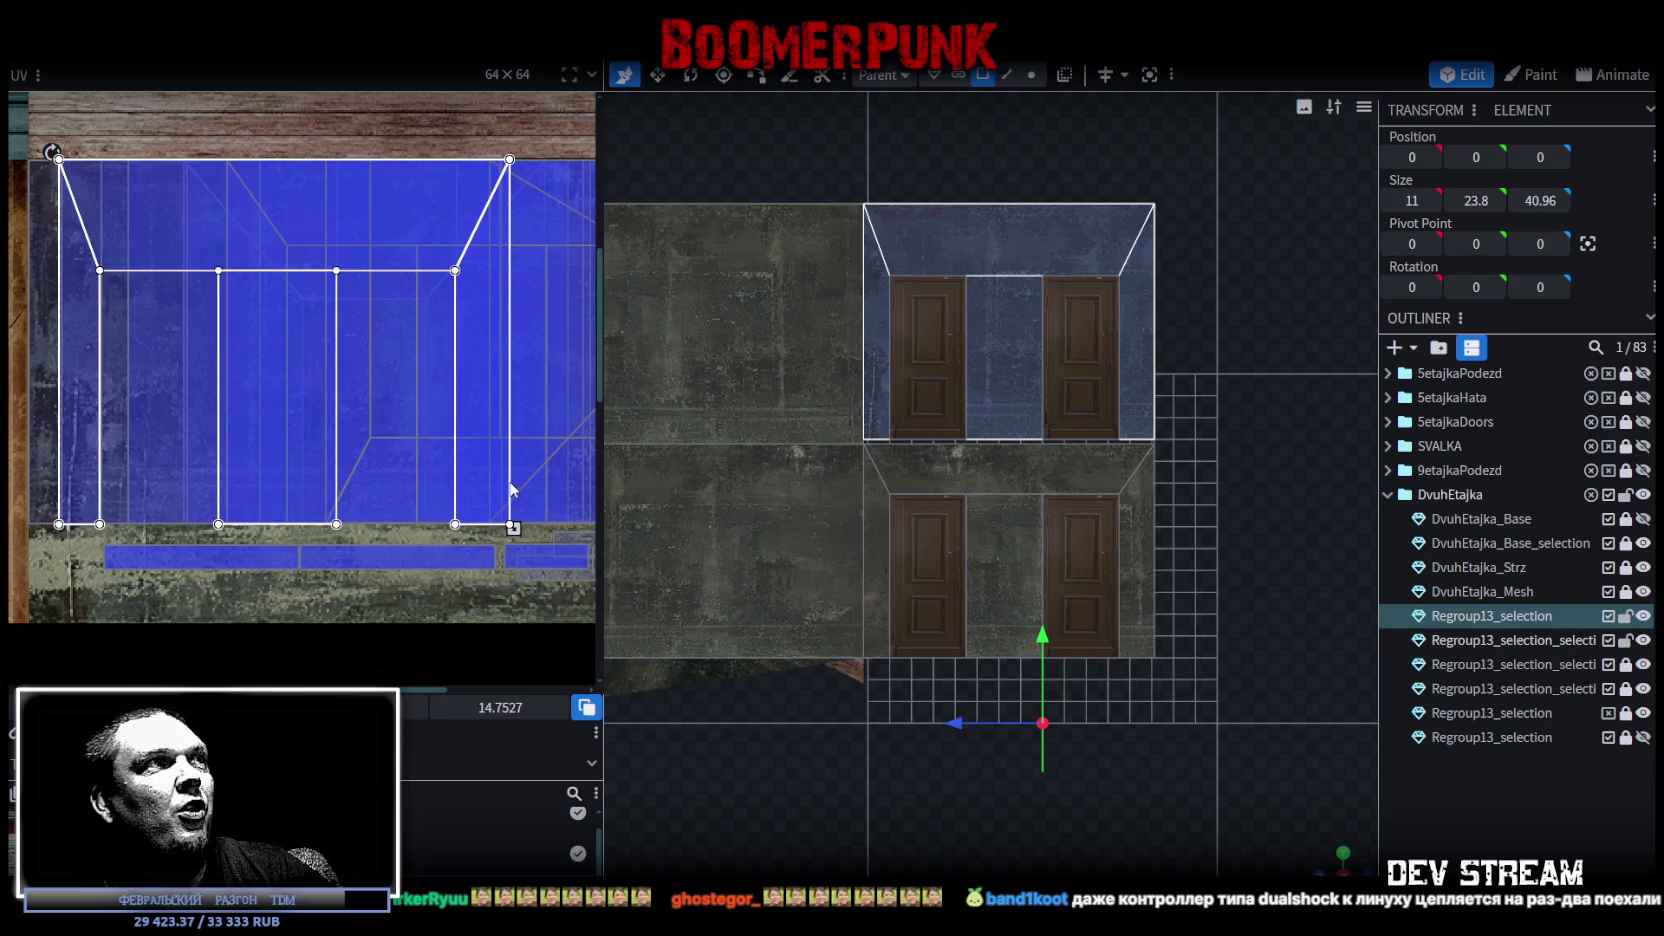
scroll(1245, 592, up, 3)
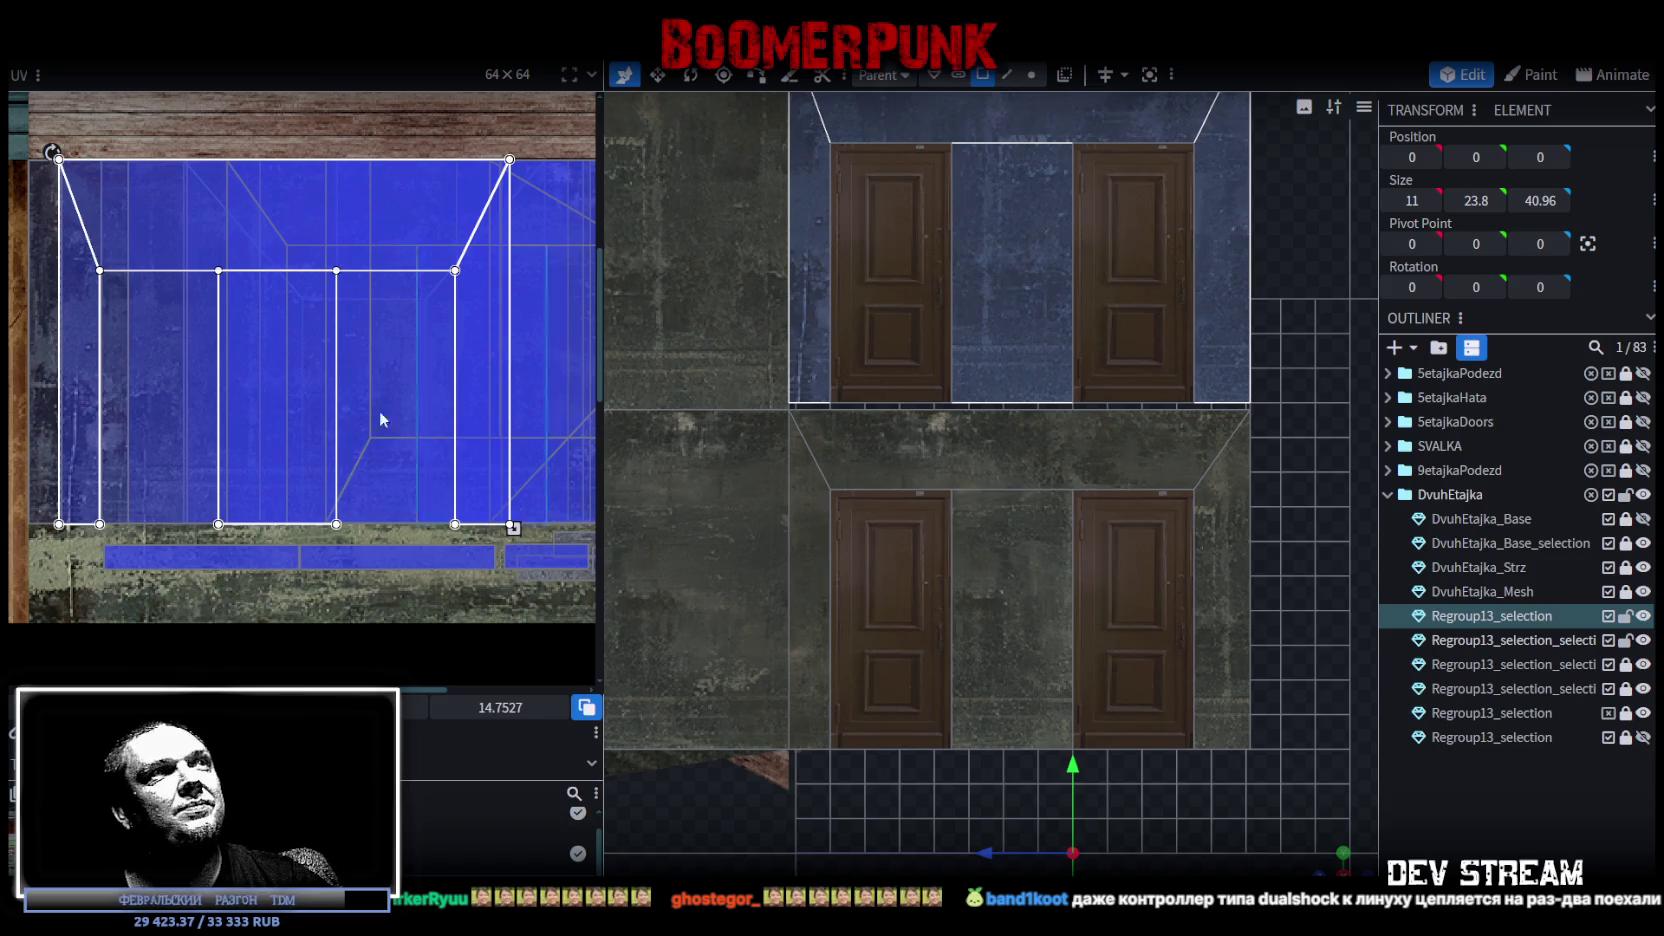
drag(110, 432, 149, 447)
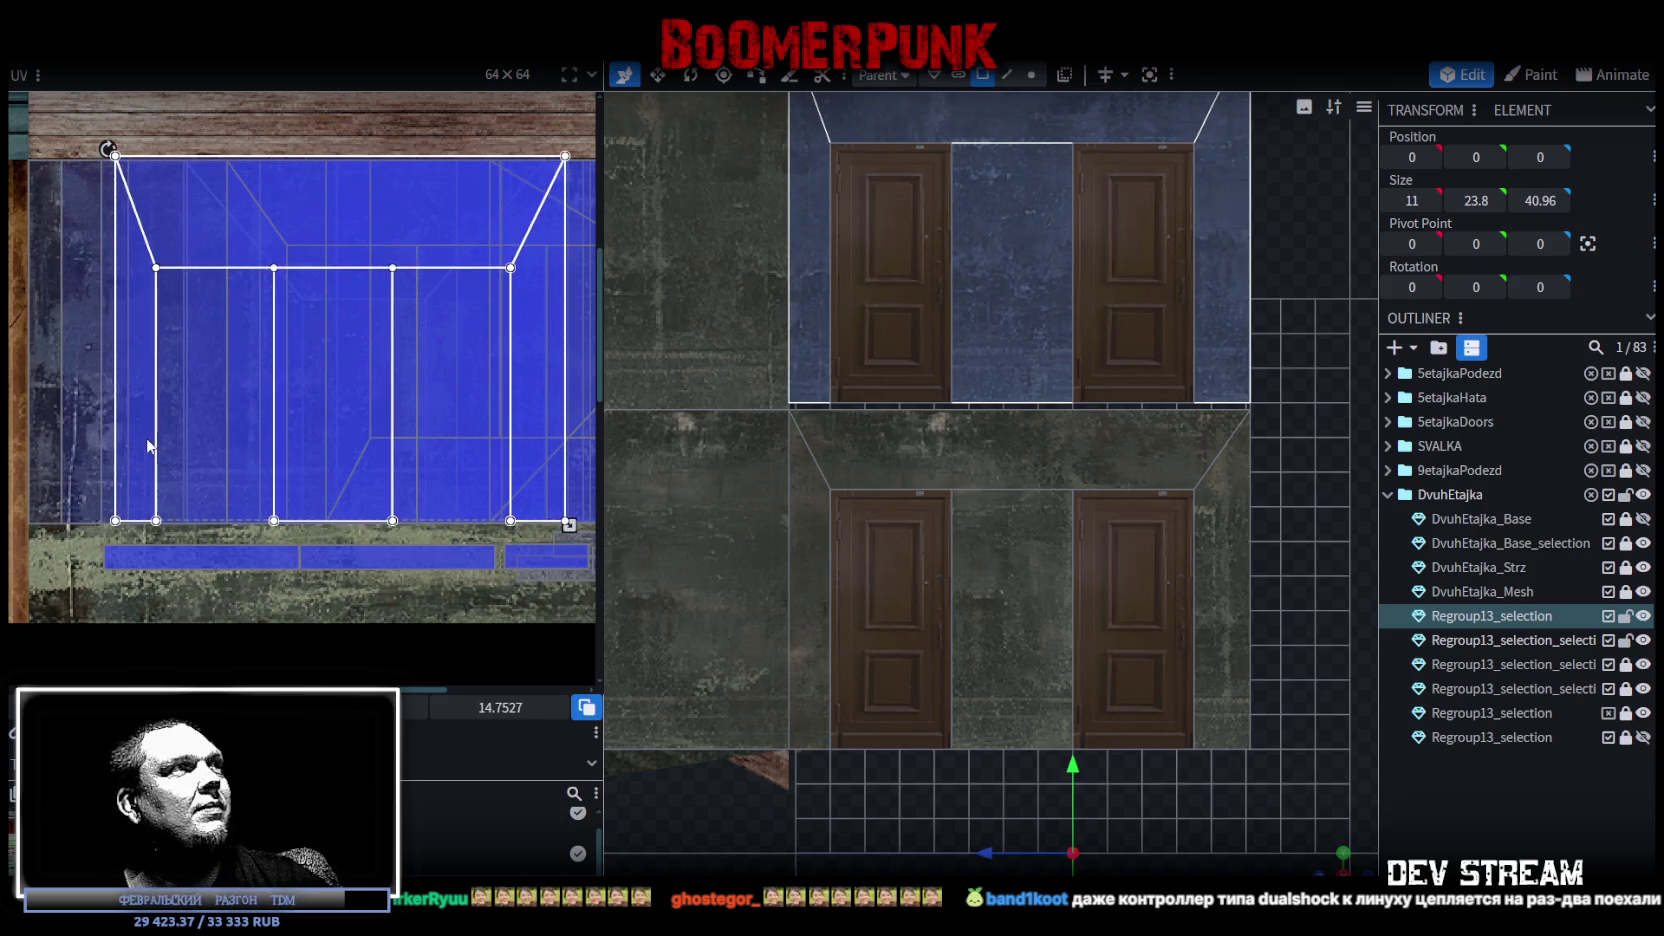
scroll(125, 165, up, 3)
scroll(125, 165, up, 2)
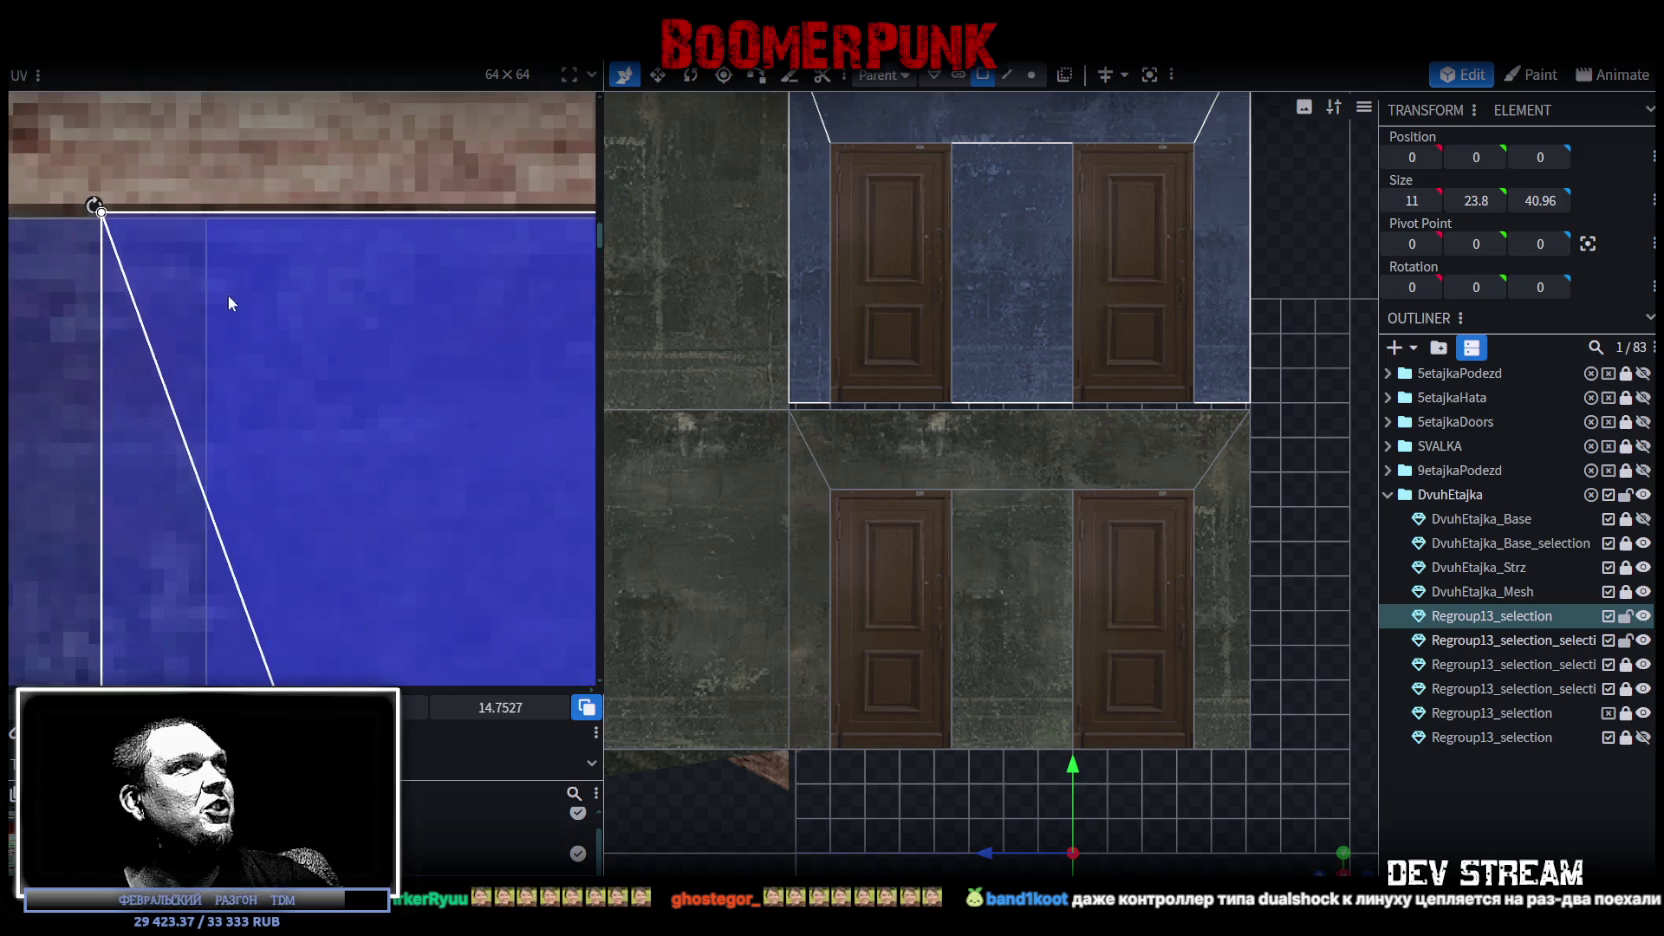
drag(225, 315, 225, 313)
scroll(978, 349, down, 2)
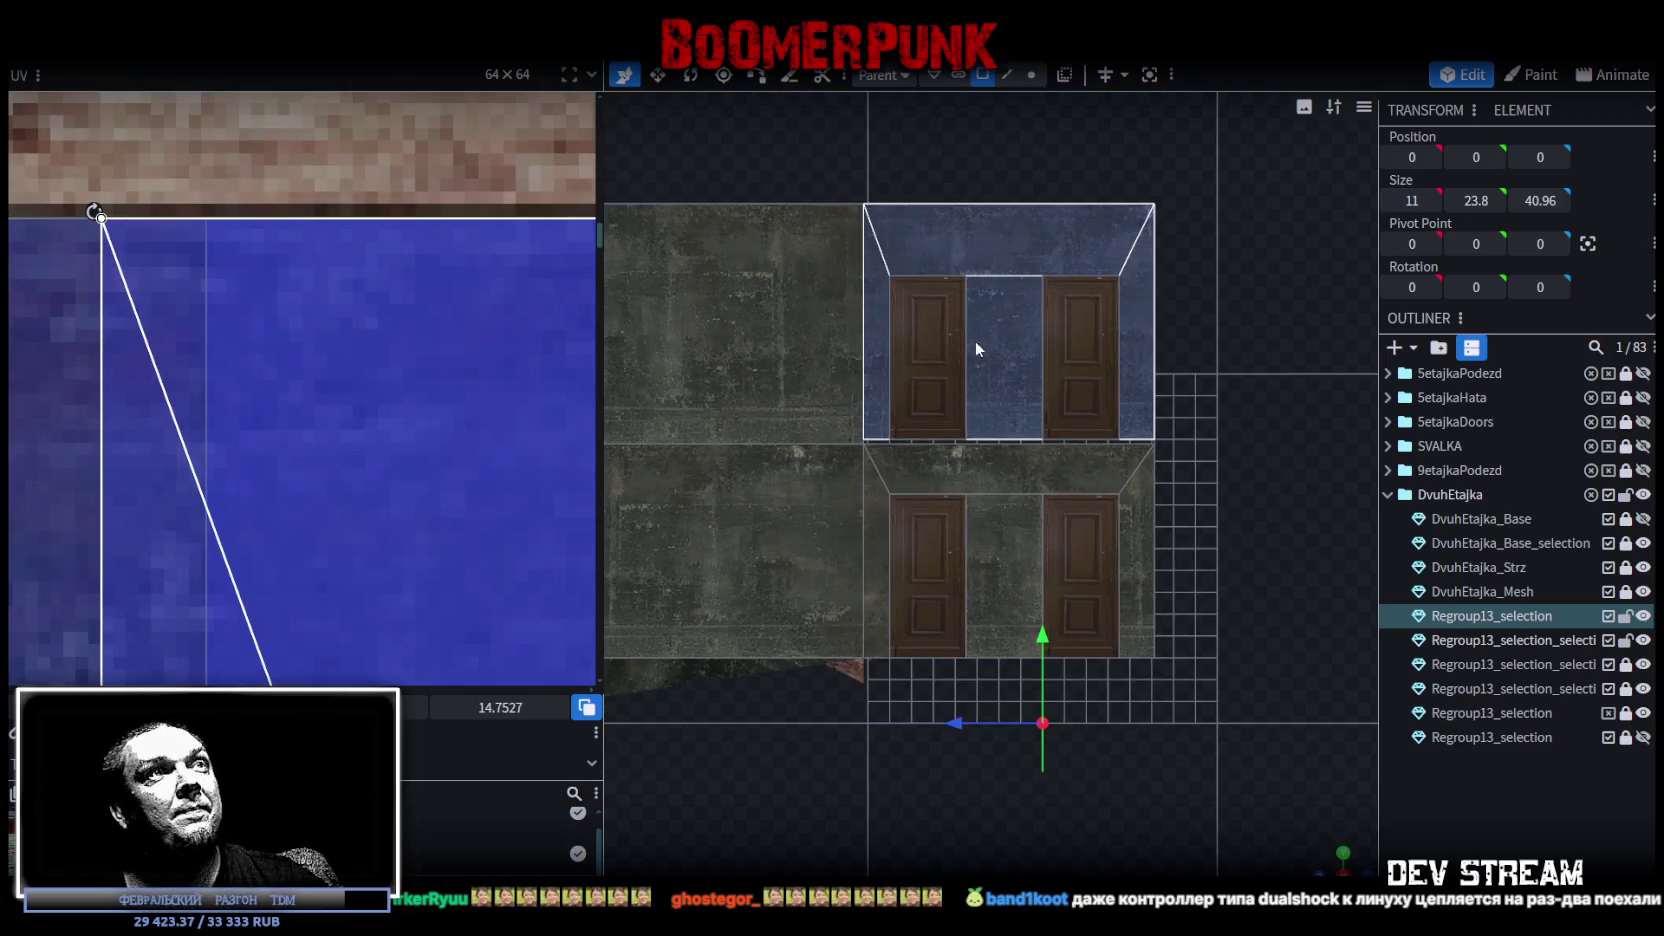
Nudge the back wall panel's UV between the doors up and right, then deselect.
click(1322, 865)
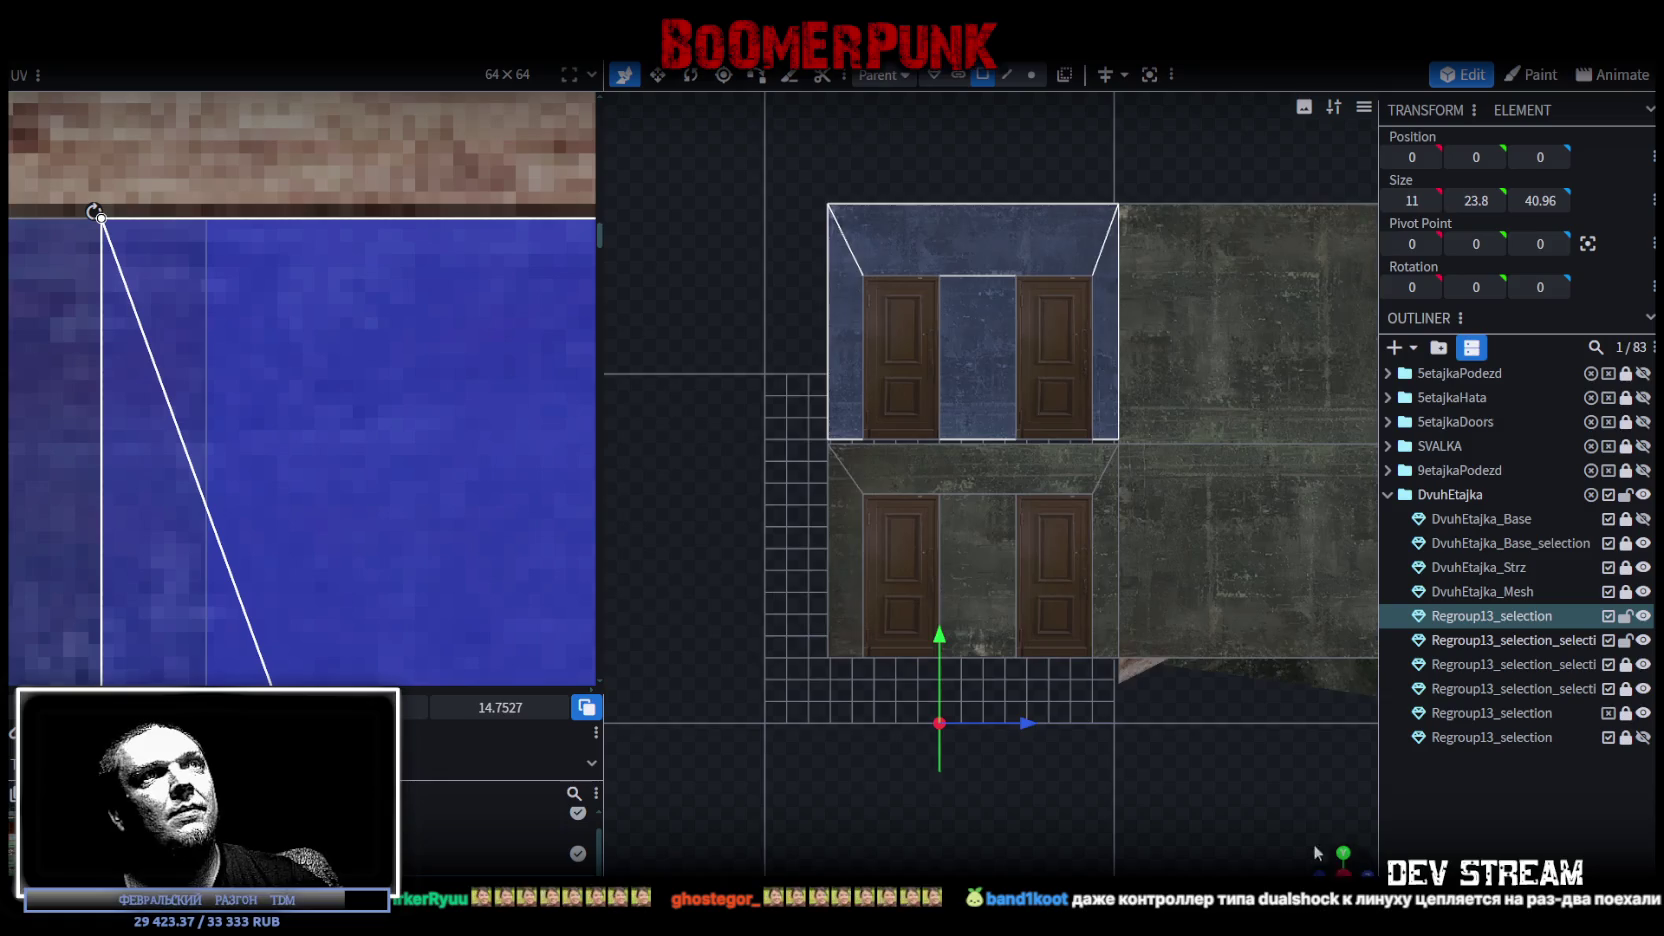
click(907, 244)
click(1073, 364)
scroll(393, 448, down, 3)
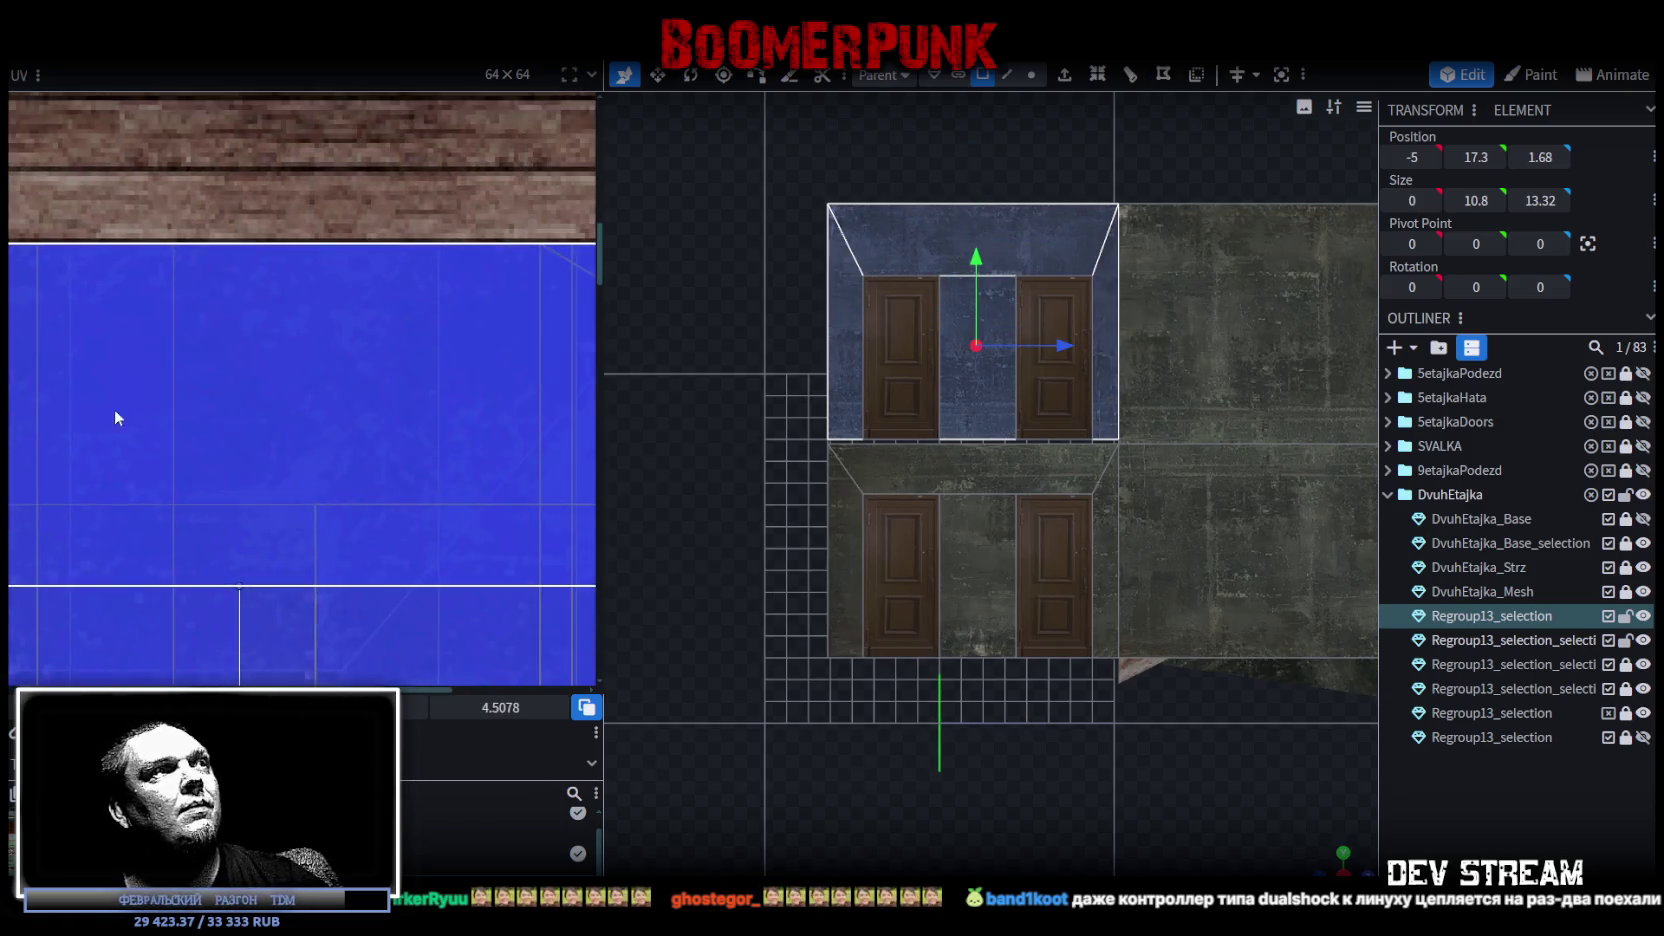
scroll(364, 350, up, 2)
scroll(364, 350, down, 3)
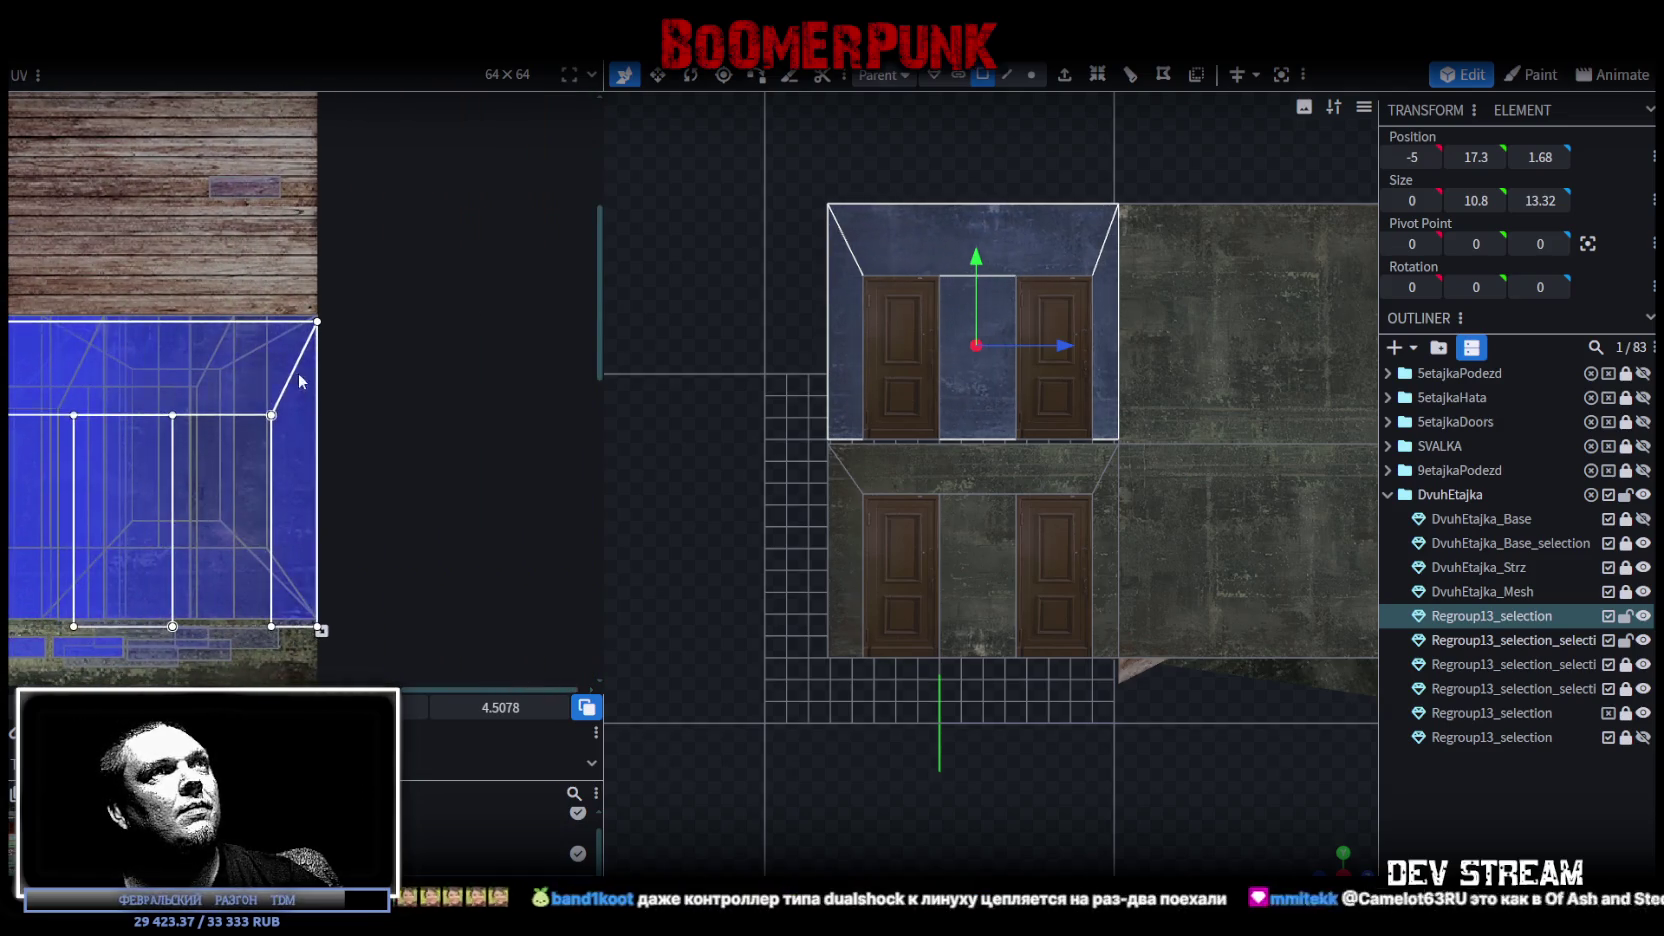
scroll(308, 244, up, 2)
scroll(230, 380, up, 2)
scroll(146, 520, up, 1)
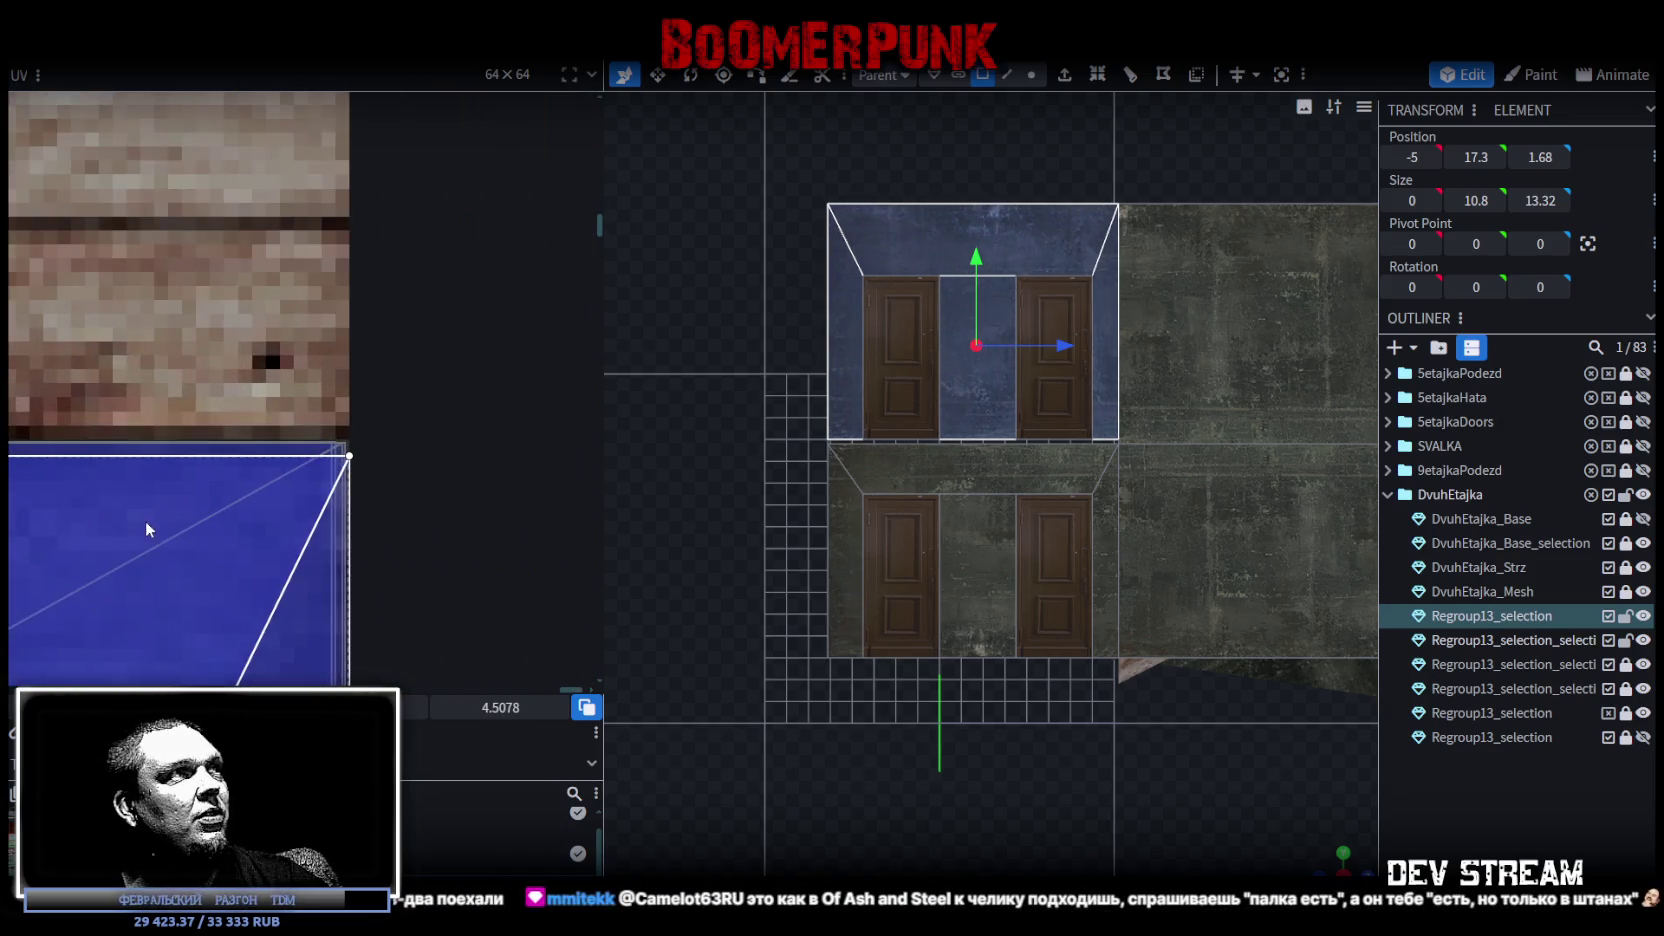
click(138, 516)
drag(132, 521, 226, 469)
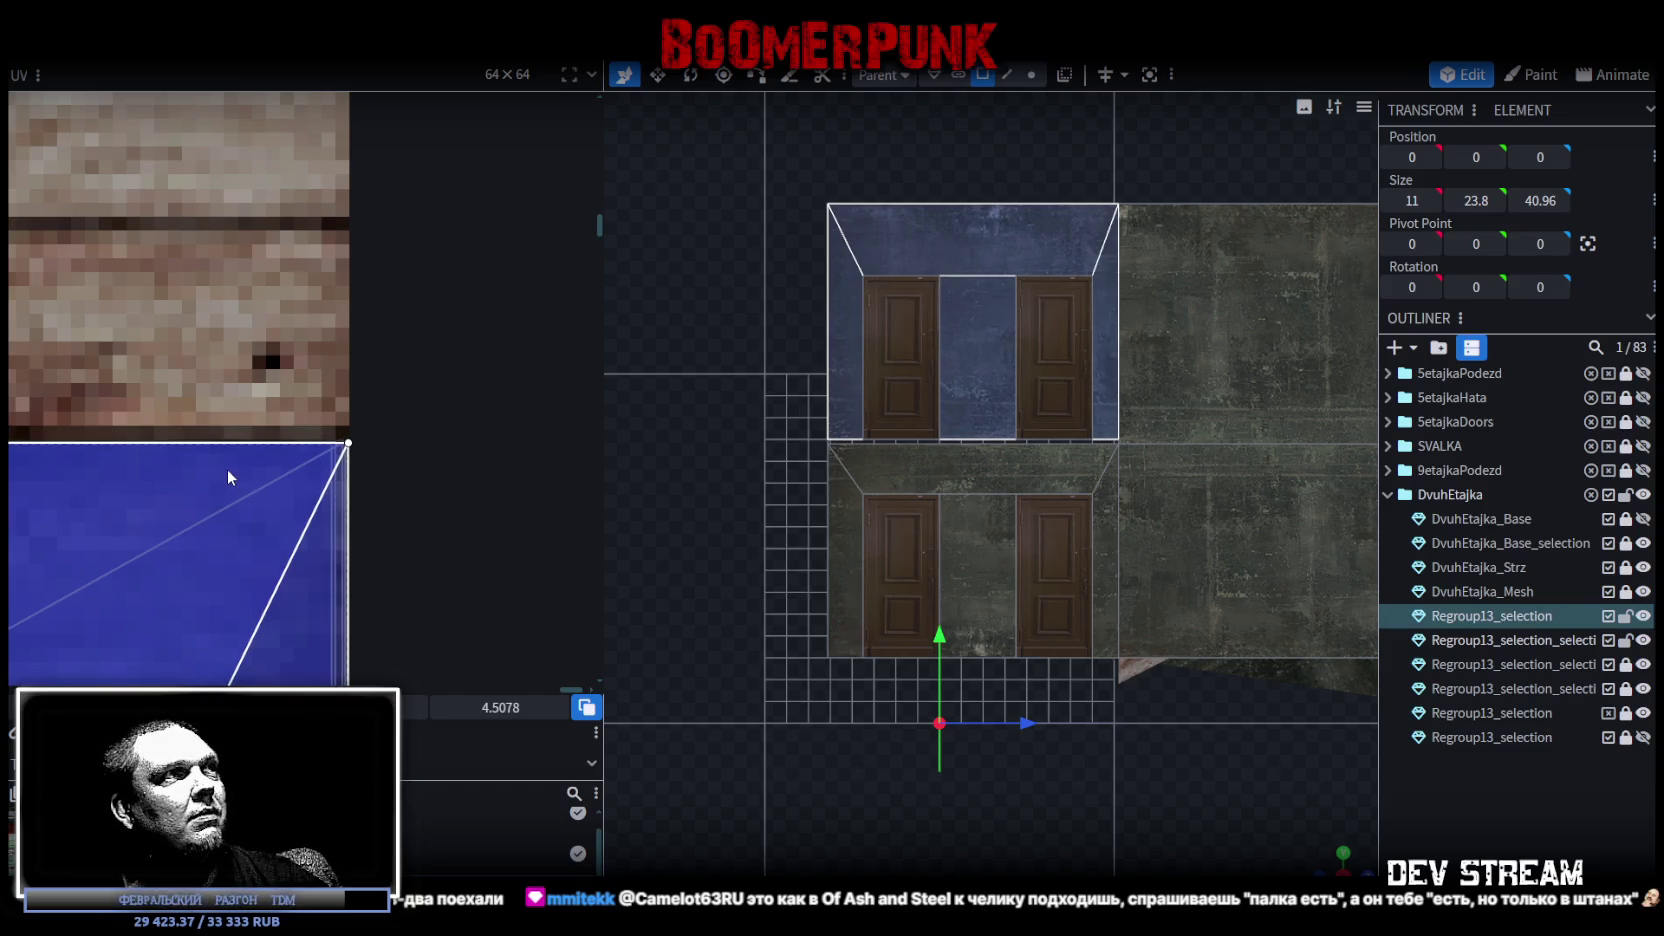
click(1429, 797)
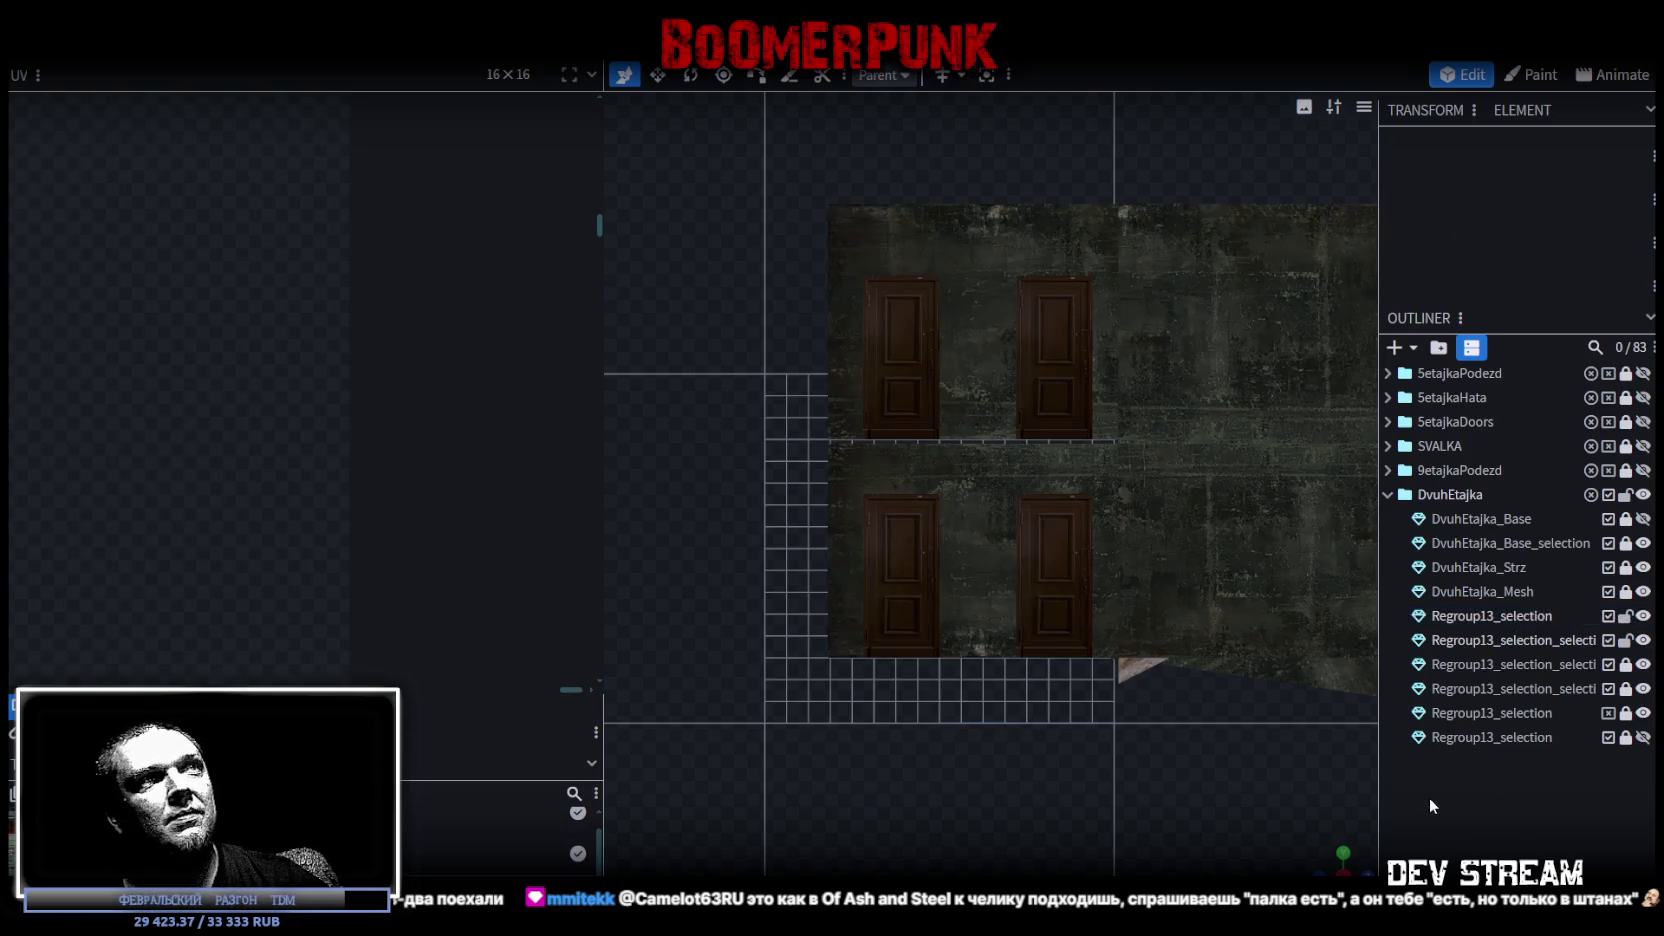
Save the project and export it as Build28.fbx, overwriting the existing file.
mouse_move(1323, 848)
mouse_down()
mouse_move(1104, 772)
mouse_move(1376, 732)
mouse_move(838, 744)
mouse_move(1193, 689)
mouse_move(1034, 654)
mouse_up()
key(ctrl+s)
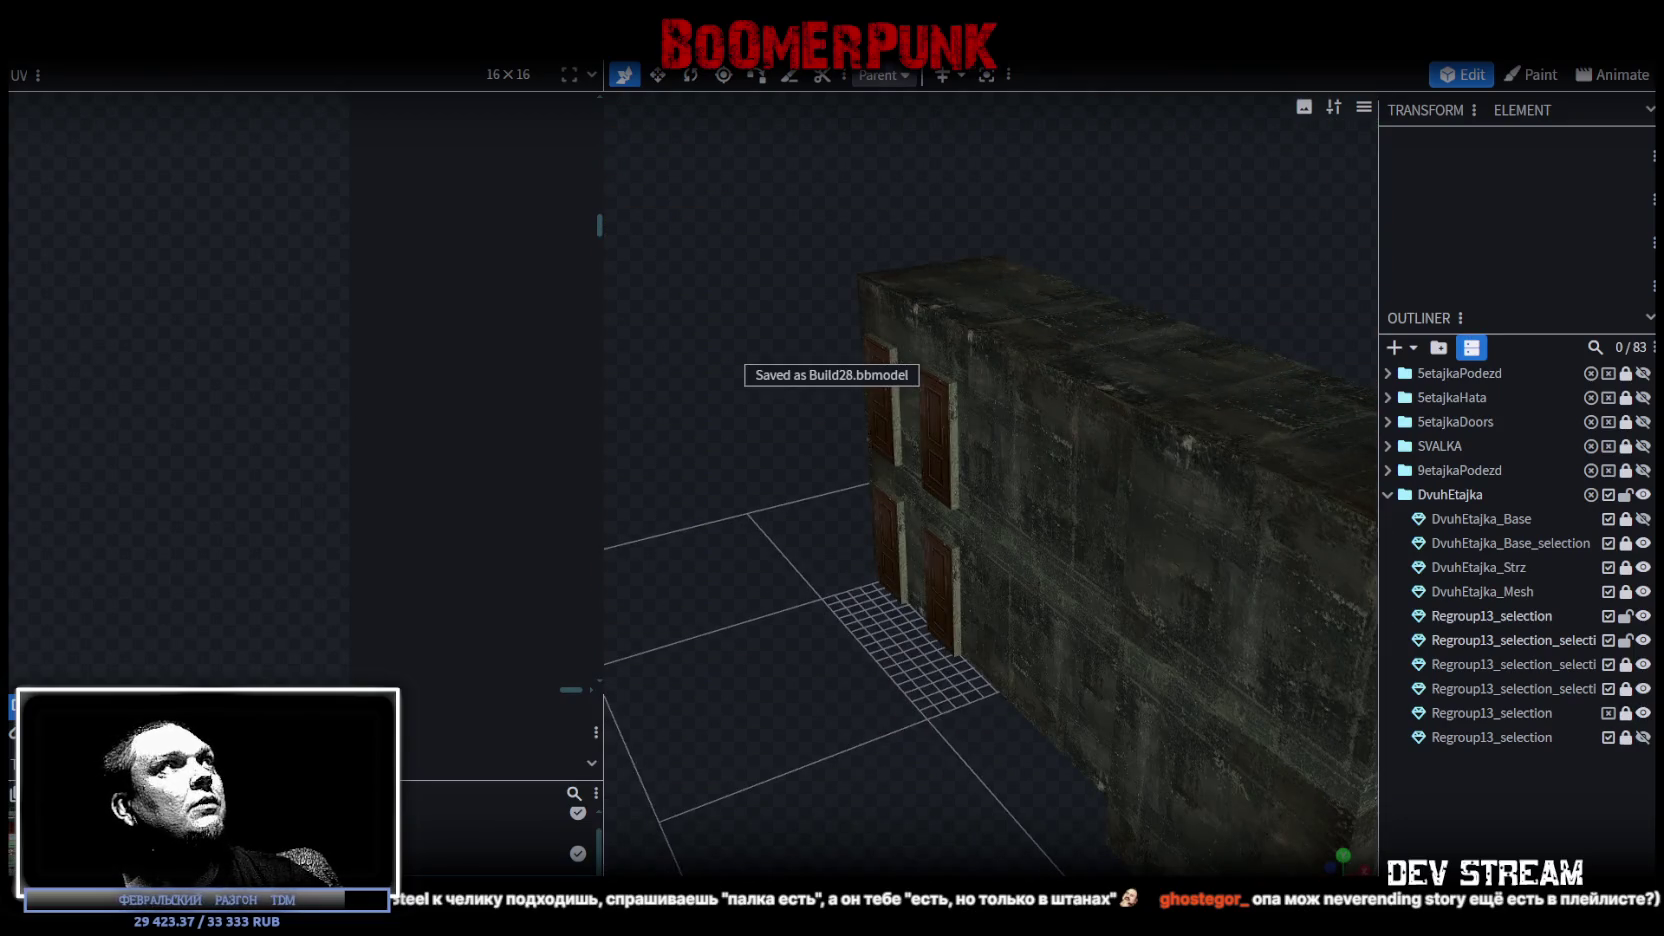
click(150, 48)
mouse_move(179, 396)
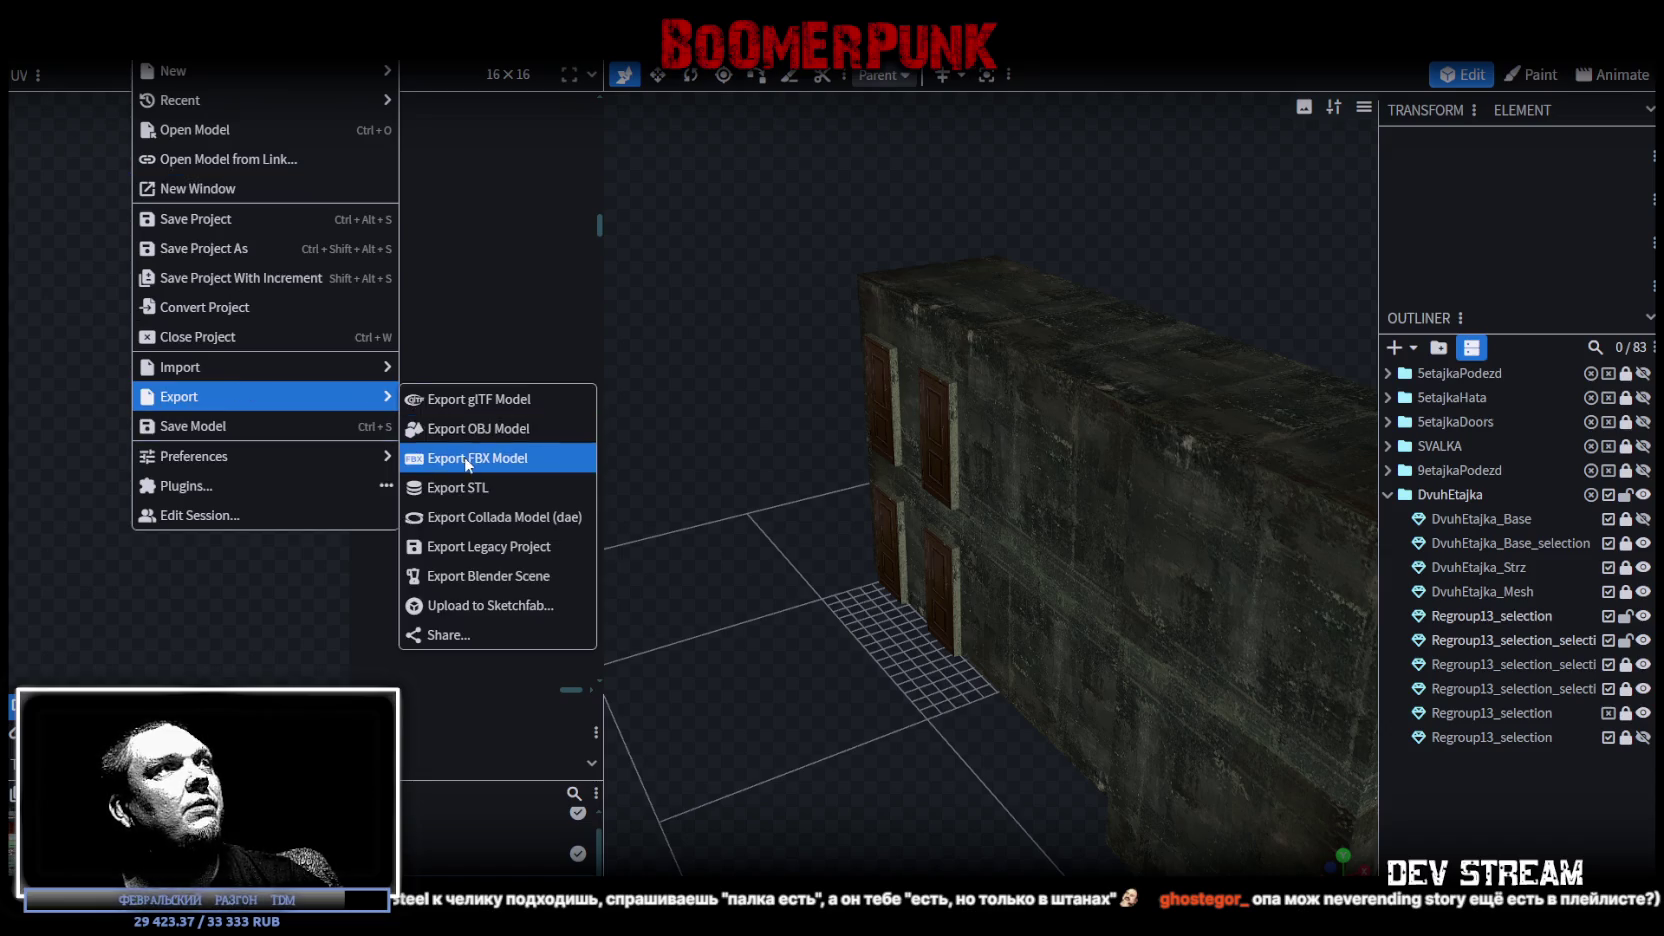
click(440, 458)
click(866, 281)
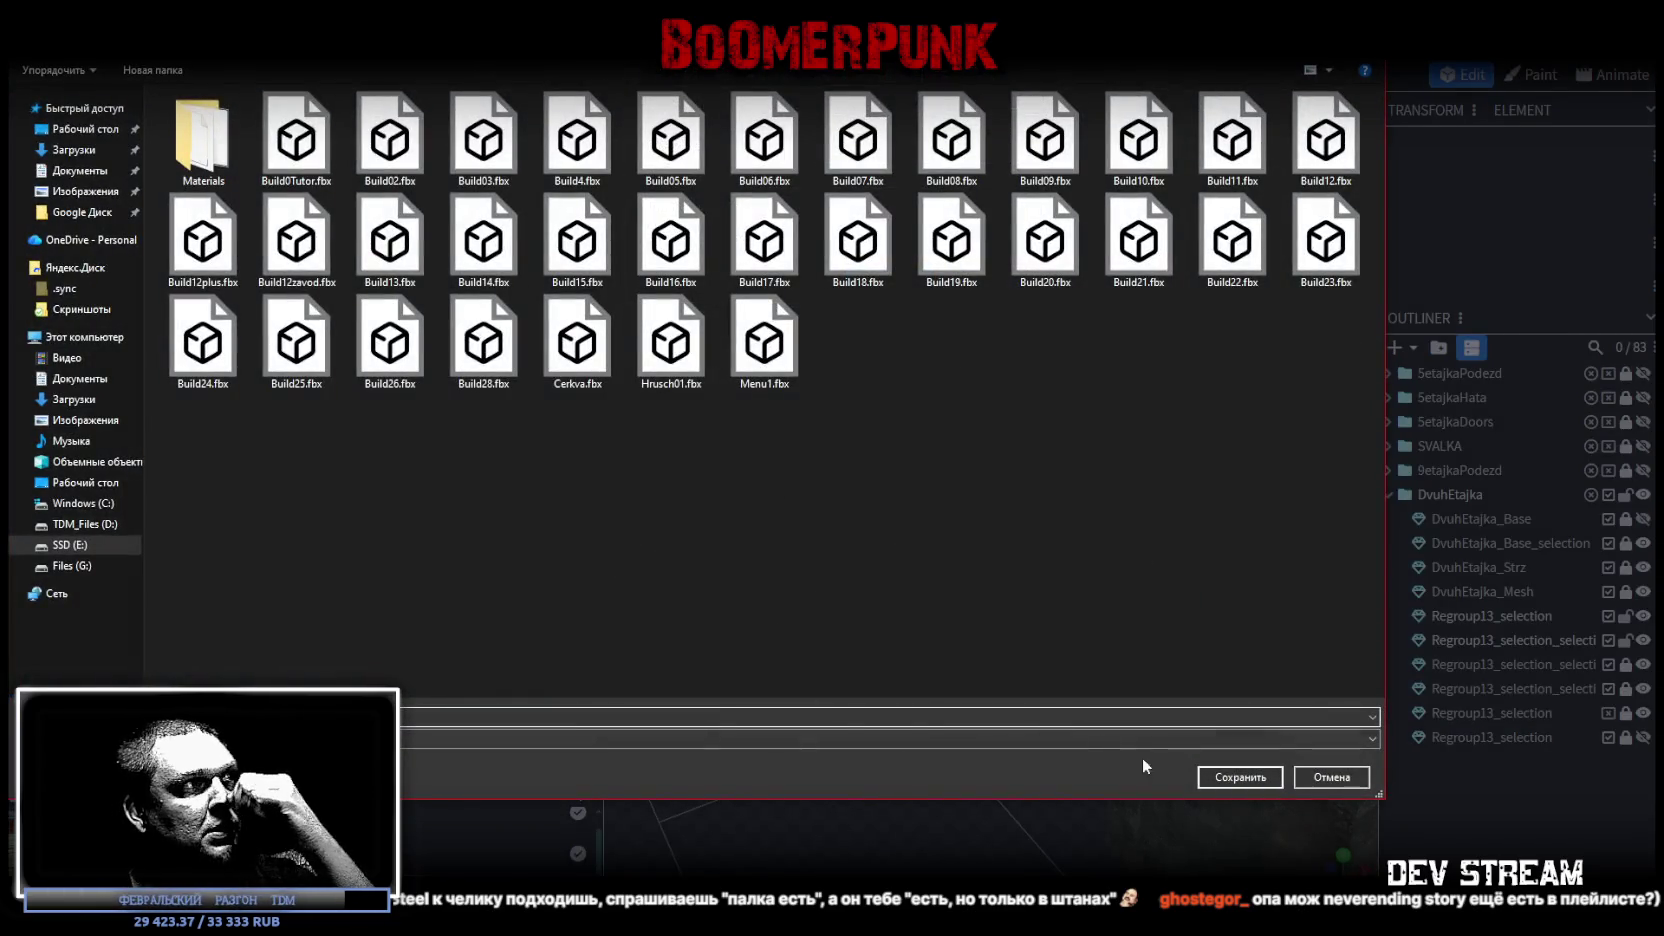
click(1238, 779)
click(881, 479)
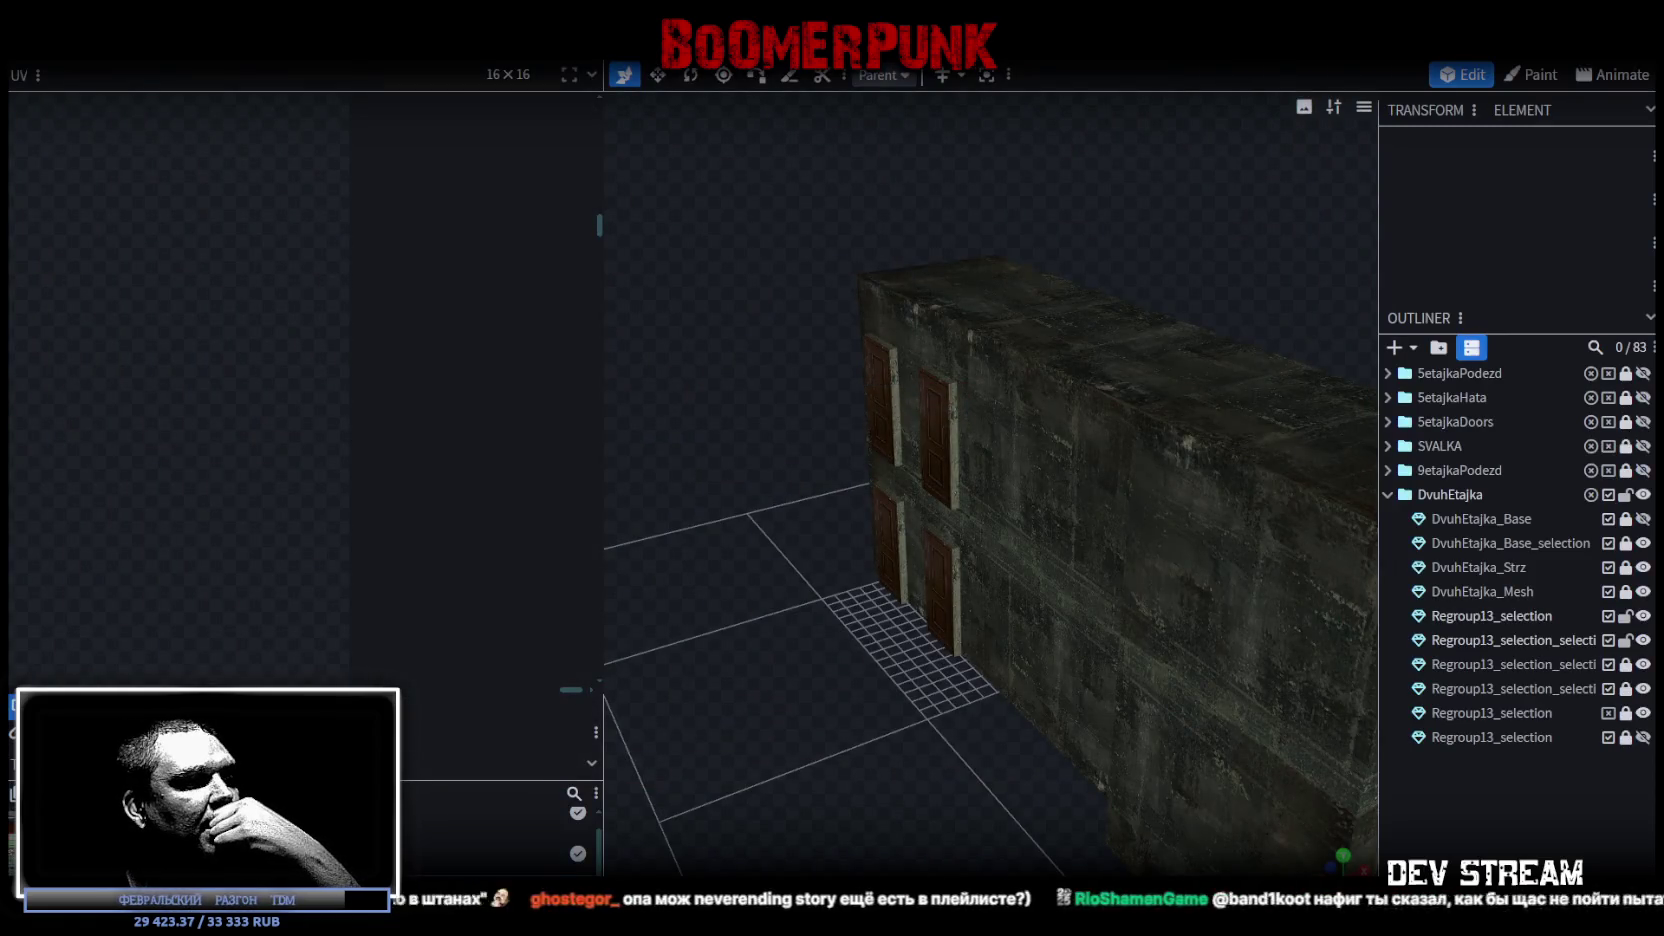
key(alt+Tab)
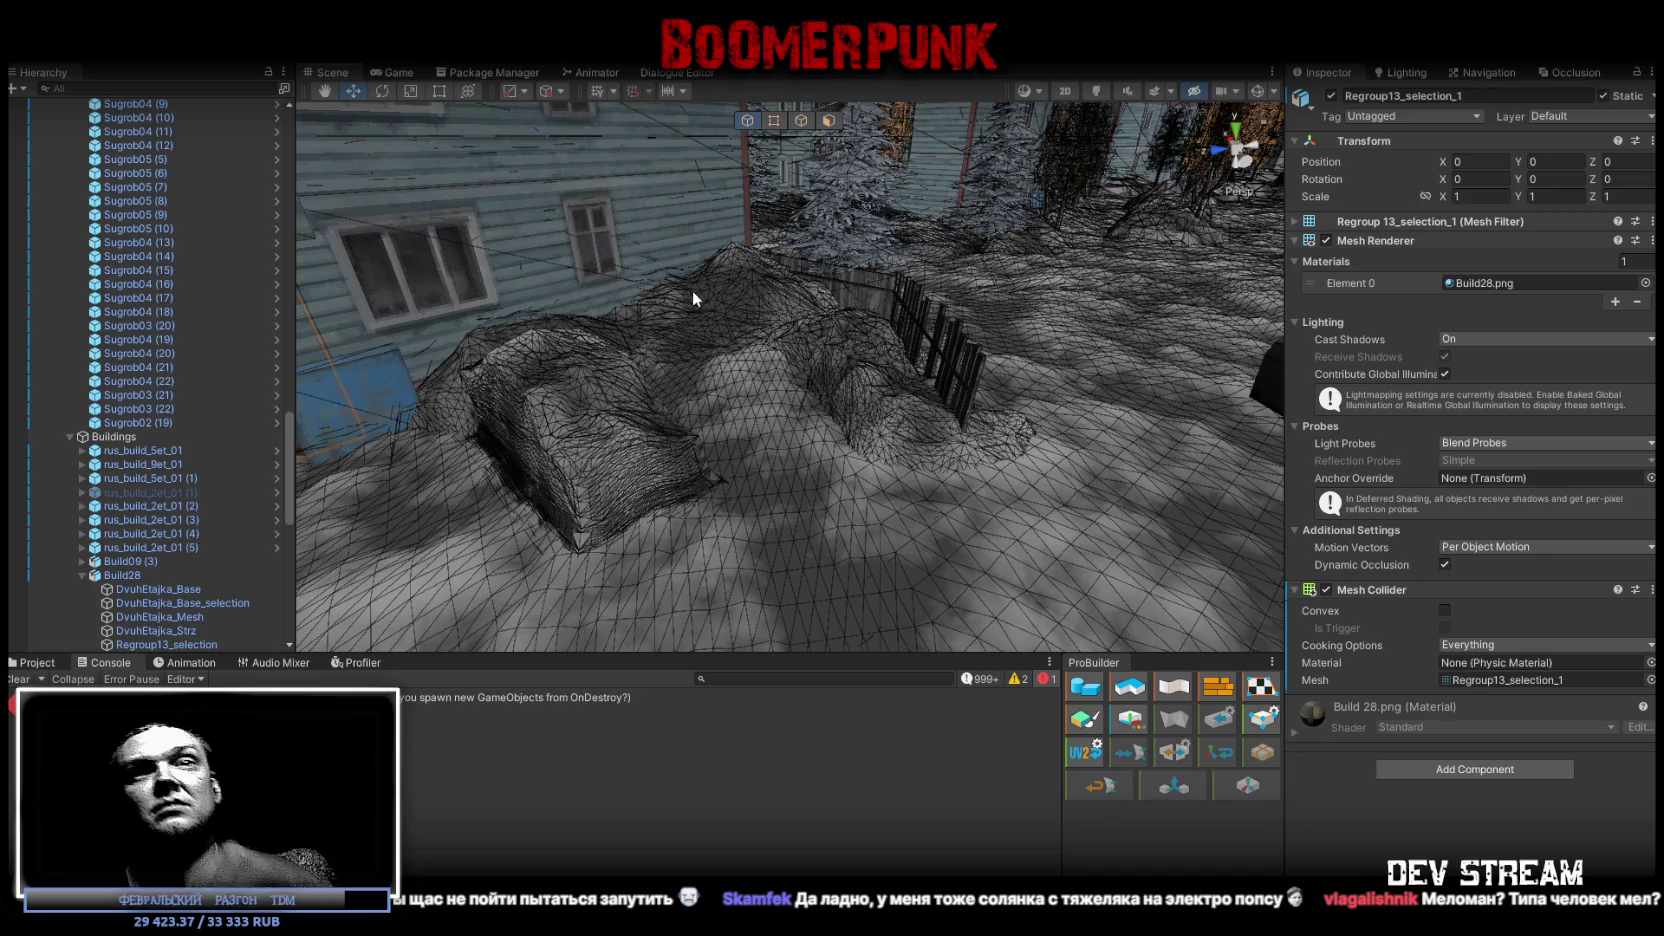
Select the DvuhEtajka_Base_selection object near the house and deactivate it in the Inspector.
right_drag(927, 198, 849, 257)
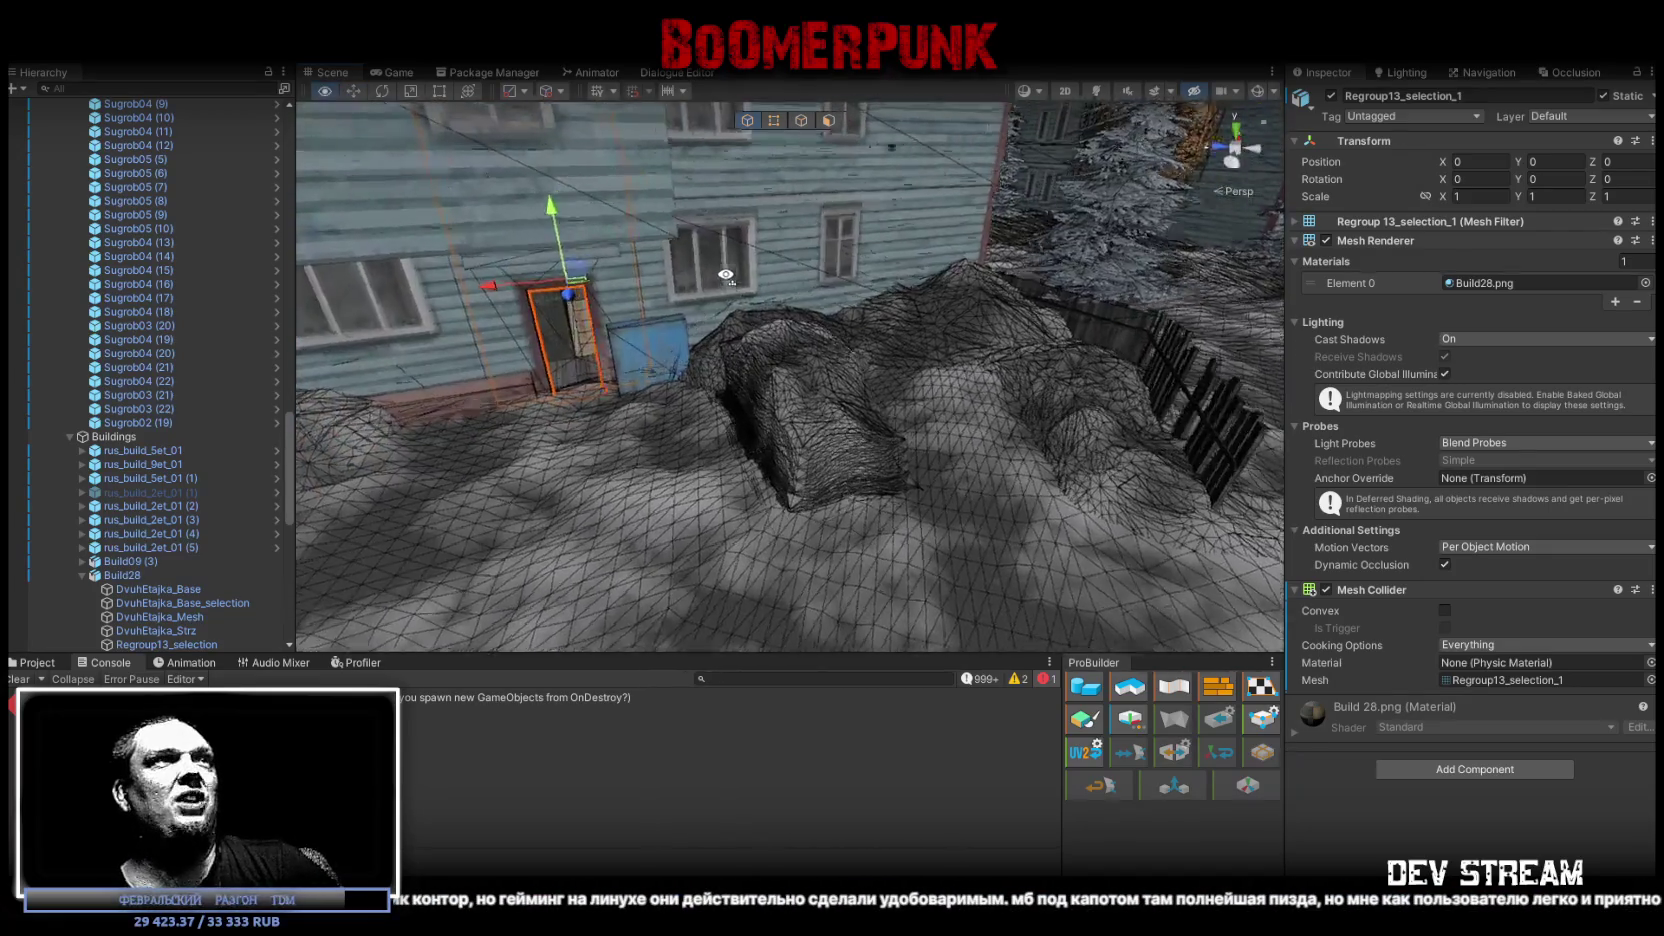
mouse_move(849, 257)
right_down()
mouse_move(760, 276)
mouse_move(820, 400)
mouse_move(964, 352)
mouse_move(1100, 250)
right_up()
click(757, 276)
click(820, 400)
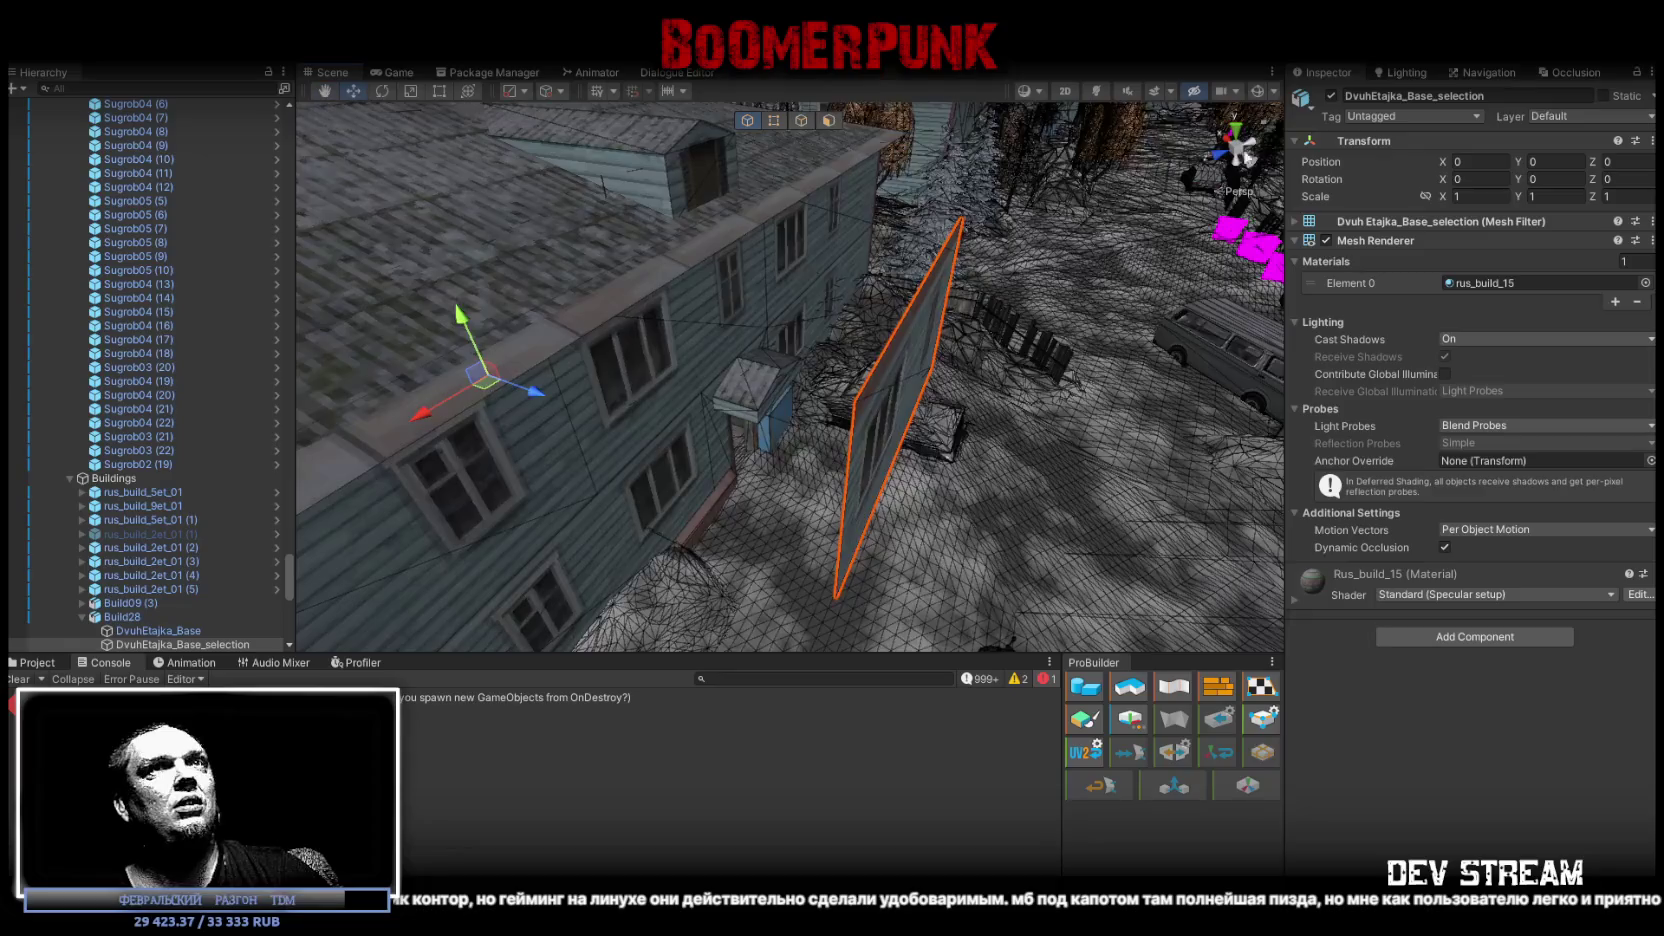
click(1331, 95)
Inspect the Build28 stairs and doorway, selecting the Regroup13_selection_selection and Regroup13_selection_1 meshes.
mouse_move(900, 350)
right_down()
mouse_move(842, 396)
mouse_move(822, 313)
mouse_move(1046, 446)
right_up()
click(842, 396)
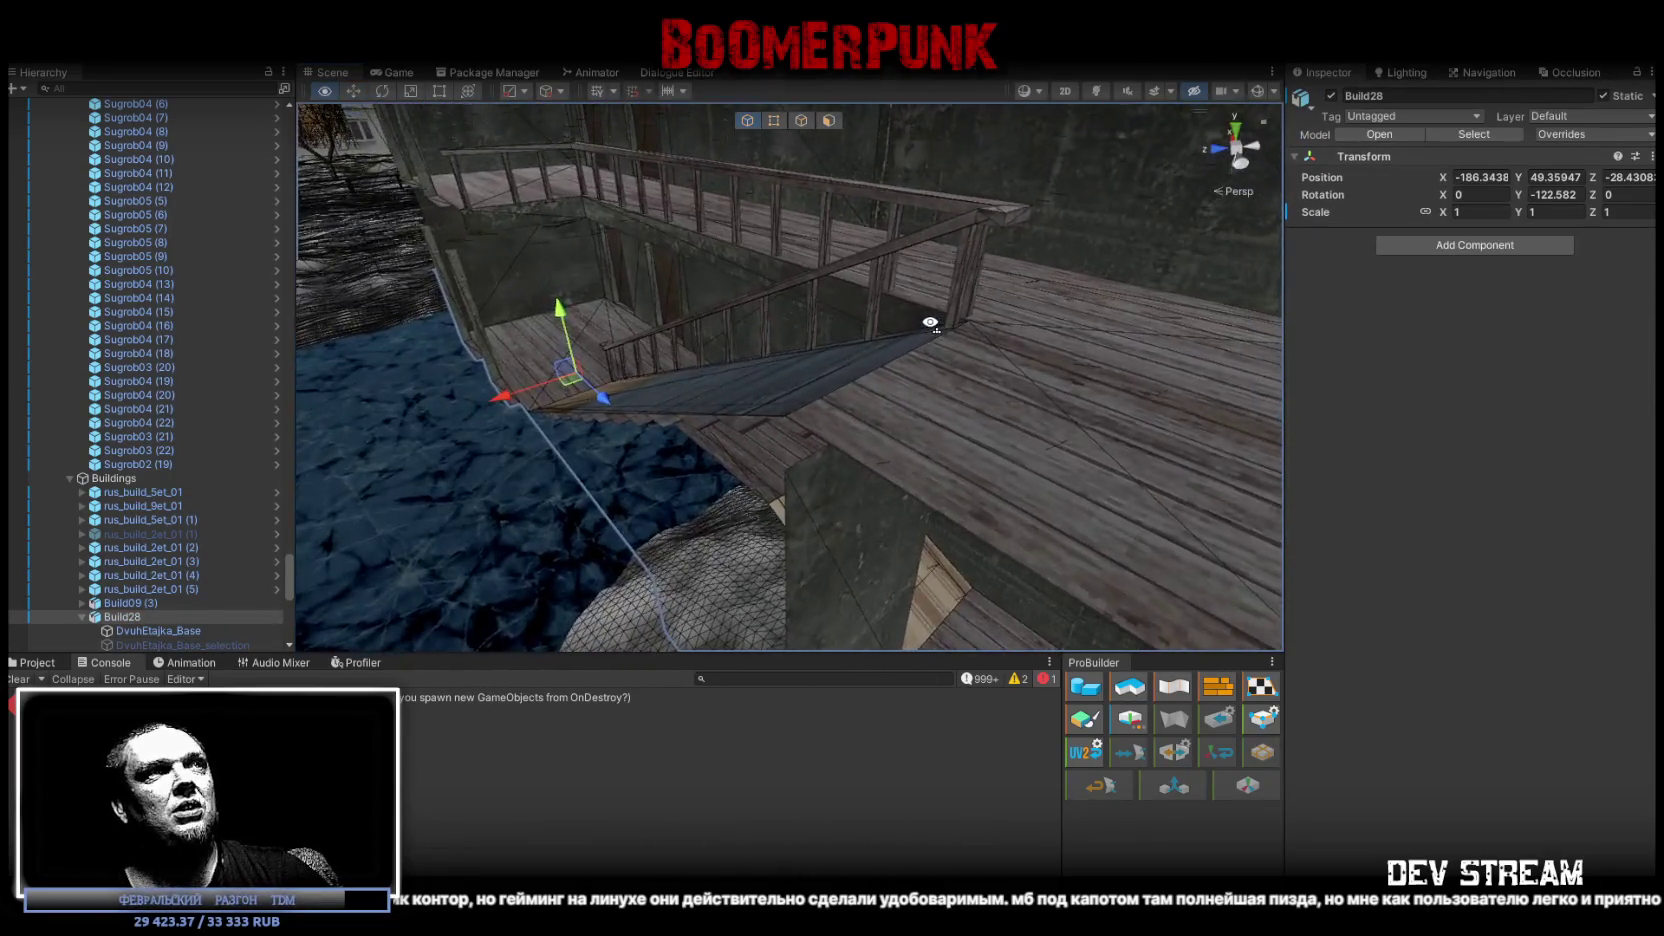
click(1044, 437)
click(1045, 426)
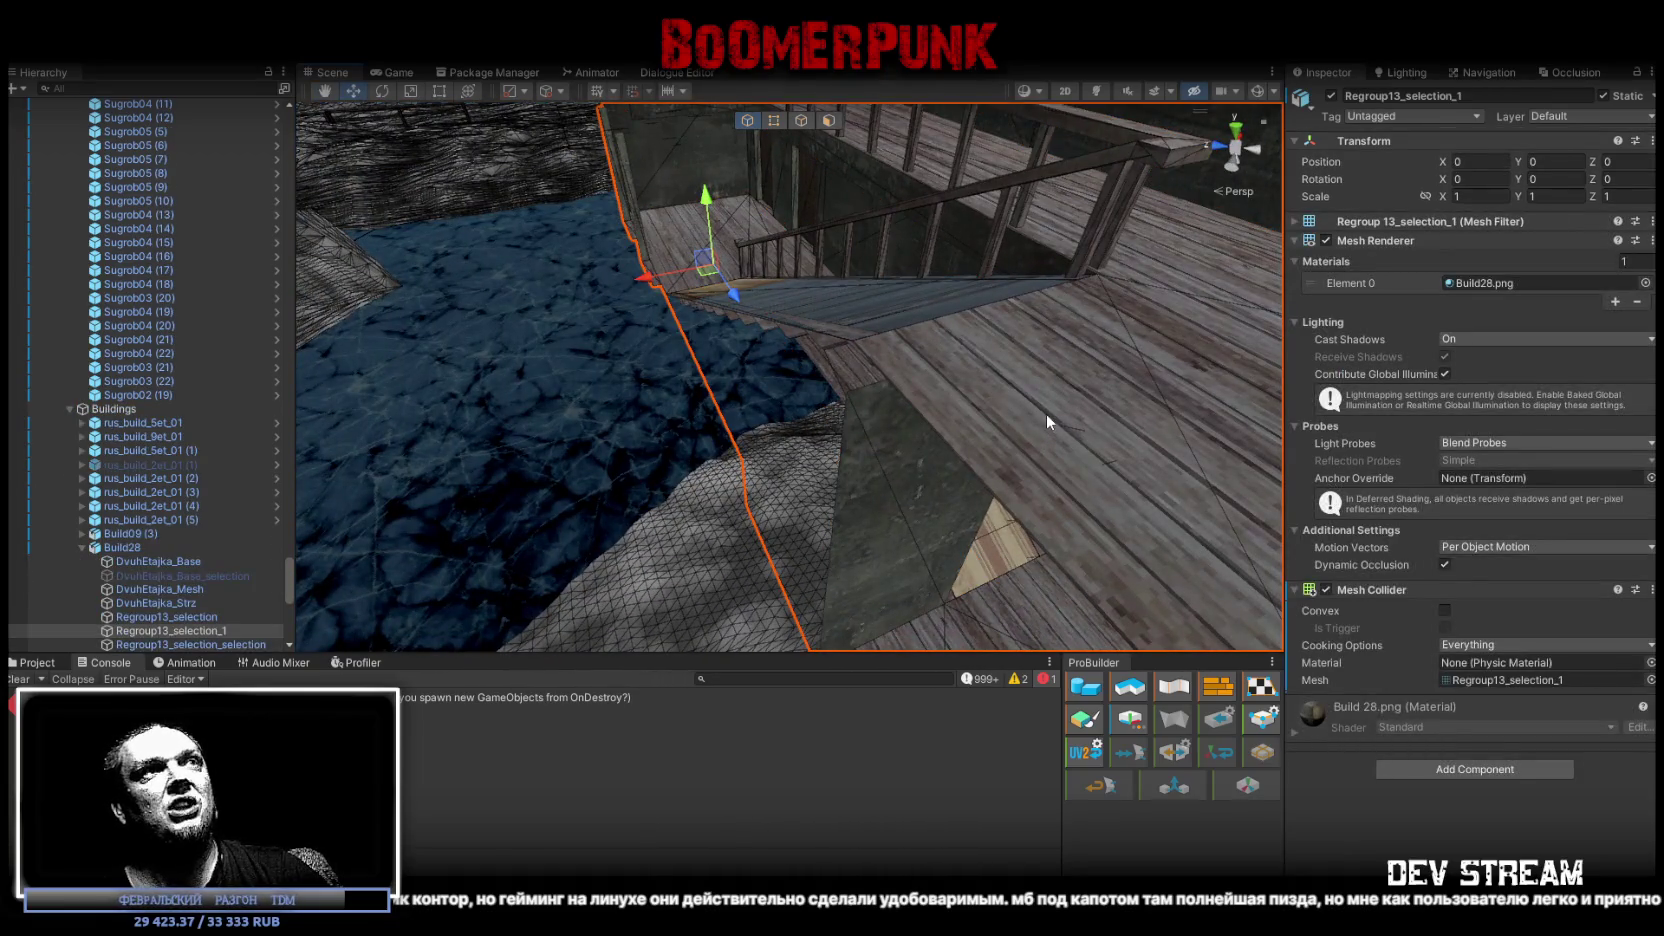
click(1046, 413)
click(1144, 177)
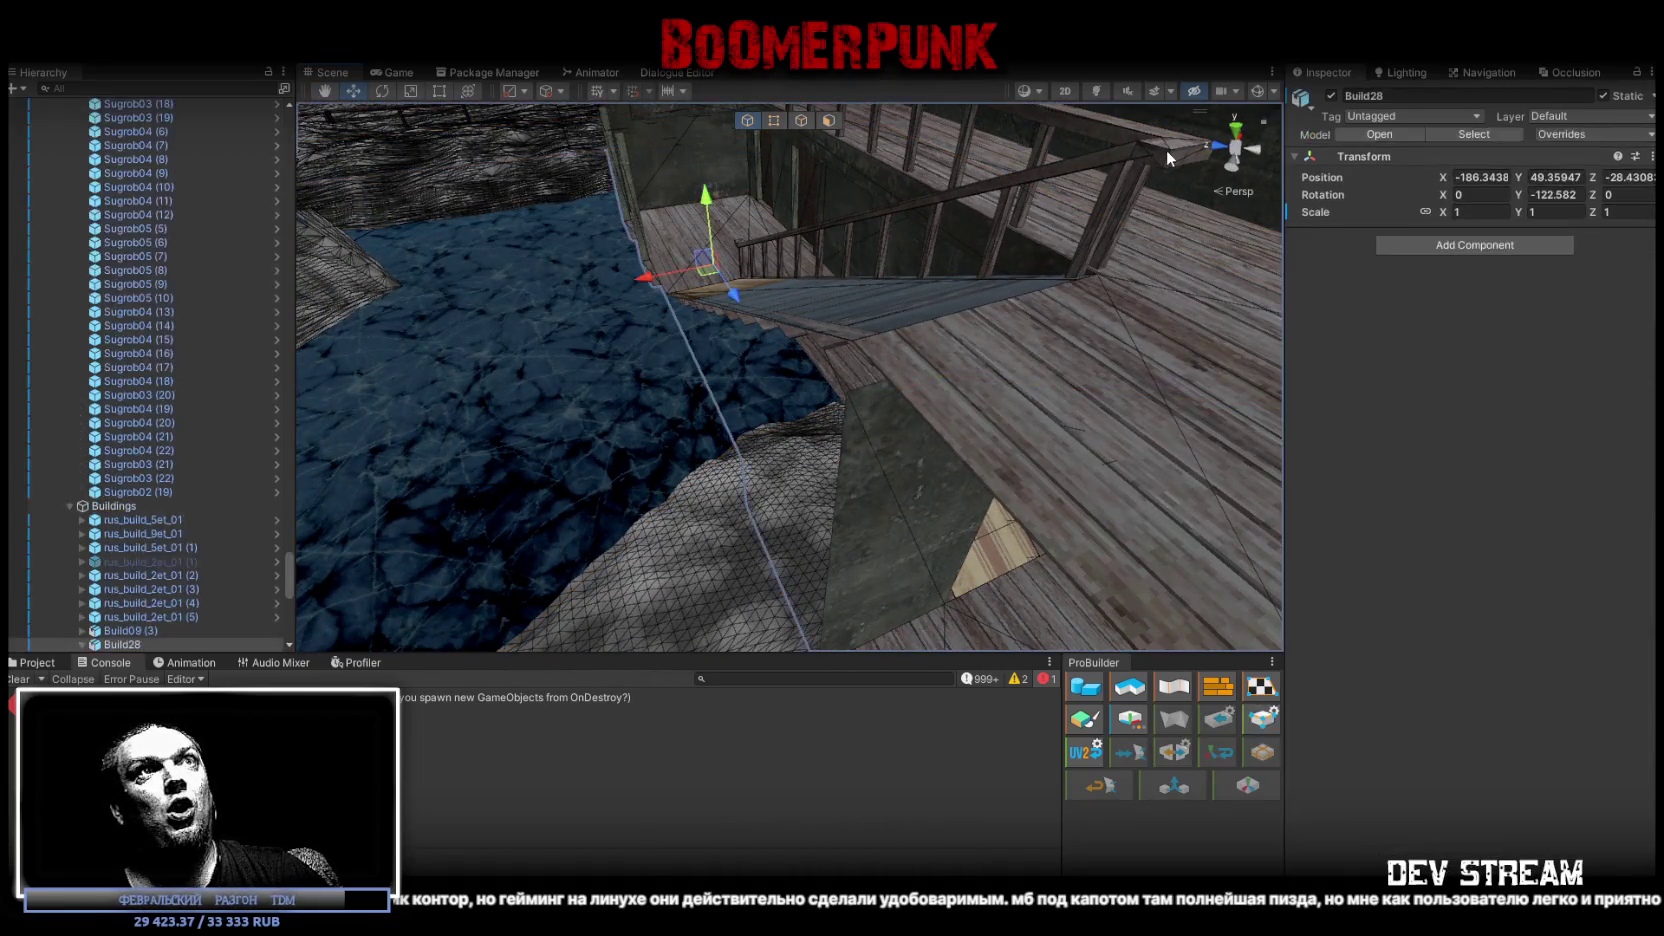
mouse_move(1166, 150)
right_down()
mouse_move(1118, 172)
mouse_move(1096, 118)
right_up()
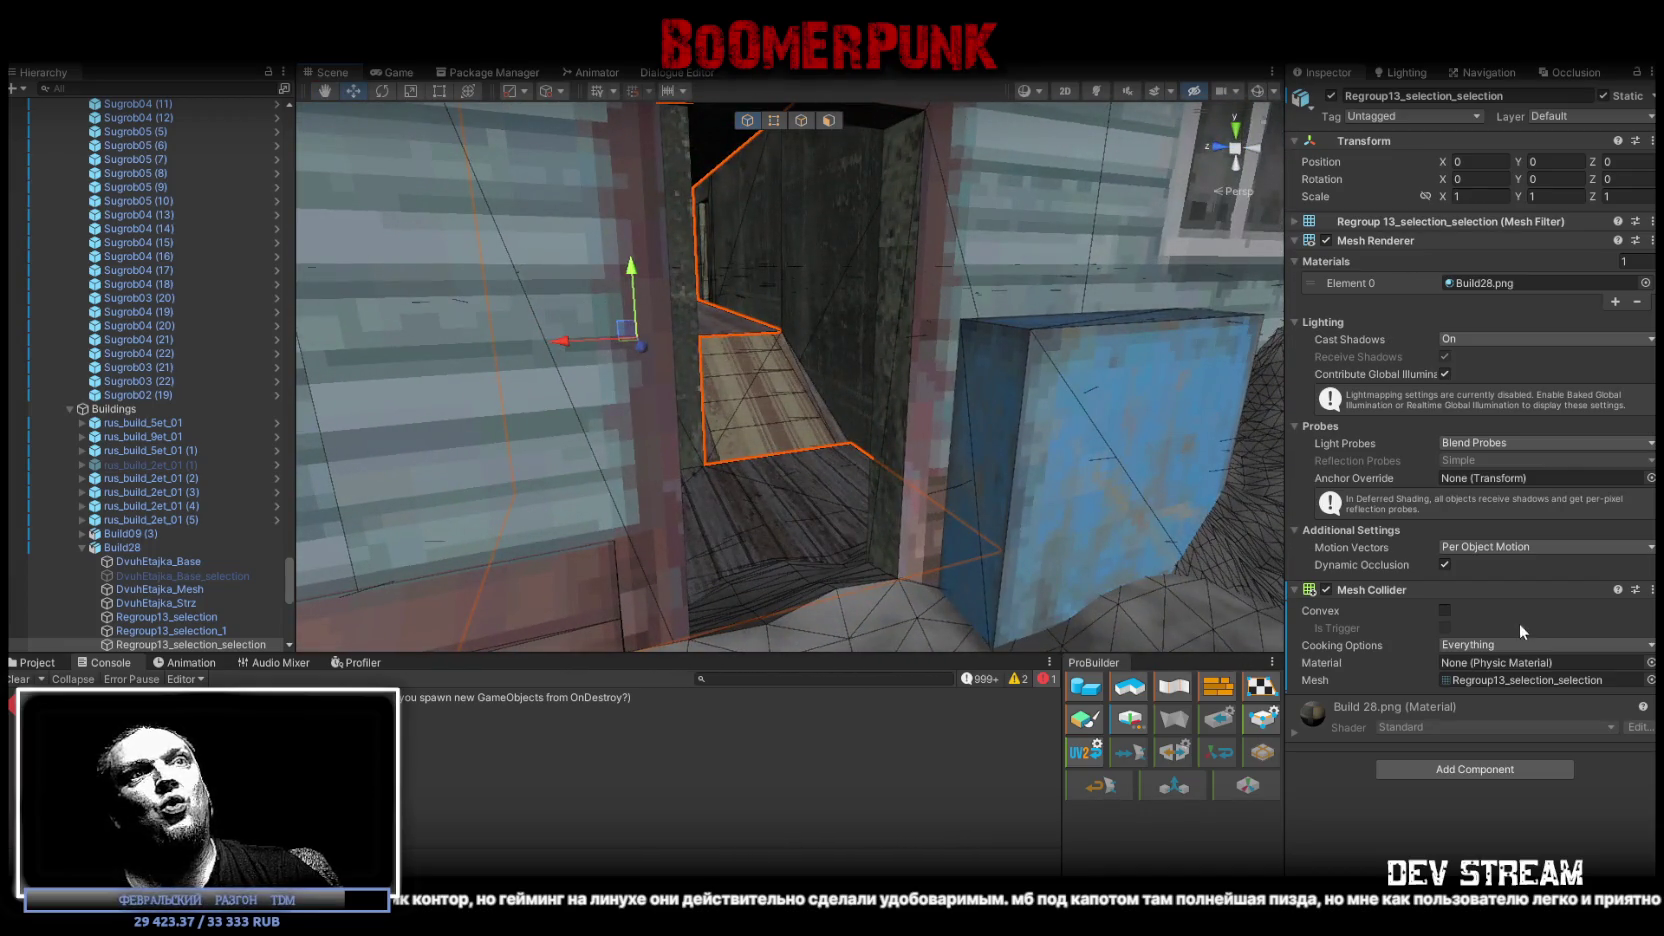
mouse_move(804, 431)
right_down()
mouse_move(774, 400)
mouse_move(940, 421)
mouse_move(768, 343)
mouse_move(1062, 494)
right_up()
click(758, 326)
click(758, 322)
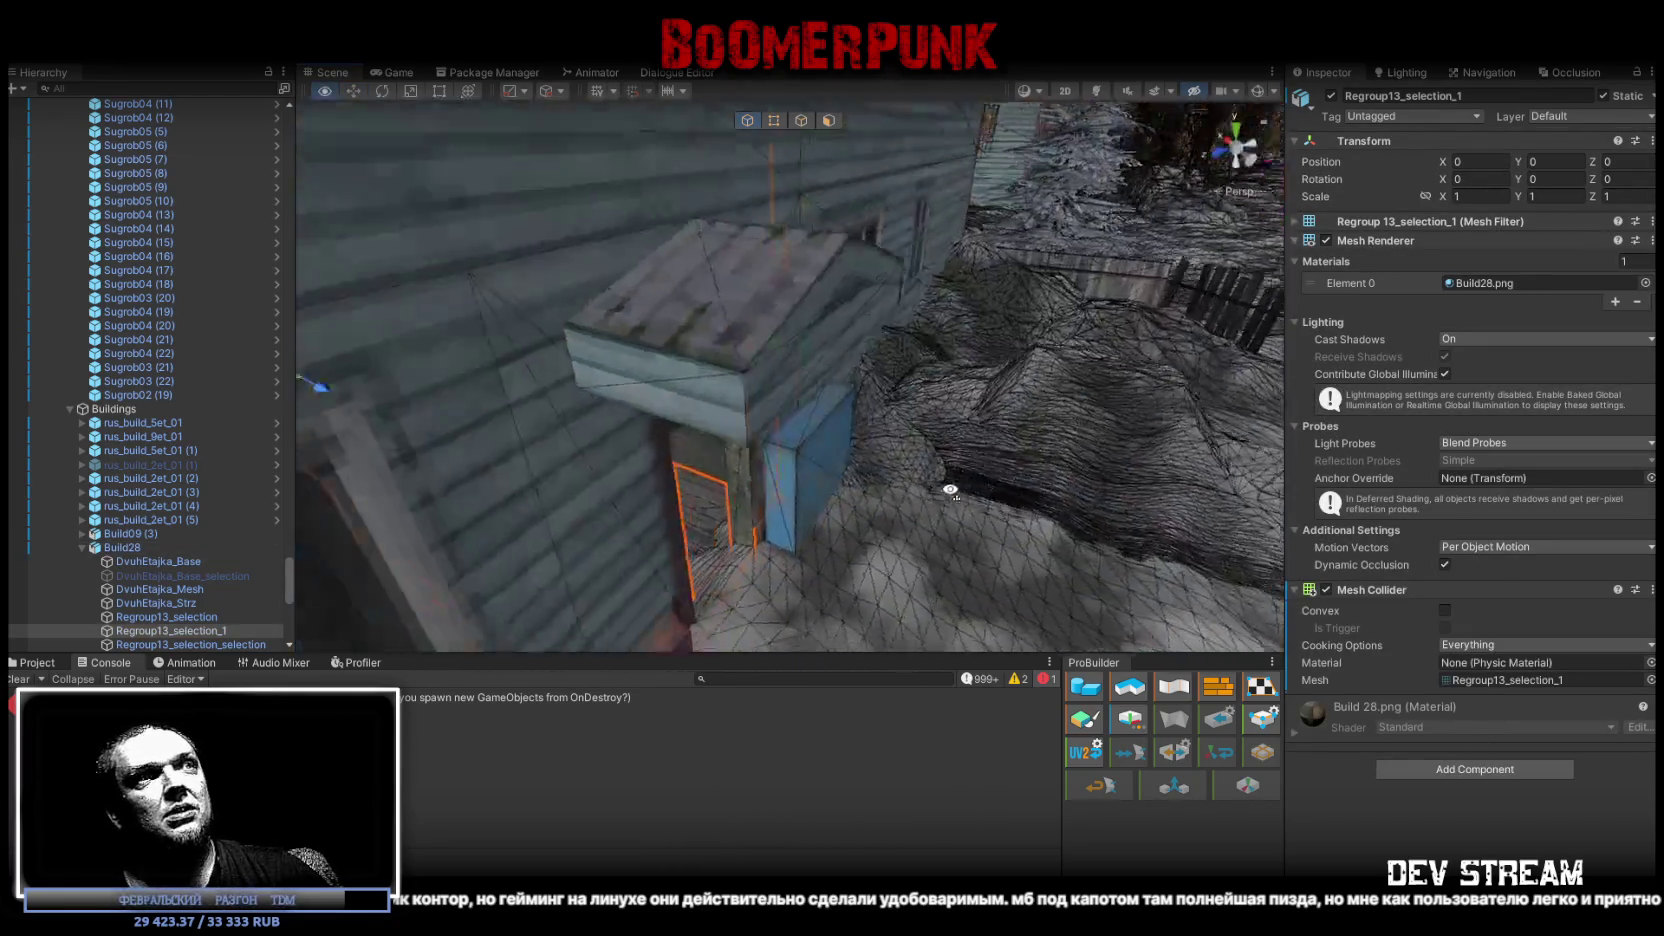
right_drag(1062, 494, 798, 463)
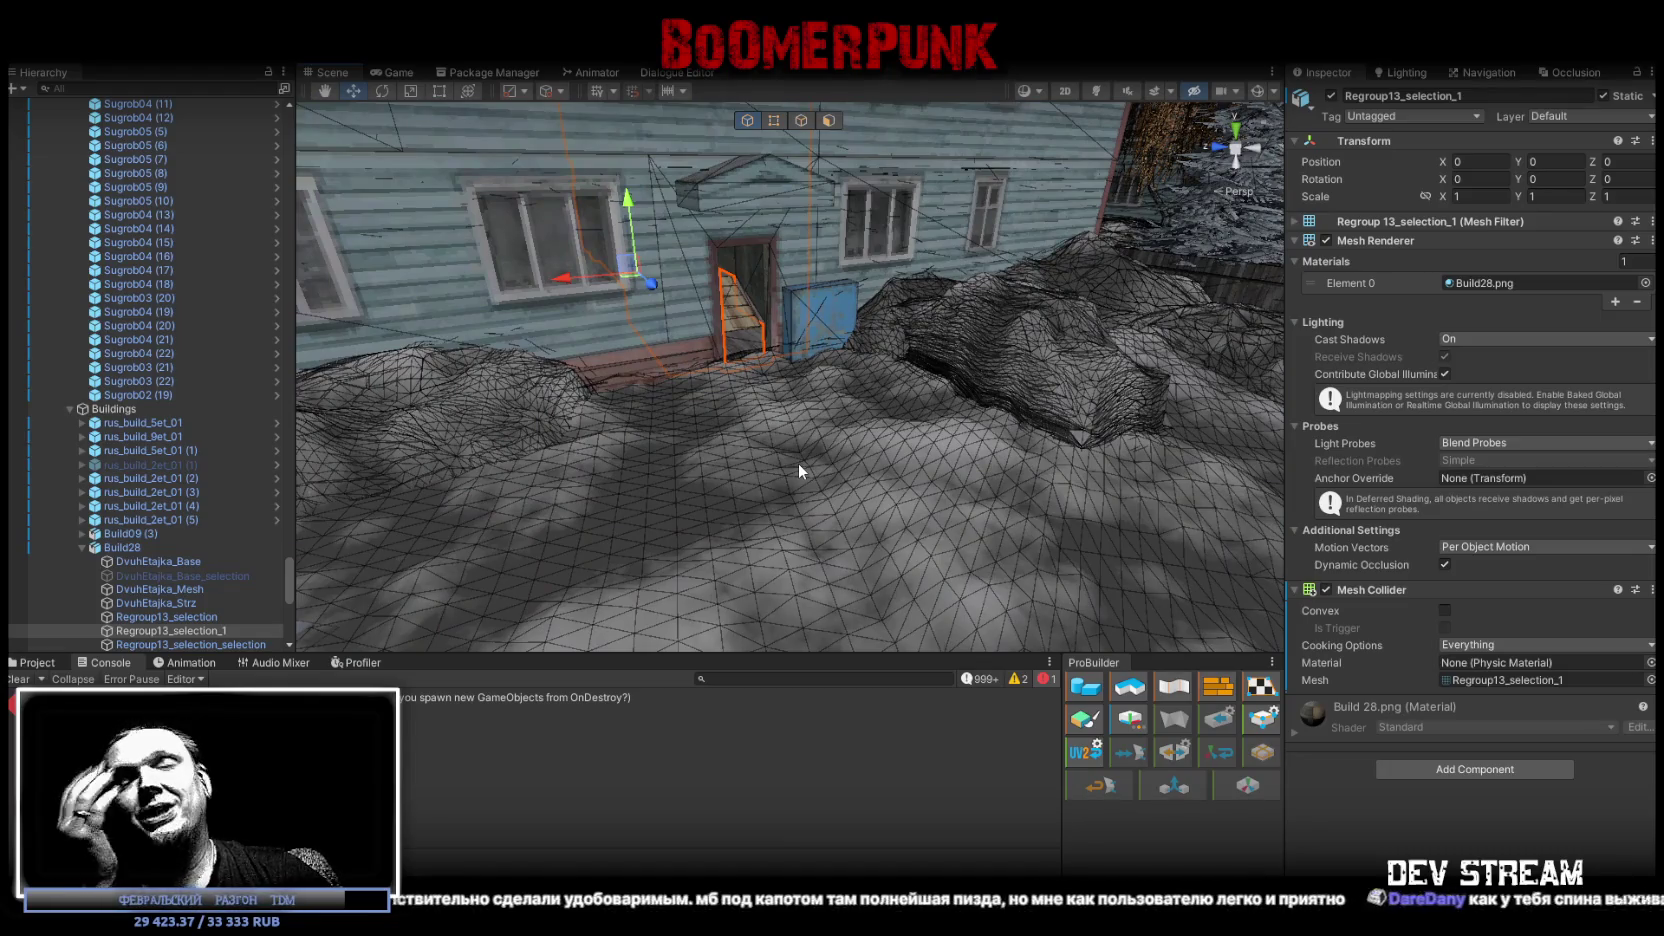